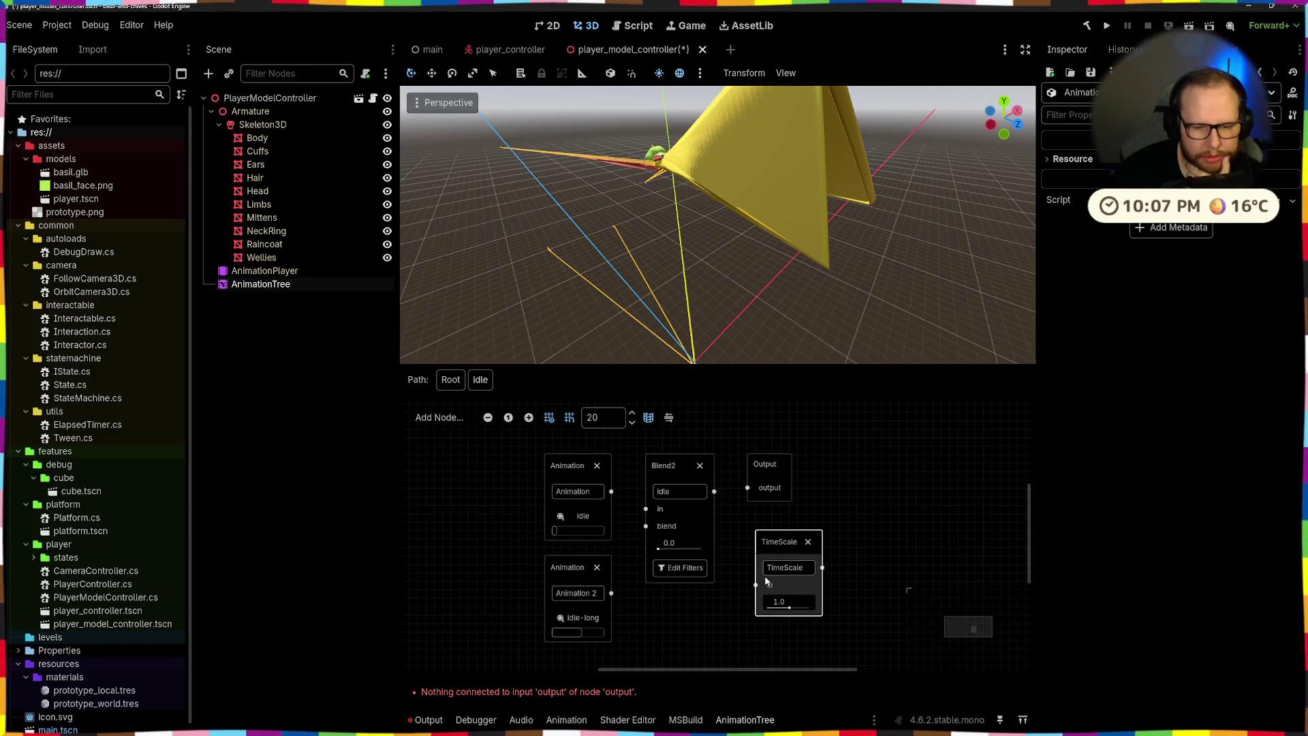
Delete the TimeScale node, then add and remove a trial TimeSeek node.
{"action": "left_click", "coordinate": [809, 543]}
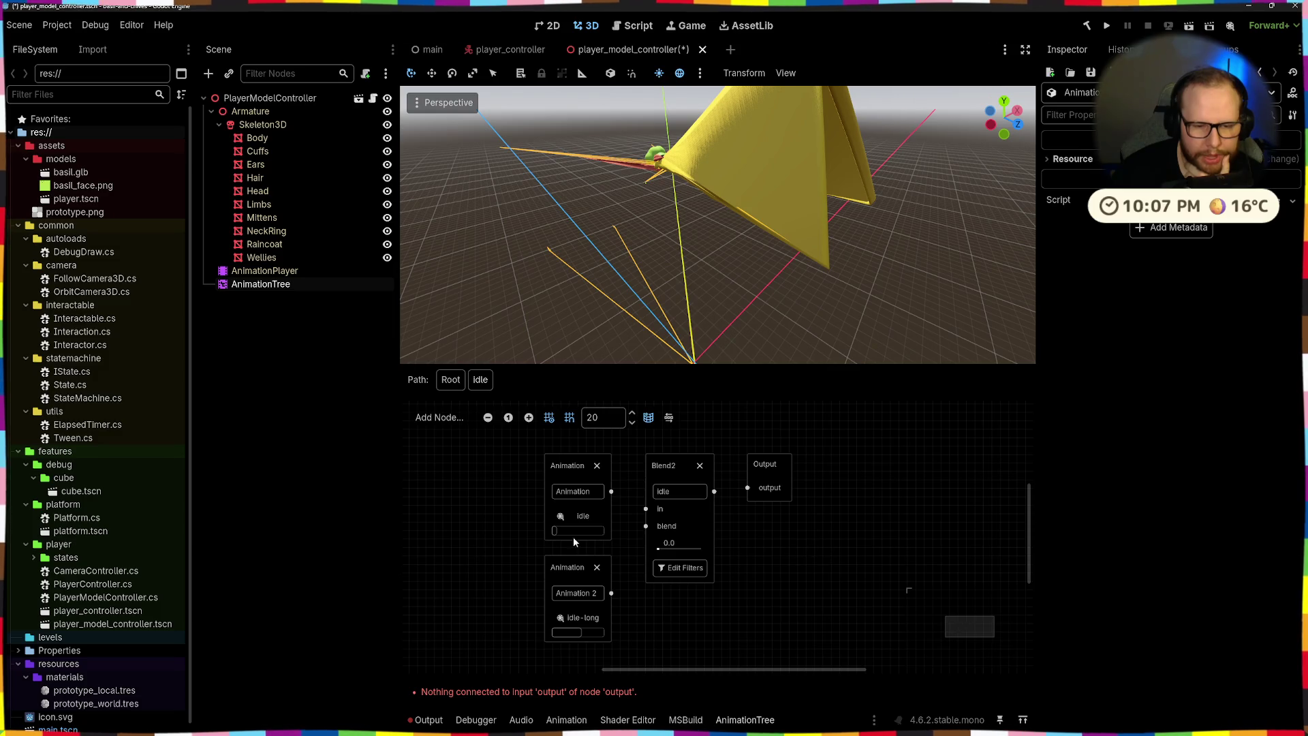
{"action": "right_click", "coordinate": [816, 506]}
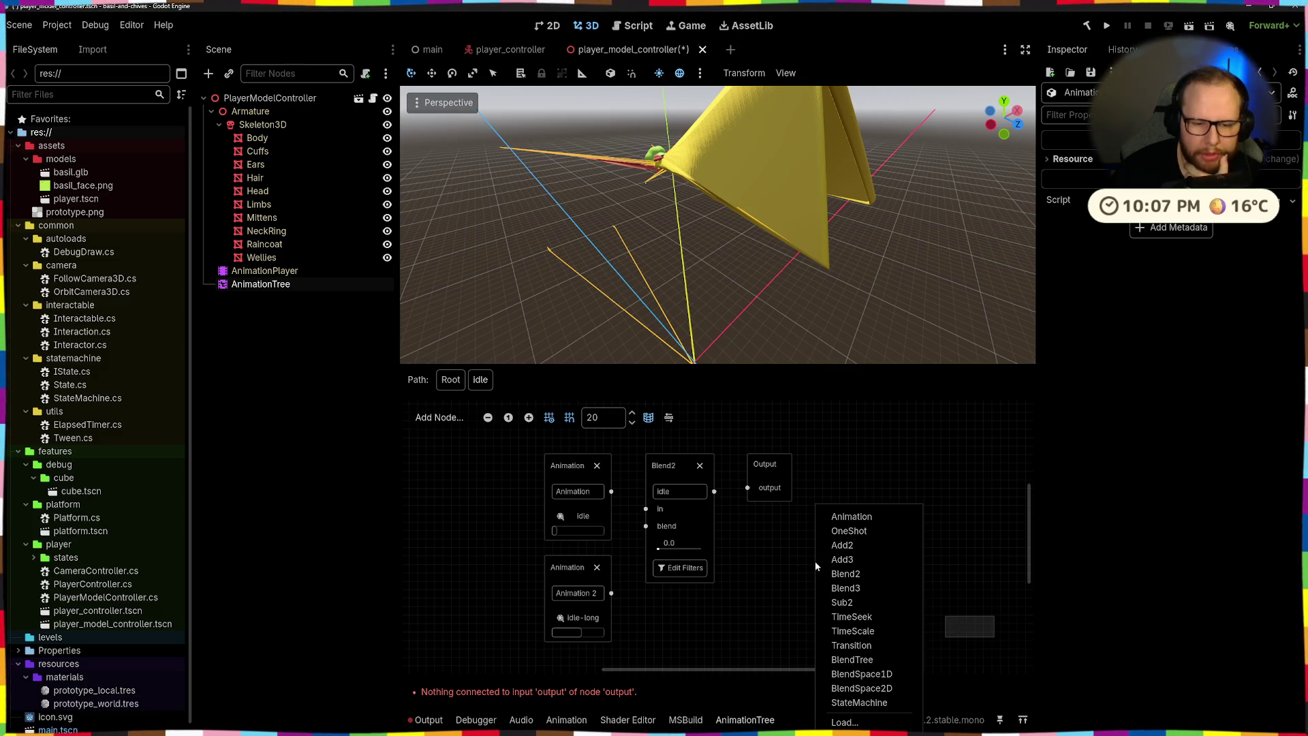
{"action": "left_click", "coordinate": [851, 617]}
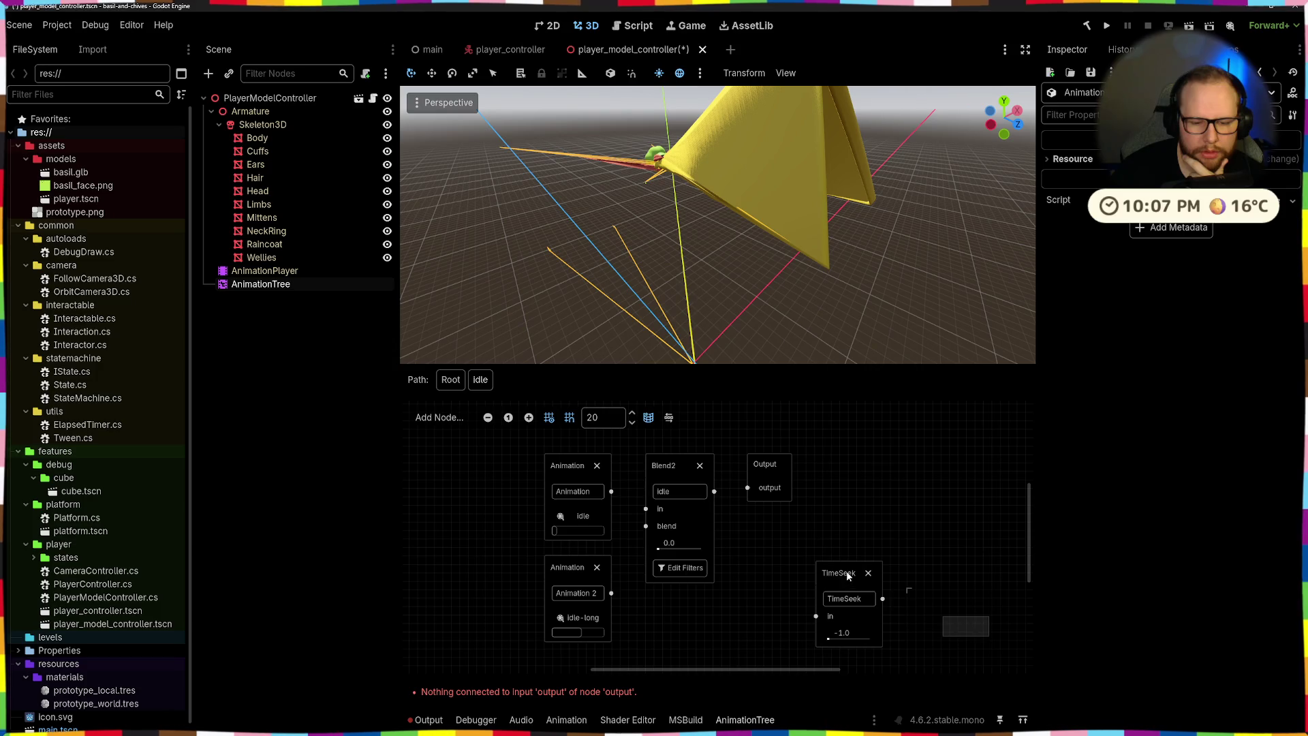
{"action": "left_click", "coordinate": [806, 544]}
Add a new Transition node to the idle blend tree.
{"action": "right_click", "coordinate": [785, 544]}
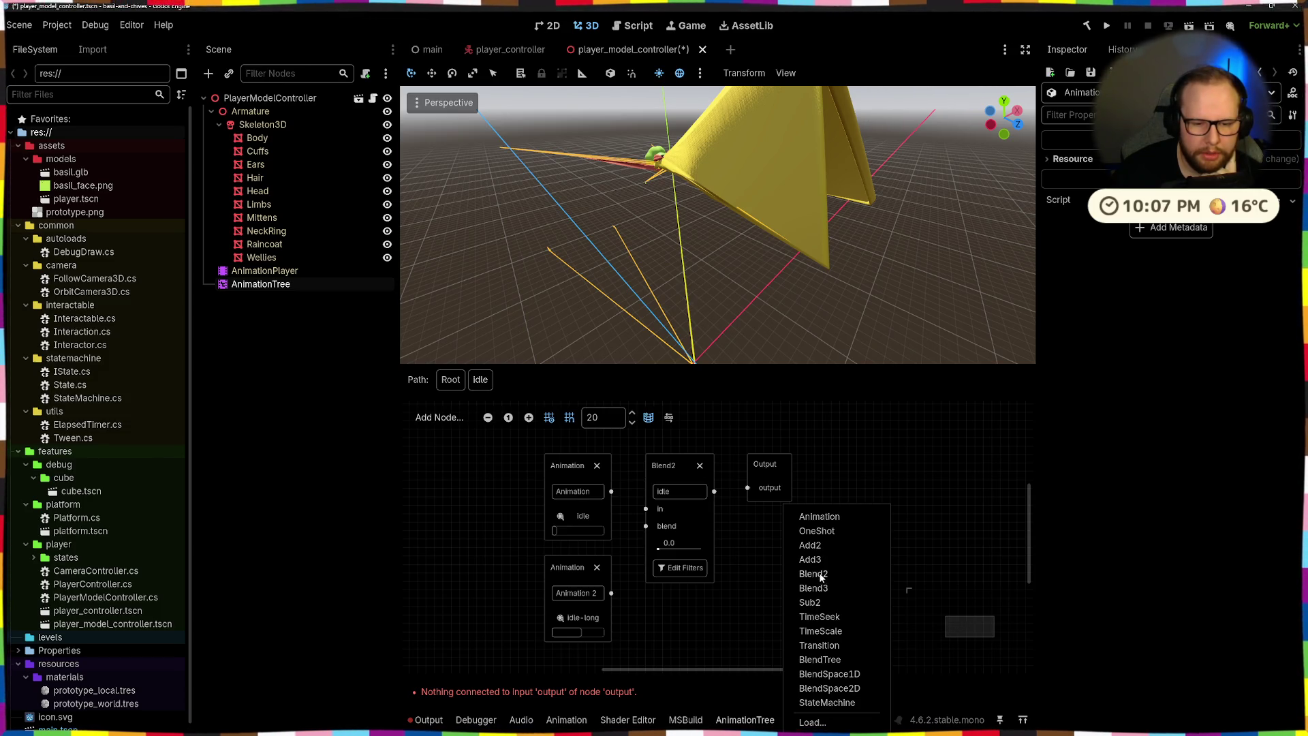
{"action": "left_click", "coordinate": [740, 559]}
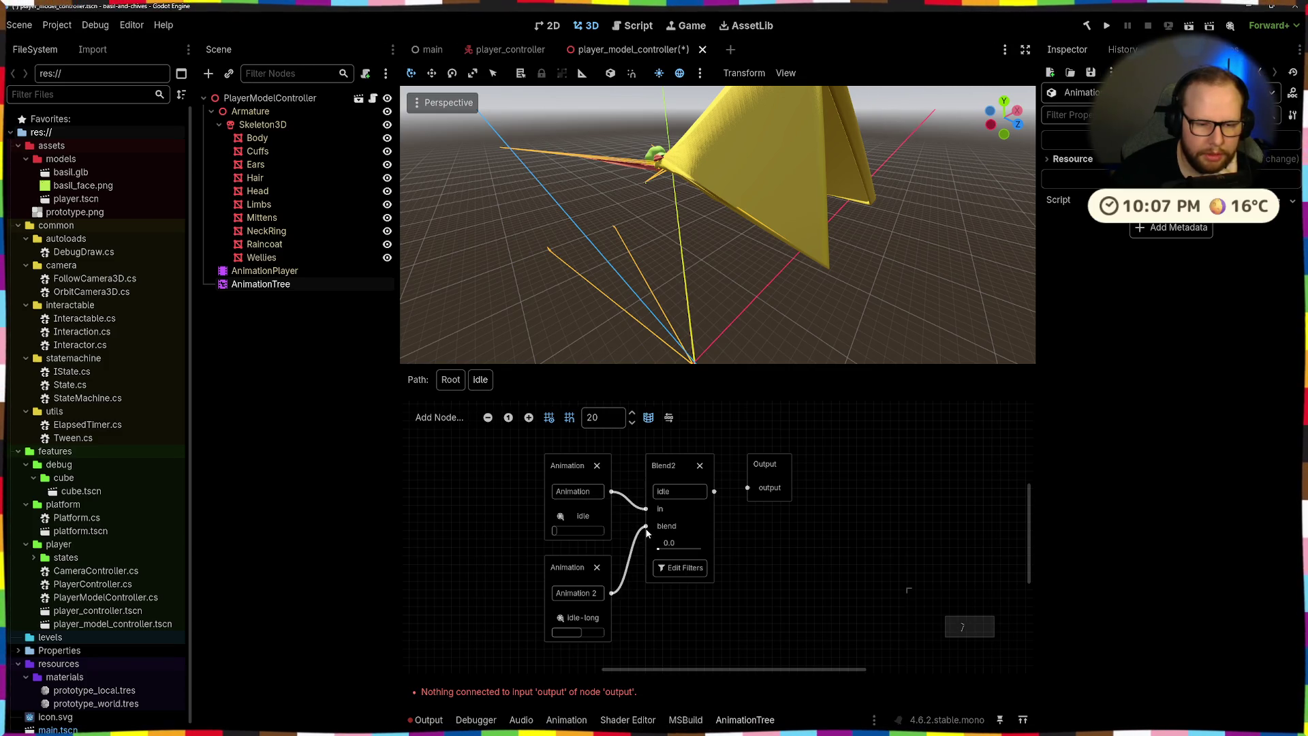
{"action": "right_click", "coordinate": [793, 530]}
{"action": "left_click", "coordinate": [839, 646]}
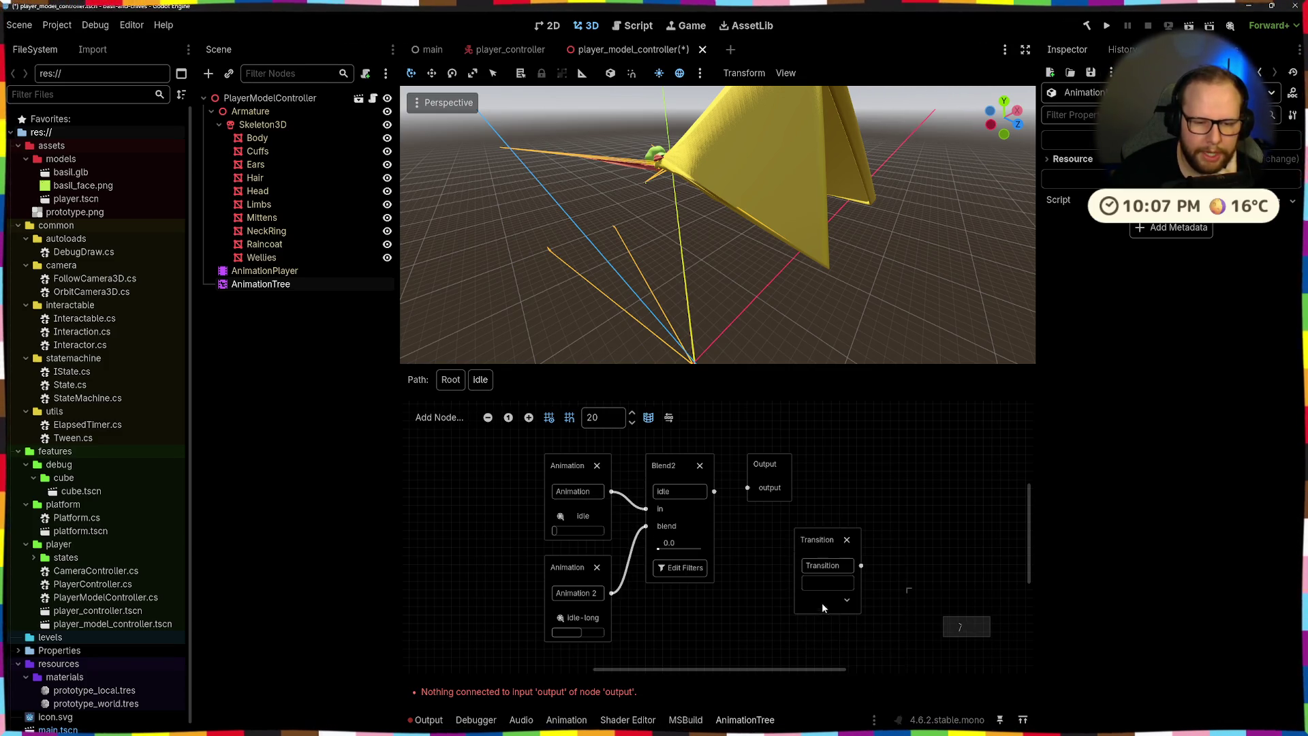
Give the Transition node two inputs, named Idle and idle_long.
{"action": "left_click", "coordinate": [844, 587]}
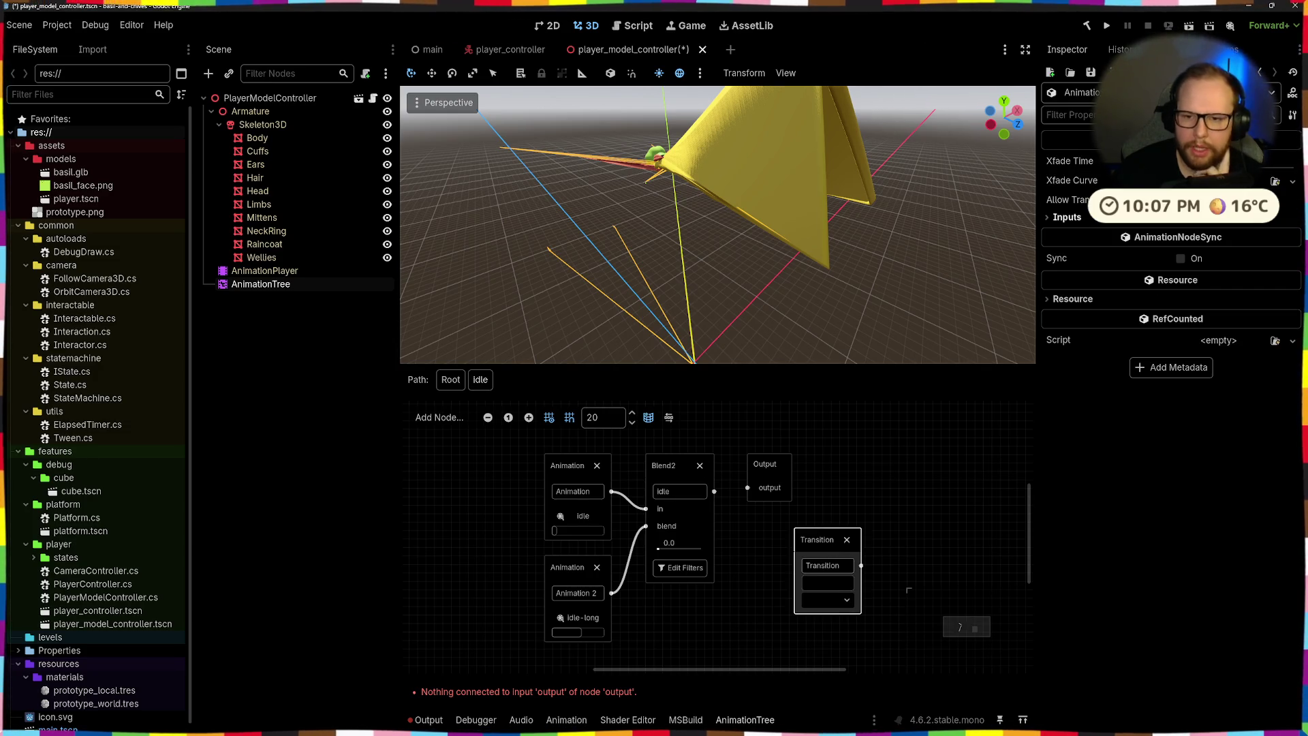
{"action": "left_click", "coordinate": [1099, 219]}
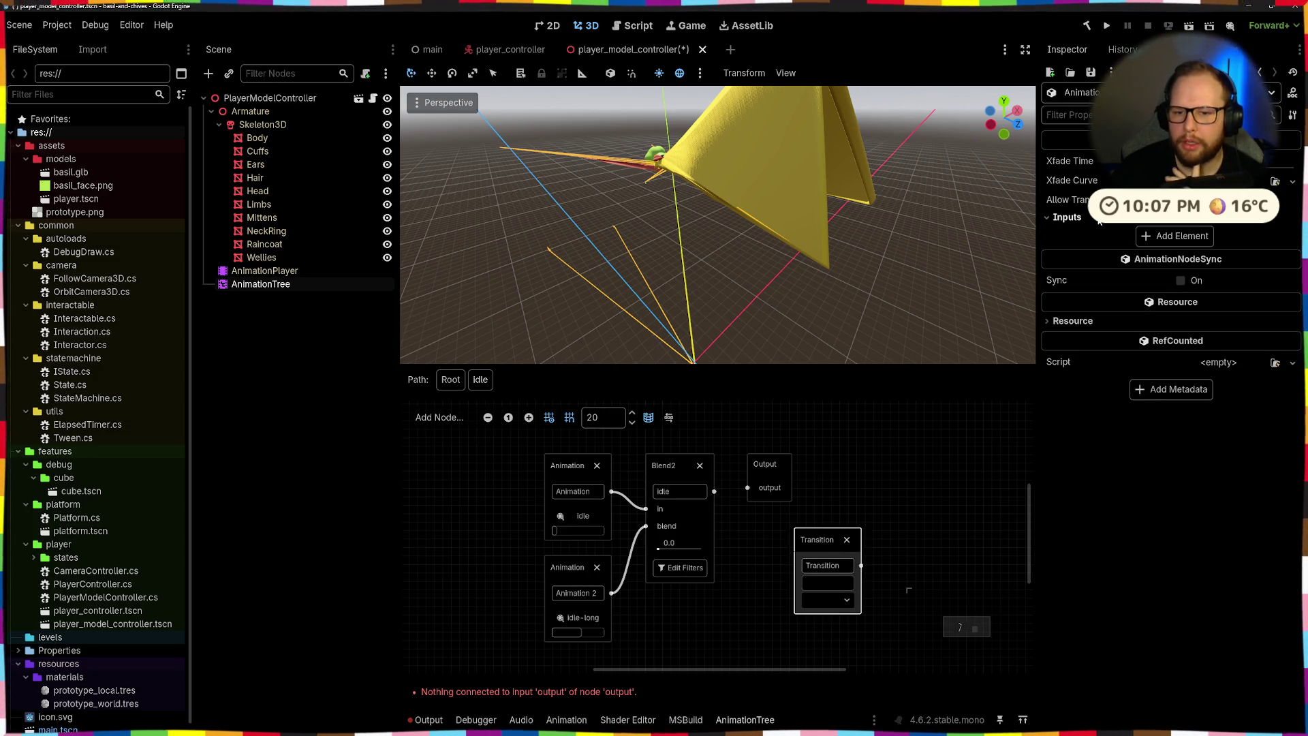
{"action": "left_click", "coordinate": [1168, 237]}
{"action": "left_click", "coordinate": [1175, 324]}
{"action": "double_click", "coordinate": [1214, 237]}
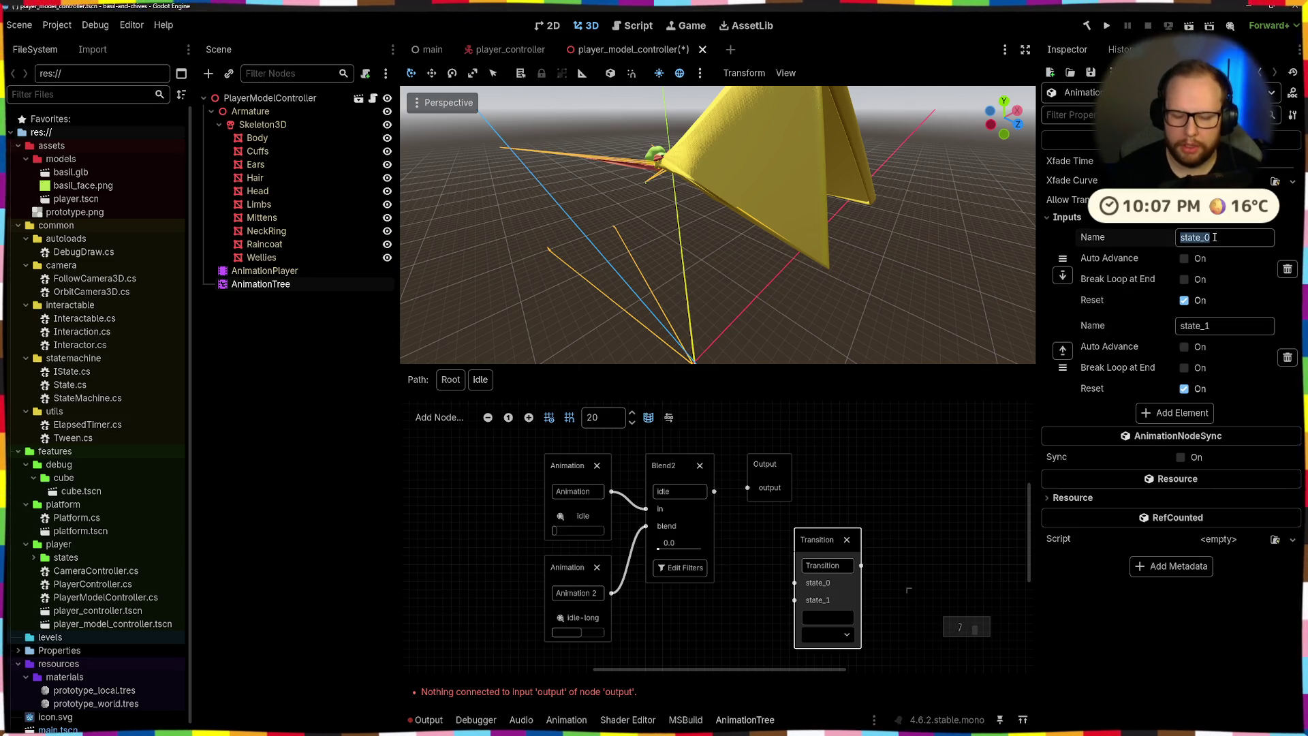
{"action": "type", "text": "idle"}
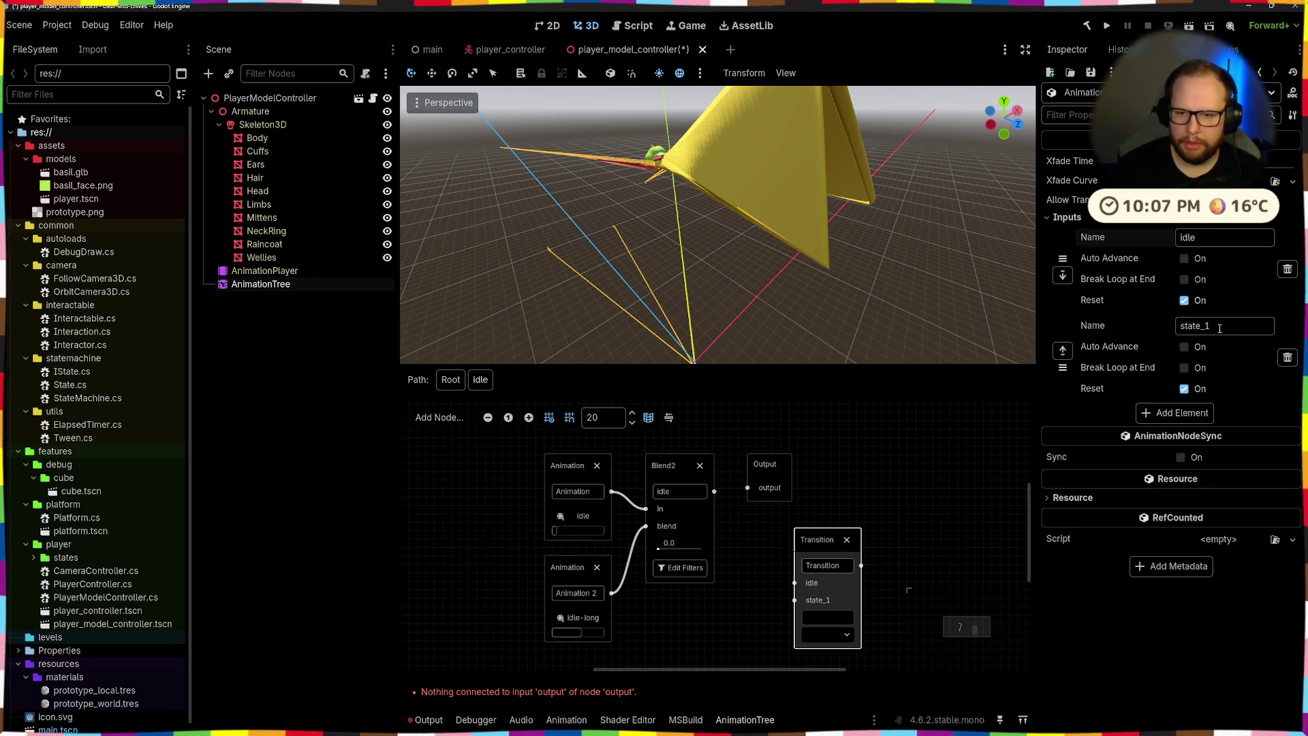
{"action": "double_click", "coordinate": [1226, 319]}
{"action": "type", "text": "idle_long"}
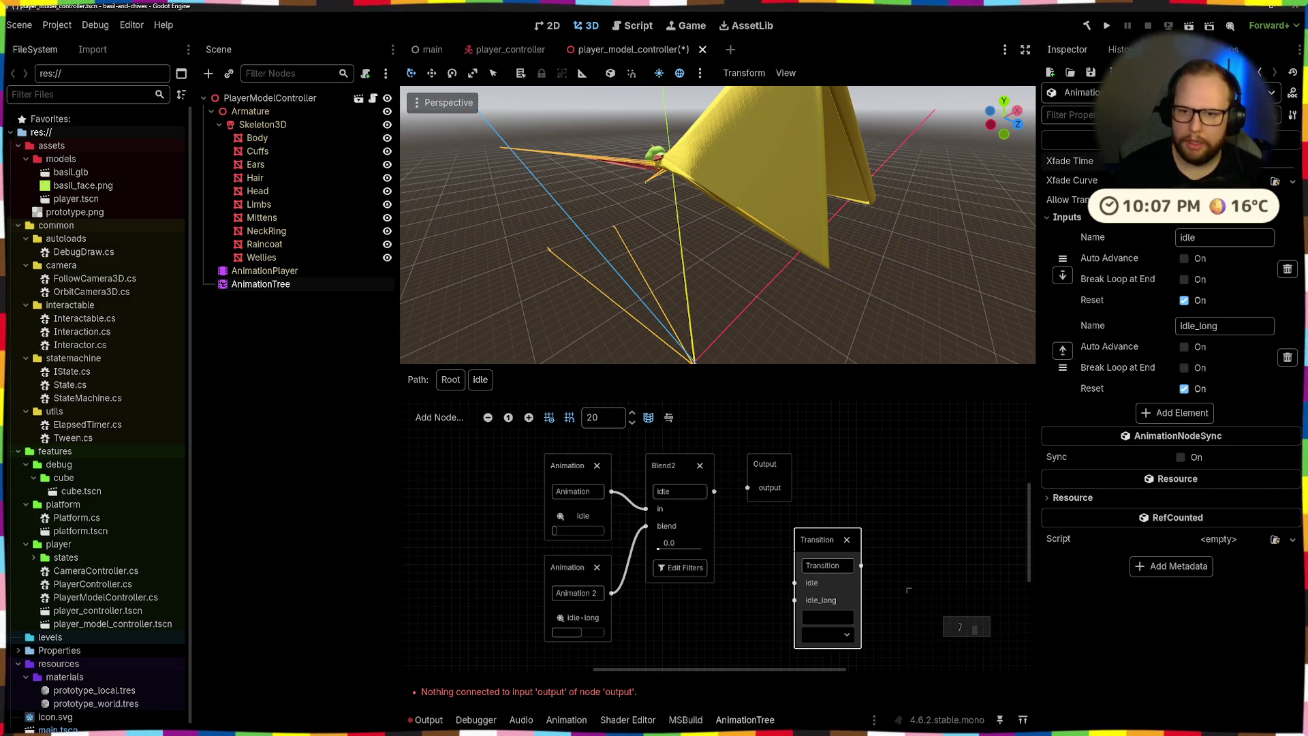
{"action": "left_click", "coordinate": [1193, 180]}
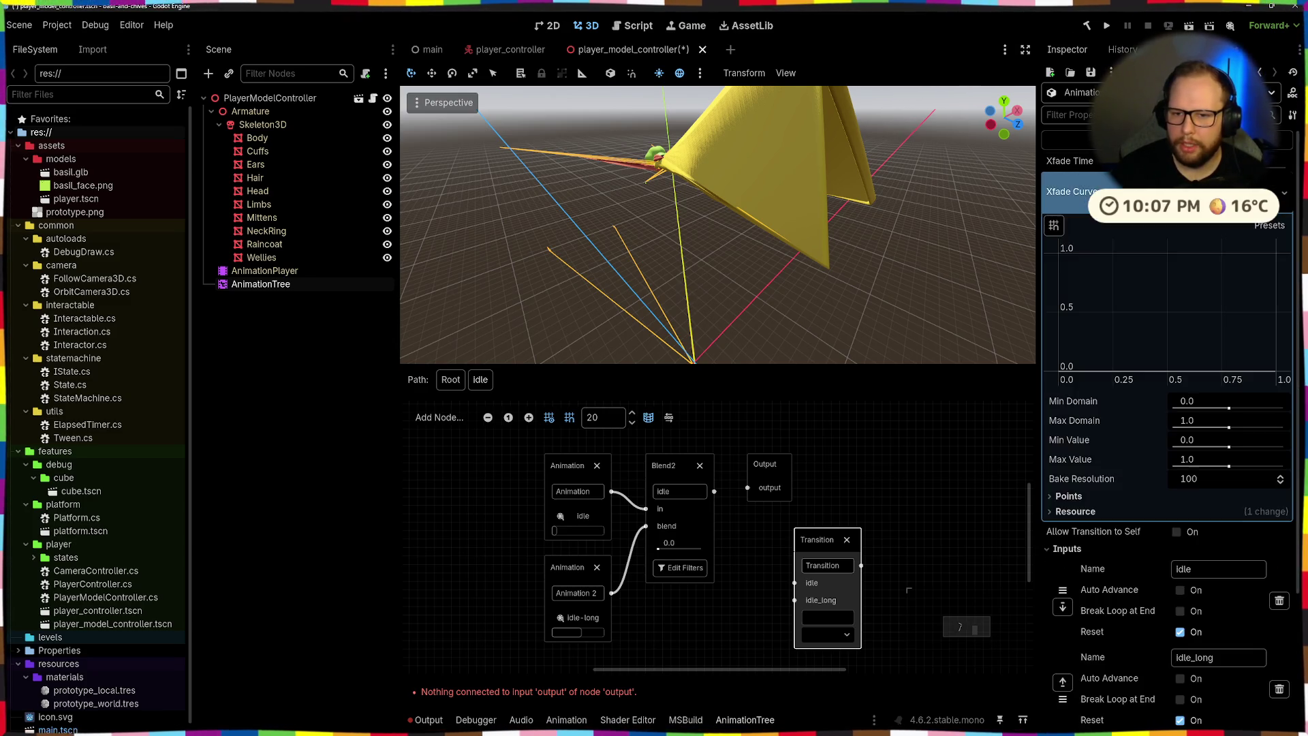
Shape the Xfade Curve as an ease-in from (0,0) through about (0.25, 0.5) to (1,1).
{"action": "left_click_drag", "start_coordinate": [1114, 373], "coordinate": [1112, 311]}
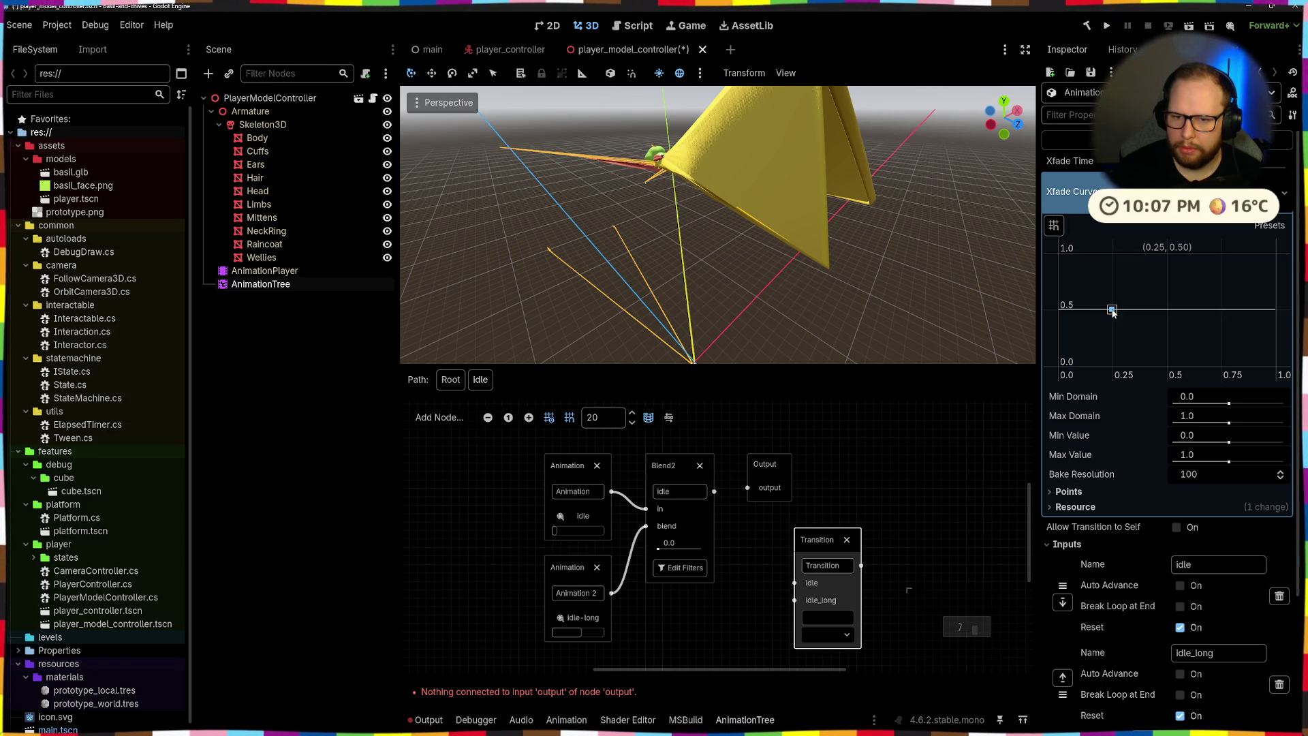
{"action": "left_click_drag", "start_coordinate": [1067, 310], "coordinate": [1059, 366]}
{"action": "left_click_drag", "start_coordinate": [1276, 309], "coordinate": [1276, 253]}
{"action": "mouse_move", "coordinate": [1107, 320]}
{"action": "left_mouse_down"}
{"action": "mouse_move", "coordinate": [1103, 337]}
{"action": "mouse_move", "coordinate": [1115, 336]}
{"action": "mouse_move", "coordinate": [1108, 308]}
{"action": "mouse_move", "coordinate": [1137, 338]}
{"action": "mouse_move", "coordinate": [1098, 315]}
{"action": "mouse_move", "coordinate": [1109, 324]}
{"action": "left_mouse_up"}
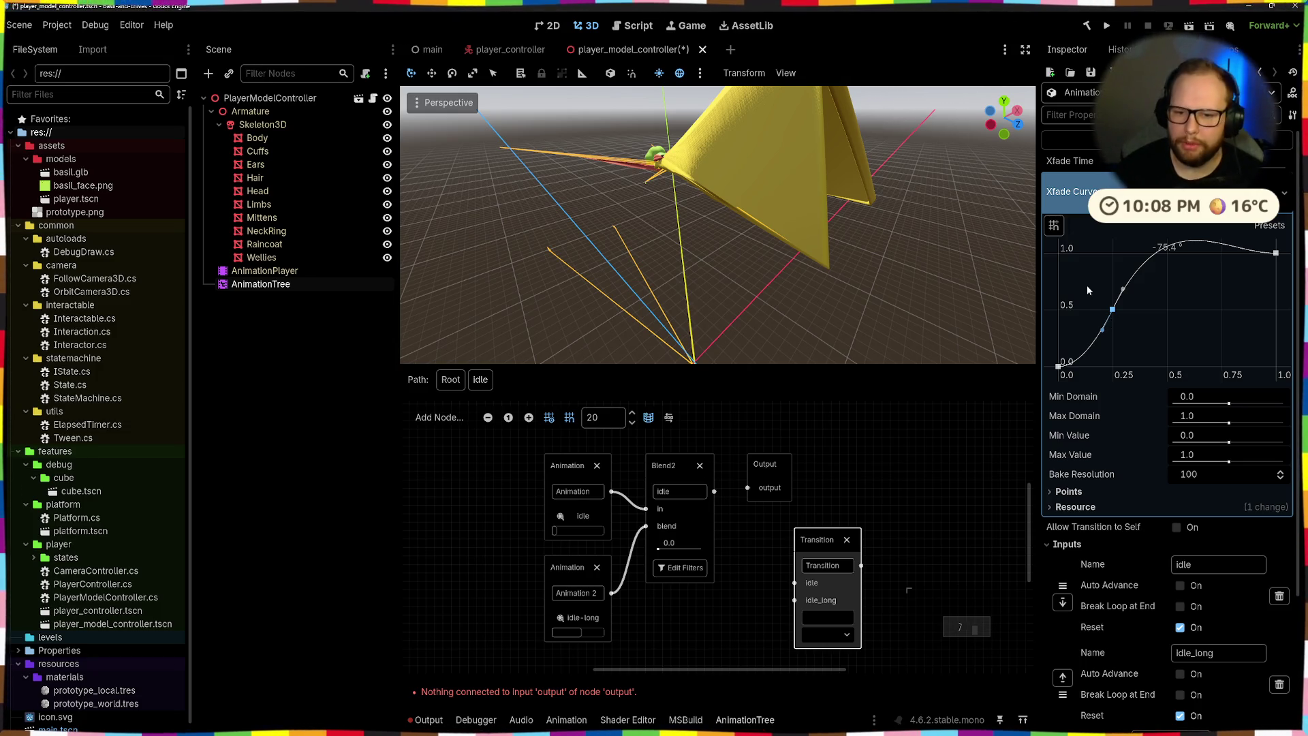
Check the curve's point details and remove a stray extra curve point.
{"action": "left_click", "coordinate": [1056, 496]}
{"action": "left_click", "coordinate": [1059, 493]}
{"action": "left_click", "coordinate": [1062, 491]}
{"action": "left_click", "coordinate": [1063, 494]}
{"action": "left_click", "coordinate": [1163, 310]}
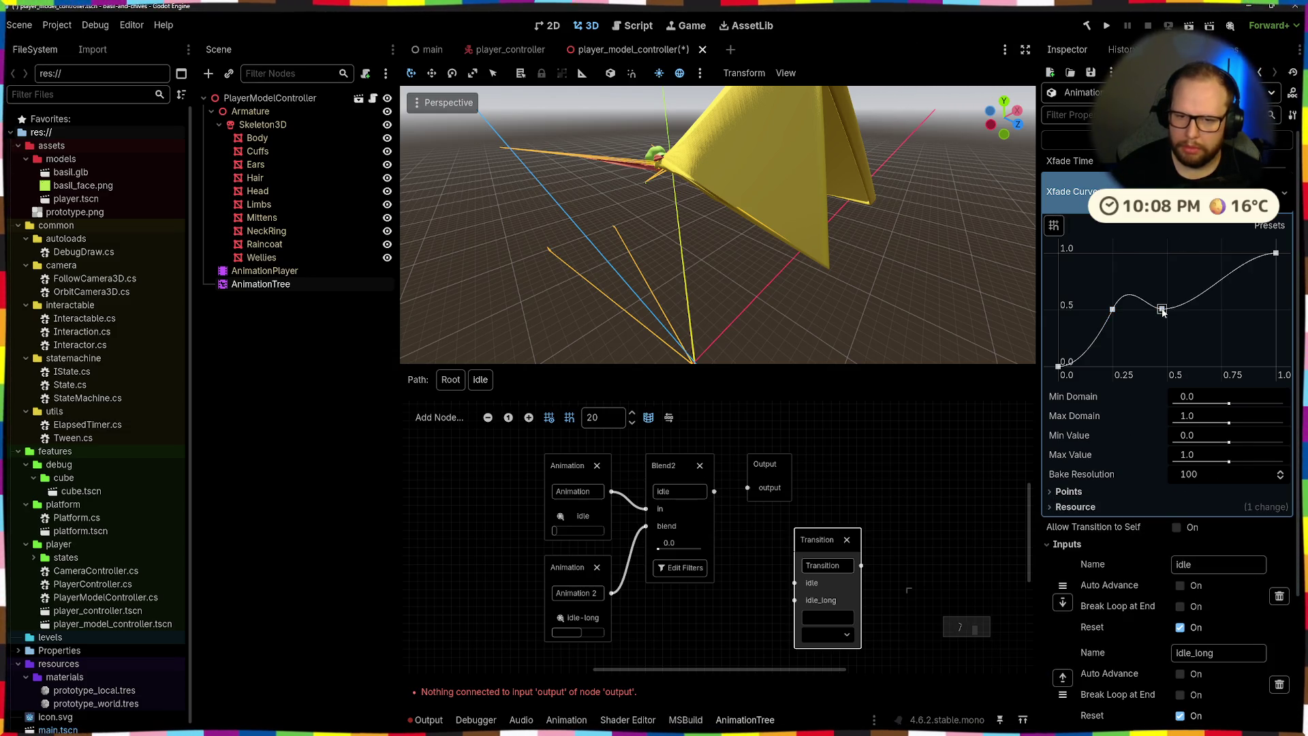
{"action": "right_click", "coordinate": [1162, 310]}
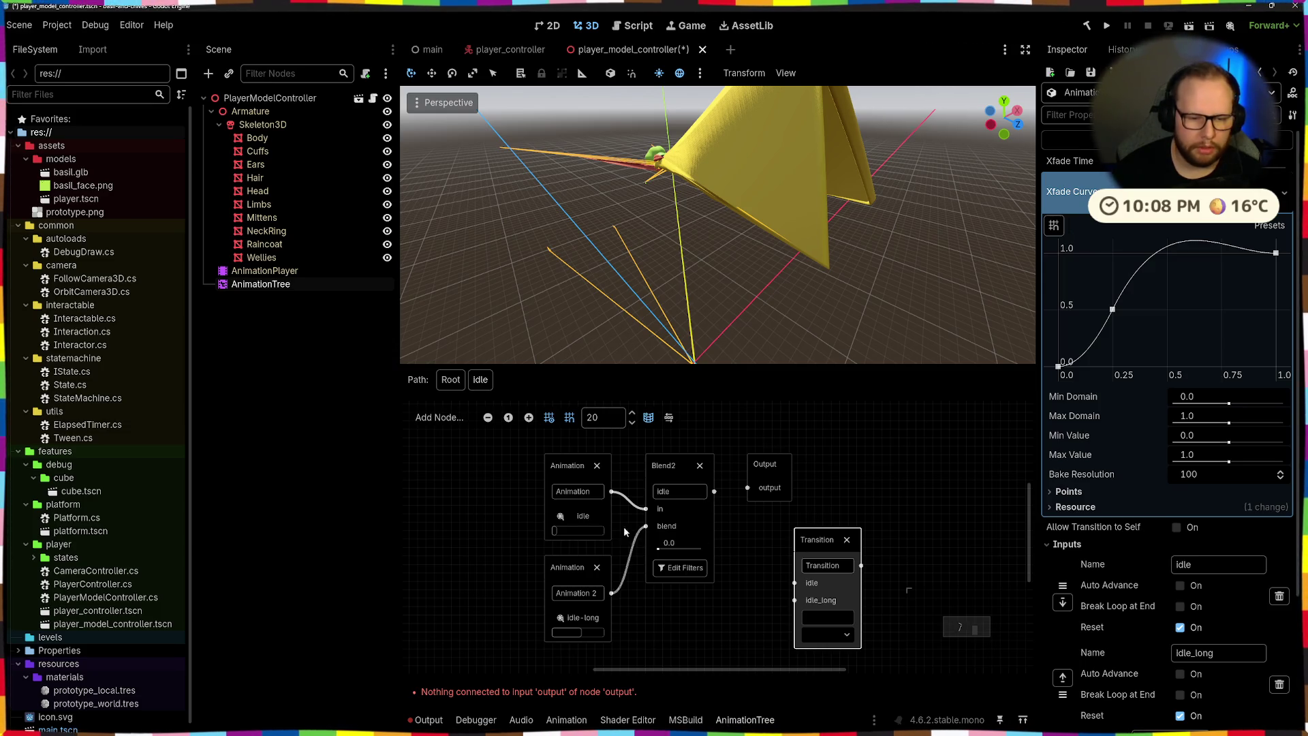
Replace Blend2 by wiring Animation and Animation 2 into the Transition's Idle and idle_long inputs.
{"action": "mouse_move", "coordinate": [612, 492]}
{"action": "left_mouse_down"}
{"action": "mouse_move", "coordinate": [798, 539]}
{"action": "mouse_move", "coordinate": [790, 586]}
{"action": "mouse_move", "coordinate": [750, 586]}
{"action": "left_mouse_up"}
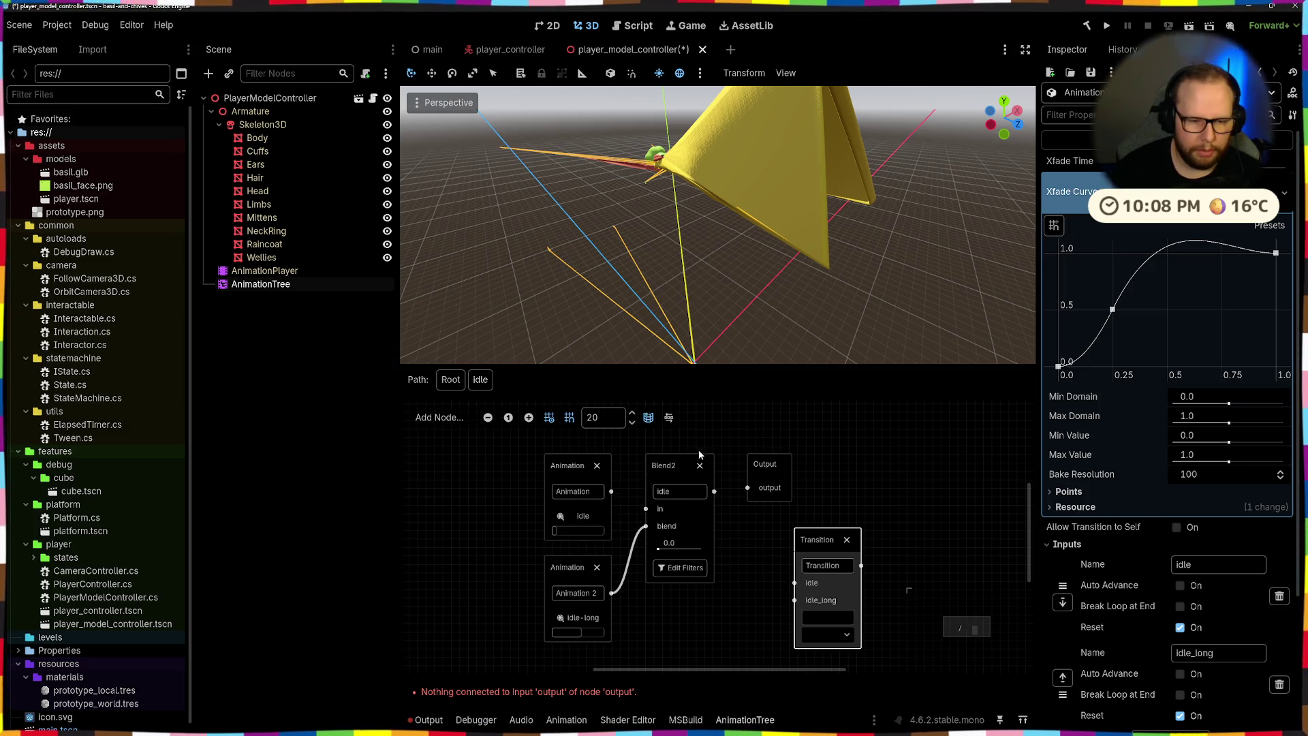
{"action": "left_click", "coordinate": [699, 466]}
{"action": "left_click_drag", "start_coordinate": [611, 492], "coordinate": [795, 582]}
{"action": "left_click_drag", "start_coordinate": [611, 593], "coordinate": [794, 600]}
{"action": "mouse_move", "coordinate": [834, 542]}
{"action": "left_mouse_down"}
{"action": "mouse_move", "coordinate": [708, 490]}
{"action": "mouse_move", "coordinate": [681, 463]}
{"action": "mouse_move", "coordinate": [748, 488]}
{"action": "mouse_move", "coordinate": [768, 455]}
{"action": "left_mouse_up"}
Set the Transition's current state to Idle and reposition the Output node.
{"action": "left_click", "coordinate": [700, 561]}
{"action": "left_click", "coordinate": [687, 581]}
{"action": "left_click", "coordinate": [799, 433]}
{"action": "scroll", "coordinate": [751, 309], "scroll_direction": "up", "scroll_amount": 5}
{"action": "scroll", "coordinate": [737, 208], "scroll_direction": "up", "scroll_amount": 5}
Preview the idle_long state, then switch the Transition back to Idle.
{"action": "left_click", "coordinate": [697, 560]}
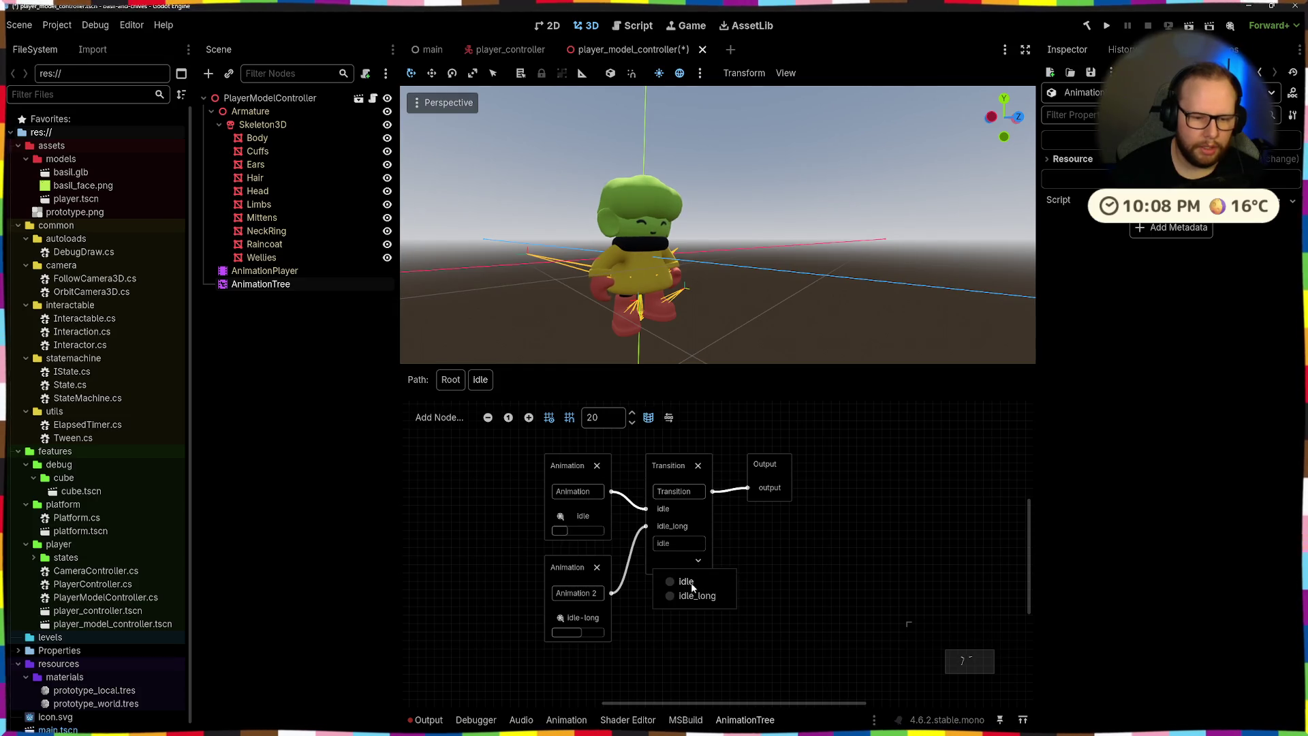
{"action": "left_click", "coordinate": [690, 596]}
{"action": "left_click", "coordinate": [698, 560]}
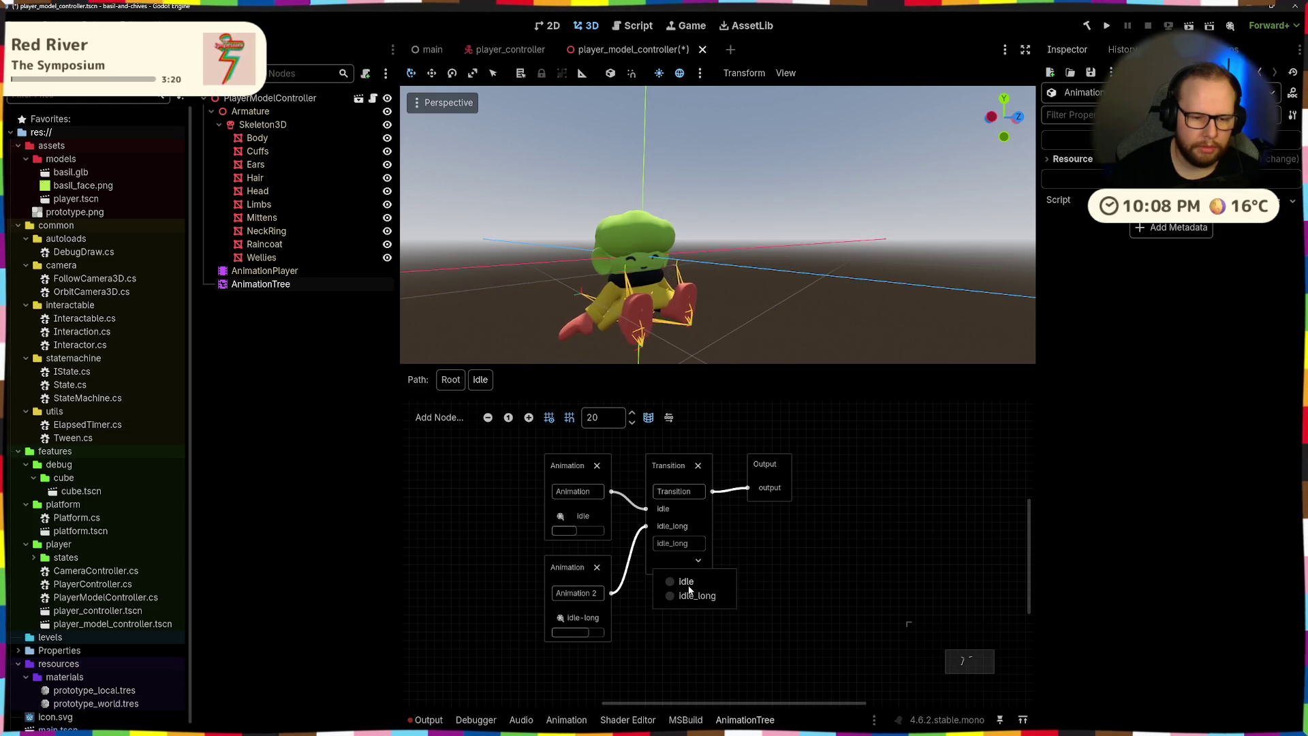
{"action": "left_click", "coordinate": [688, 585]}
Reselect the AnimationTree, reopen the idle blend tree and select the Transition node.
{"action": "left_click", "coordinate": [264, 271]}
{"action": "left_click", "coordinate": [282, 286]}
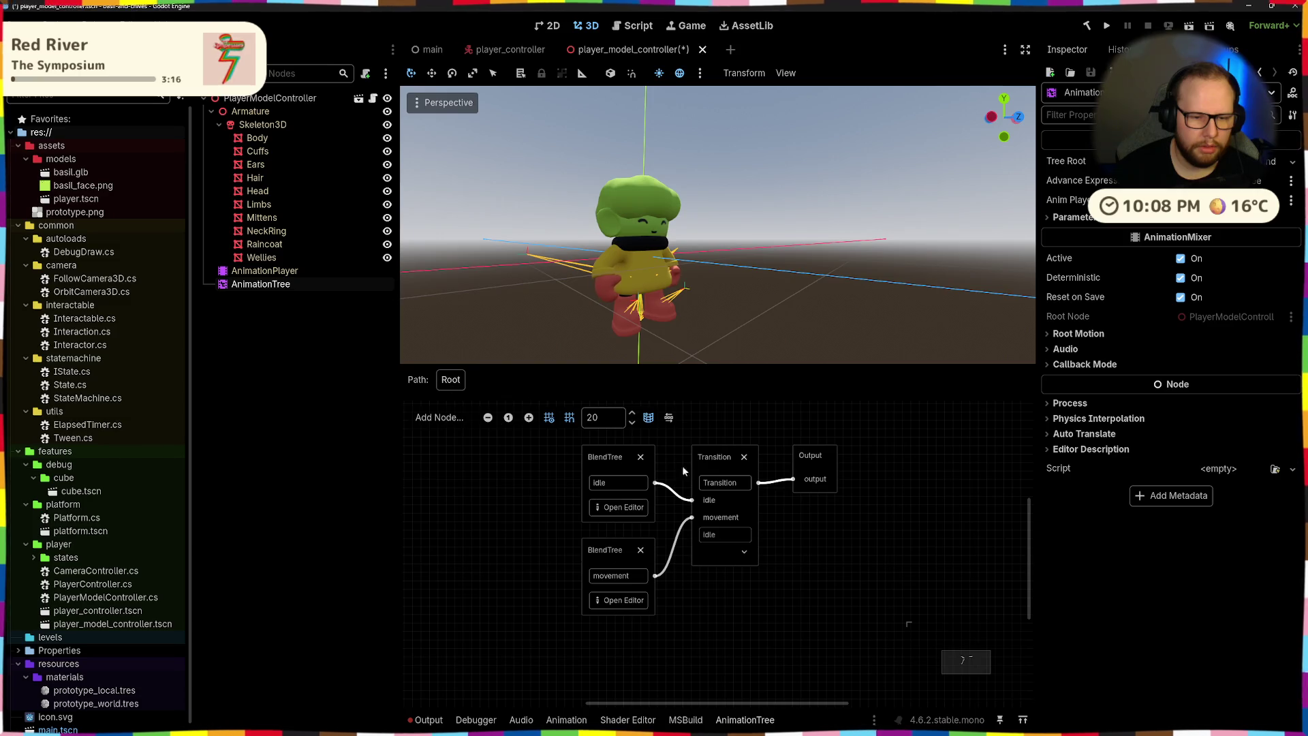
{"action": "scroll", "coordinate": [665, 464], "scroll_direction": "right", "scroll_amount": 2}
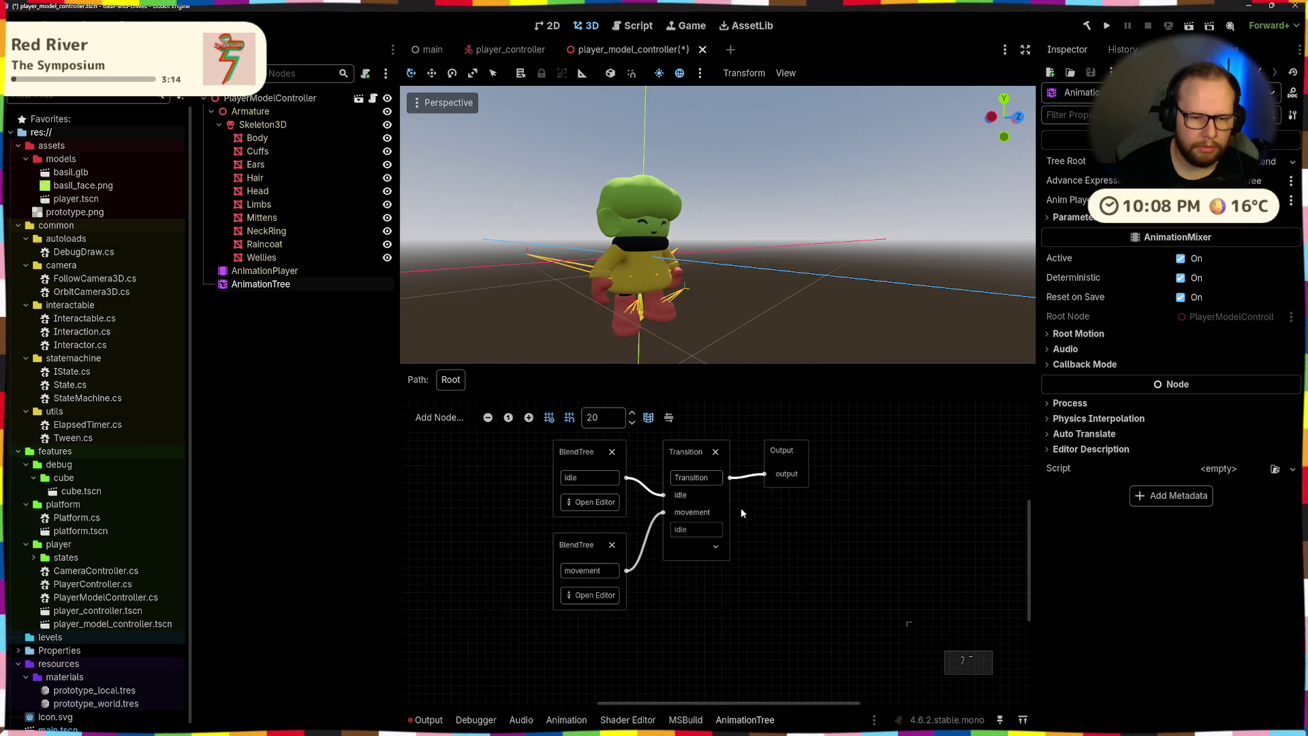
{"action": "left_click", "coordinate": [590, 503]}
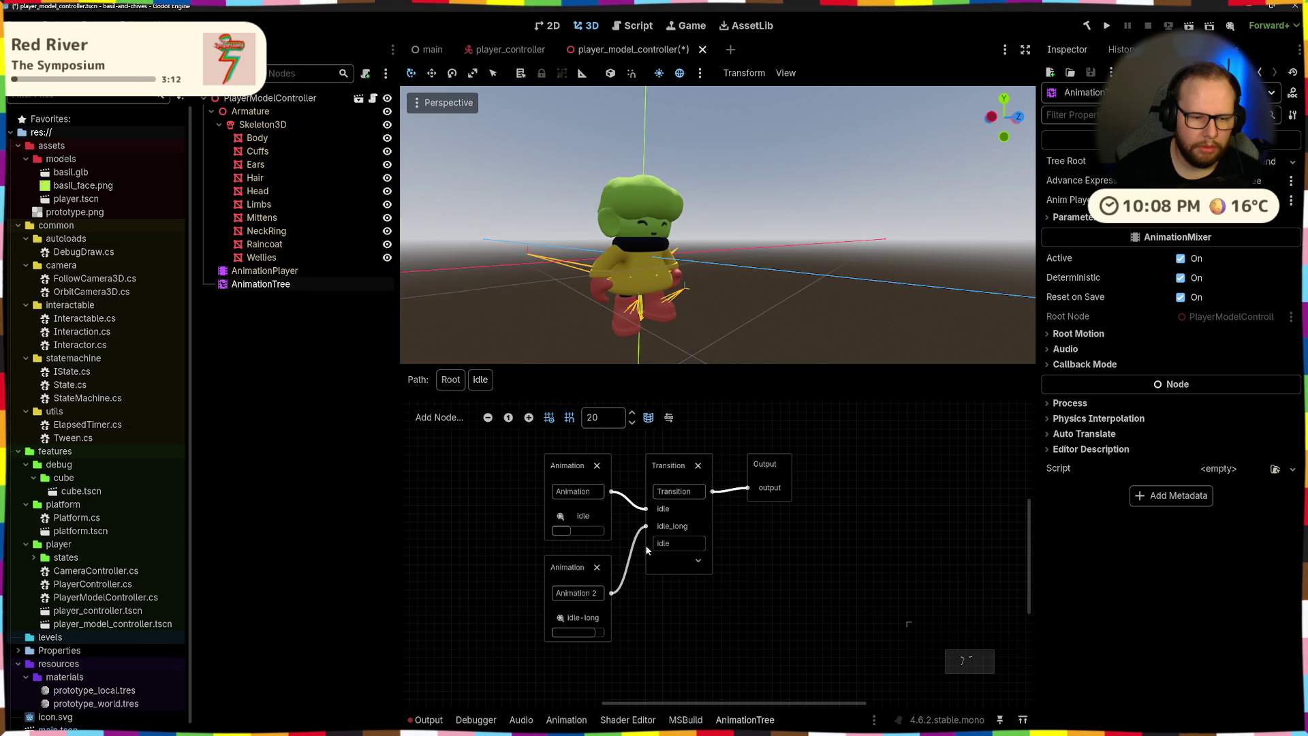
{"action": "left_click", "coordinate": [687, 525]}
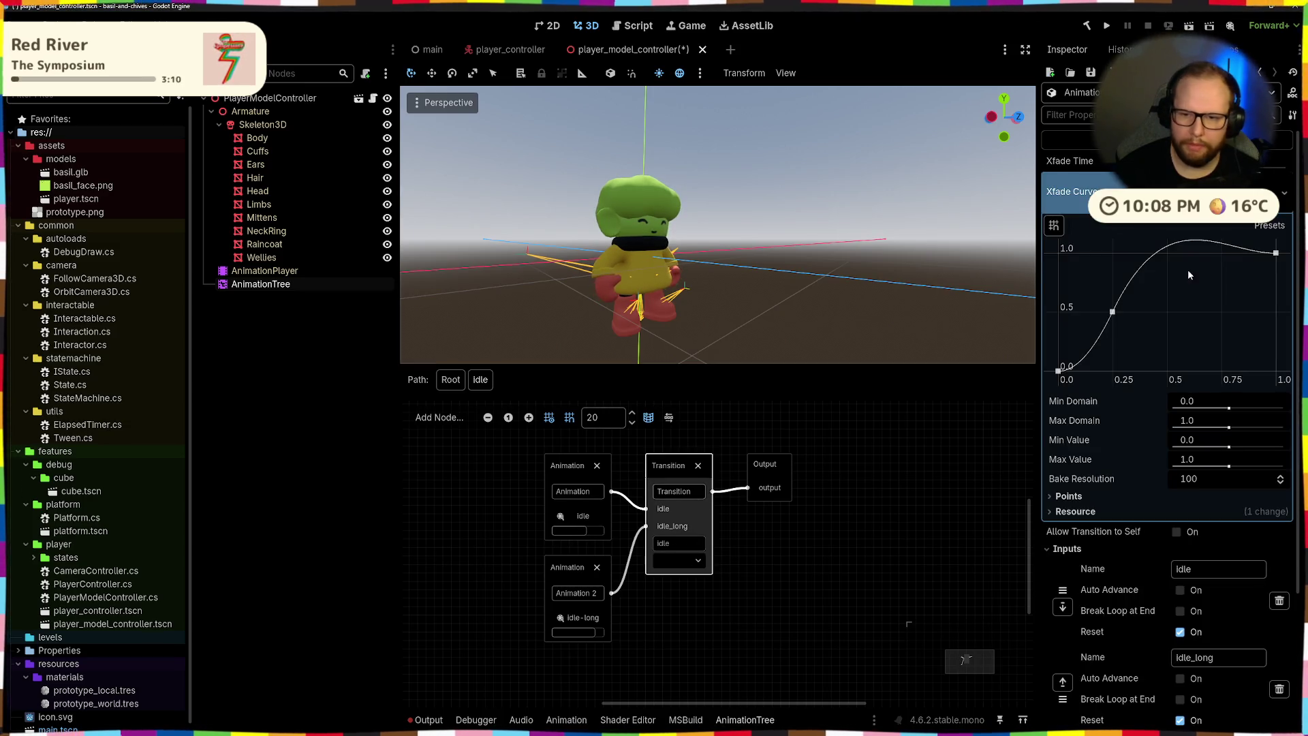
Adjust the Xfade Curve point near 0.25 while previewing idle_long and idle.
{"action": "left_click_drag", "start_coordinate": [1113, 311], "coordinate": [1107, 339]}
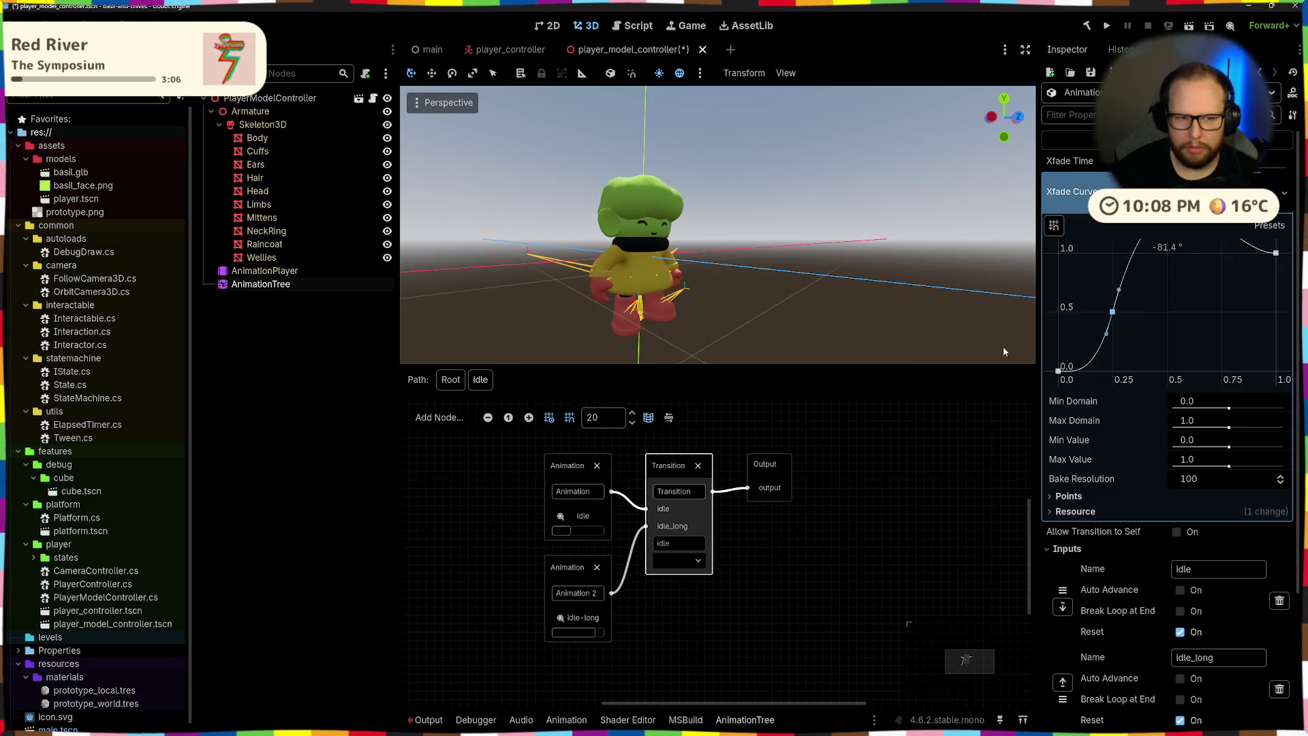
{"action": "left_click", "coordinate": [702, 560]}
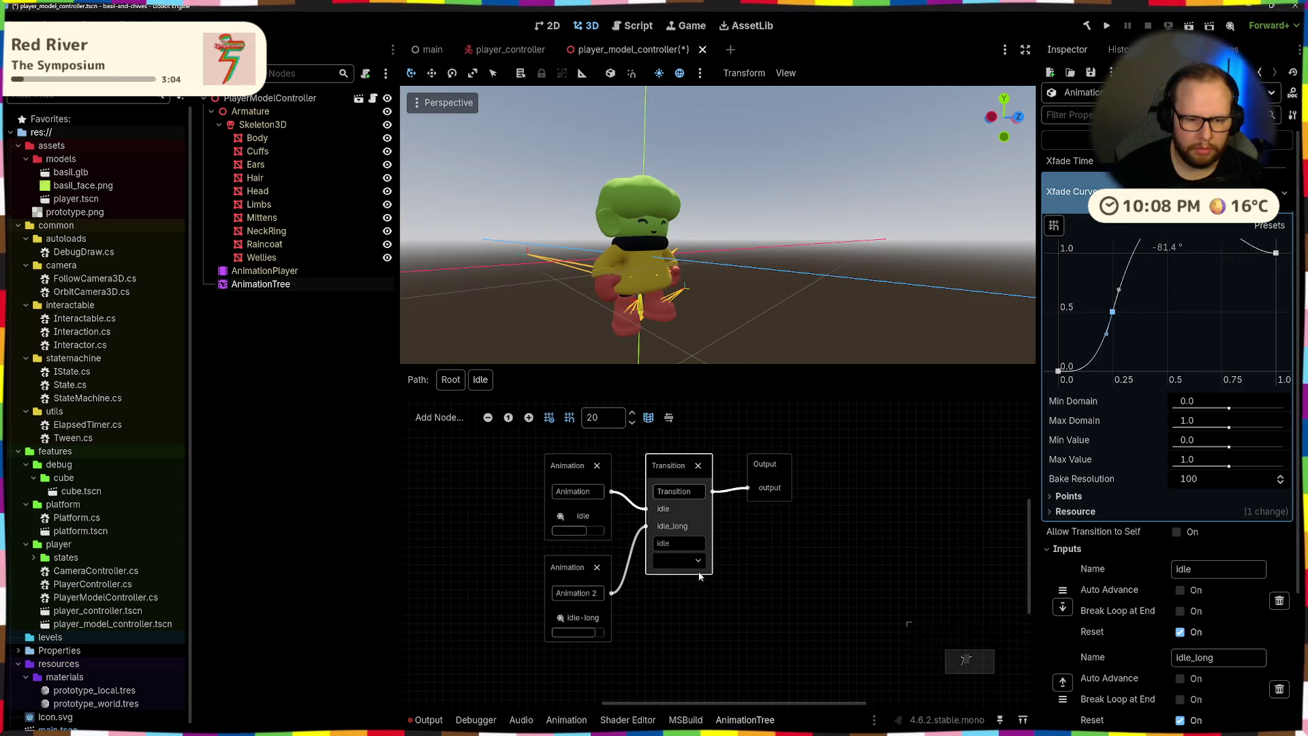
{"action": "left_click", "coordinate": [695, 599]}
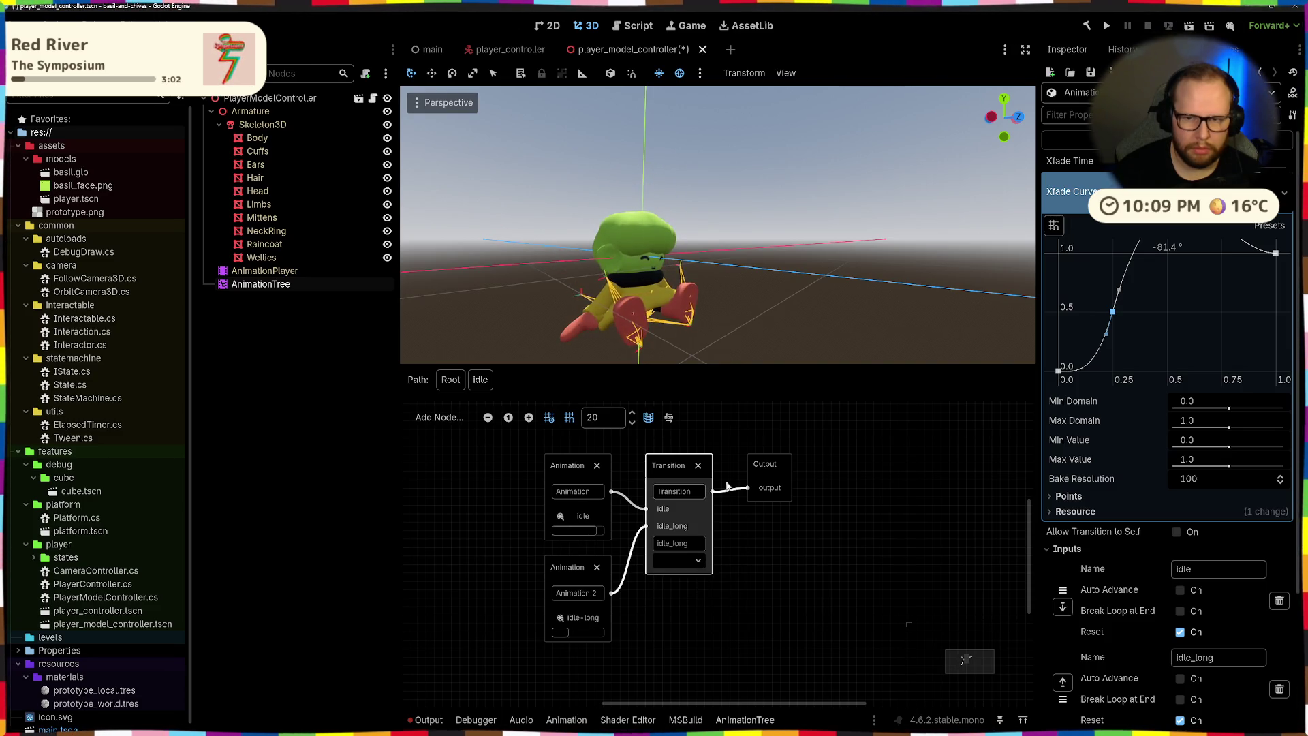
{"action": "left_click_drag", "start_coordinate": [1106, 325], "coordinate": [1103, 323]}
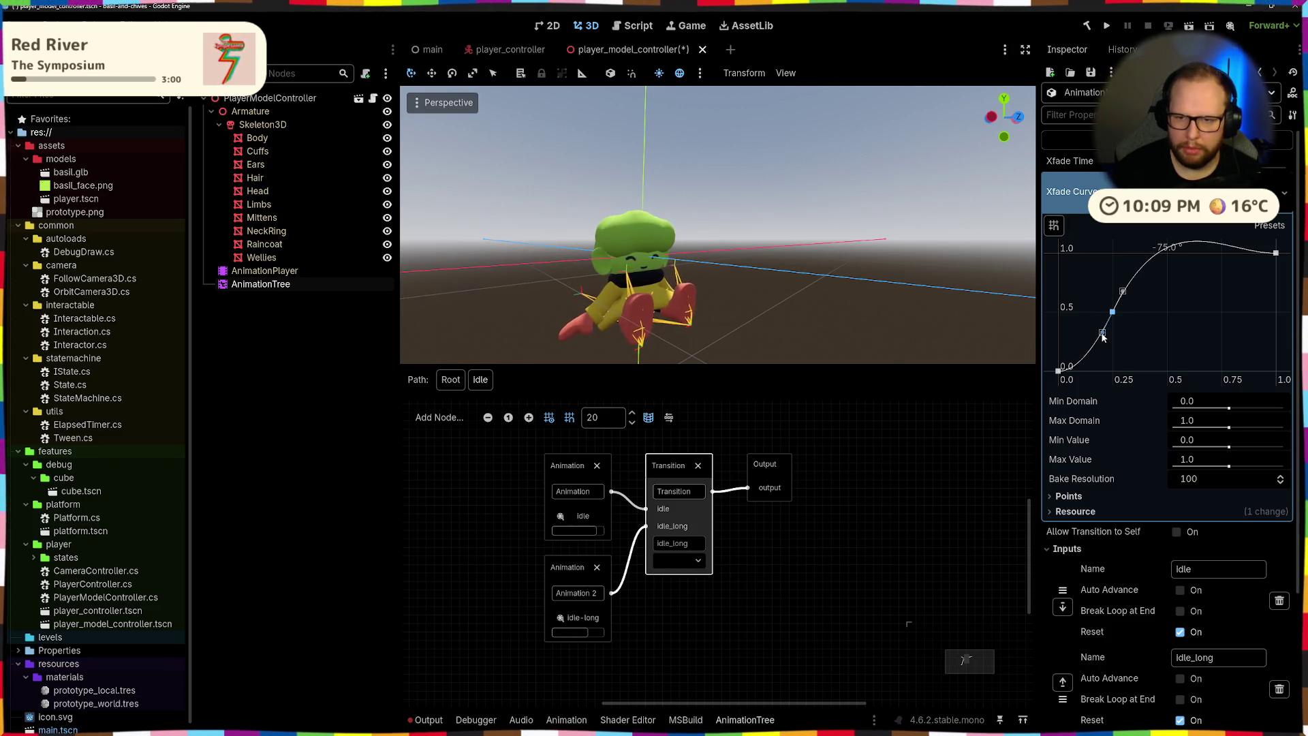
{"action": "left_click", "coordinate": [699, 560]}
{"action": "left_click", "coordinate": [689, 579]}
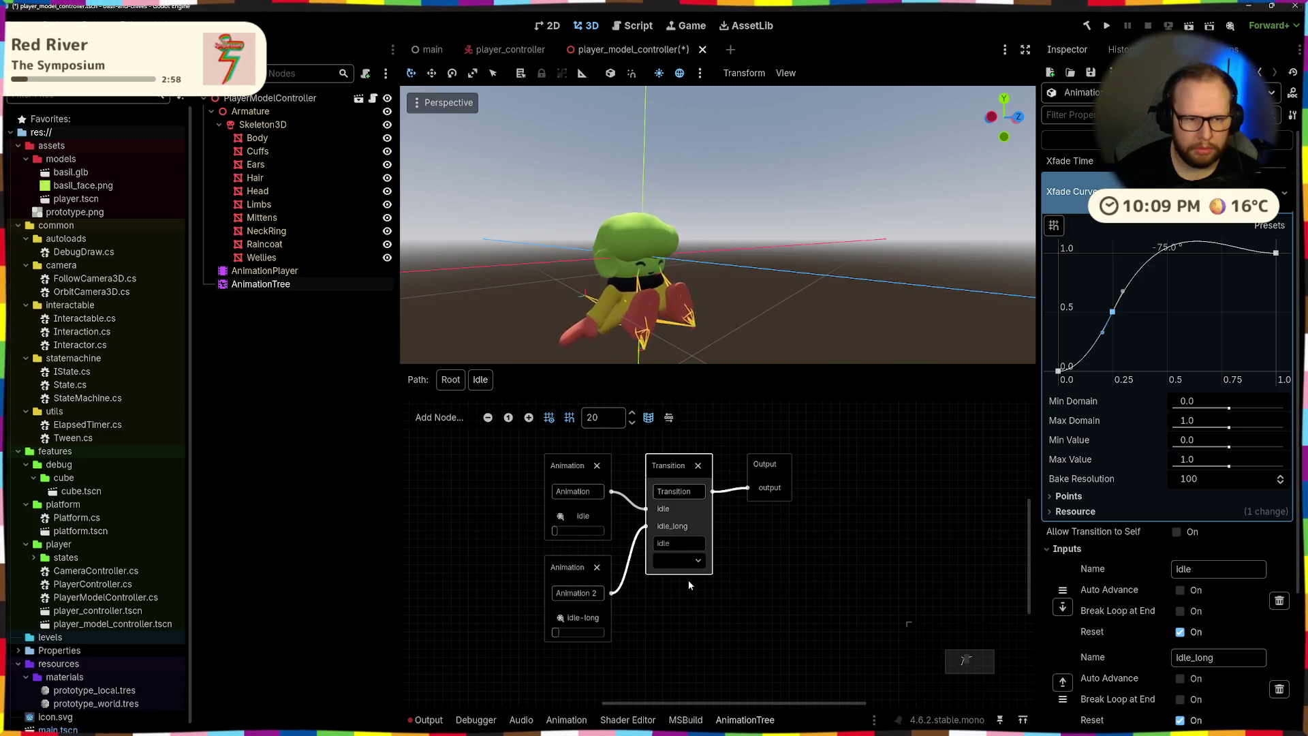
Switch the Transition back and forth between idle and idle_long to preview the crossfade.
{"action": "left_click", "coordinate": [701, 558]}
{"action": "left_click", "coordinate": [689, 595]}
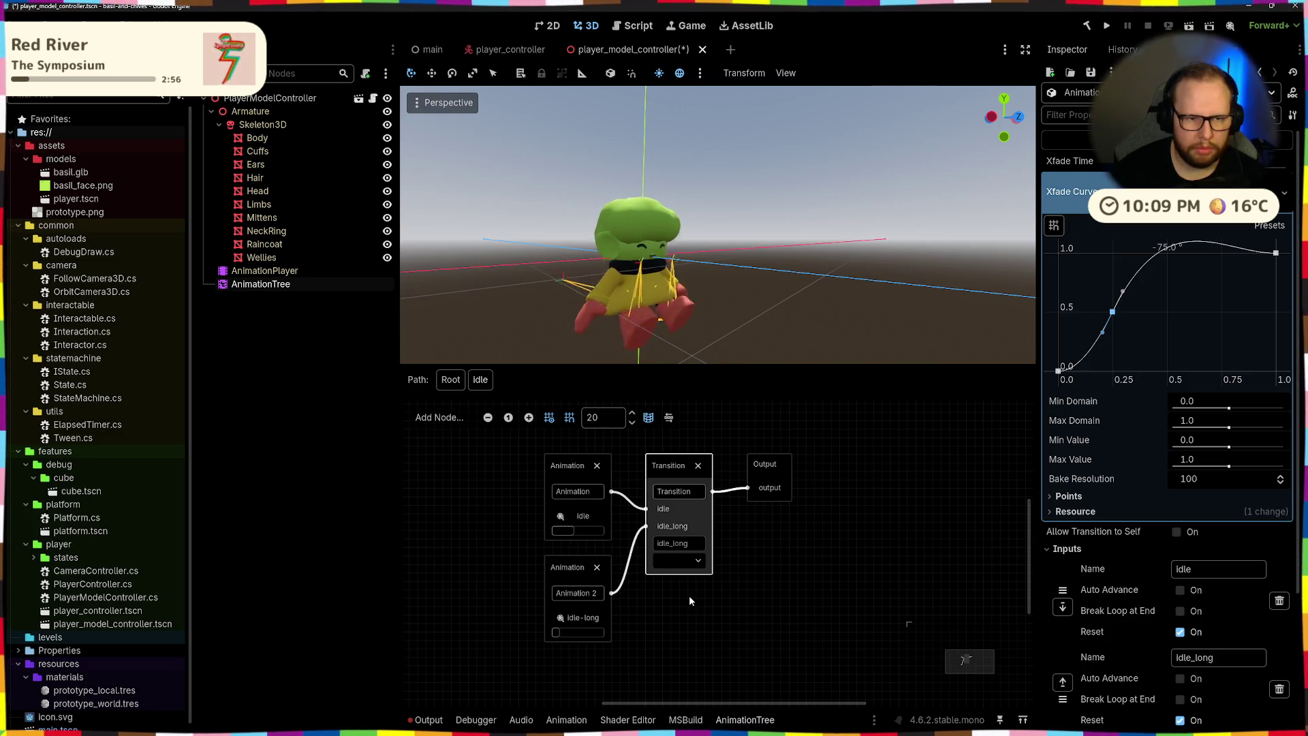
{"action": "left_click", "coordinate": [698, 562]}
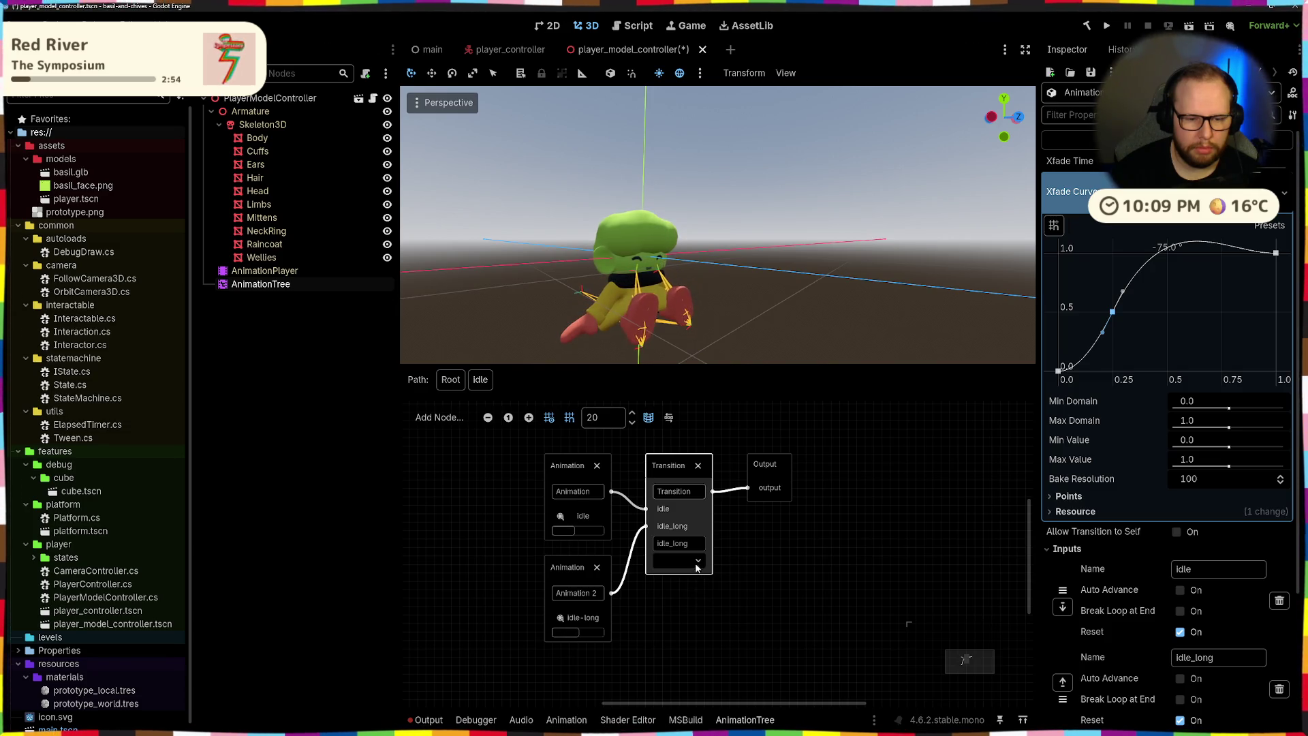
{"action": "left_click", "coordinate": [693, 583]}
{"action": "left_click", "coordinate": [698, 563]}
{"action": "left_click", "coordinate": [689, 594]}
Remove the extra point from the Xfade Curve and open the curve presets.
{"action": "left_click", "coordinate": [1154, 338]}
{"action": "right_click", "coordinate": [1154, 339]}
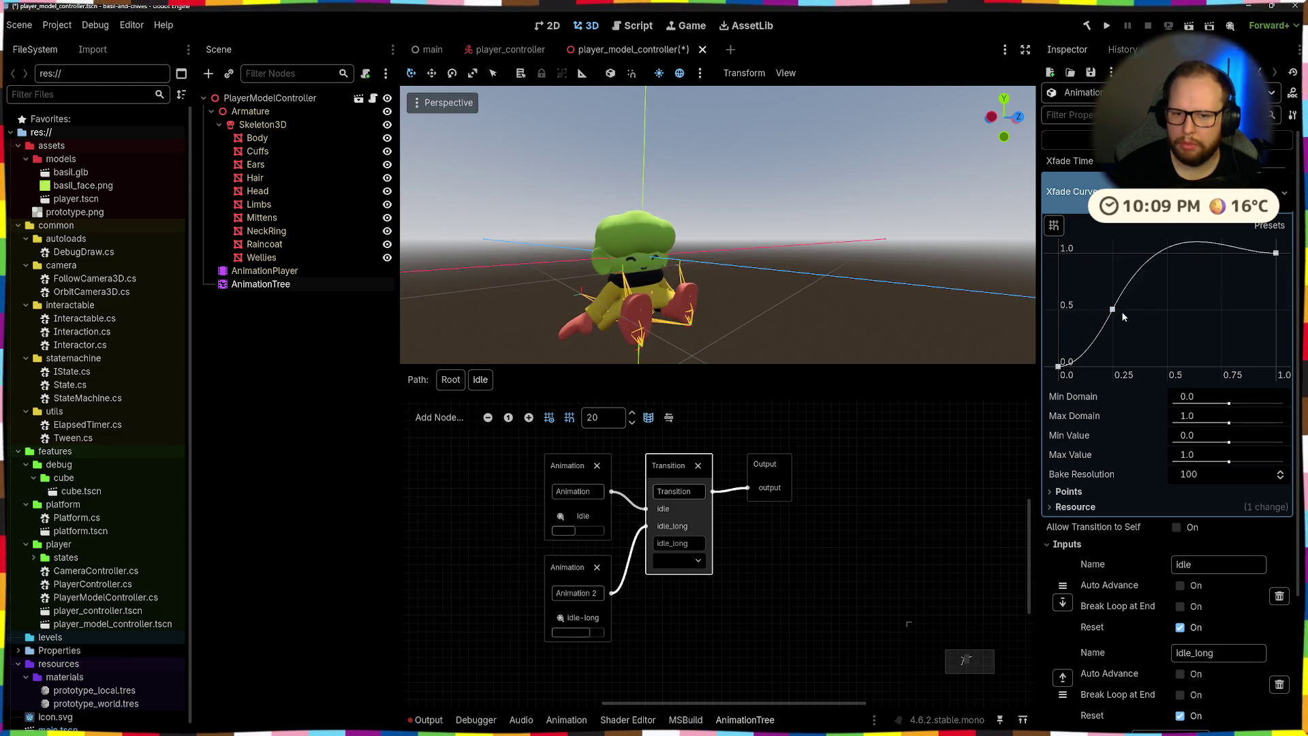
{"action": "left_click", "coordinate": [1283, 227]}
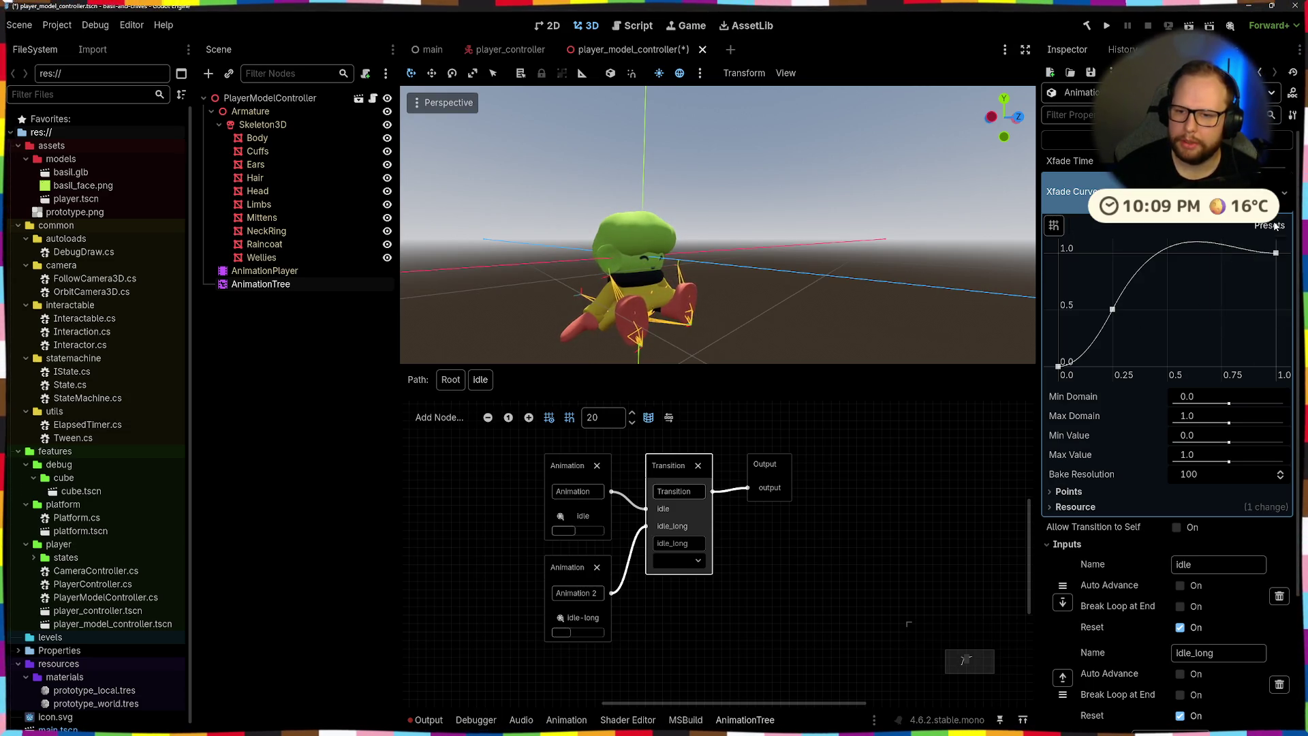
Apply the Ease Out preset, nudge the middle point, and preview idle and idle_long.
{"action": "left_click", "coordinate": [1252, 293]}
{"action": "left_click", "coordinate": [1118, 318]}
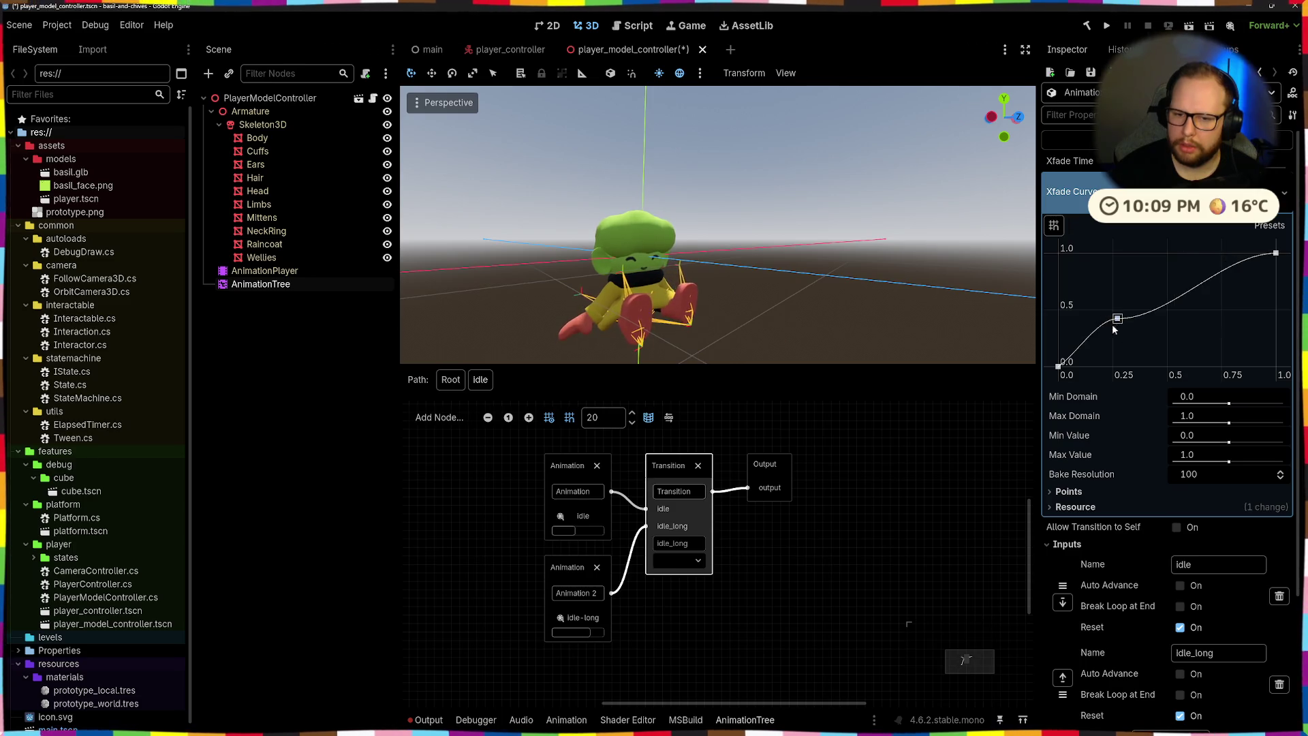
{"action": "mouse_move", "coordinate": [1117, 322]}
{"action": "left_mouse_down"}
{"action": "mouse_move", "coordinate": [1095, 318]}
{"action": "mouse_move", "coordinate": [1105, 331]}
{"action": "left_mouse_up"}
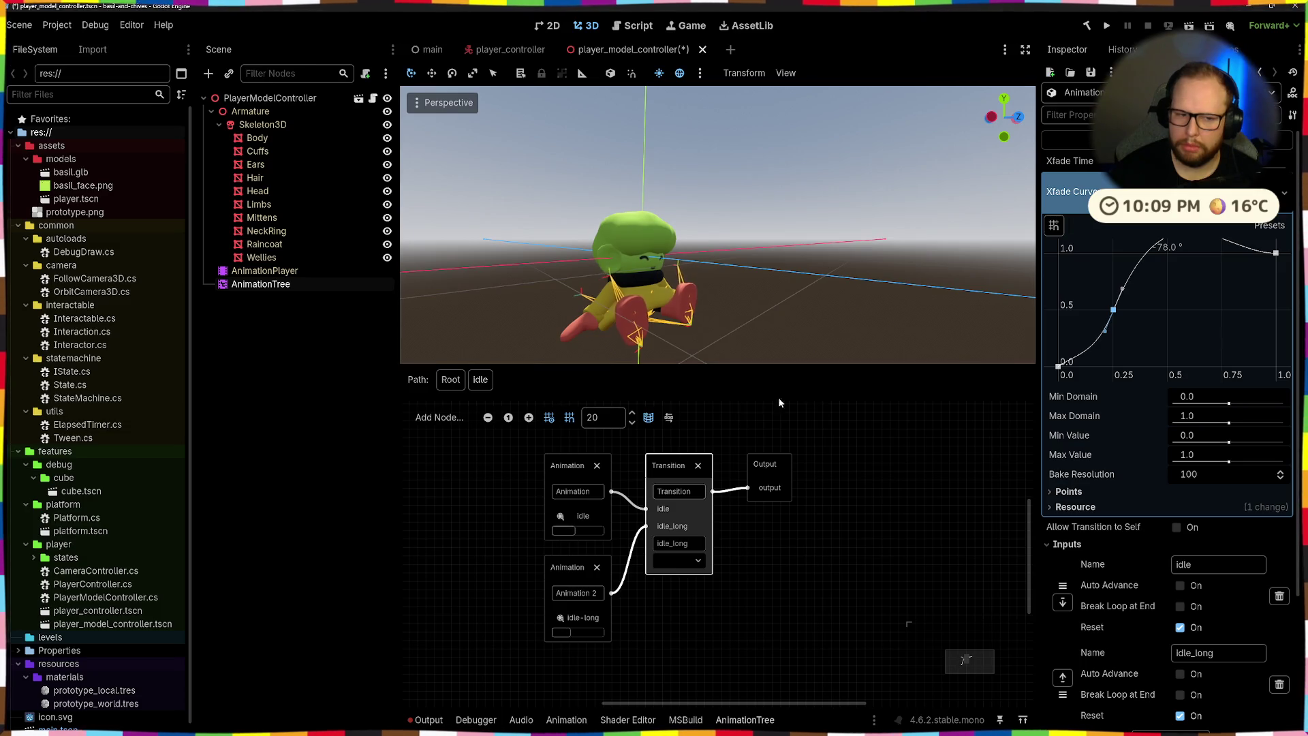
{"action": "left_click", "coordinate": [697, 561]}
{"action": "left_click", "coordinate": [686, 582]}
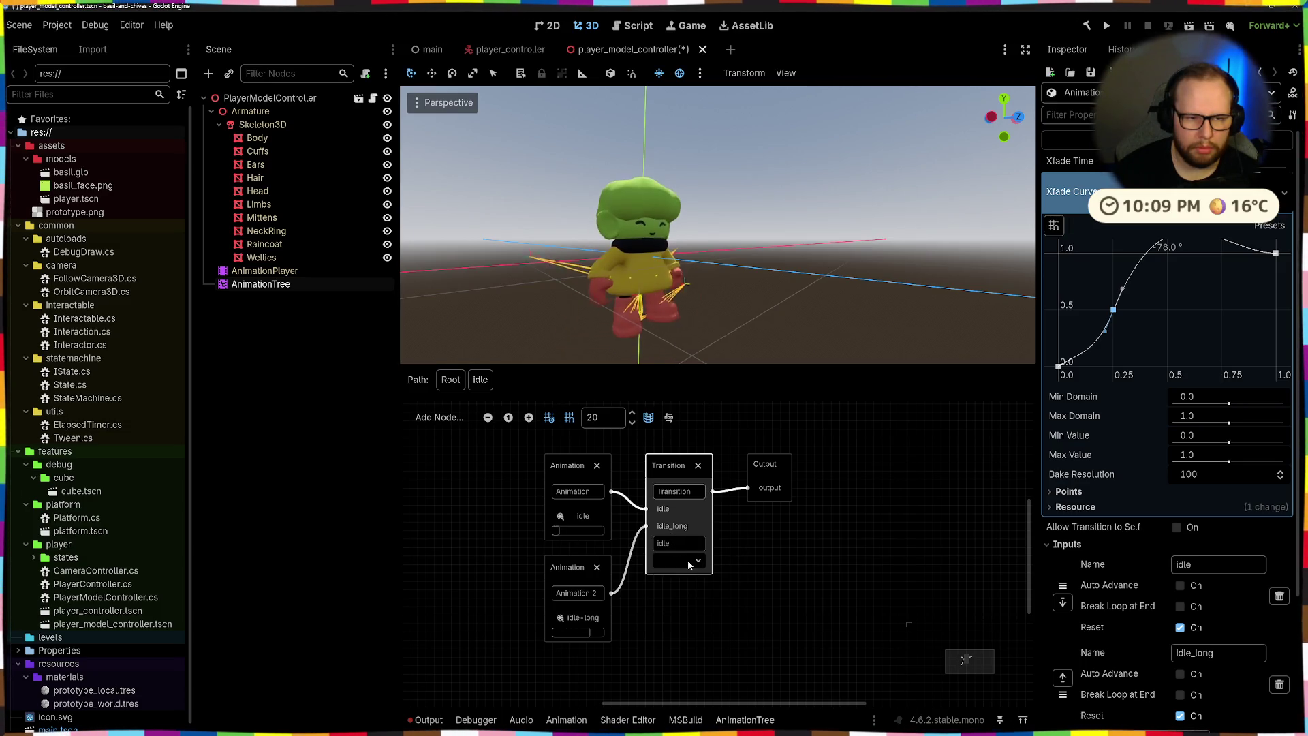
{"action": "left_click", "coordinate": [698, 561]}
{"action": "left_click", "coordinate": [691, 599]}
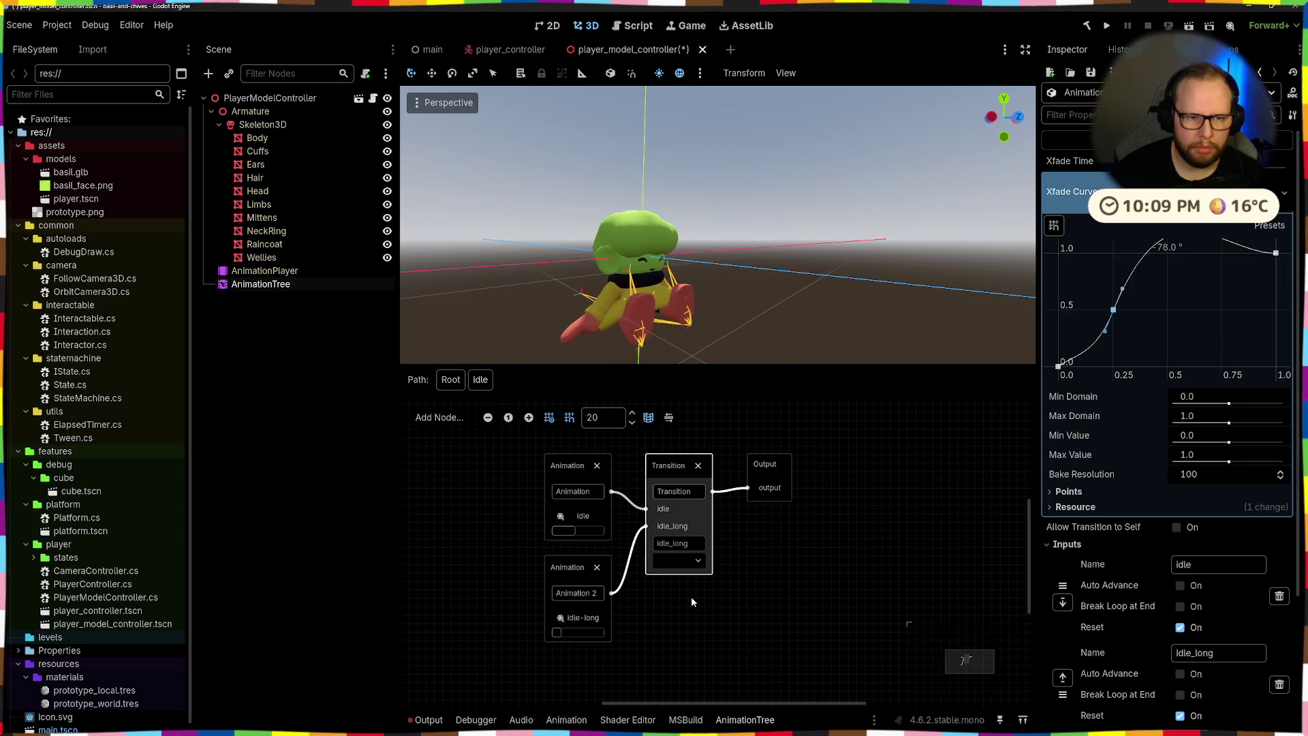
{"action": "left_click", "coordinate": [698, 561]}
{"action": "left_click", "coordinate": [699, 595]}
{"action": "left_click", "coordinate": [698, 561]}
{"action": "left_click", "coordinate": [690, 581]}
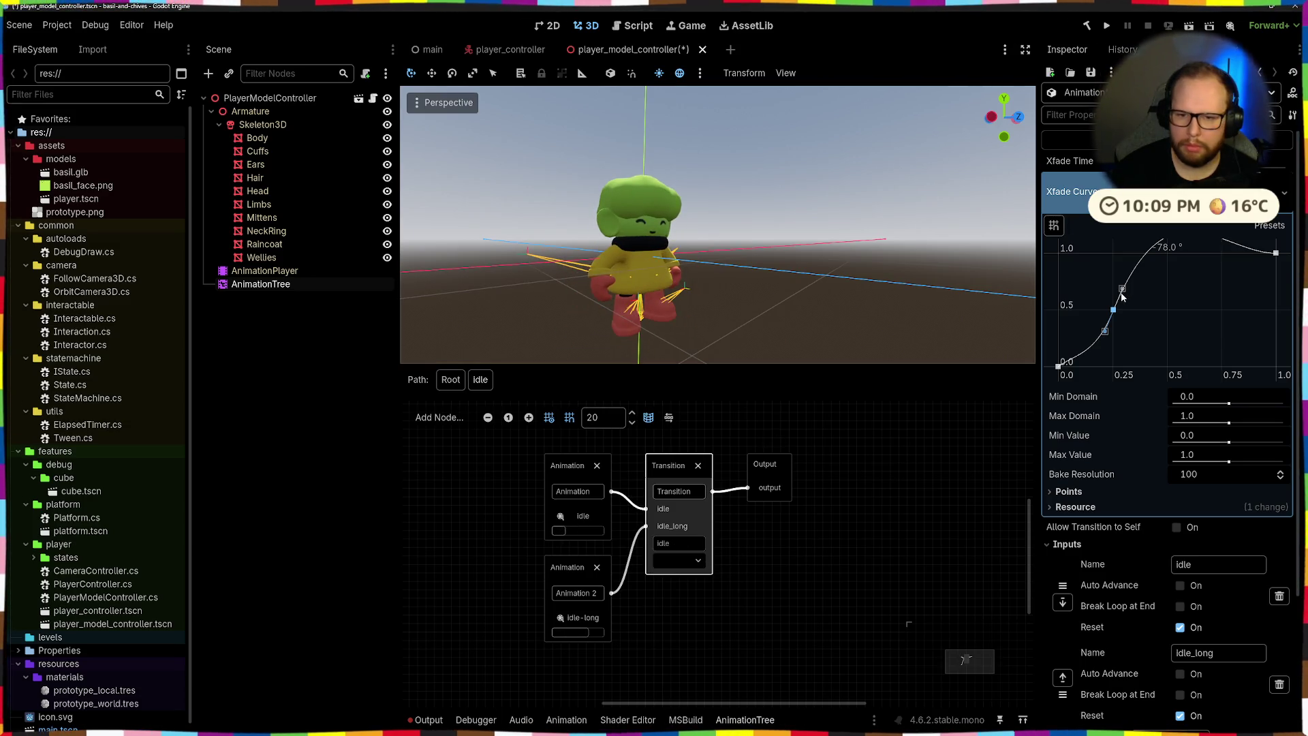
Turn the middle tangent into a peak and dip, then flatten it into a gentle rise.
{"action": "mouse_move", "coordinate": [1124, 297]}
{"action": "left_mouse_down"}
{"action": "mouse_move", "coordinate": [1134, 318]}
{"action": "mouse_move", "coordinate": [1123, 339]}
{"action": "left_mouse_up"}
{"action": "left_click", "coordinate": [691, 563]}
{"action": "left_click", "coordinate": [696, 597]}
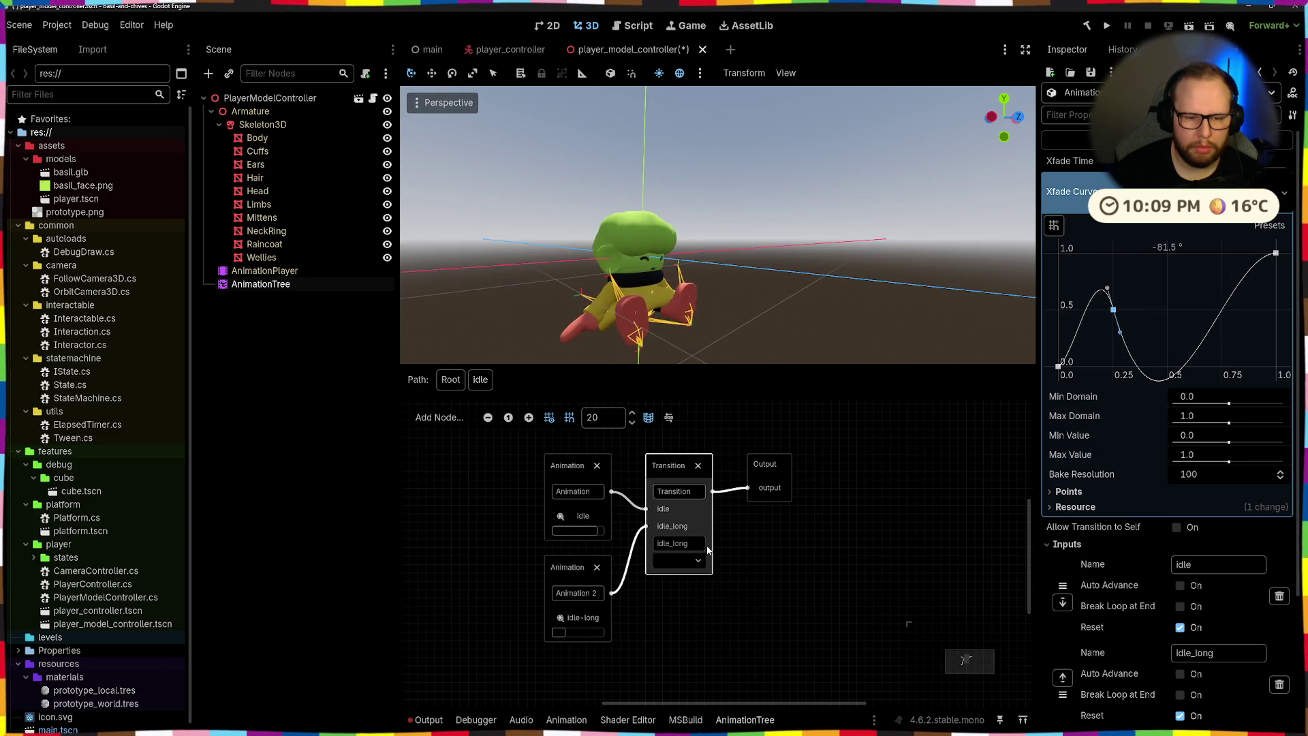
{"action": "mouse_move", "coordinate": [1107, 288]}
{"action": "left_mouse_down"}
{"action": "mouse_move", "coordinate": [1097, 300]}
{"action": "mouse_move", "coordinate": [1111, 327]}
{"action": "left_mouse_up"}
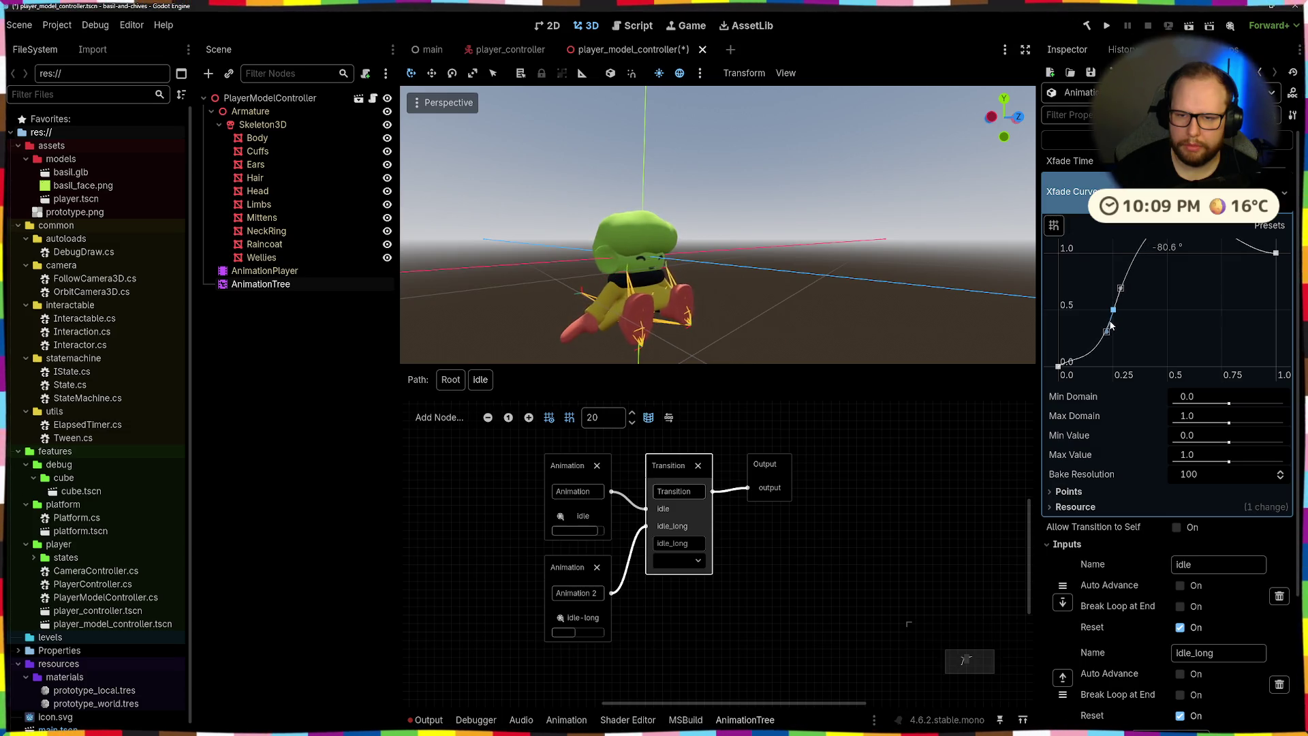
{"action": "left_click", "coordinate": [698, 561]}
{"action": "left_click", "coordinate": [684, 581]}
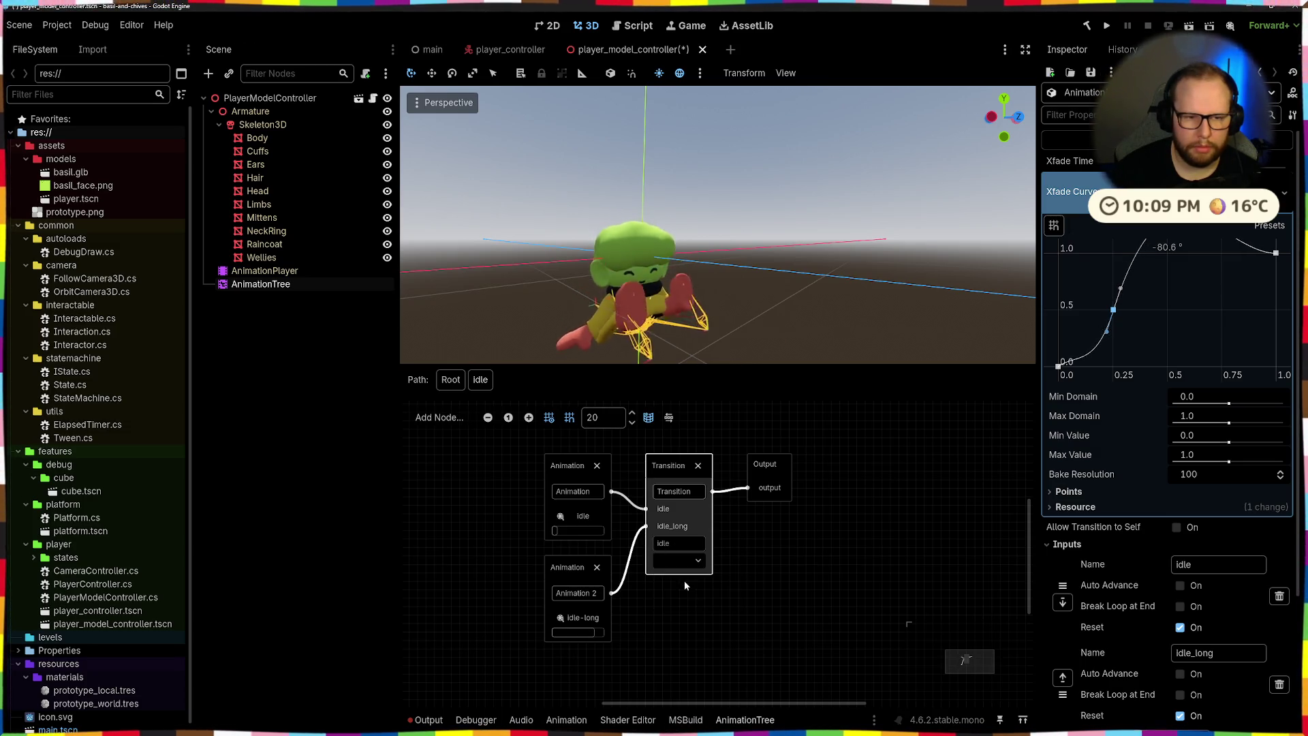
Switch the Transition repeatedly between idle and idle_long to compare the crossfade.
{"action": "left_click", "coordinate": [693, 561]}
{"action": "left_click", "coordinate": [697, 594]}
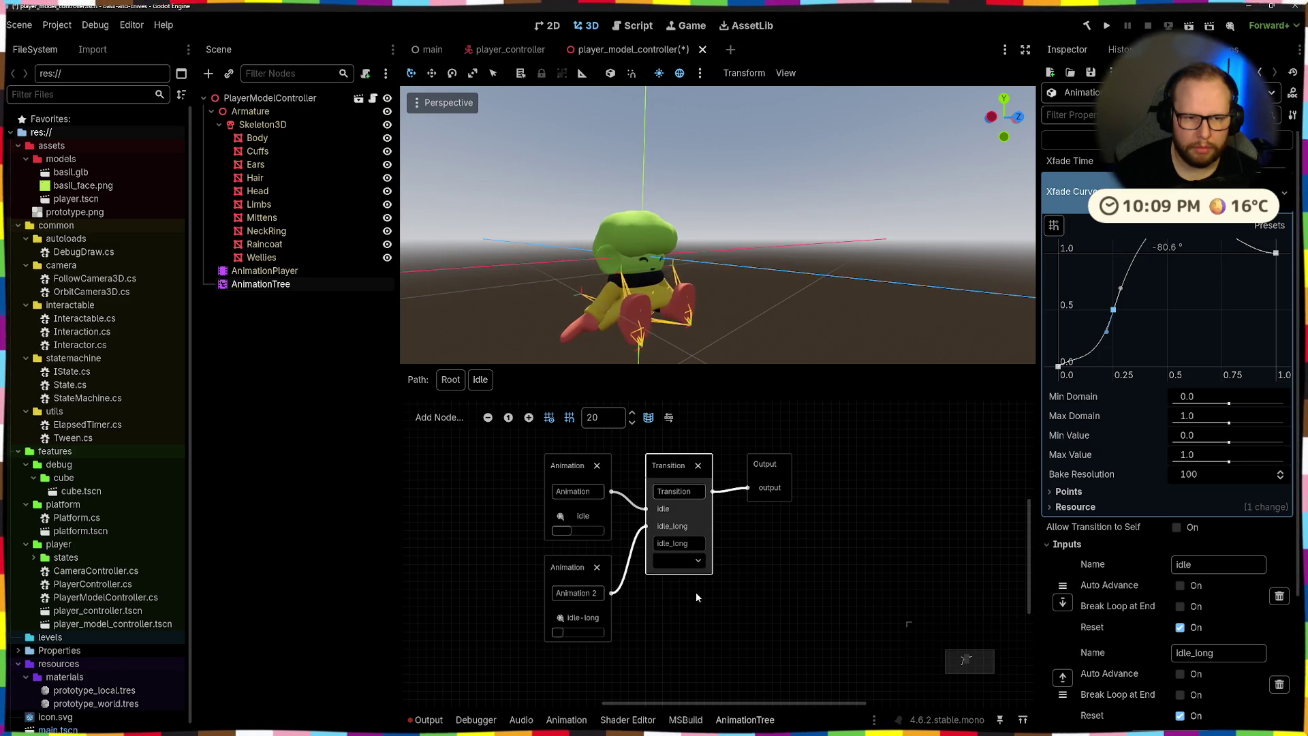
{"action": "left_click", "coordinate": [700, 561]}
{"action": "left_click", "coordinate": [700, 597]}
{"action": "left_click", "coordinate": [698, 561]}
{"action": "left_click", "coordinate": [689, 578]}
{"action": "left_click", "coordinate": [697, 561]}
{"action": "left_click", "coordinate": [696, 594]}
Tilt the right end point's tangent upward and preview the switch to idle.
{"action": "left_click", "coordinate": [1278, 257]}
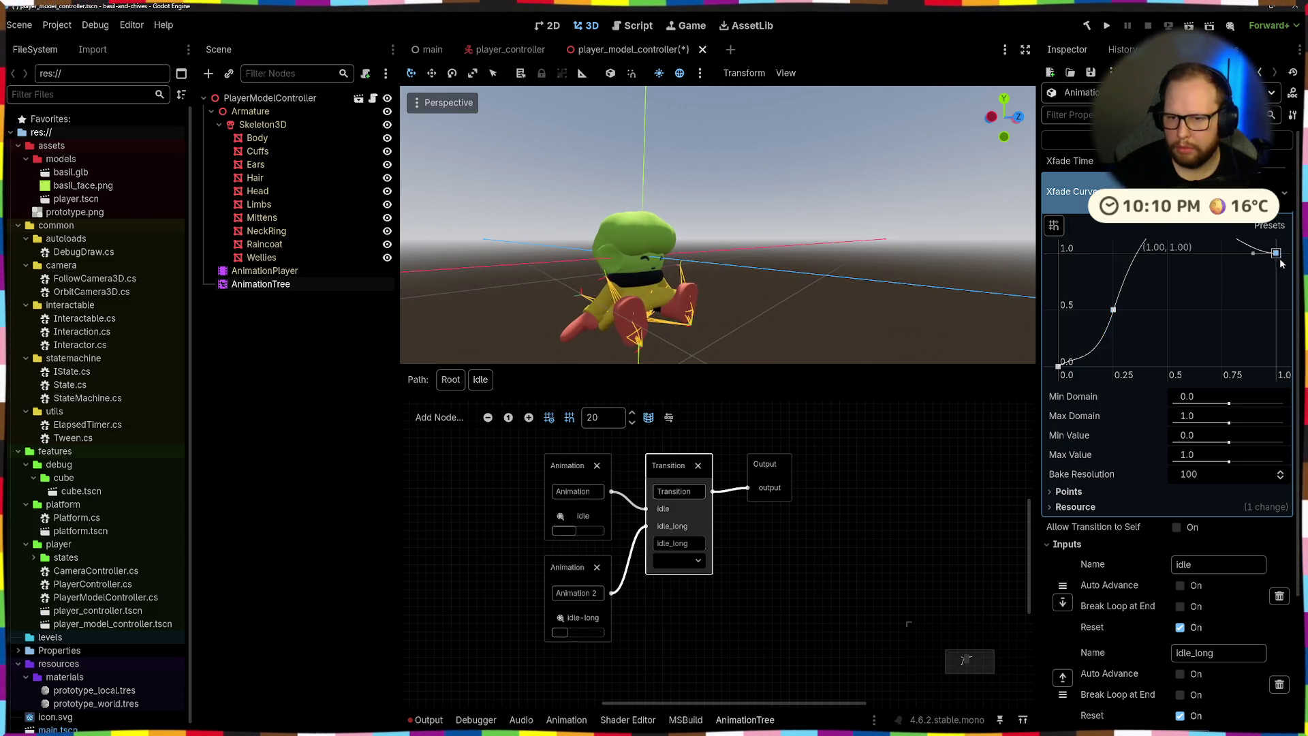
{"action": "left_click_drag", "start_coordinate": [1256, 256], "coordinate": [1278, 241]}
{"action": "left_click", "coordinate": [698, 560]}
{"action": "left_click", "coordinate": [698, 560]}
{"action": "left_click", "coordinate": [687, 581]}
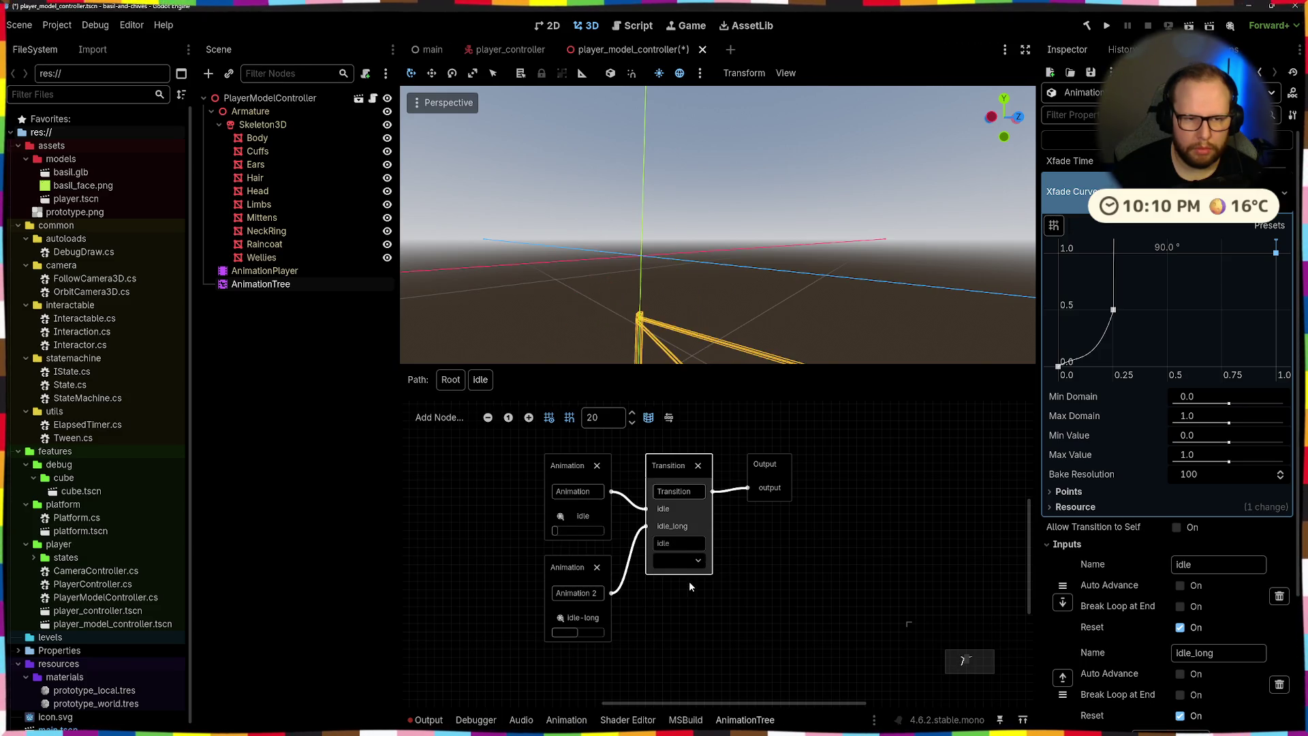
{"action": "left_click", "coordinate": [698, 561]}
{"action": "left_click", "coordinate": [687, 581]}
Rework the middle and end point tangents so the curve forms a smooth rising arc.
{"action": "left_click", "coordinate": [1114, 310]}
{"action": "left_click_drag", "start_coordinate": [1107, 331], "coordinate": [1098, 300]}
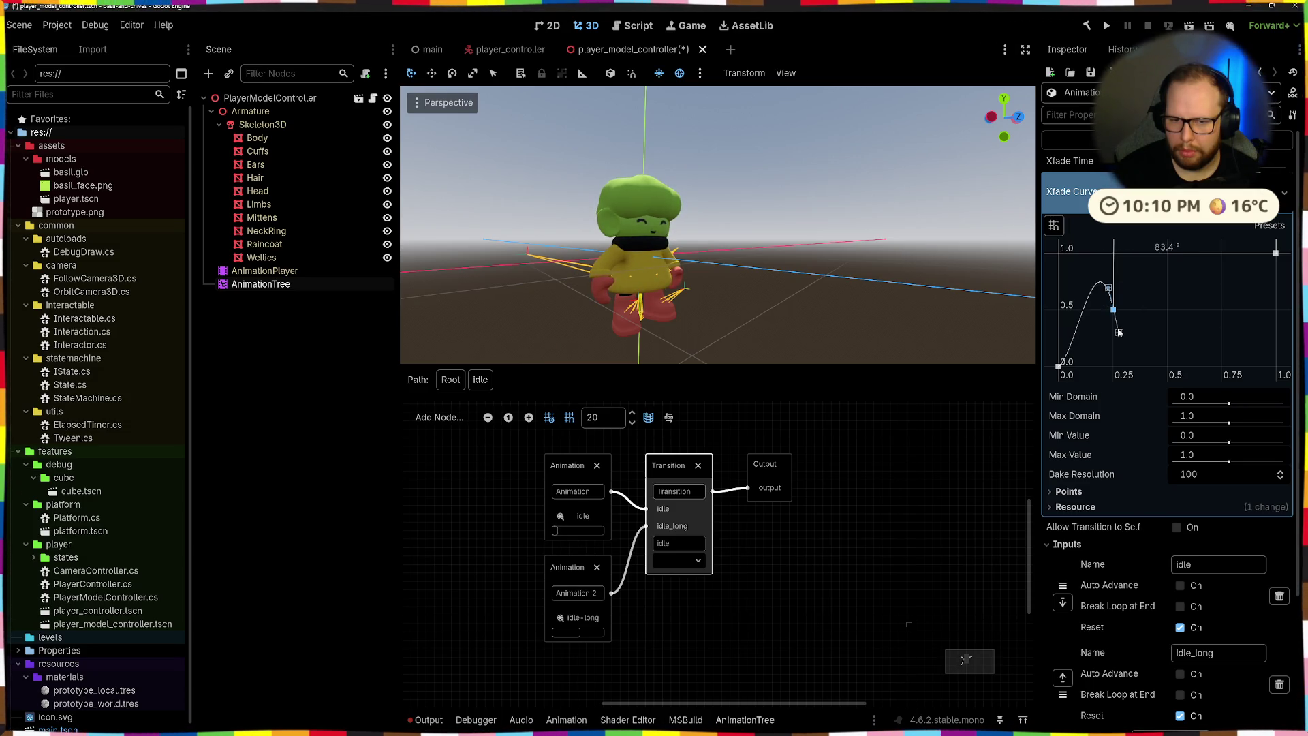
{"action": "left_click", "coordinate": [1276, 253]}
{"action": "left_click_drag", "start_coordinate": [1263, 253], "coordinate": [1246, 236]}
{"action": "left_click_drag", "start_coordinate": [1241, 232], "coordinate": [1235, 231]}
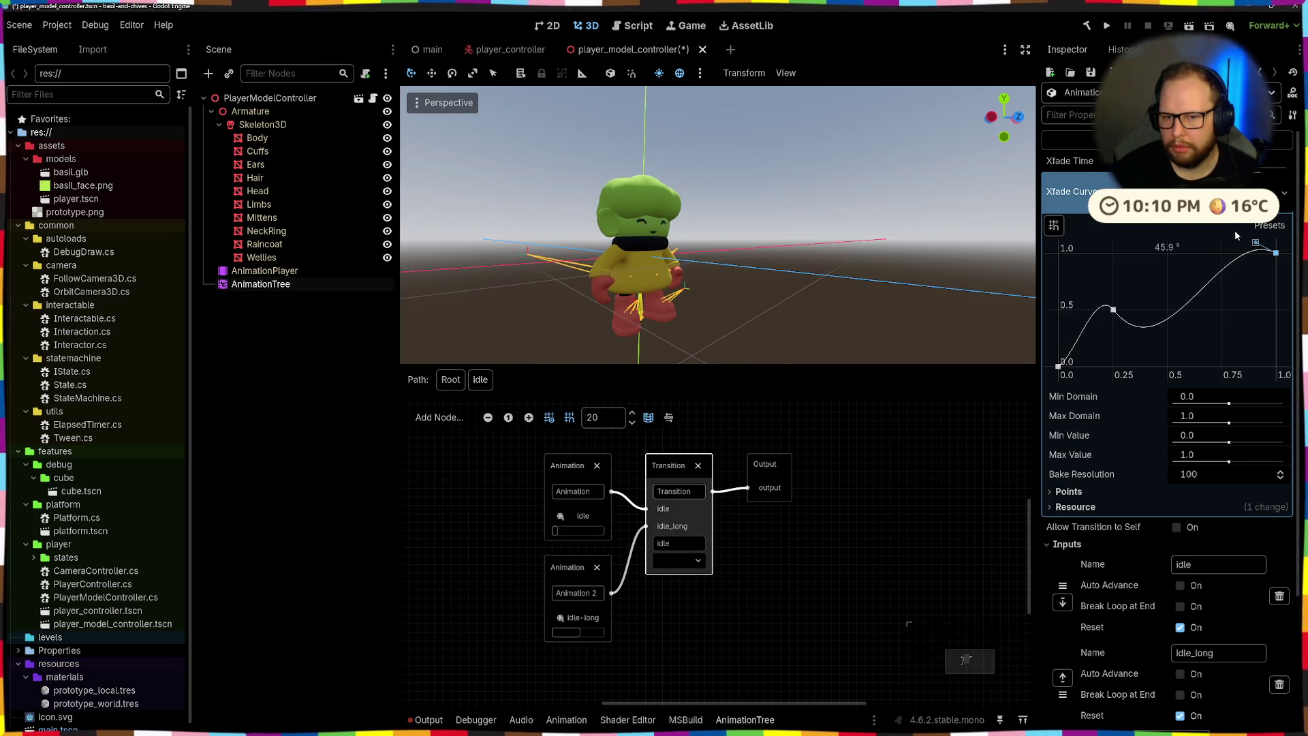
{"action": "left_click", "coordinate": [1114, 310]}
{"action": "left_click_drag", "start_coordinate": [1099, 294], "coordinate": [1108, 324]}
Preview the reshaped curve by switching between idle_long and idle.
{"action": "left_click", "coordinate": [693, 560]}
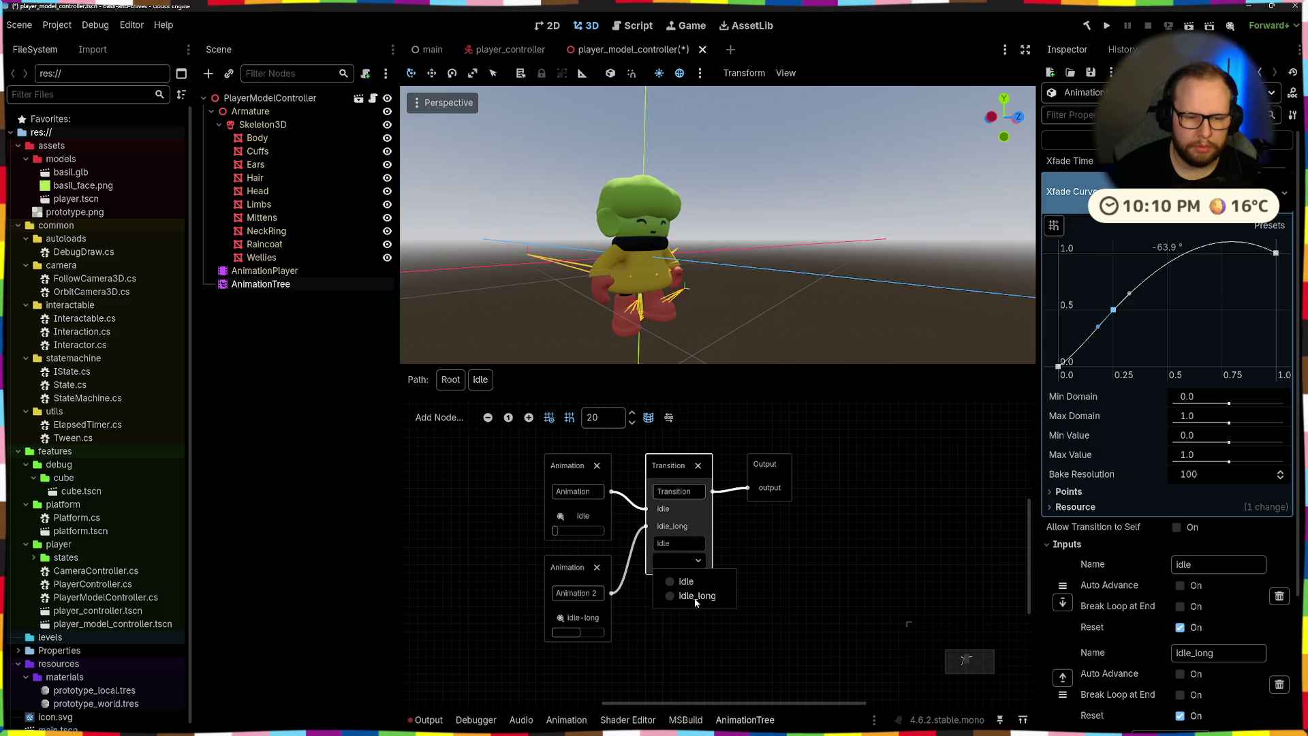
{"action": "left_click", "coordinate": [696, 597]}
{"action": "left_click", "coordinate": [692, 560]}
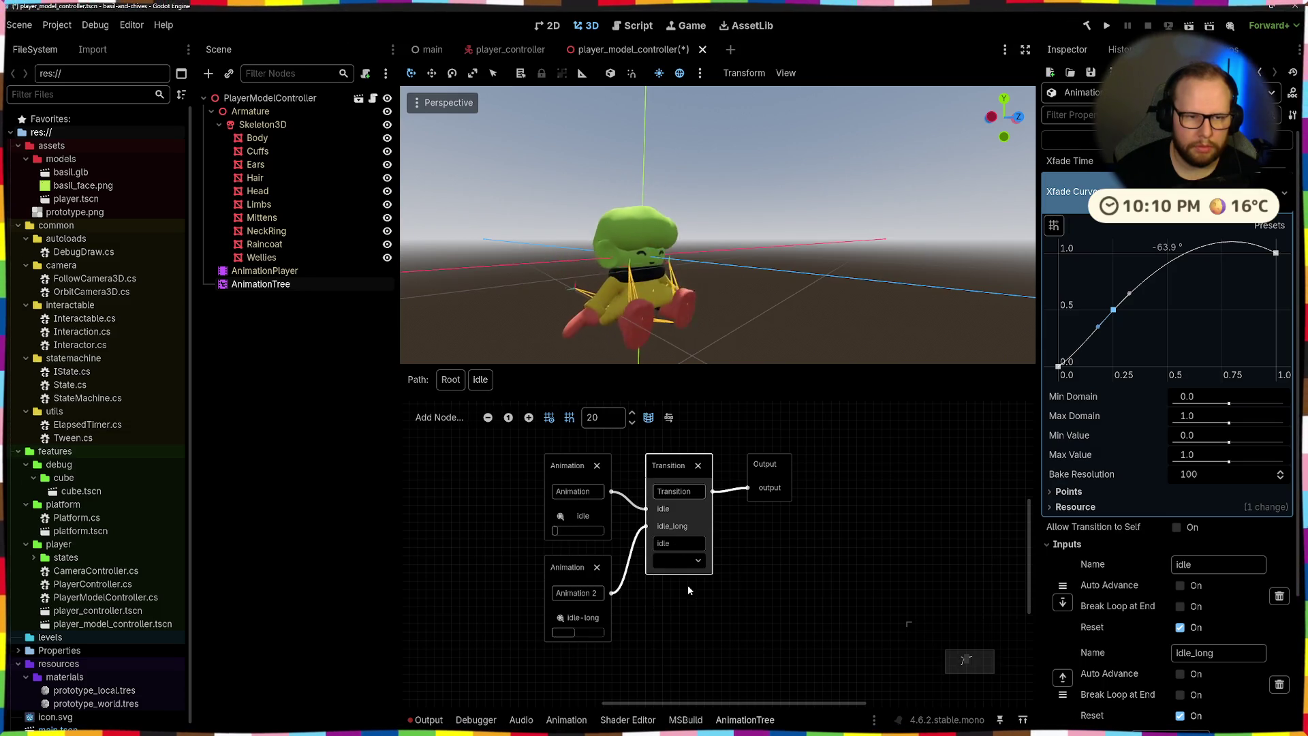
{"action": "left_click", "coordinate": [688, 585]}
{"action": "left_click", "coordinate": [693, 560]}
{"action": "left_click", "coordinate": [695, 597]}
Try and delete extra curve points, bend the end tangent to overshoot, and preview the state change.
{"action": "left_click", "coordinate": [1222, 305]}
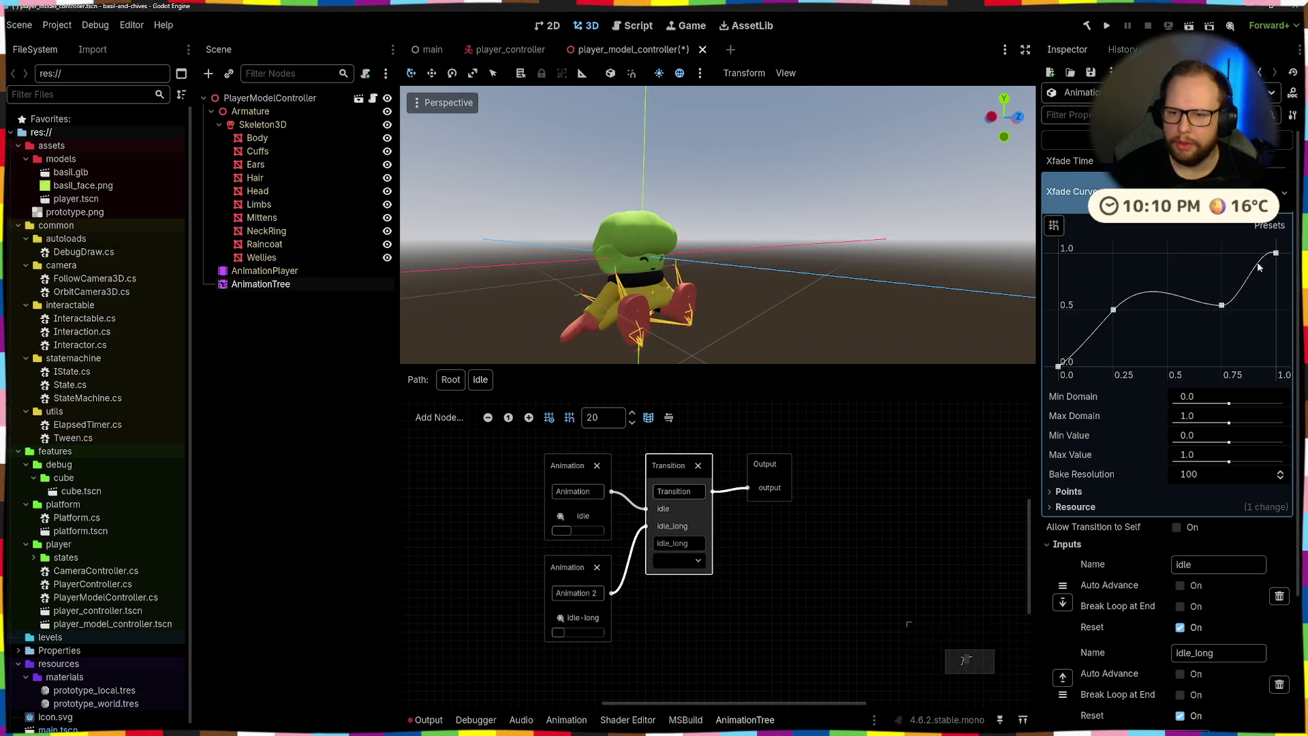
{"action": "key", "text": "Delete"}
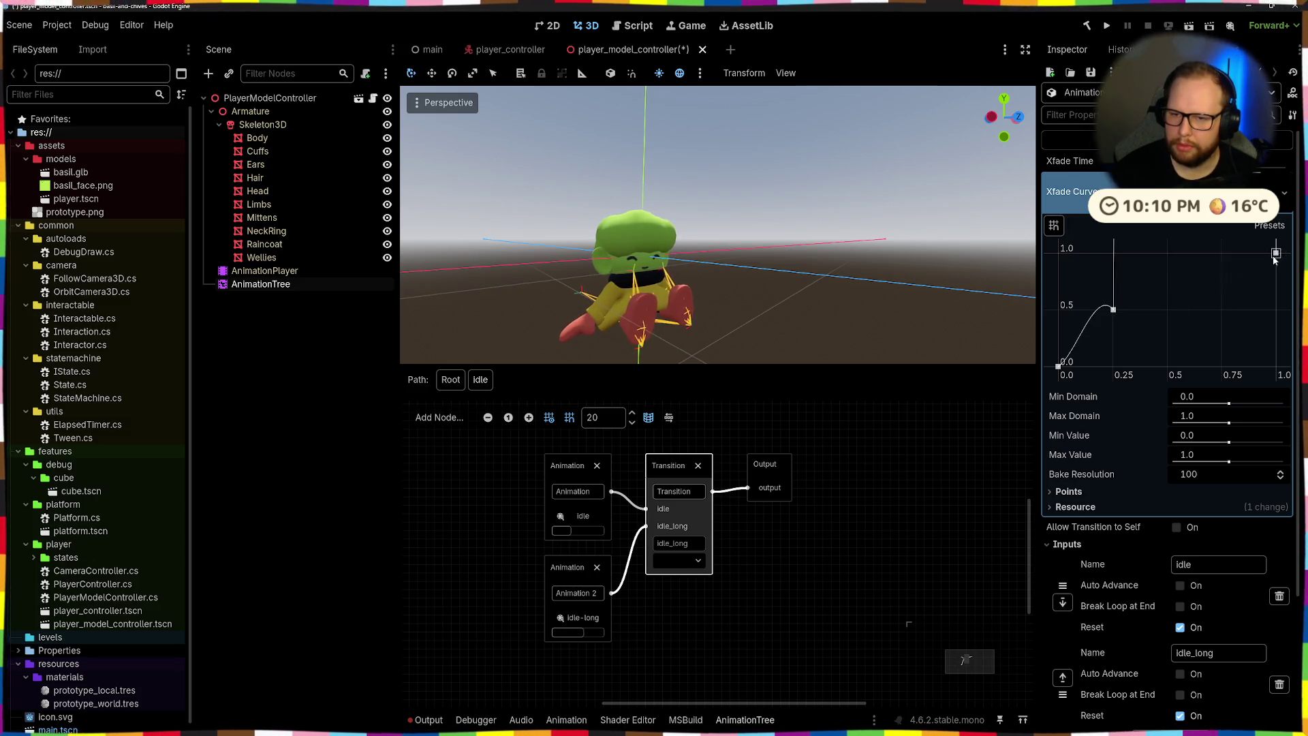
{"action": "left_click_drag", "start_coordinate": [1277, 256], "coordinate": [1276, 258]}
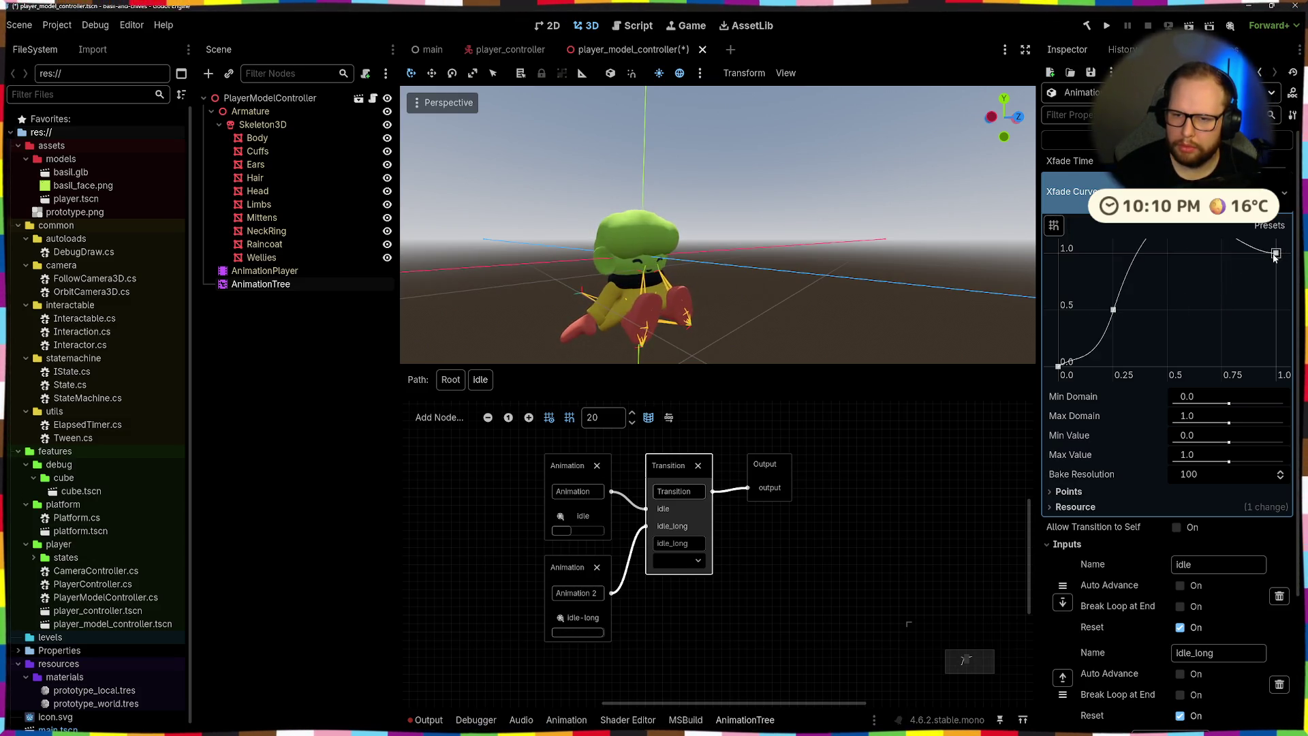
{"action": "left_click", "coordinate": [1182, 299]}
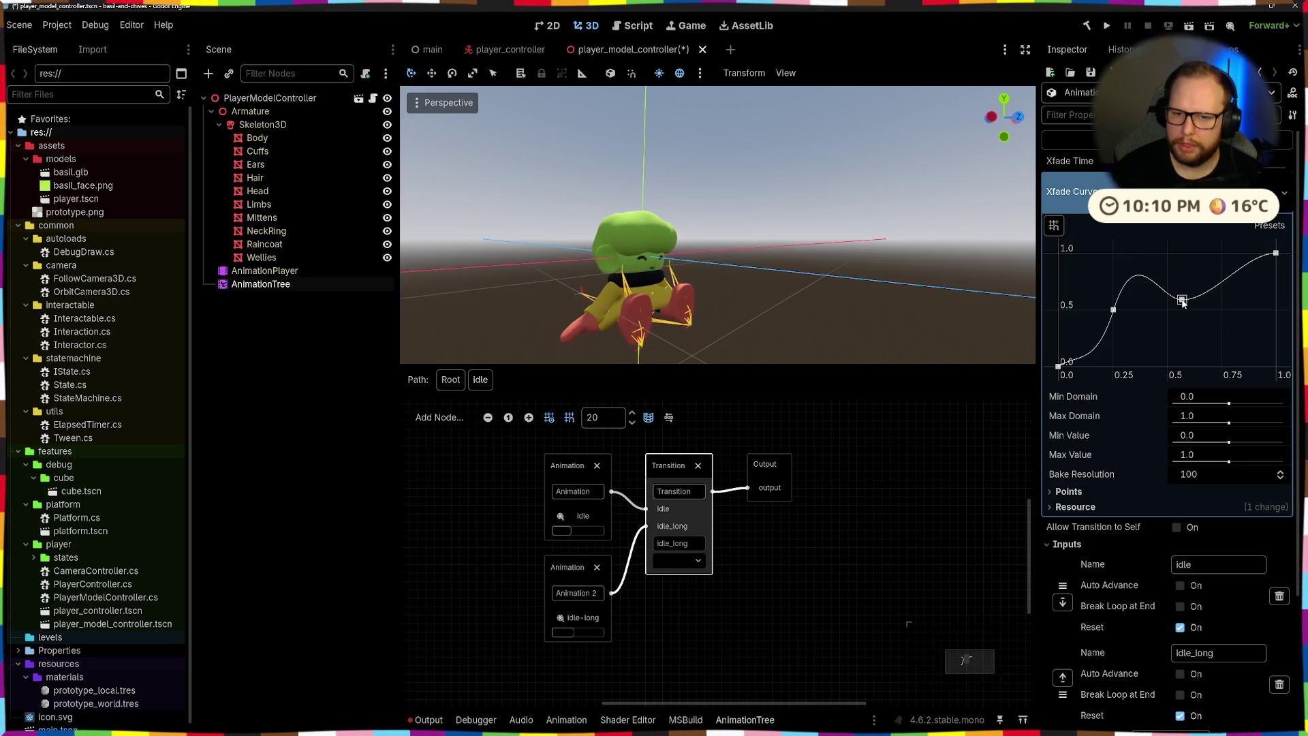
{"action": "key", "text": "Delete"}
{"action": "left_click", "coordinate": [685, 564]}
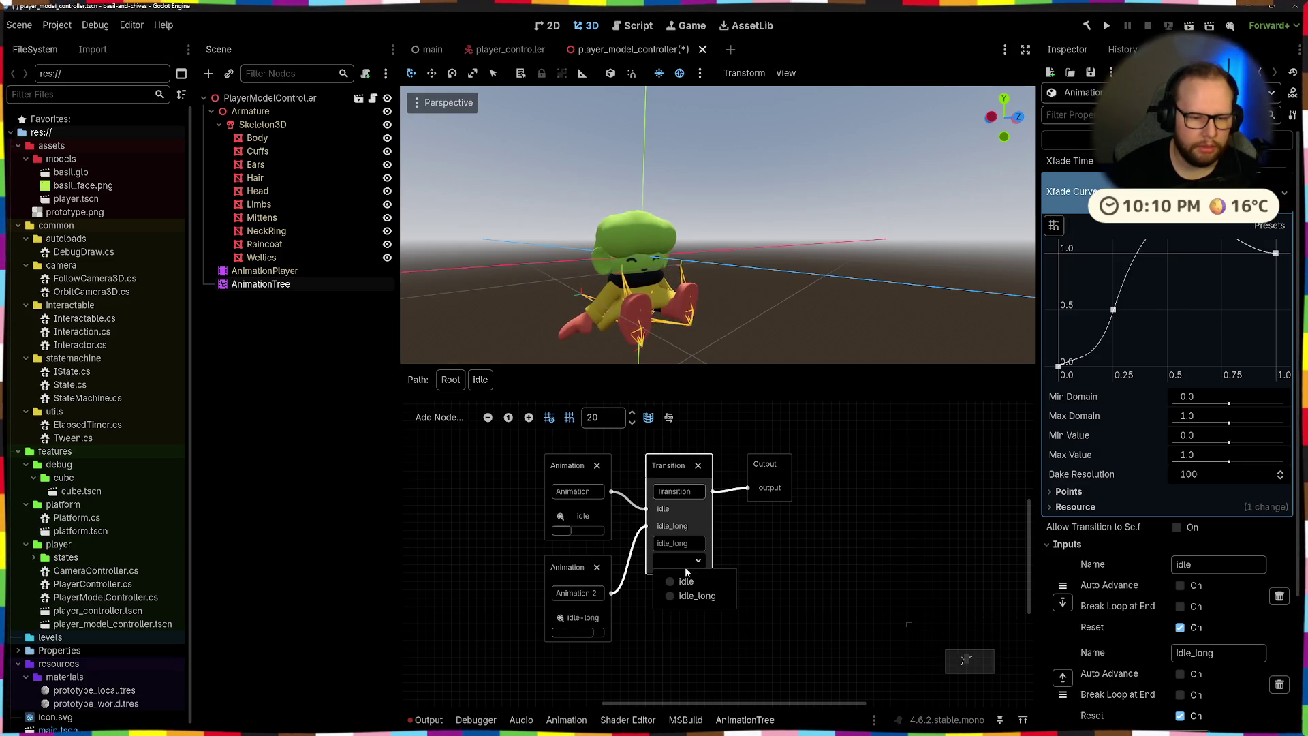
{"action": "left_click", "coordinate": [695, 599]}
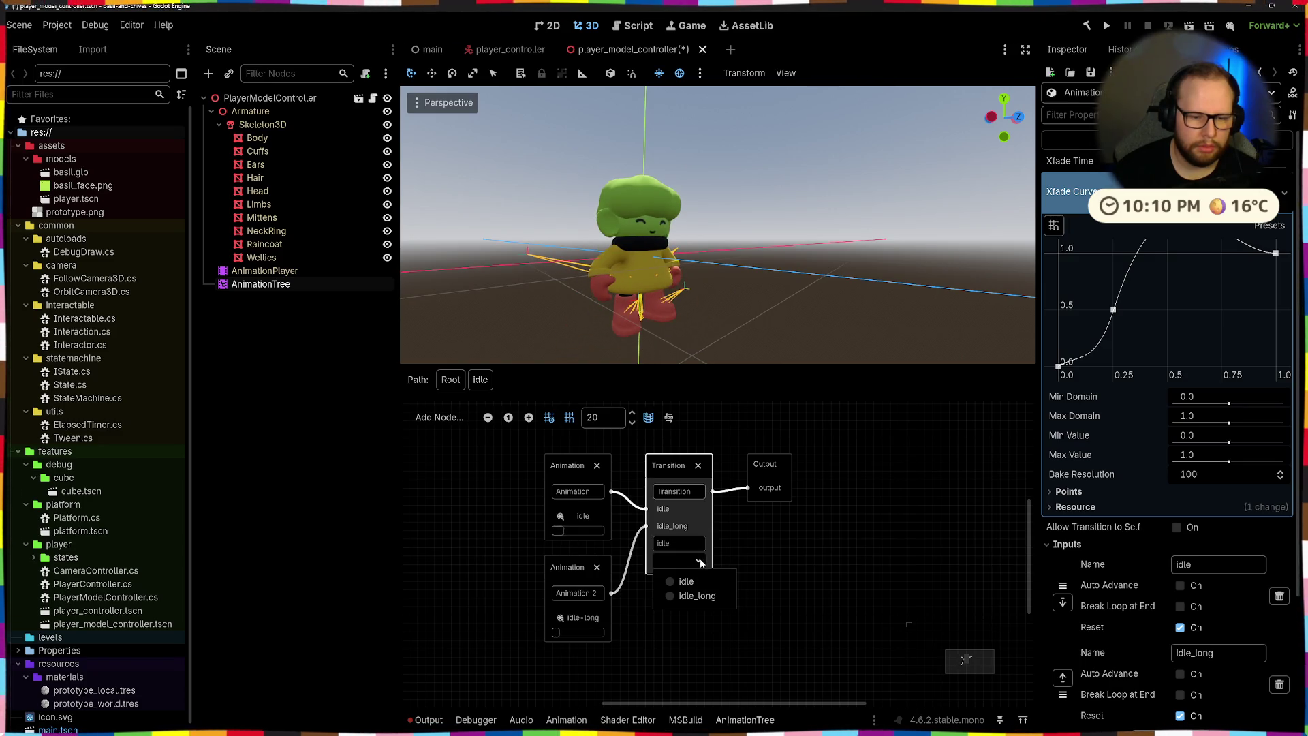
{"action": "left_click", "coordinate": [695, 560]}
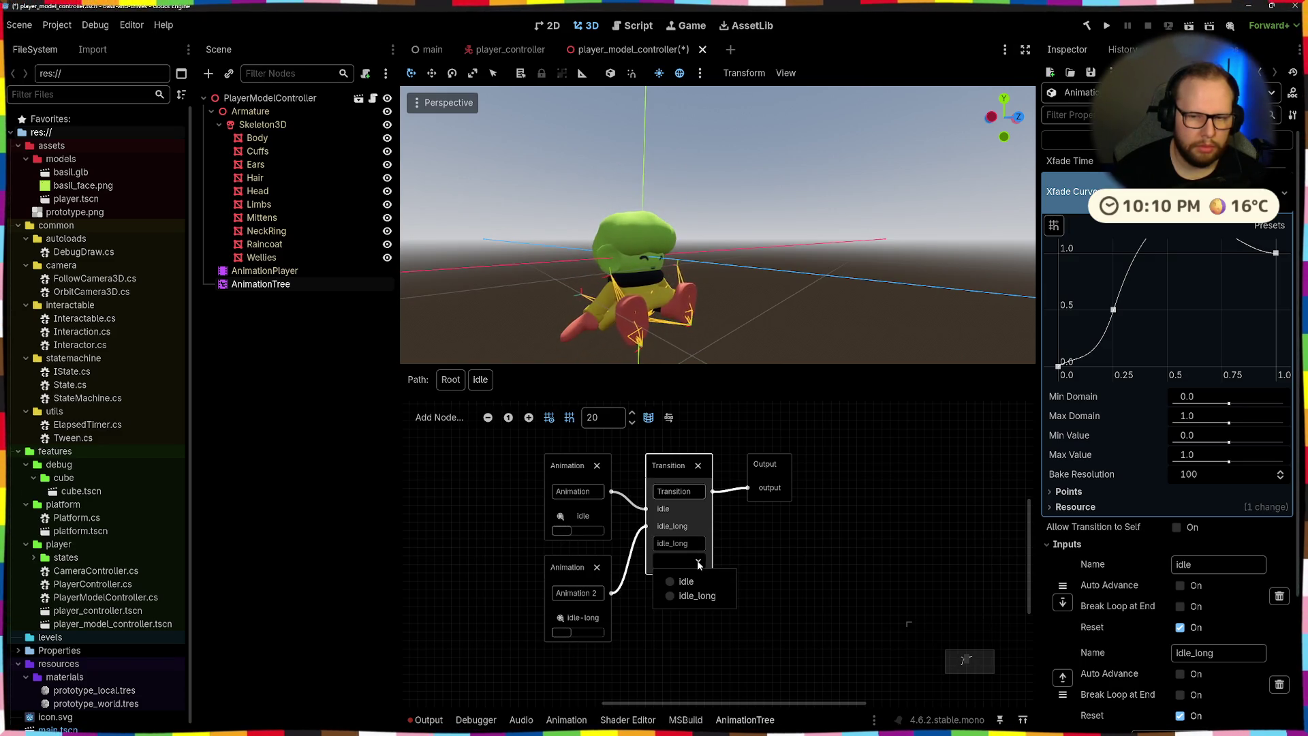
{"action": "key", "text": "Escape"}
Raise the middle point slightly, then clear the Xfade Curve to a new empty curve.
{"action": "left_click_drag", "start_coordinate": [1113, 309], "coordinate": [1154, 337]}
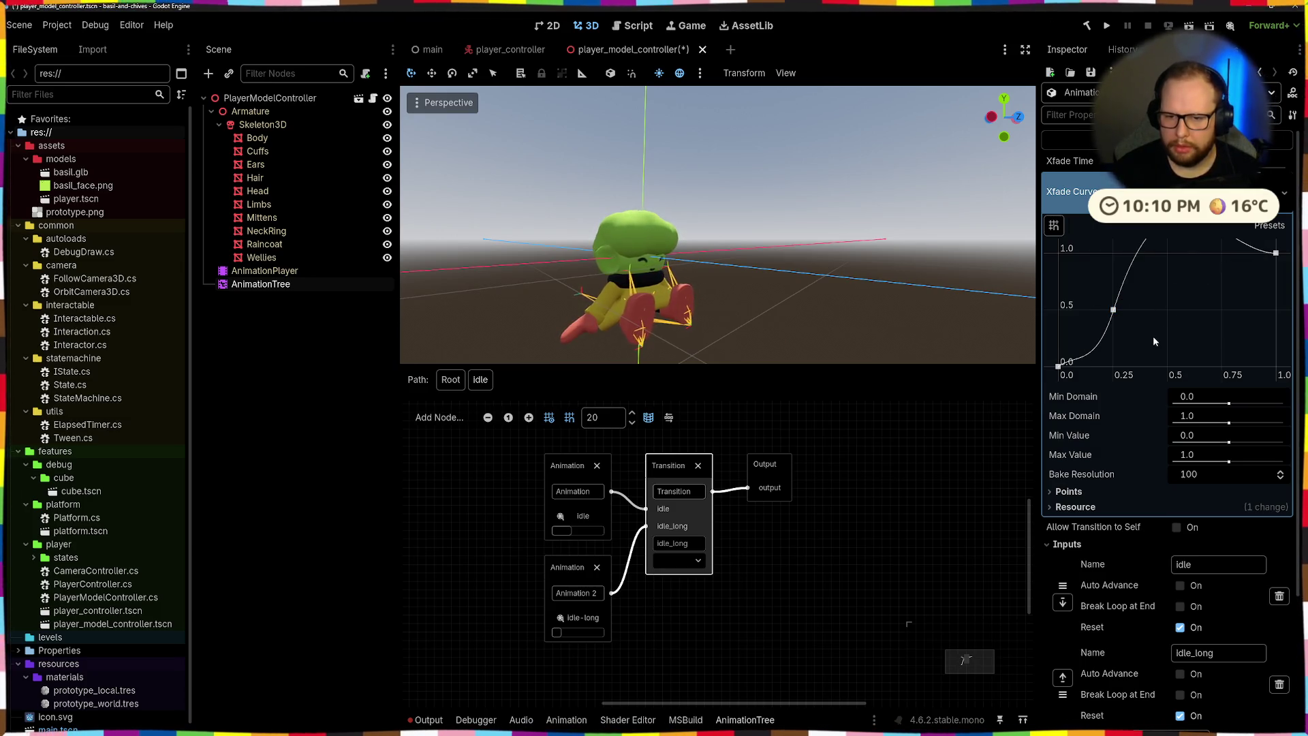
{"action": "left_click", "coordinate": [1285, 192]}
{"action": "left_click", "coordinate": [1234, 274]}
{"action": "left_click", "coordinate": [1219, 180]}
Create a new Xfade Curve with points at 0,0, about 0.25,0.48, and 1,1.
{"action": "left_click", "coordinate": [1159, 197]}
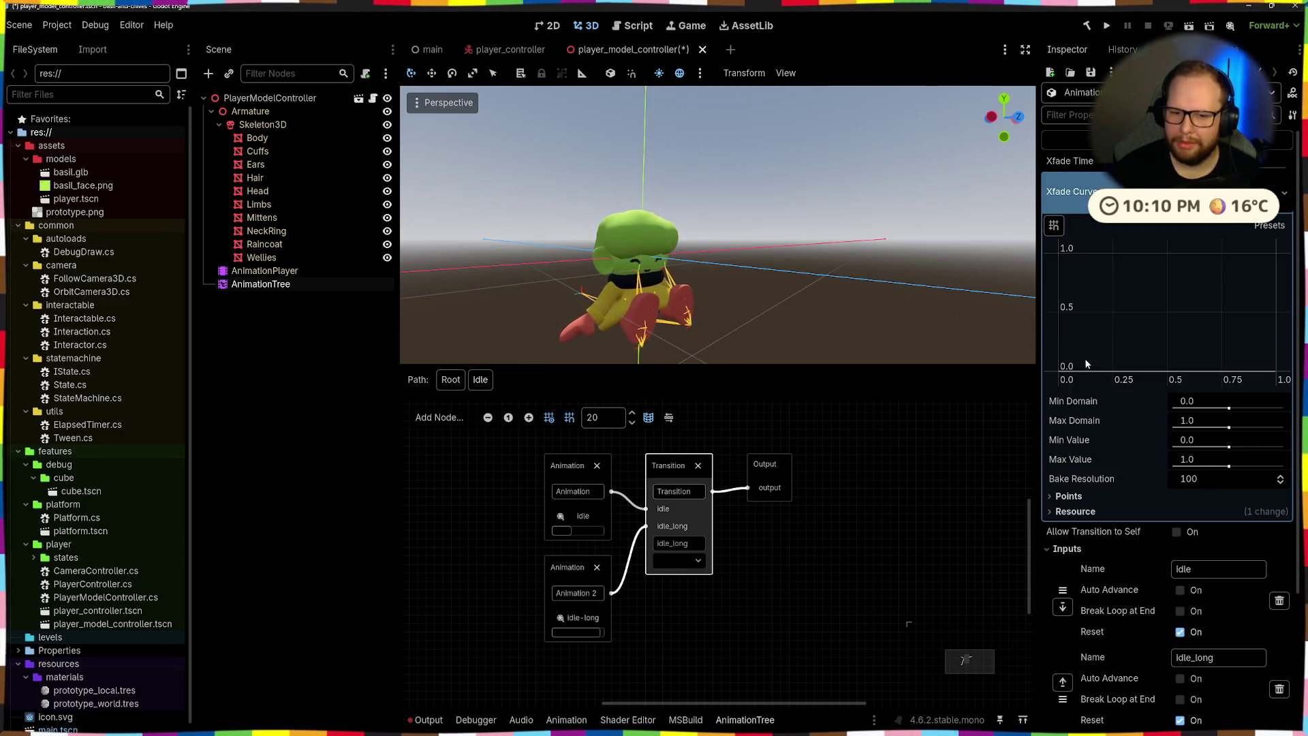
{"action": "left_click", "coordinate": [1065, 371]}
{"action": "left_click_drag", "start_coordinate": [1214, 366], "coordinate": [1277, 253]}
{"action": "mouse_move", "coordinate": [1083, 353]}
{"action": "left_mouse_down"}
{"action": "mouse_move", "coordinate": [1072, 343]}
{"action": "mouse_move", "coordinate": [1113, 314]}
{"action": "mouse_move", "coordinate": [1098, 321]}
{"action": "mouse_move", "coordinate": [1110, 327]}
{"action": "left_mouse_up"}
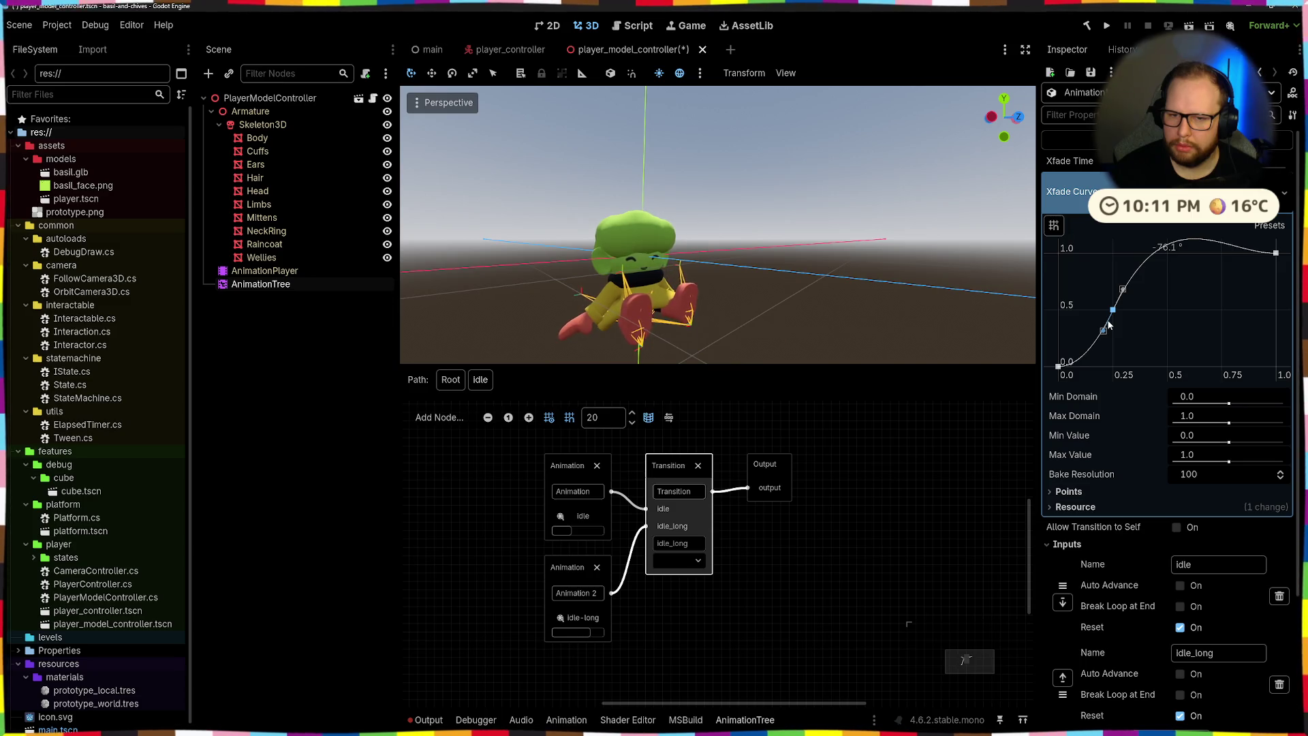
Preview the crossfade by switching the Transition from idle to idle_long.
{"action": "left_click", "coordinate": [675, 561]}
{"action": "left_click", "coordinate": [690, 580]}
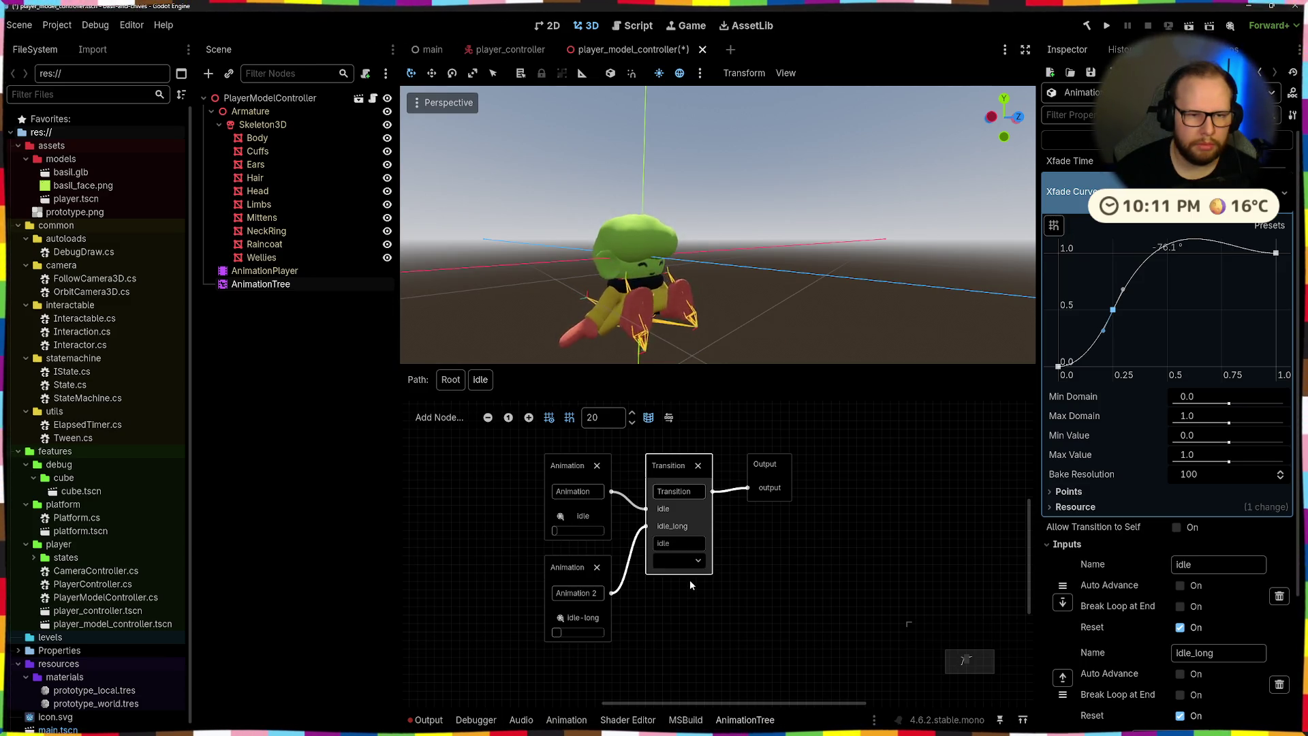
{"action": "left_click", "coordinate": [695, 560]}
{"action": "left_click", "coordinate": [697, 560]}
{"action": "left_click", "coordinate": [685, 578]}
{"action": "left_click", "coordinate": [697, 560]}
{"action": "left_click", "coordinate": [697, 595]}
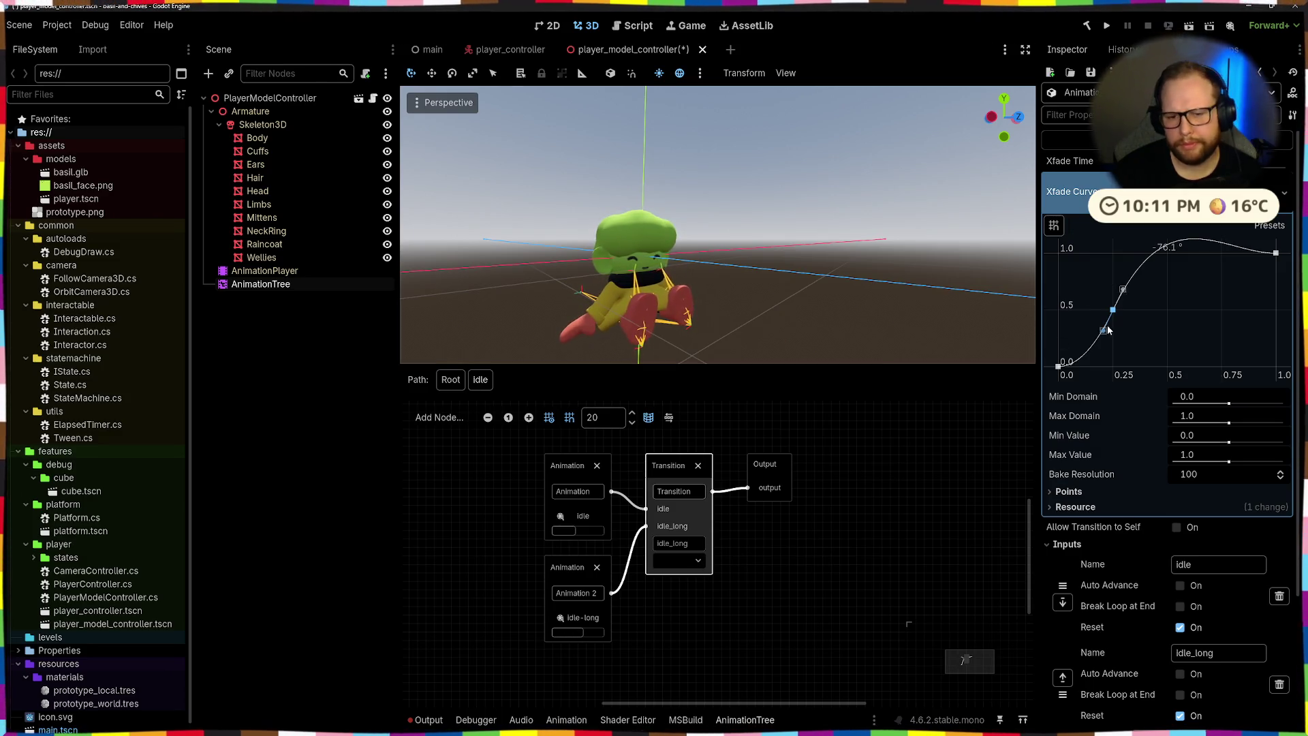
Move the middle curve point to 0.50, 0.50 and steepen it, previewing on idle_long.
{"action": "mouse_move", "coordinate": [1112, 310]}
{"action": "left_mouse_down"}
{"action": "mouse_move", "coordinate": [1167, 310]}
{"action": "mouse_move", "coordinate": [1169, 289]}
{"action": "left_mouse_up"}
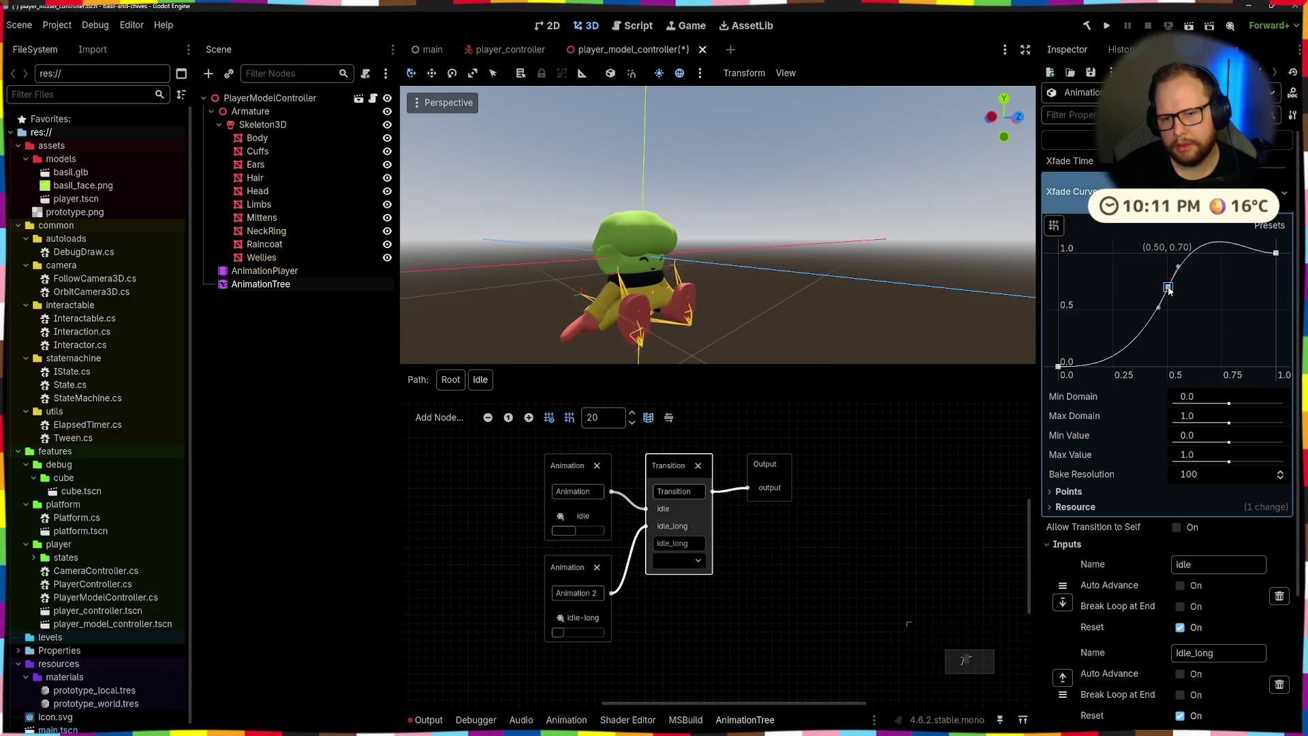
{"action": "left_click", "coordinate": [688, 560]}
{"action": "left_click", "coordinate": [680, 598]}
{"action": "left_click", "coordinate": [688, 561]}
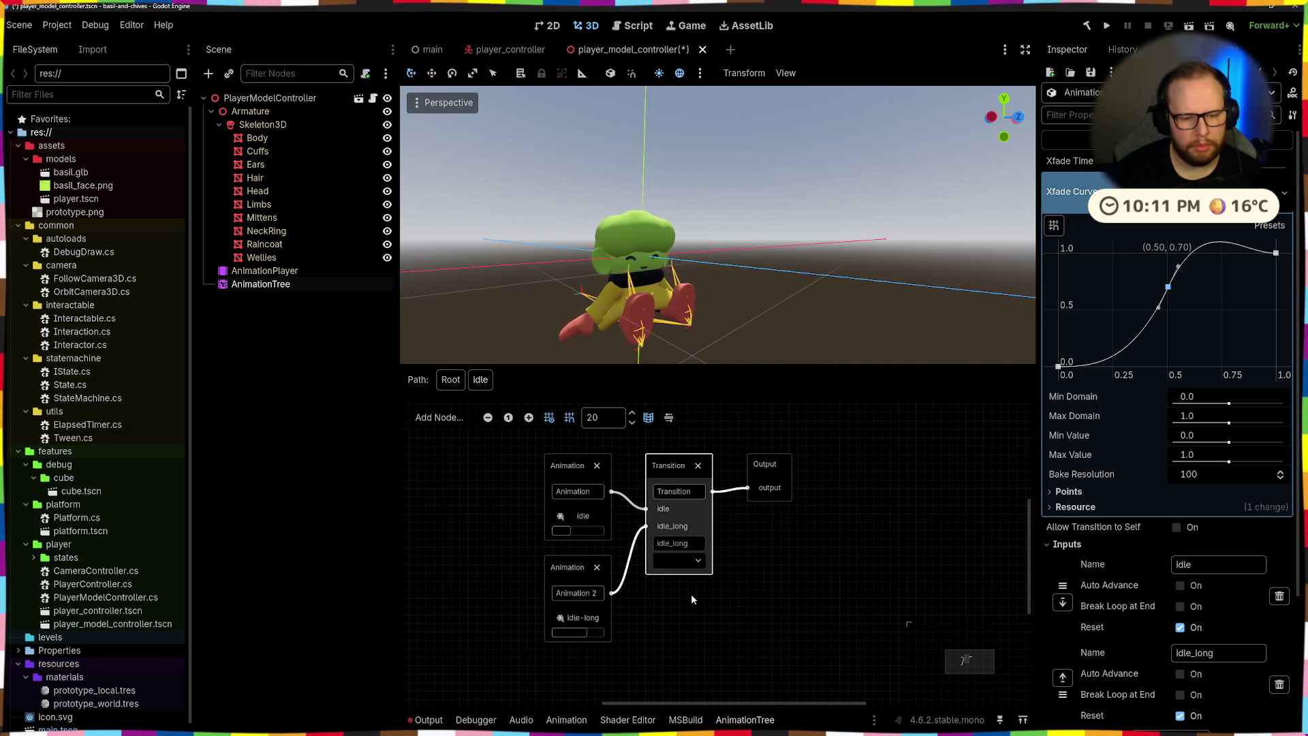
{"action": "left_click", "coordinate": [692, 561]}
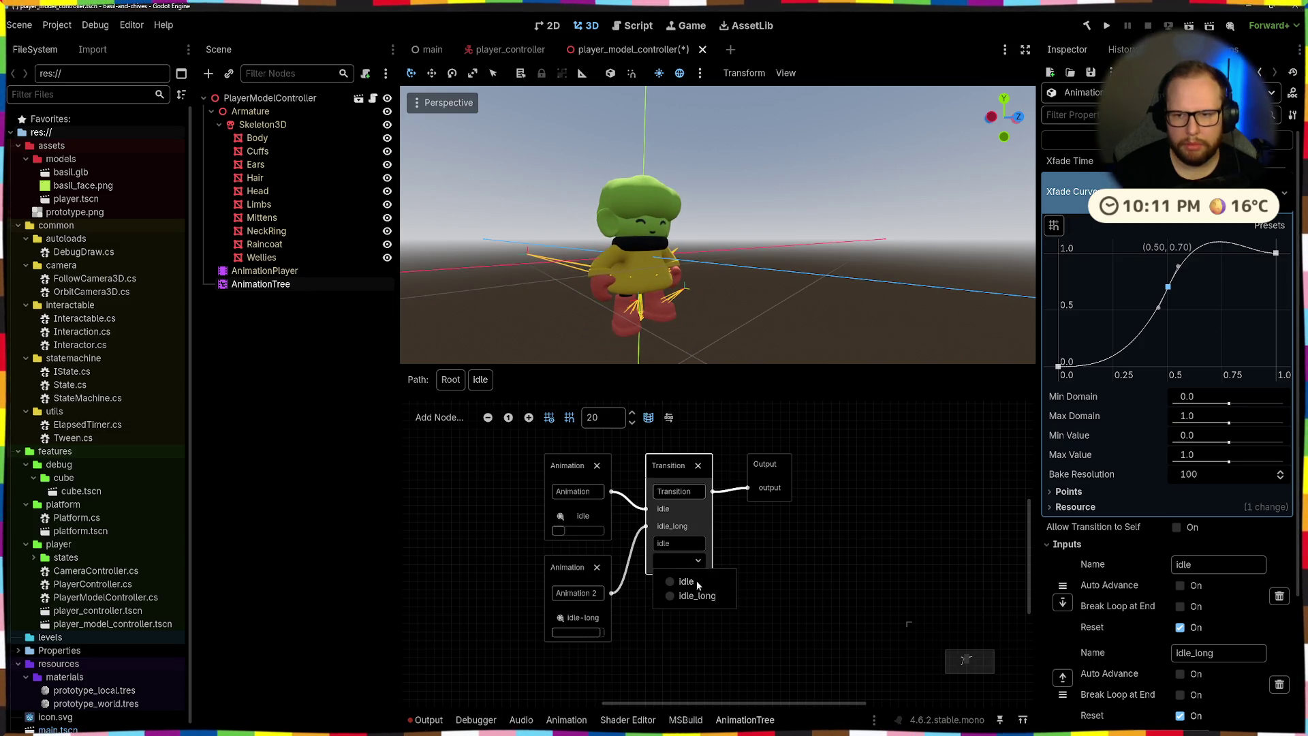
{"action": "left_click_drag", "start_coordinate": [1160, 308], "coordinate": [1162, 310]}
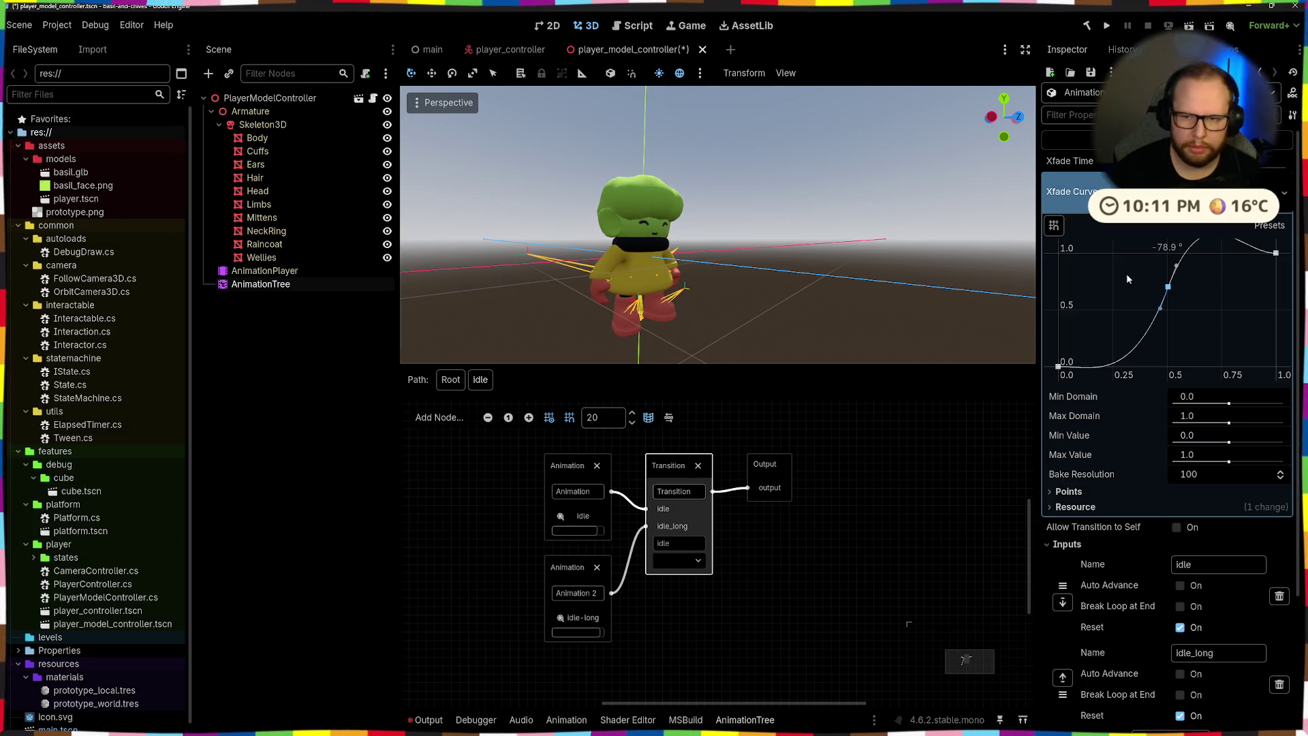
{"action": "left_click_drag", "start_coordinate": [1161, 309], "coordinate": [1173, 307]}
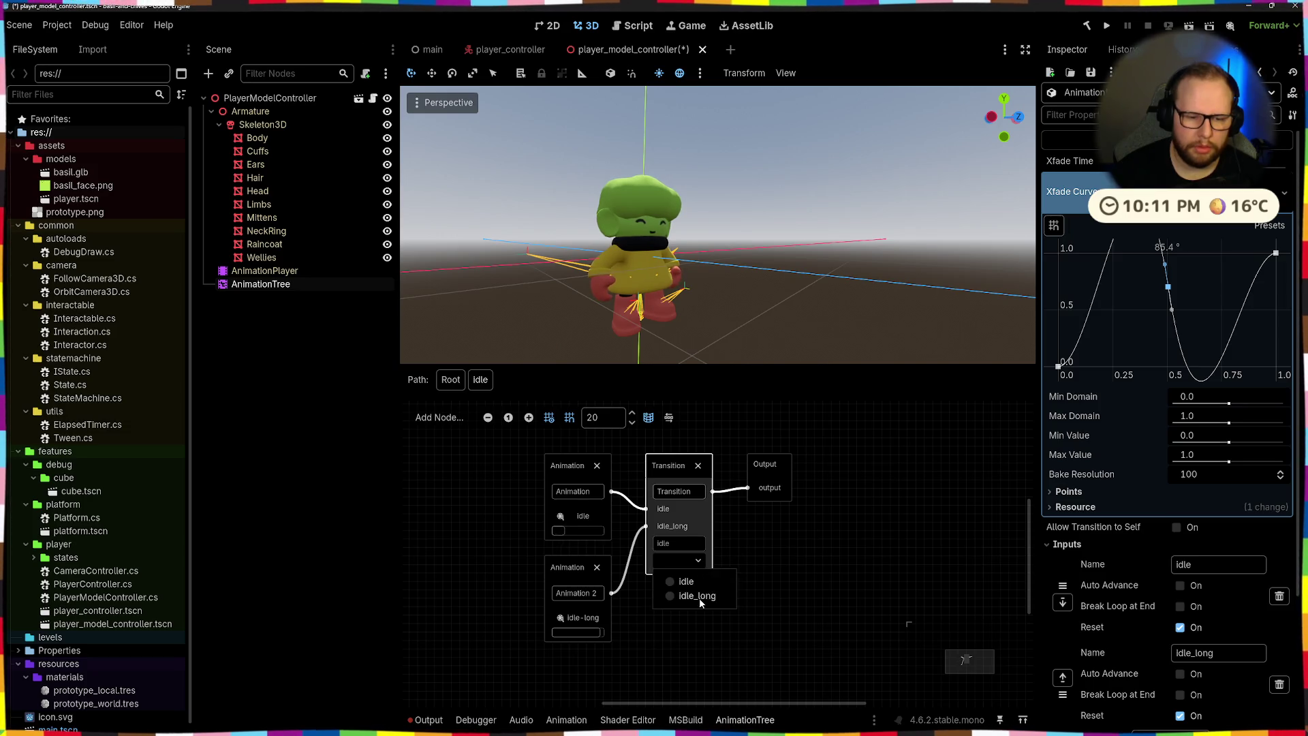
{"action": "left_click", "coordinate": [698, 597]}
Raise the midpoint's left tangent so the curve reaches 1.0 by the middle, retesting idle and idle_long.
{"action": "mouse_move", "coordinate": [1164, 268]}
{"action": "left_mouse_down"}
{"action": "mouse_move", "coordinate": [1156, 325]}
{"action": "mouse_move", "coordinate": [1145, 298]}
{"action": "left_mouse_up"}
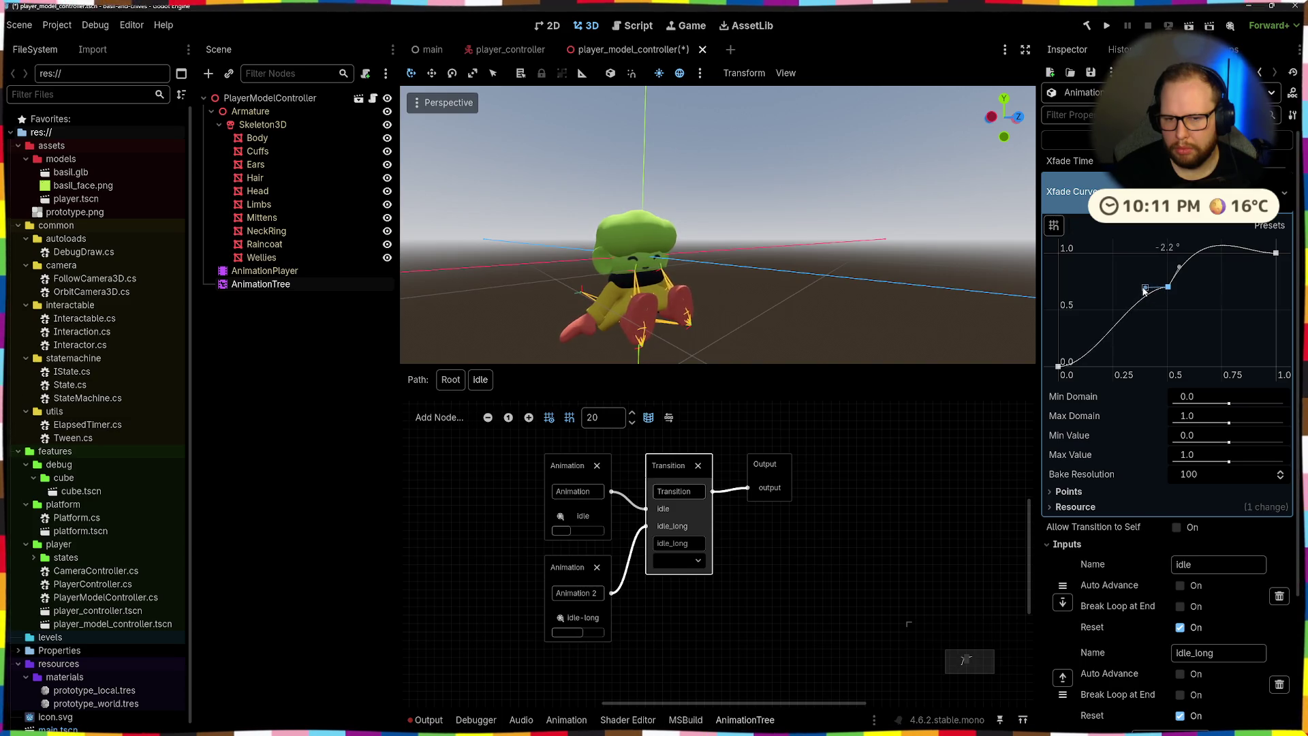
{"action": "left_click", "coordinate": [694, 565]}
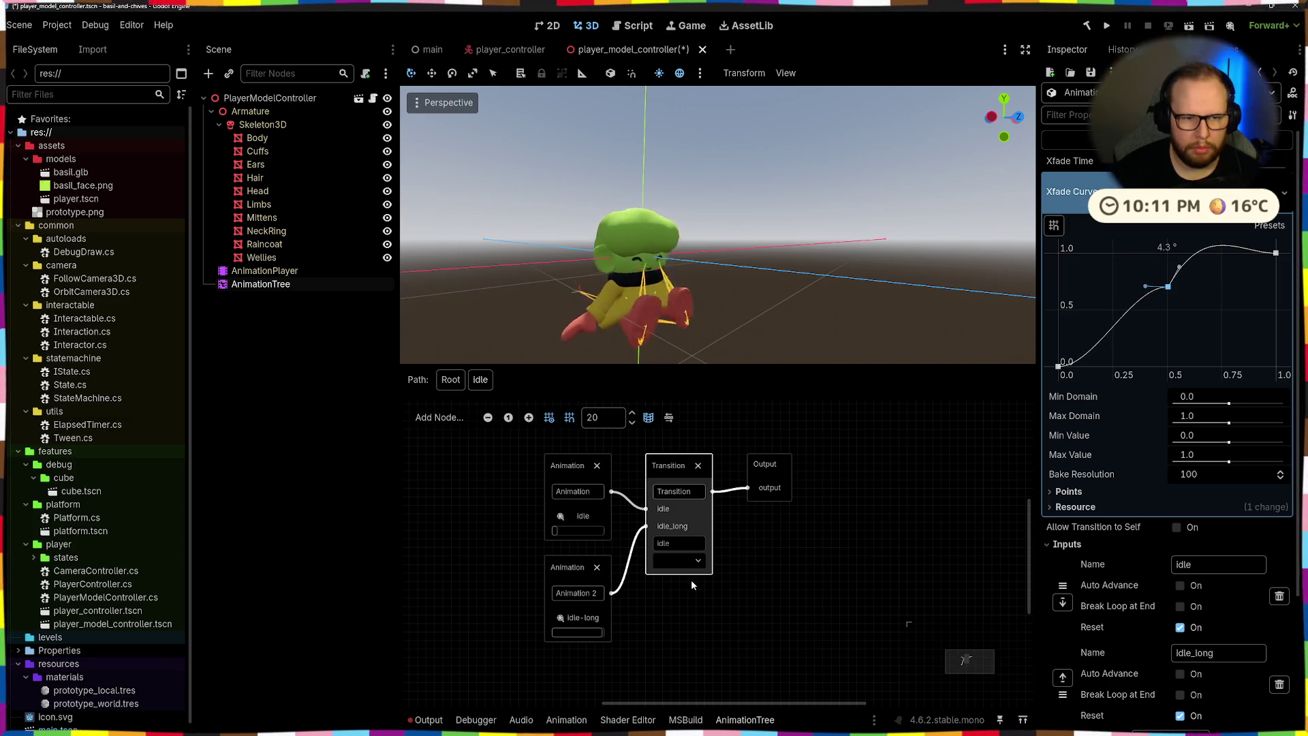
{"action": "left_click", "coordinate": [694, 563]}
{"action": "left_click", "coordinate": [697, 594]}
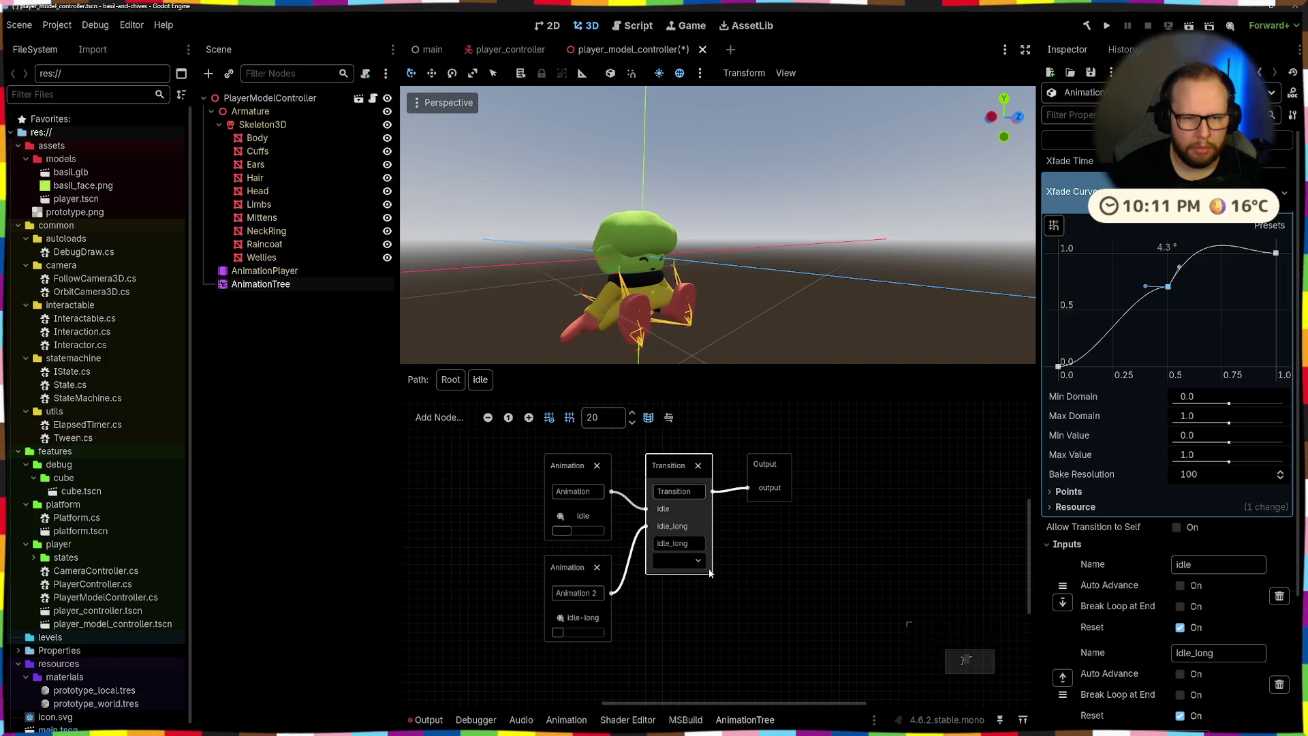
{"action": "left_click", "coordinate": [1168, 287]}
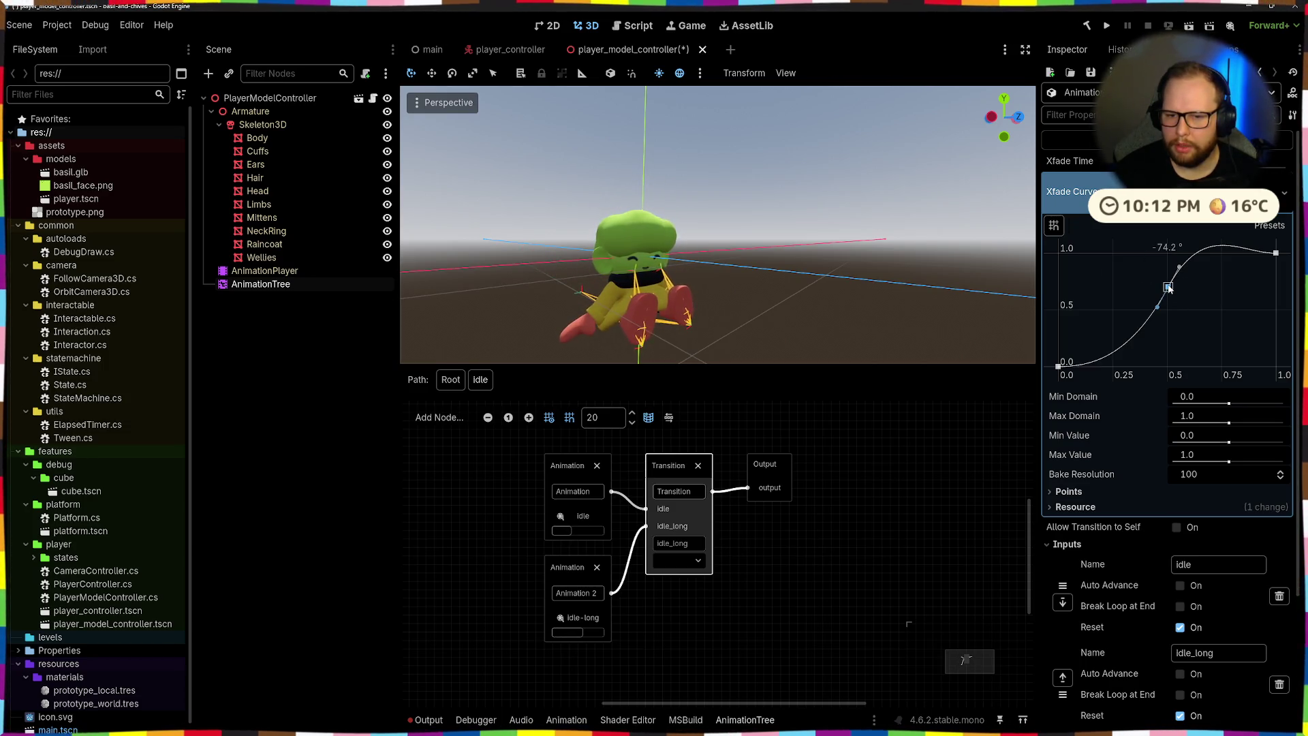
{"action": "mouse_move", "coordinate": [1161, 310]}
{"action": "left_mouse_down"}
{"action": "mouse_move", "coordinate": [1150, 301]}
{"action": "mouse_move", "coordinate": [1163, 307]}
{"action": "mouse_move", "coordinate": [1198, 273]}
{"action": "mouse_move", "coordinate": [1193, 285]}
{"action": "mouse_move", "coordinate": [1185, 259]}
{"action": "mouse_move", "coordinate": [1168, 257]}
{"action": "left_mouse_up"}
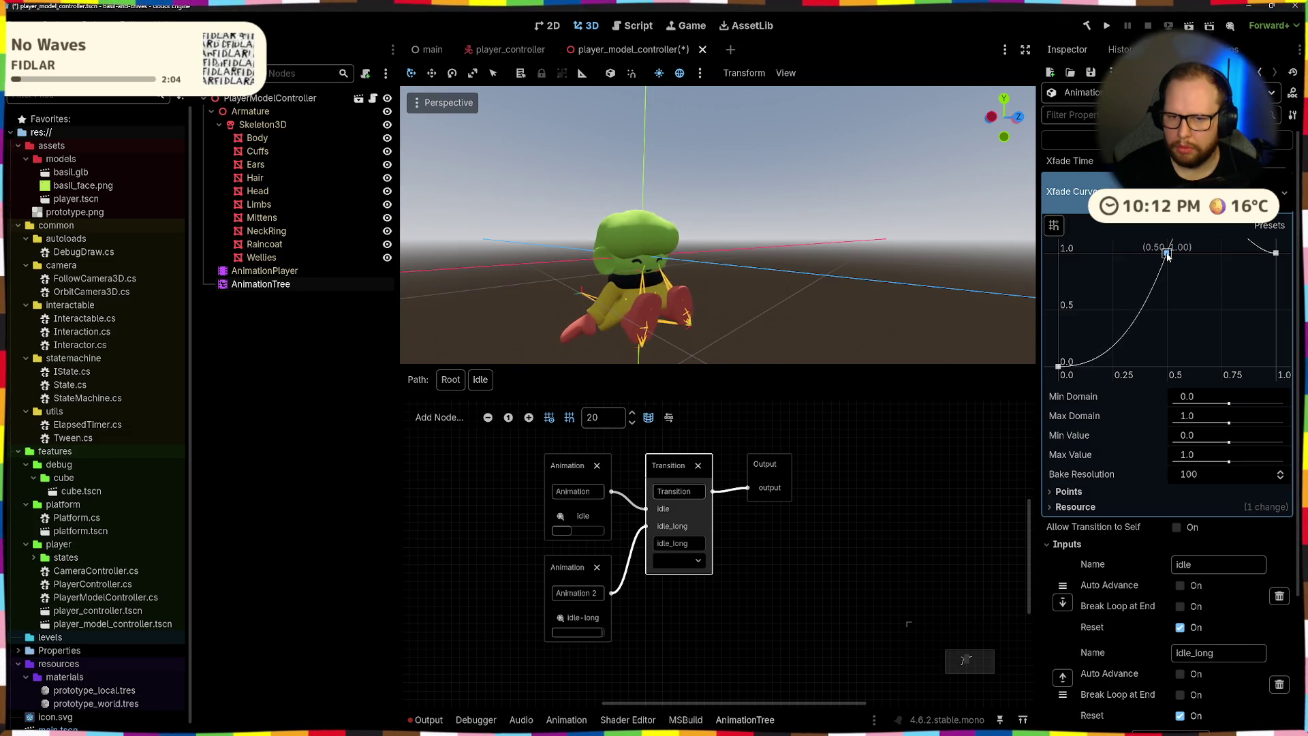
{"action": "left_click", "coordinate": [697, 564]}
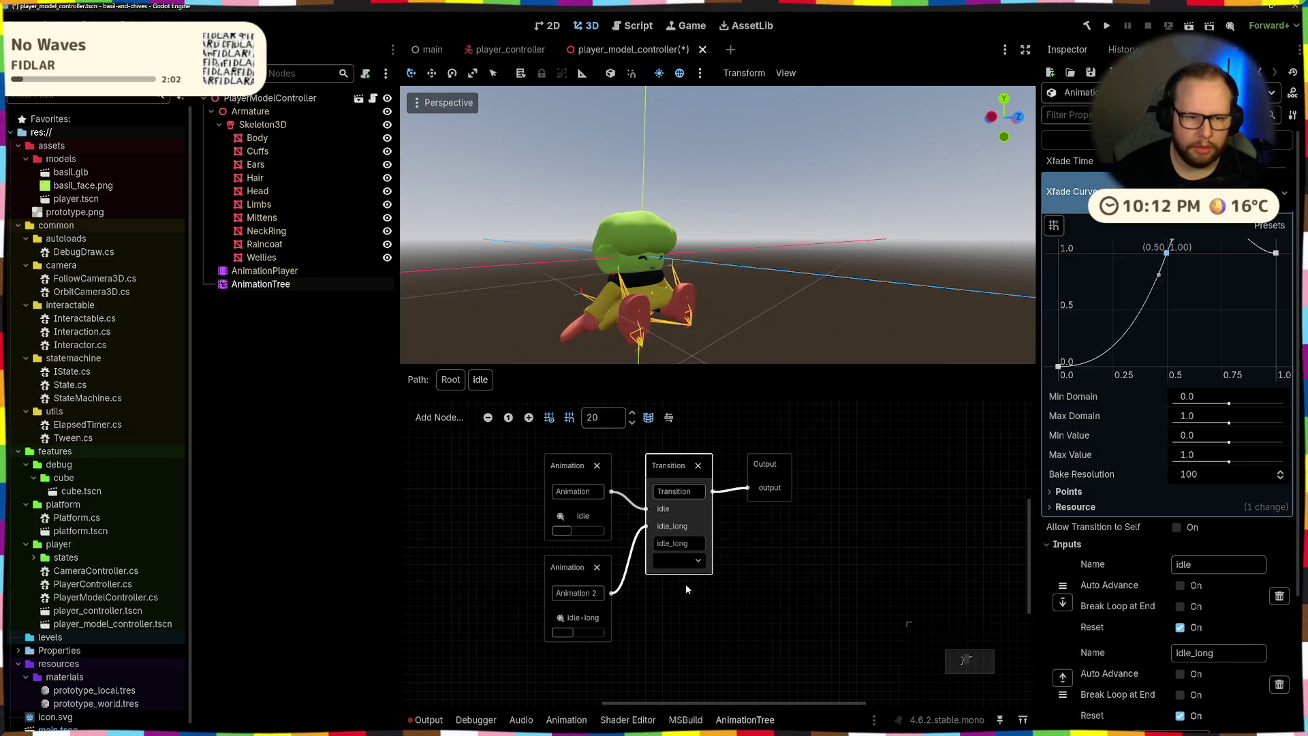
{"action": "left_click", "coordinate": [685, 588]}
{"action": "left_click", "coordinate": [697, 560]}
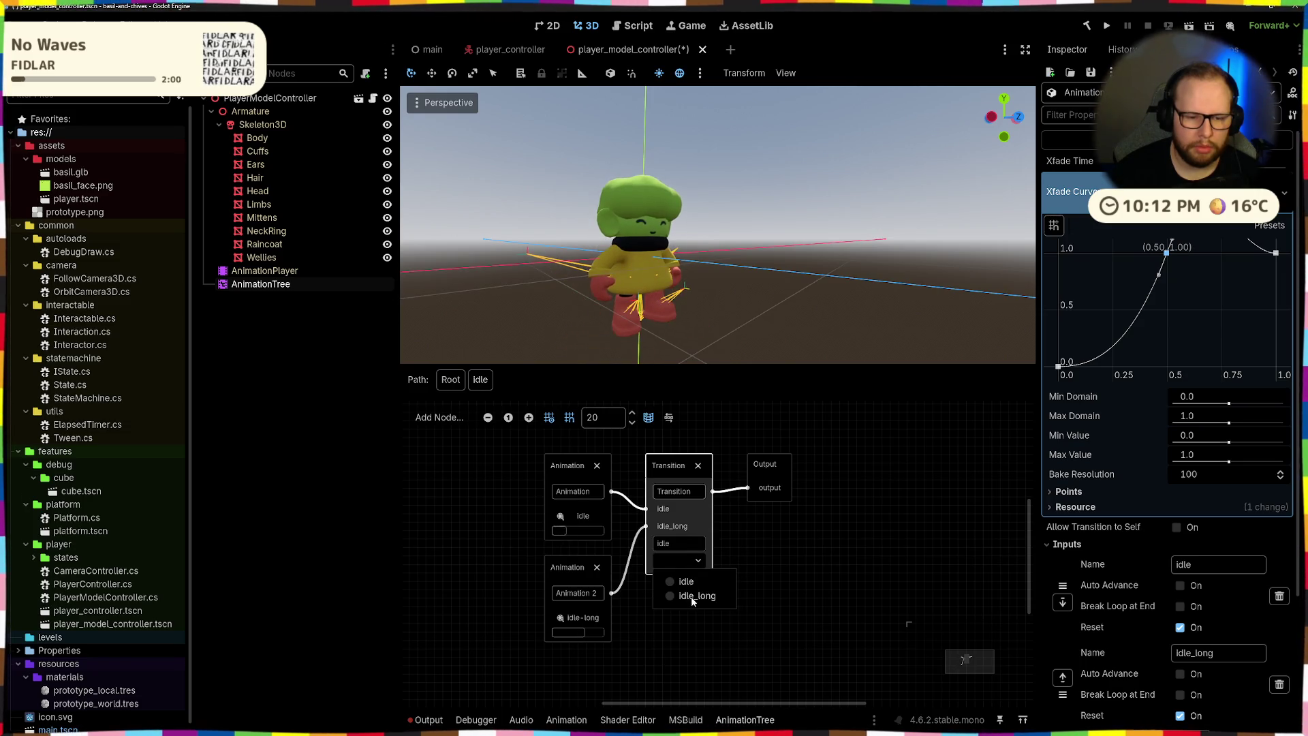
{"action": "left_click", "coordinate": [691, 595]}
{"action": "left_click", "coordinate": [680, 597]}
Raise the curve's start point to 1.0 and smooth the peak tangent, previewing idle to idle_long.
{"action": "left_click_drag", "start_coordinate": [1057, 368], "coordinate": [1059, 252]}
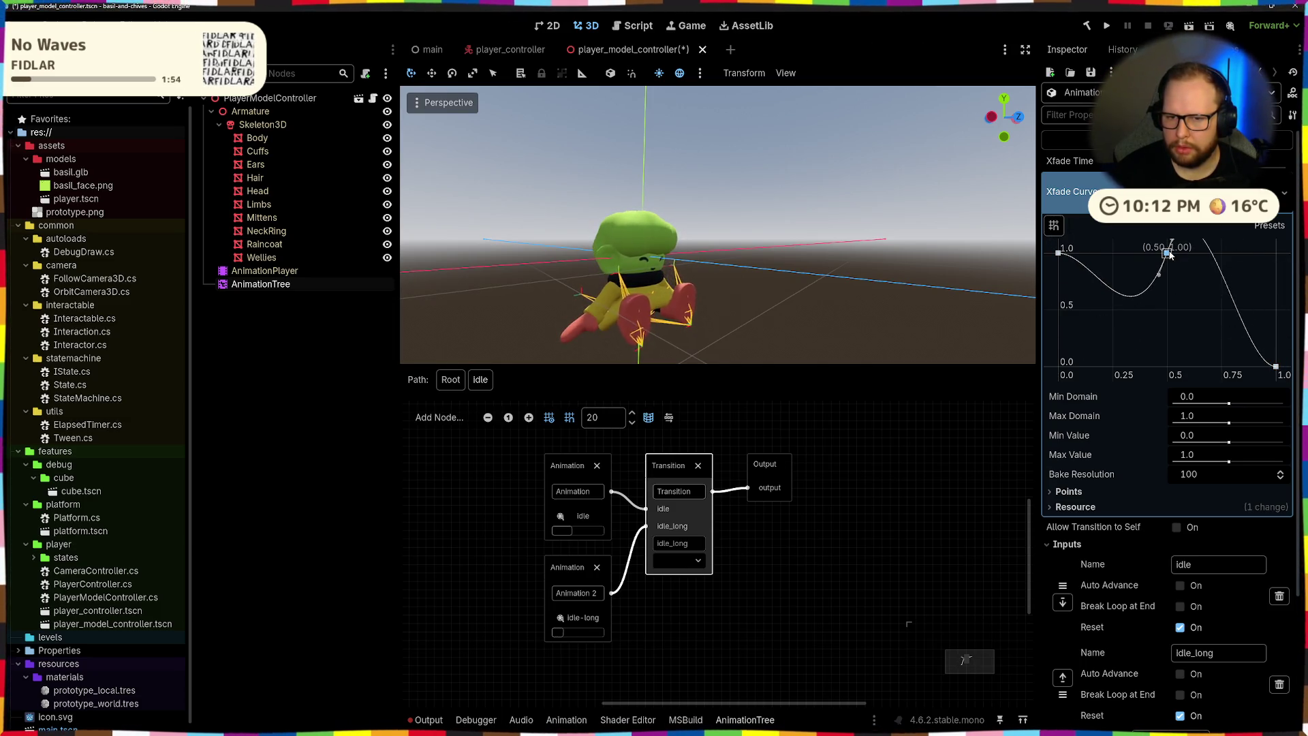
{"action": "left_click_drag", "start_coordinate": [1175, 242], "coordinate": [1187, 267]}
{"action": "left_click", "coordinate": [695, 560]}
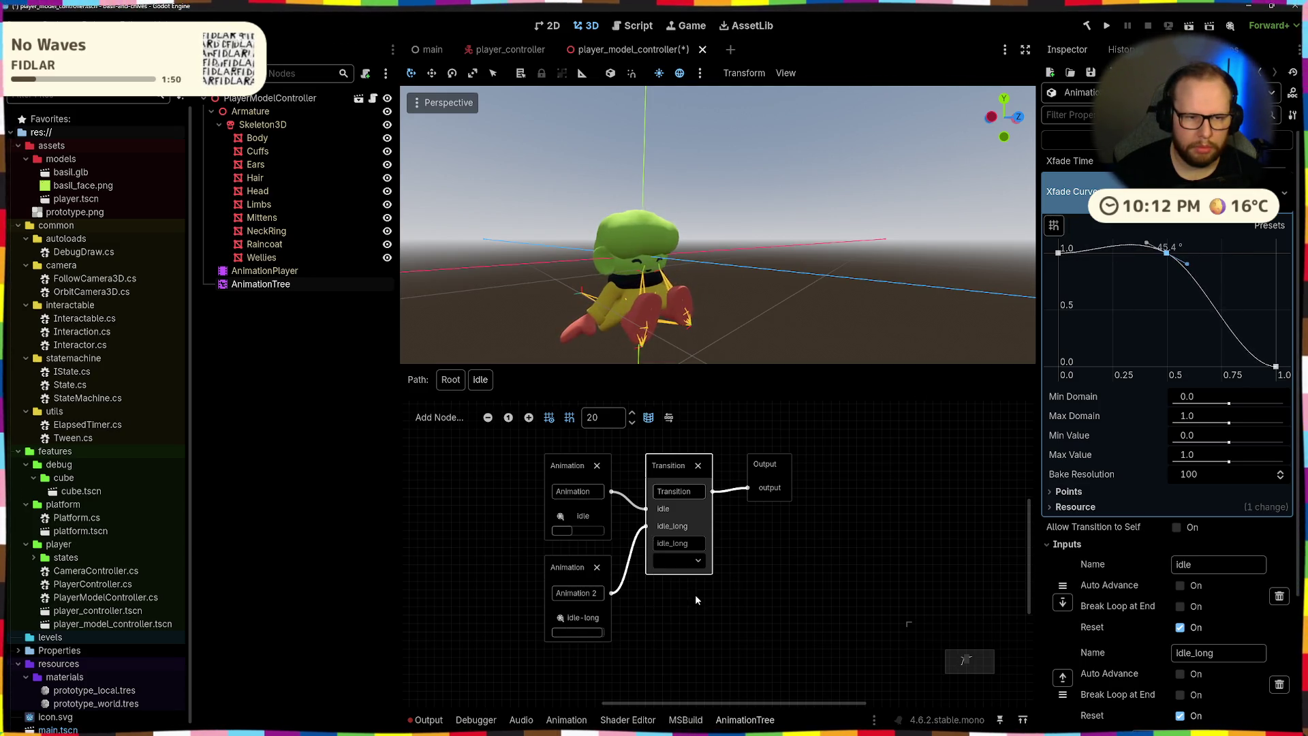
{"action": "left_click", "coordinate": [694, 579]}
{"action": "left_click", "coordinate": [698, 567]}
{"action": "left_click", "coordinate": [696, 596]}
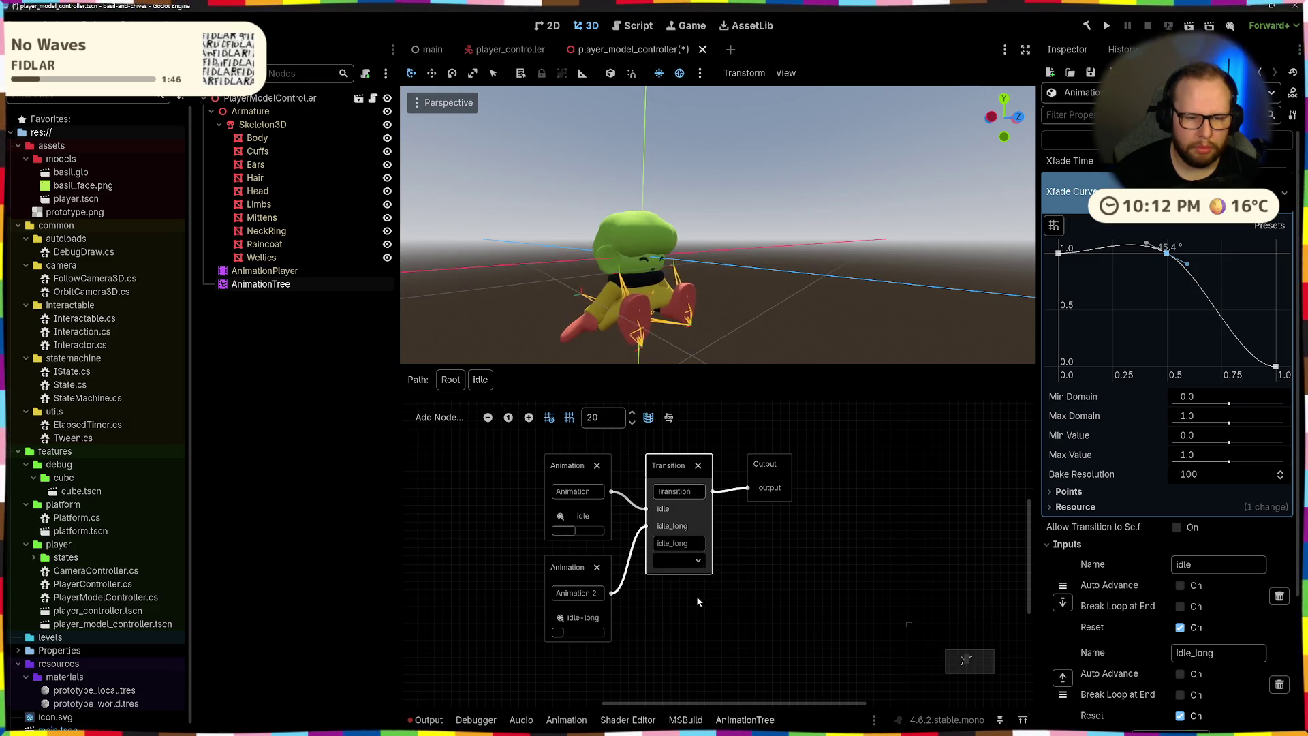
Reset the curve to start at 0, end at 1.0, middle near 0.5, then preview again.
{"action": "left_click_drag", "start_coordinate": [1059, 253], "coordinate": [1016, 392]}
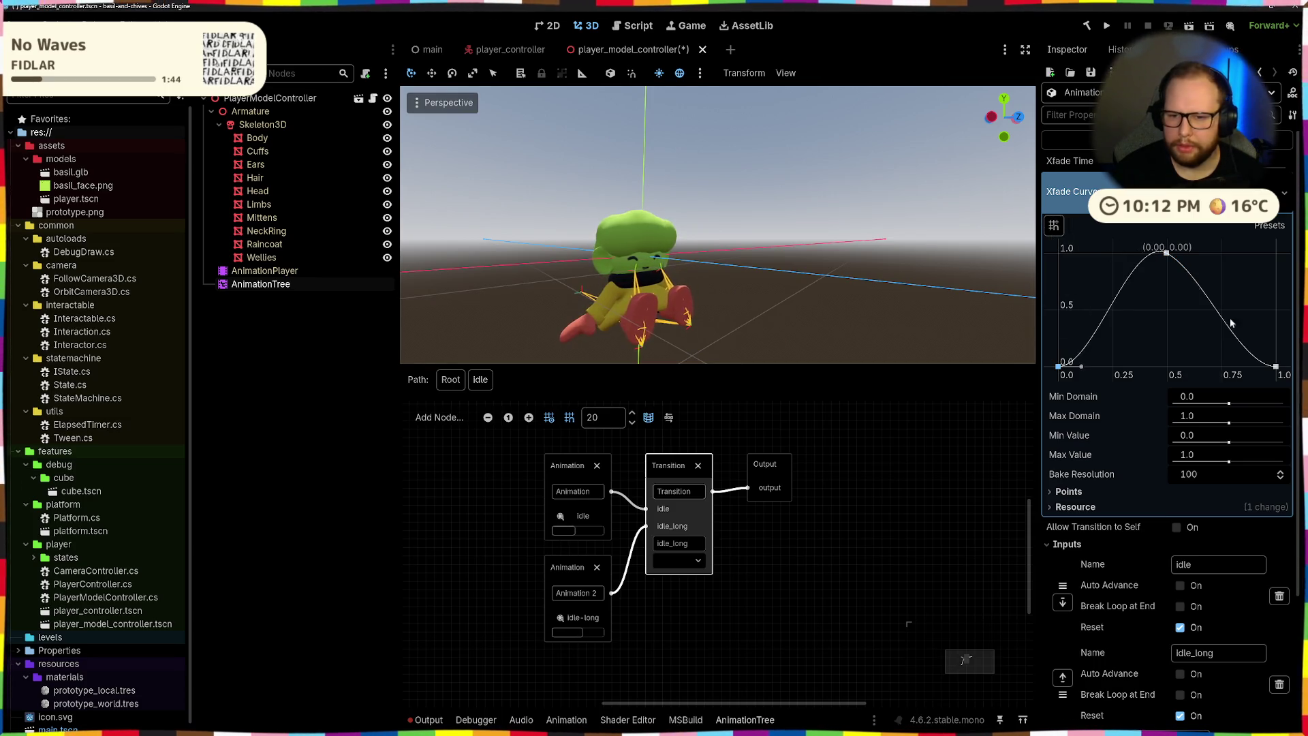
{"action": "left_click_drag", "start_coordinate": [1275, 366], "coordinate": [1299, 236]}
{"action": "mouse_move", "coordinate": [1175, 256]}
{"action": "left_mouse_down"}
{"action": "mouse_move", "coordinate": [1162, 332]}
{"action": "mouse_move", "coordinate": [1164, 320]}
{"action": "left_mouse_up"}
{"action": "left_click", "coordinate": [682, 566]}
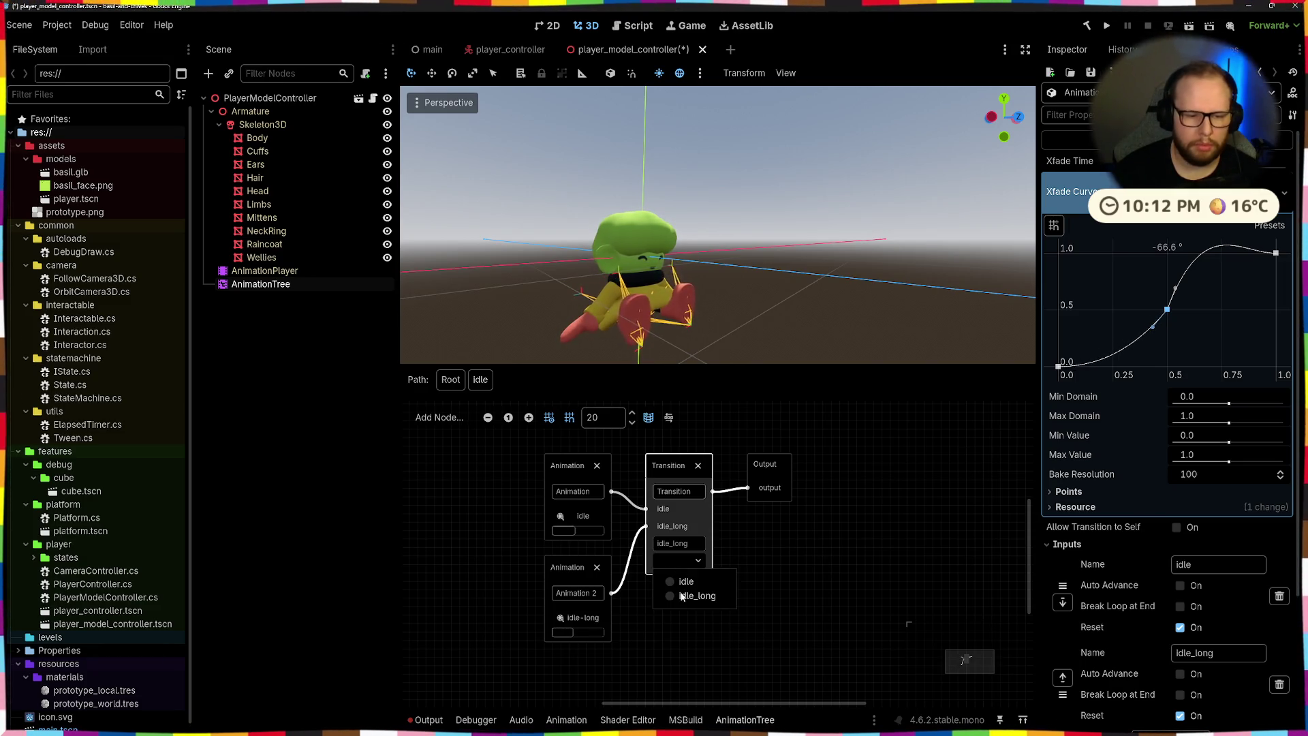
{"action": "left_click", "coordinate": [681, 579]}
{"action": "left_click", "coordinate": [680, 561]}
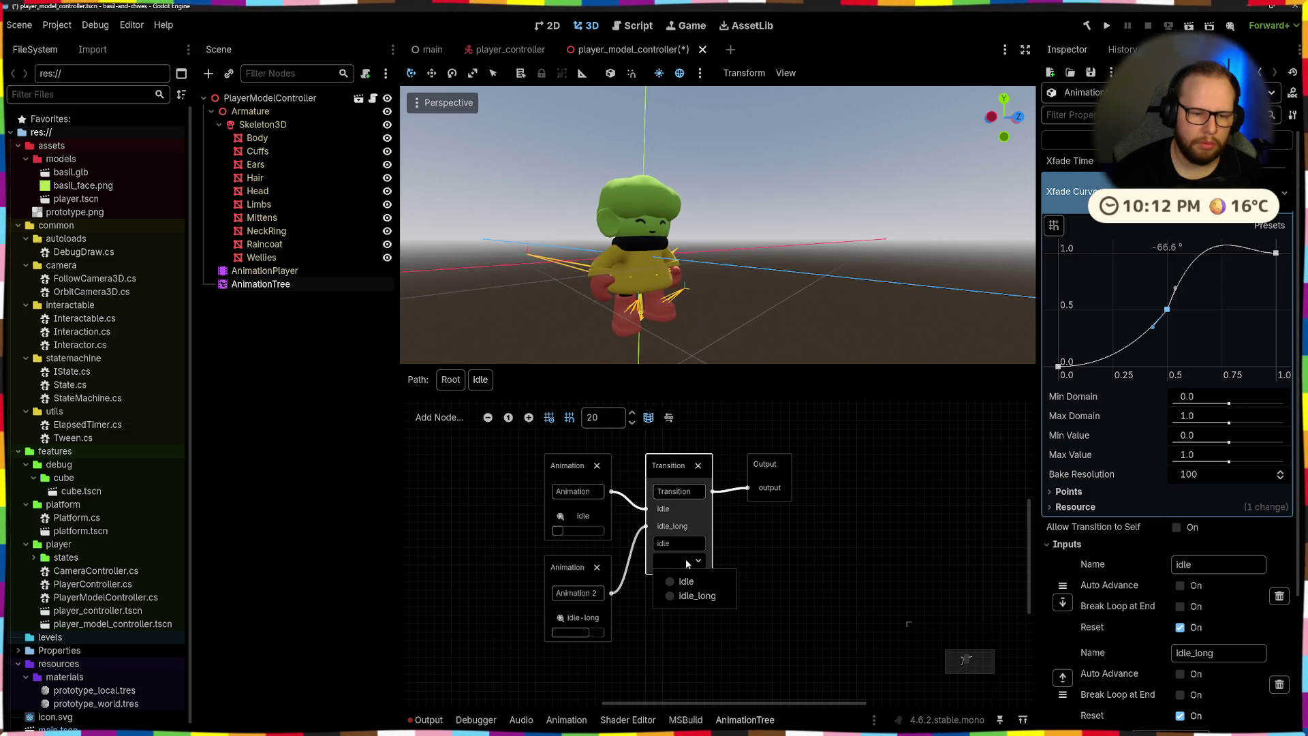
{"action": "left_click", "coordinate": [681, 592]}
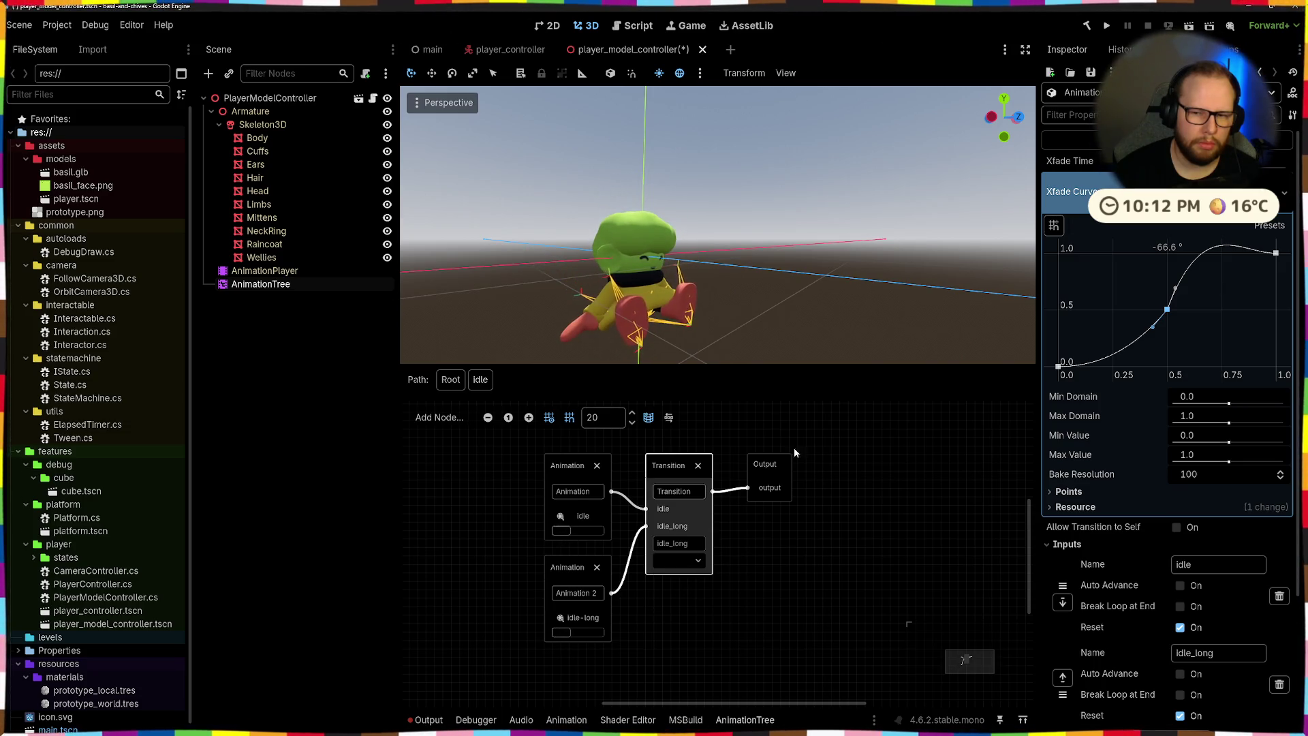
Reshape the crossfade curve into a bell with its peak shifted right.
{"action": "left_click", "coordinate": [1237, 300]}
{"action": "left_click_drag", "start_coordinate": [1167, 309], "coordinate": [1168, 253]}
{"action": "left_click_drag", "start_coordinate": [1275, 253], "coordinate": [1276, 366]}
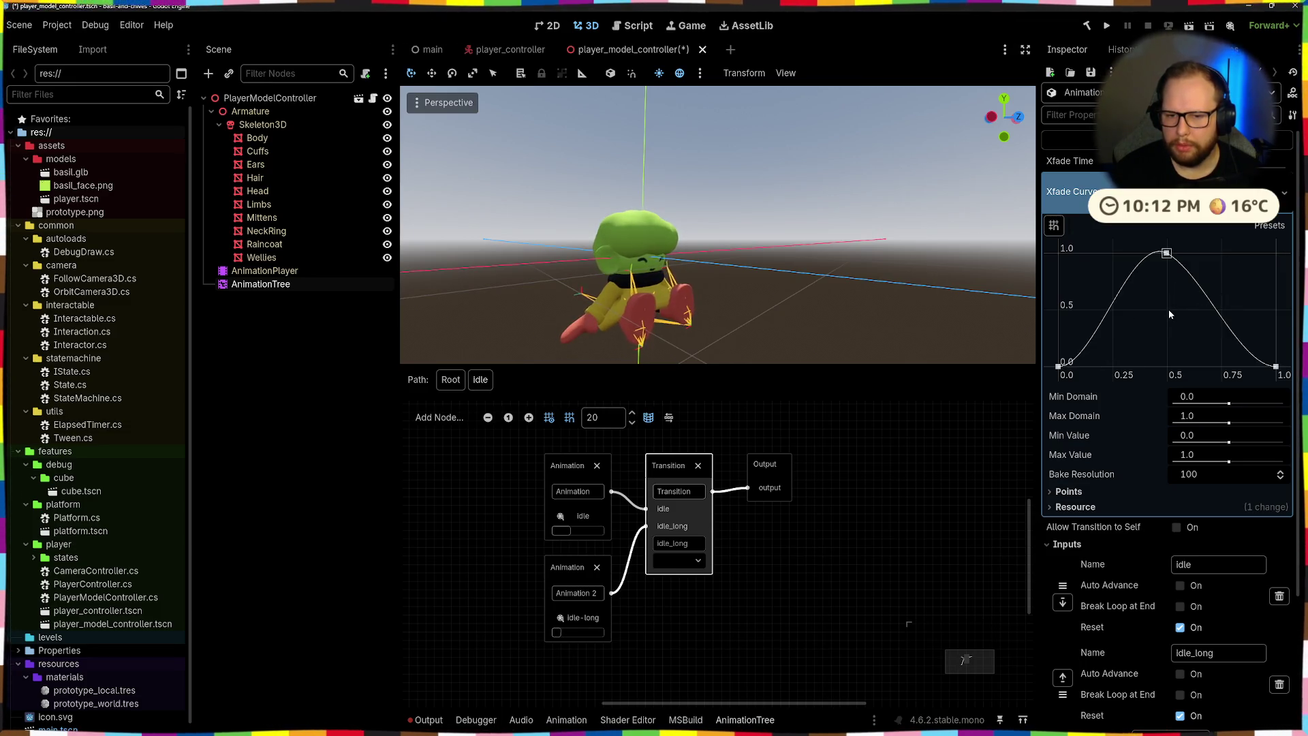
{"action": "left_click_drag", "start_coordinate": [1168, 309], "coordinate": [1249, 243]}
Replace the Xfade Curve with a fresh flat curve and add points rising to 1.0.
{"action": "left_click", "coordinate": [1249, 193]}
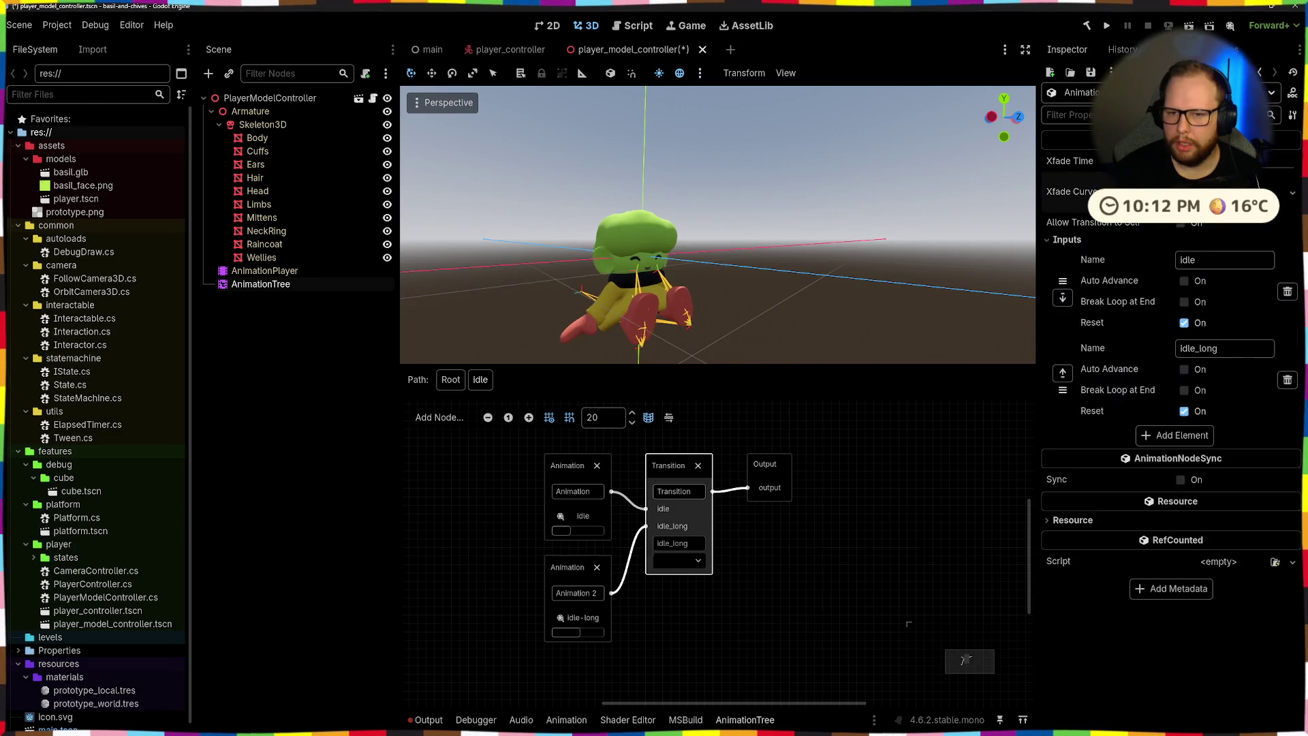
{"action": "left_click", "coordinate": [1293, 181]}
{"action": "left_click", "coordinate": [1241, 223]}
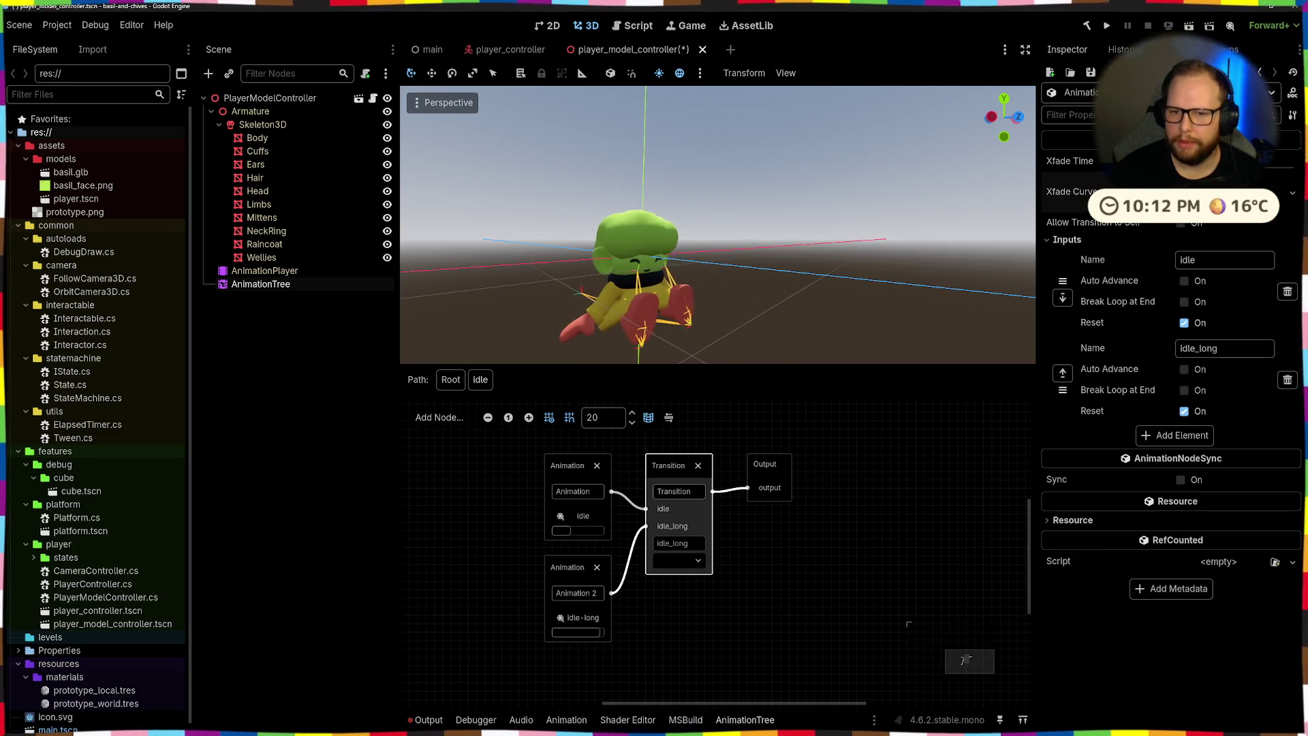
{"action": "left_click", "coordinate": [1276, 253]}
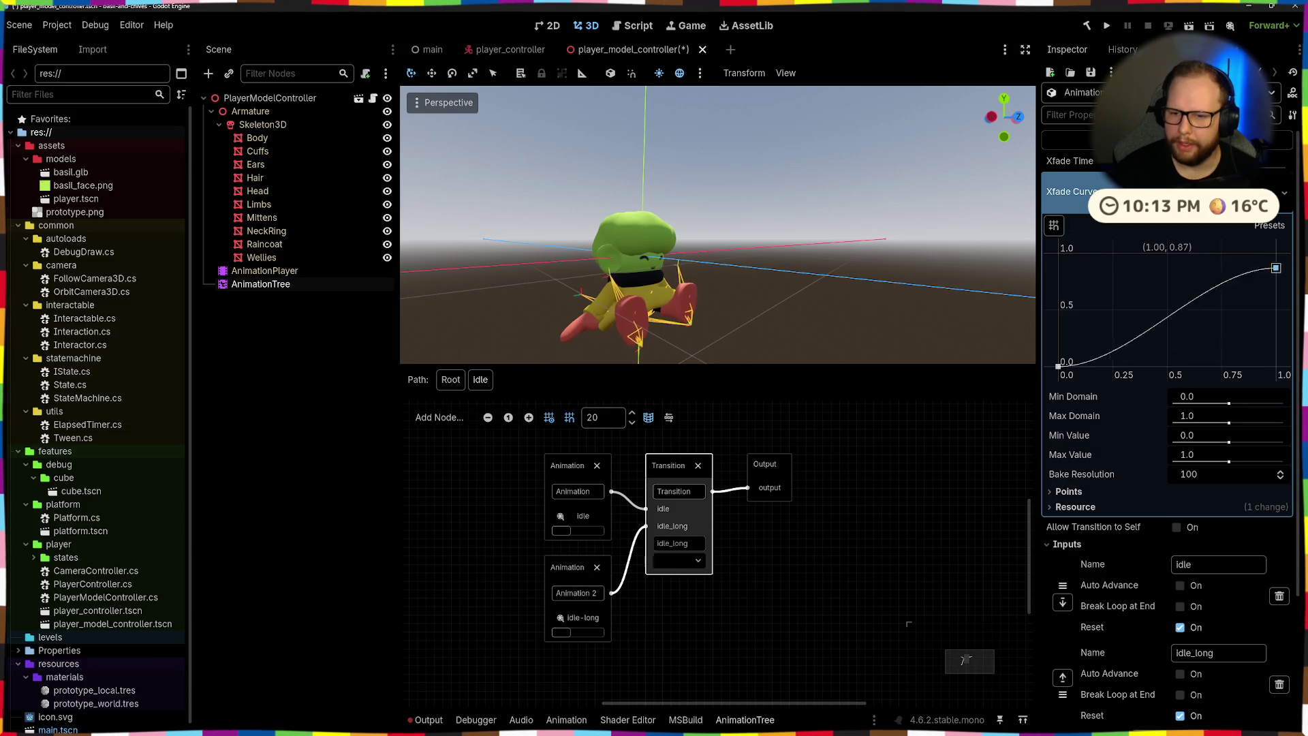
{"action": "left_click", "coordinate": [1113, 310]}
{"action": "mouse_move", "coordinate": [1114, 313]}
{"action": "left_mouse_down"}
{"action": "mouse_move", "coordinate": [1095, 319]}
{"action": "mouse_move", "coordinate": [1106, 332]}
{"action": "left_mouse_up"}
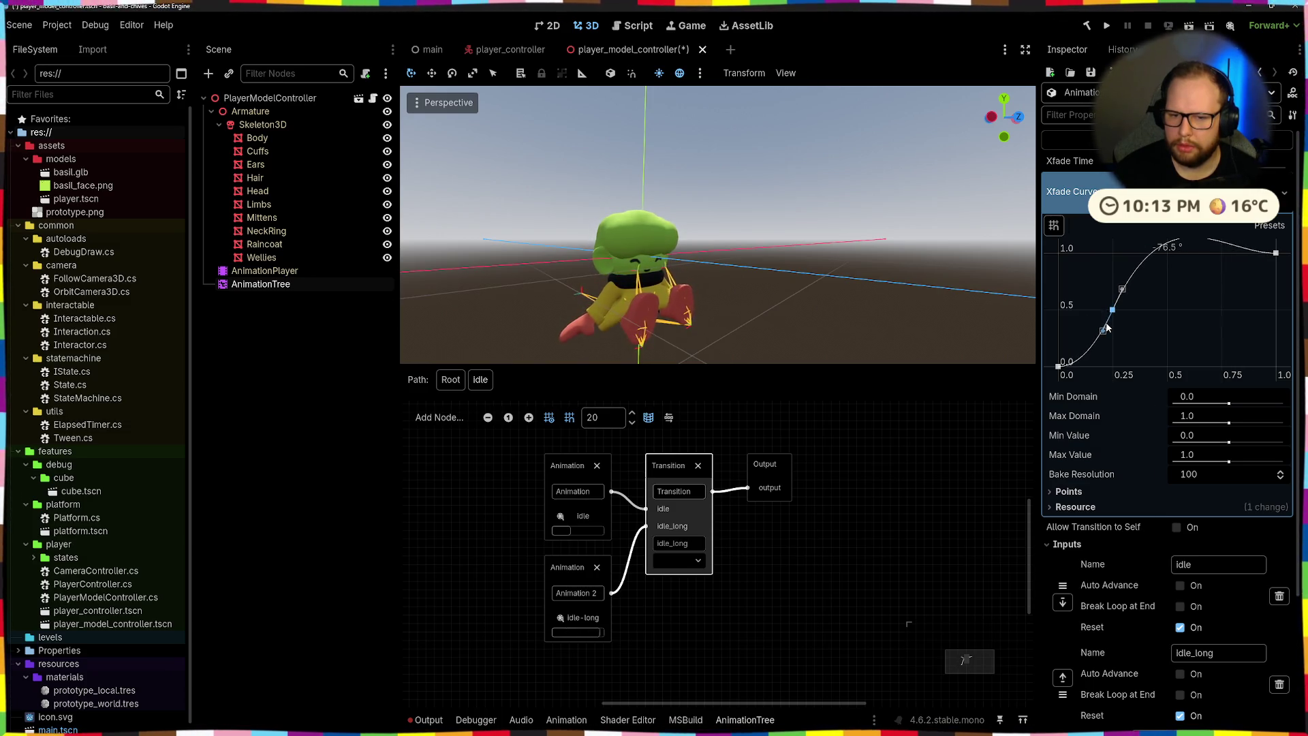
Adjust the new curve's left tangent while previewing the idle to idle_long blend.
{"action": "left_click", "coordinate": [681, 560]}
{"action": "left_click", "coordinate": [686, 580]}
{"action": "left_click", "coordinate": [691, 560]}
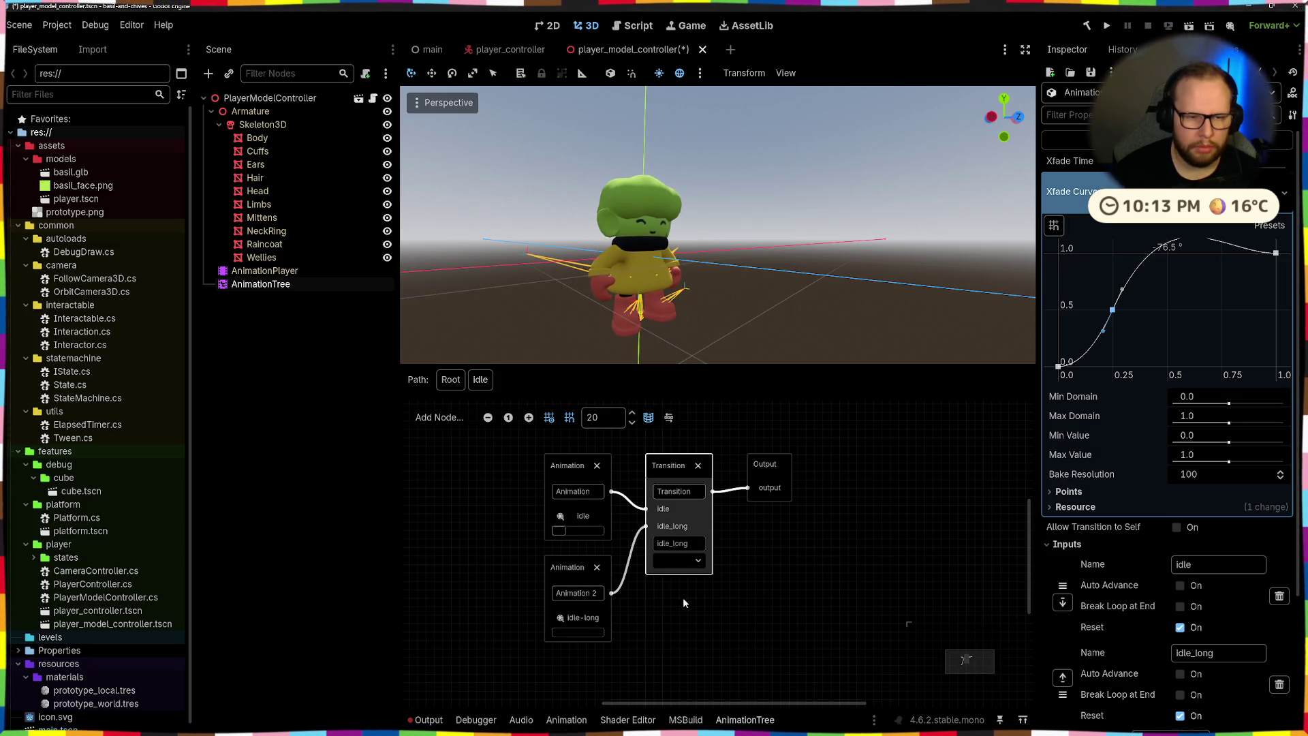
{"action": "left_click", "coordinate": [683, 596]}
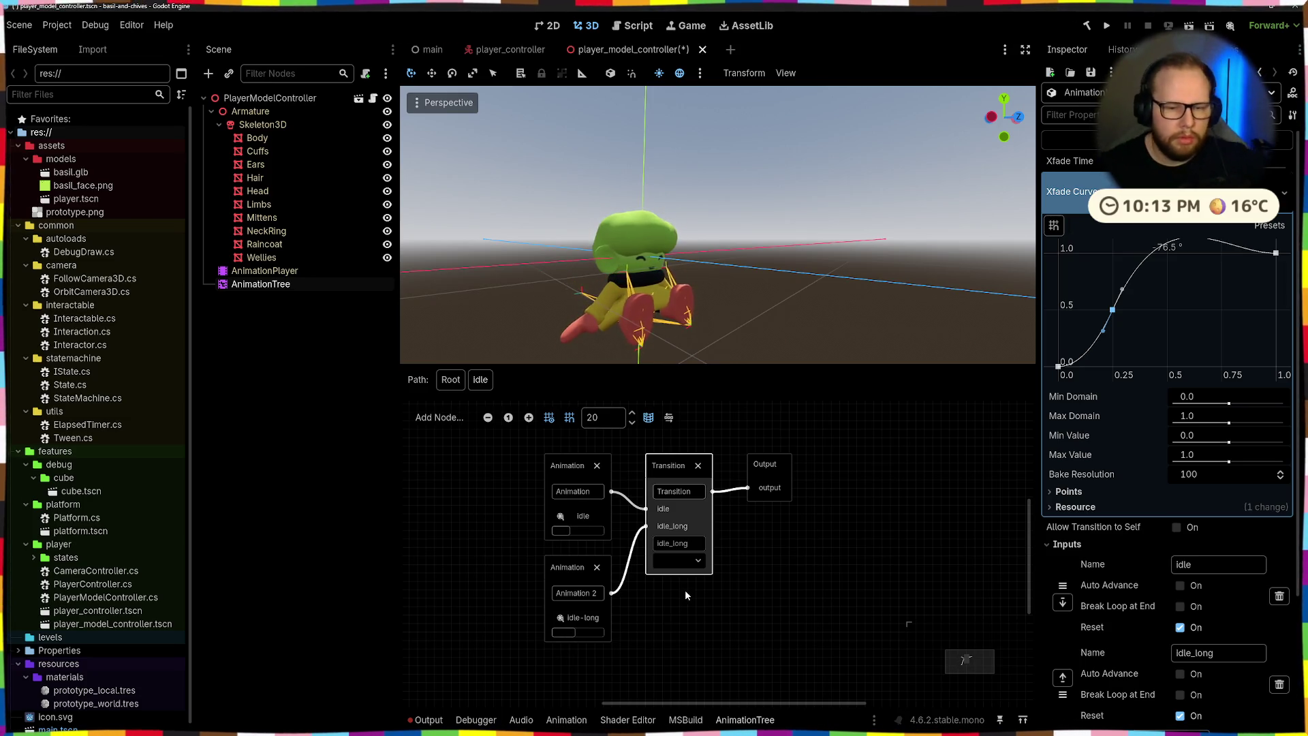
{"action": "left_click_drag", "start_coordinate": [1103, 330], "coordinate": [1101, 332]}
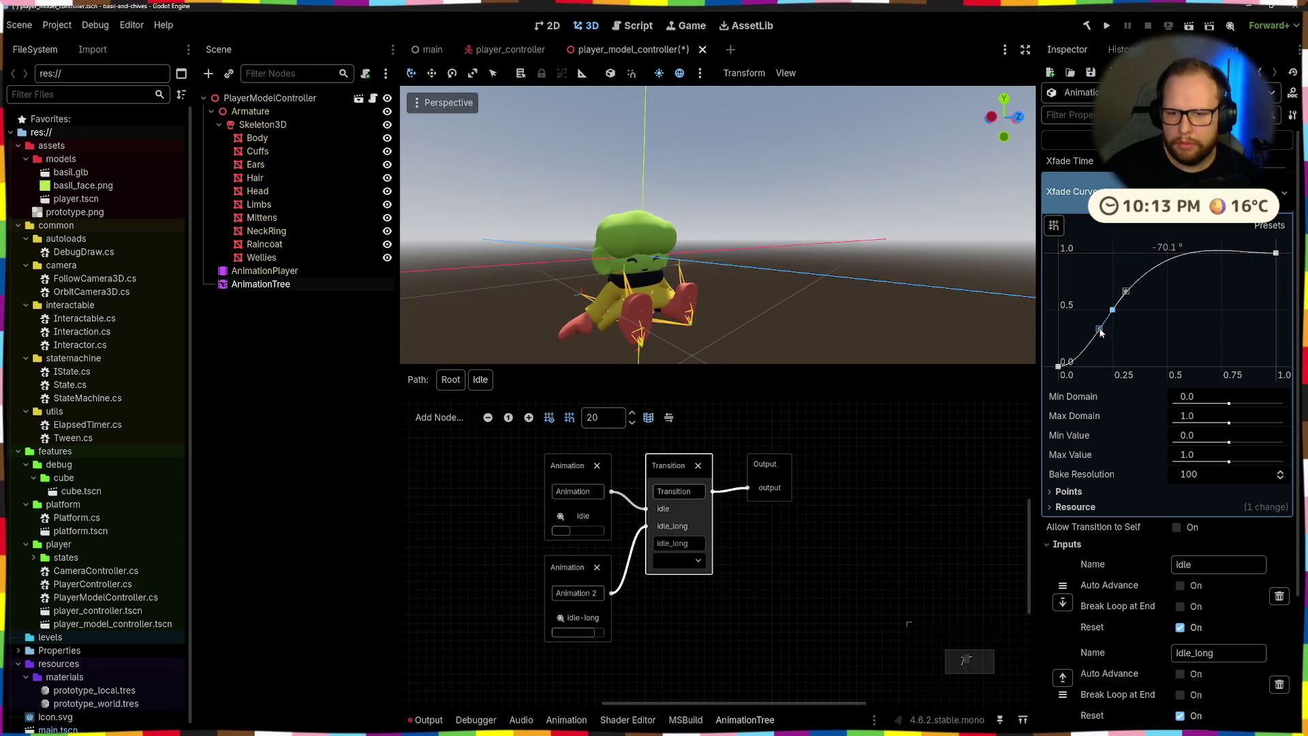
{"action": "left_click", "coordinate": [695, 560]}
{"action": "left_click", "coordinate": [686, 581]}
{"action": "left_click", "coordinate": [691, 560]}
{"action": "left_click", "coordinate": [684, 595]}
Set the Transition back to idle and save the scene with Ctrl+S.
{"action": "scroll", "coordinate": [873, 296], "scroll_direction": "down", "scroll_amount": 6}
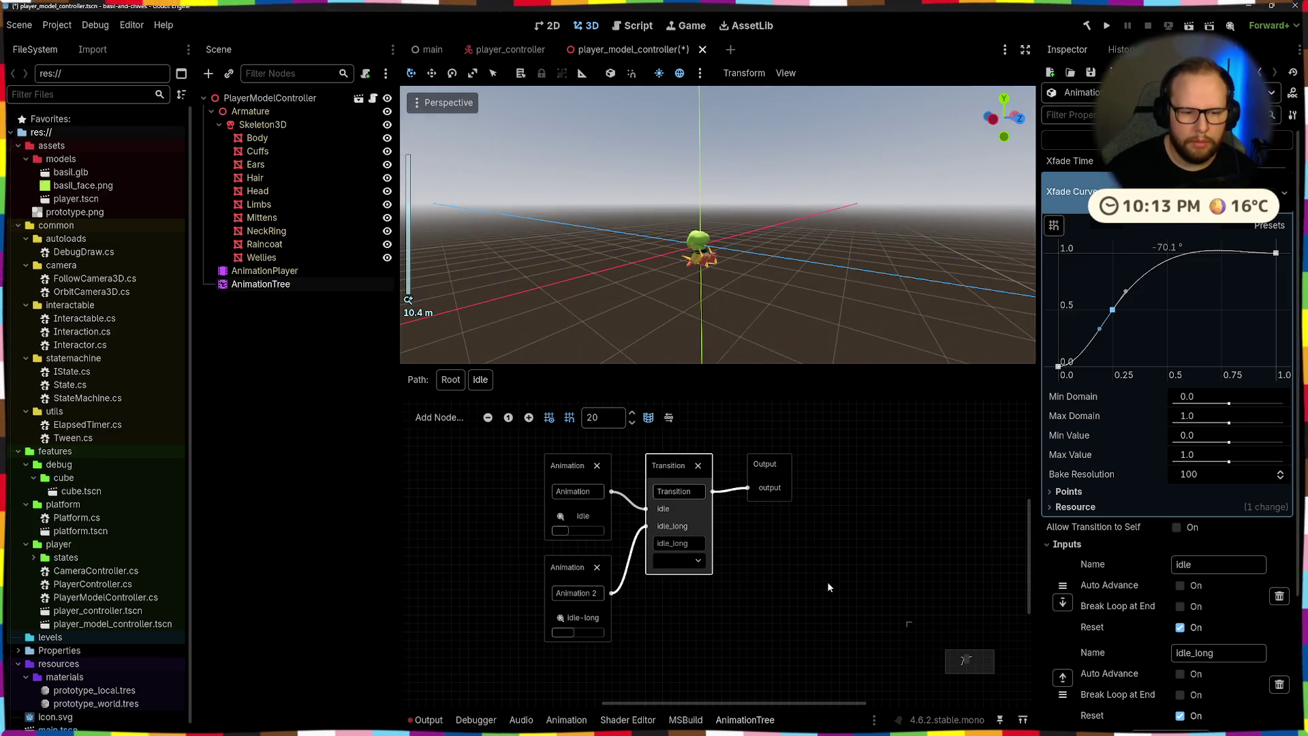
{"action": "left_click", "coordinate": [829, 586]}
{"action": "left_click", "coordinate": [686, 582]}
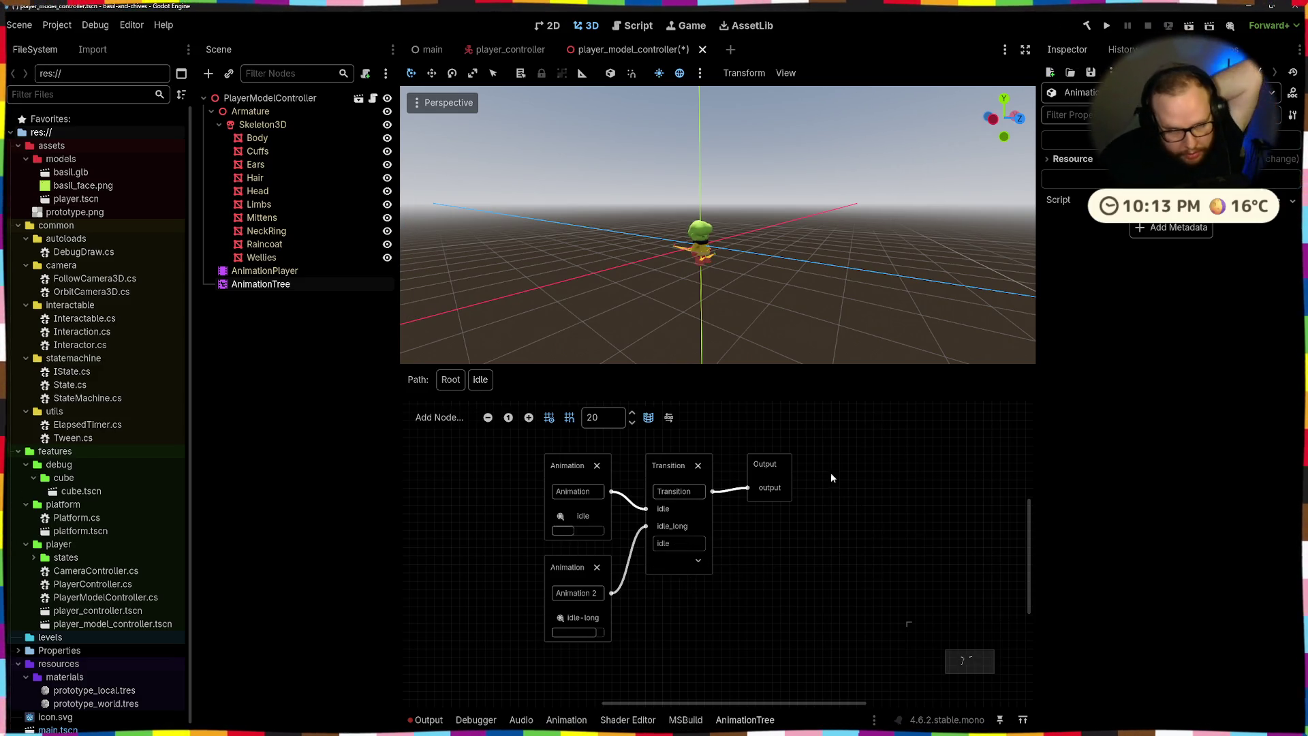
{"action": "key", "text": "ctrl+s"}
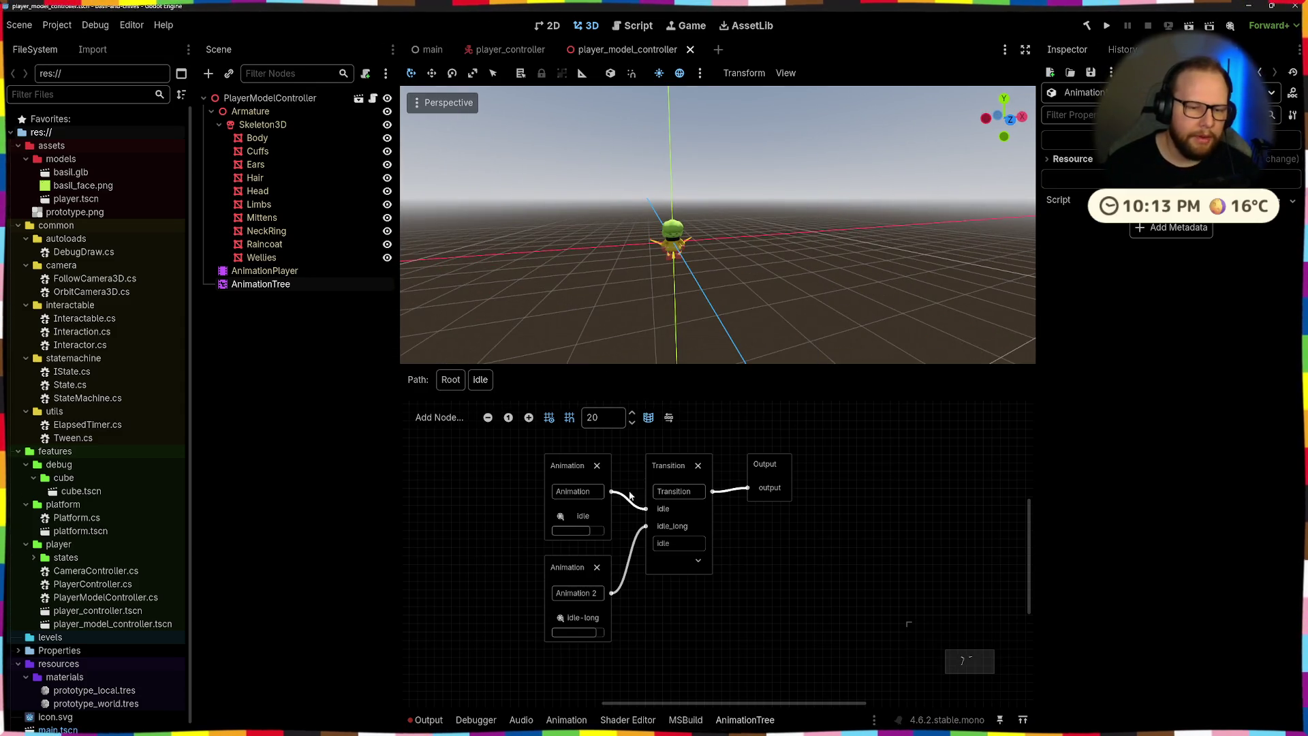
Return to the Root blend tree showing the idle and movement inputs.
{"action": "left_click", "coordinate": [450, 380]}
{"action": "scroll", "coordinate": [746, 501], "scroll_direction": "down", "scroll_amount": 2}
{"action": "scroll", "coordinate": [752, 498], "scroll_direction": "up", "scroll_amount": 2}
Switch the Root Transition node to movement and back to idle, orbiting to see the character.
{"action": "scroll", "coordinate": [739, 542], "scroll_direction": "down", "scroll_amount": 2}
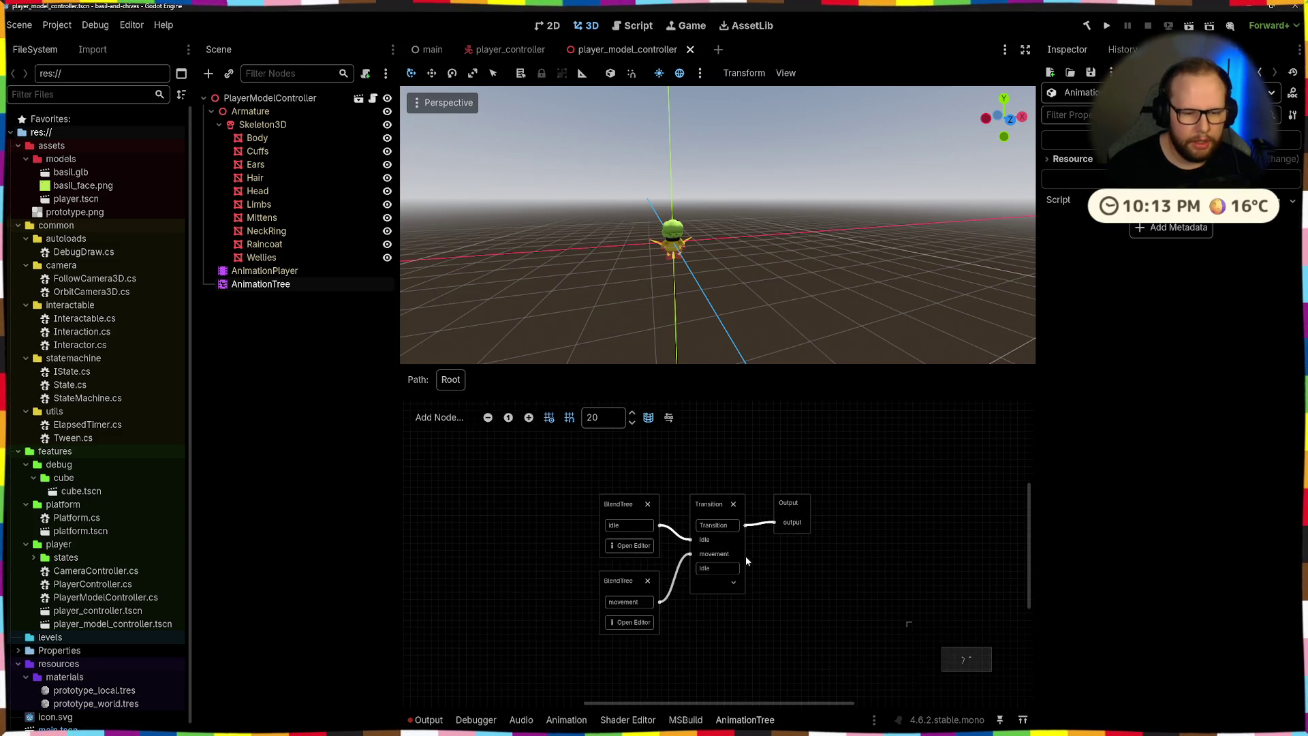
{"action": "scroll", "coordinate": [745, 556], "scroll_direction": "up", "scroll_amount": 1}
{"action": "left_click", "coordinate": [700, 487]}
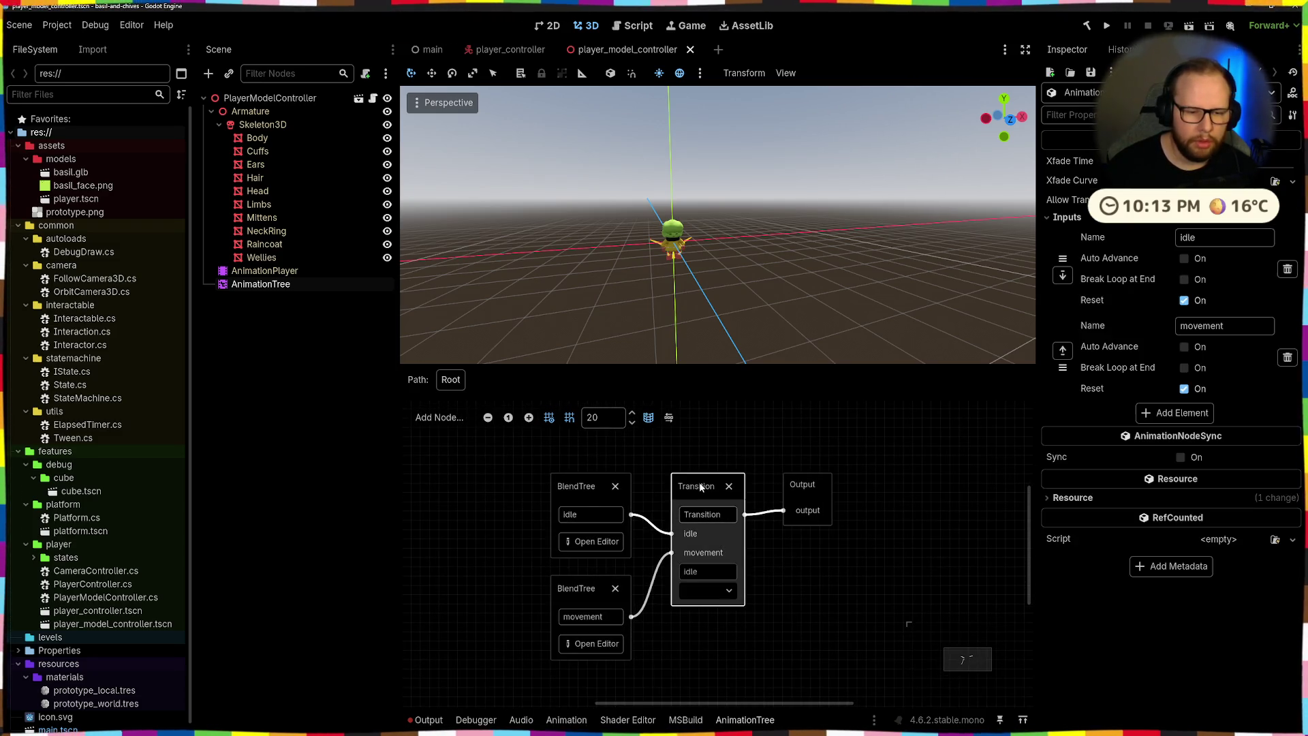
{"action": "left_click", "coordinate": [717, 631]}
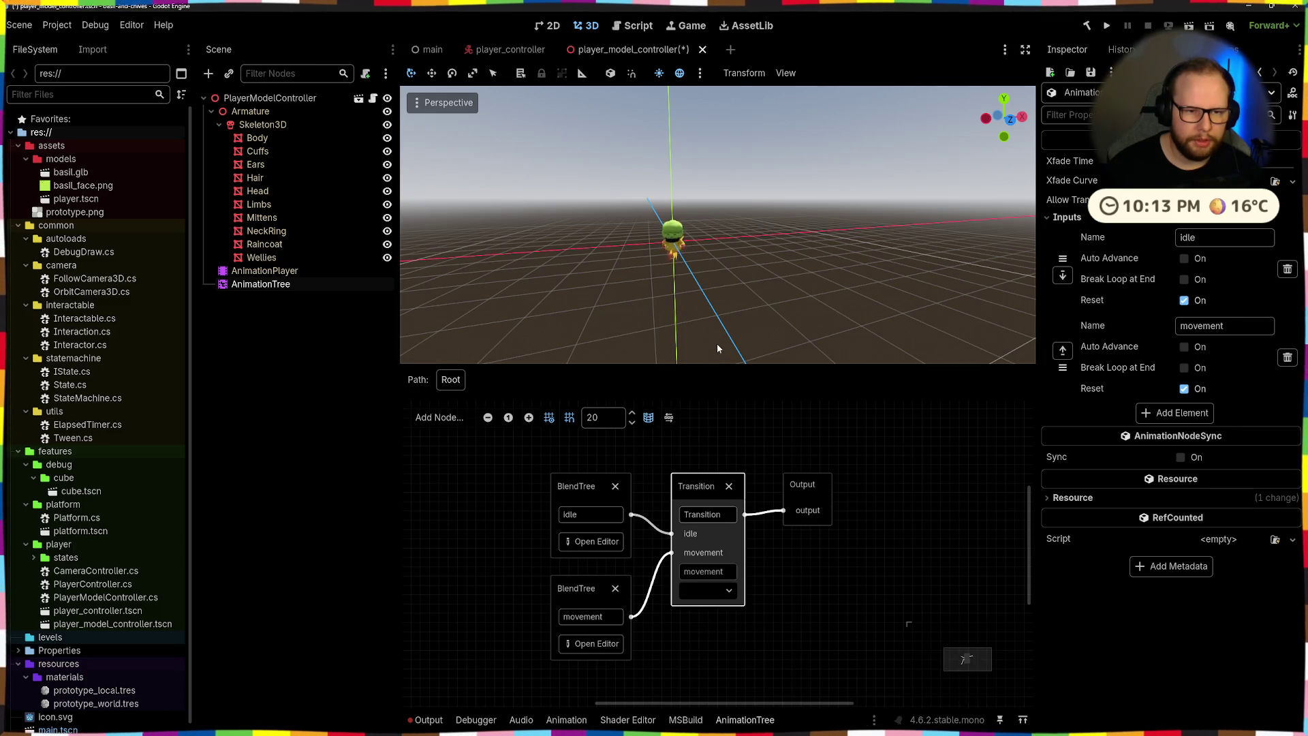
{"action": "left_click", "coordinate": [723, 590]}
{"action": "left_click", "coordinate": [709, 611]}
{"action": "scroll", "coordinate": [717, 308], "scroll_direction": "up", "scroll_amount": 5}
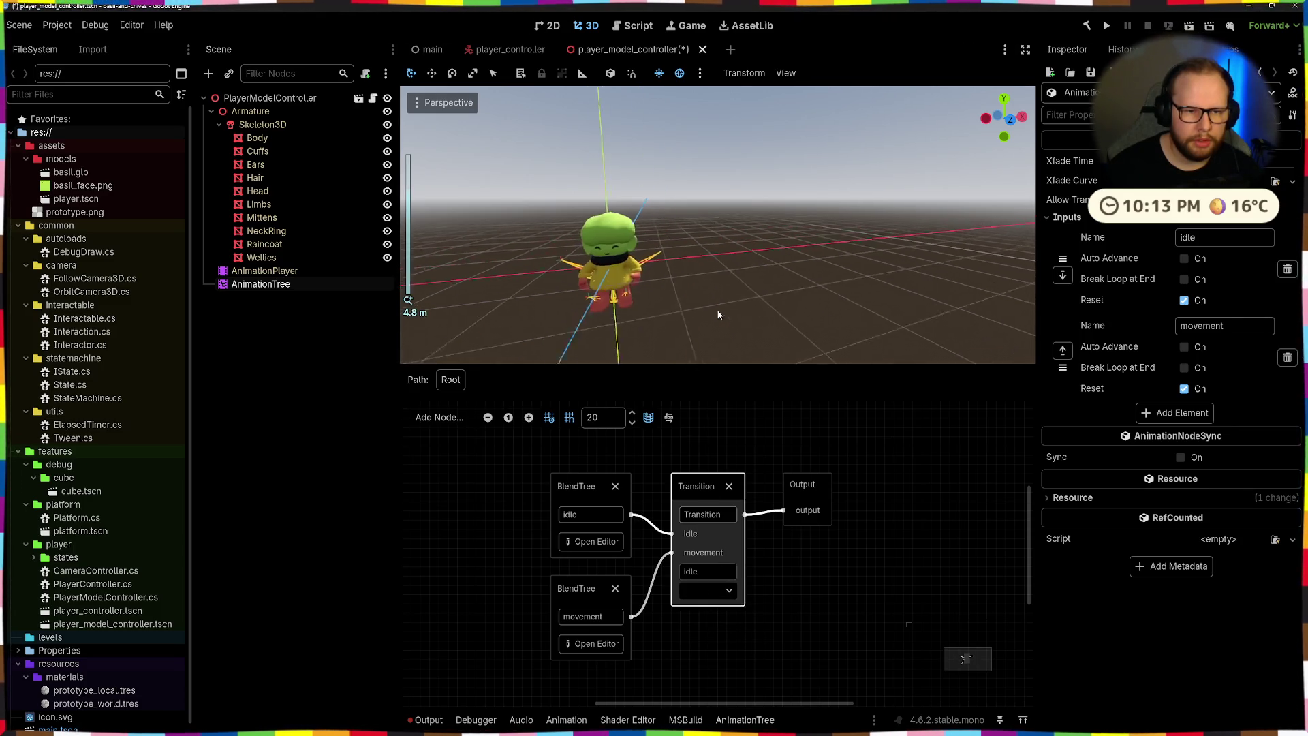
{"action": "left_click_drag", "start_coordinate": [685, 311], "coordinate": [903, 263]}
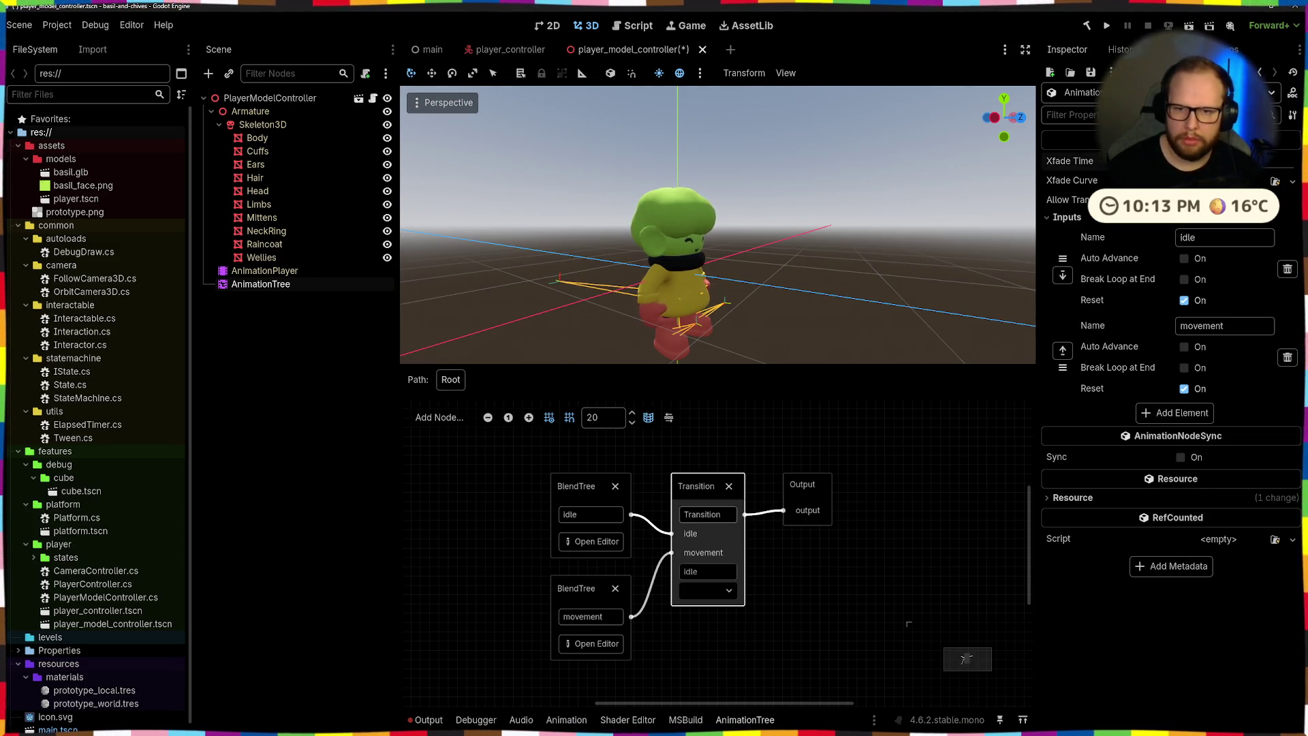
Preview the movement state on the Transition node and read the Xfade Time tooltip.
{"action": "left_click", "coordinate": [721, 591]}
{"action": "left_click", "coordinate": [722, 627]}
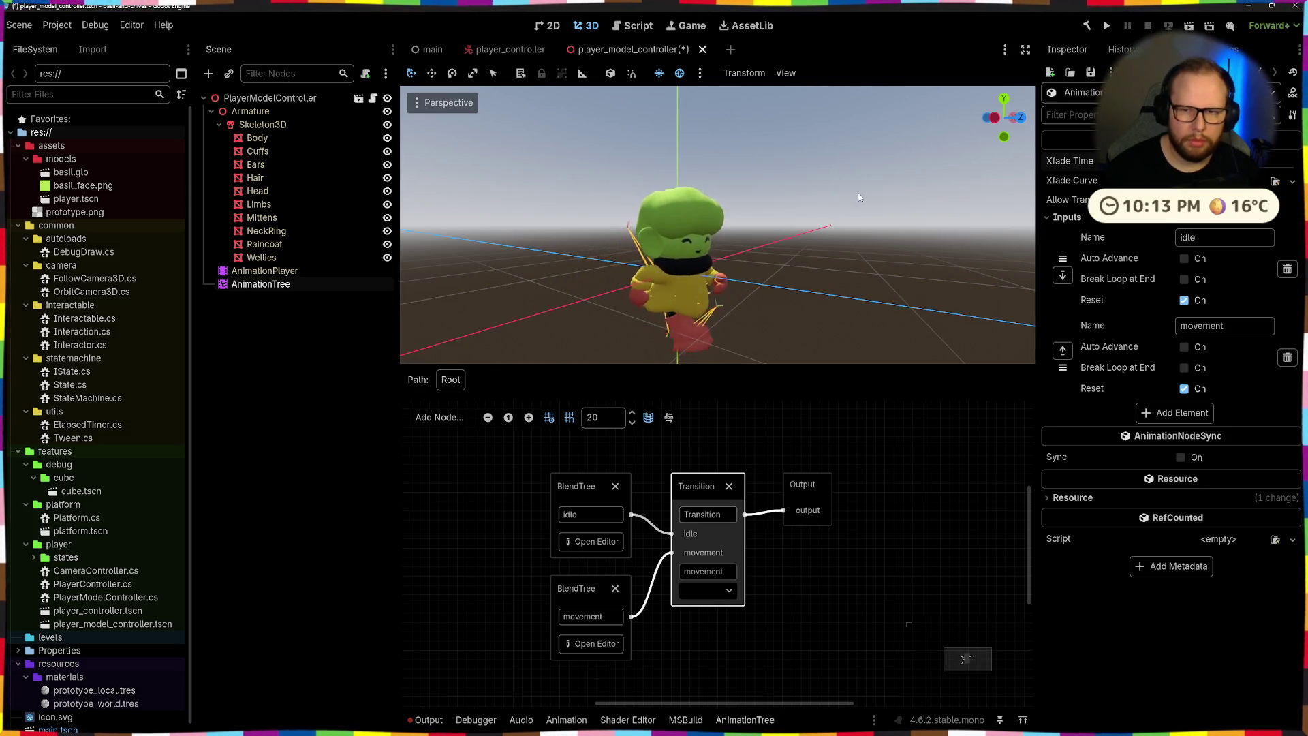
{"action": "mouse_move", "coordinate": [1070, 161]}
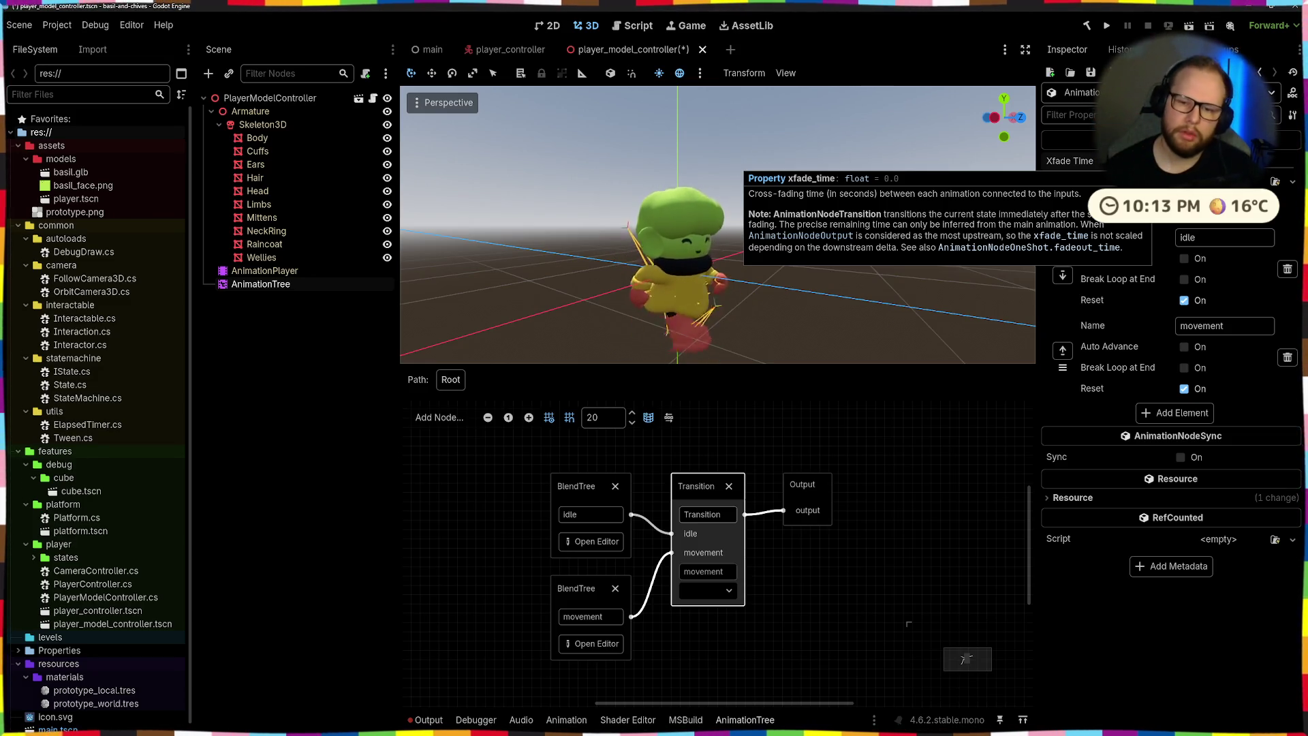
{"action": "left_click", "coordinate": [796, 578]}
{"action": "left_click", "coordinate": [682, 593]}
{"action": "left_click", "coordinate": [709, 625]}
Set the Transition node back to idle and open the movement blend tree.
{"action": "left_click", "coordinate": [729, 591]}
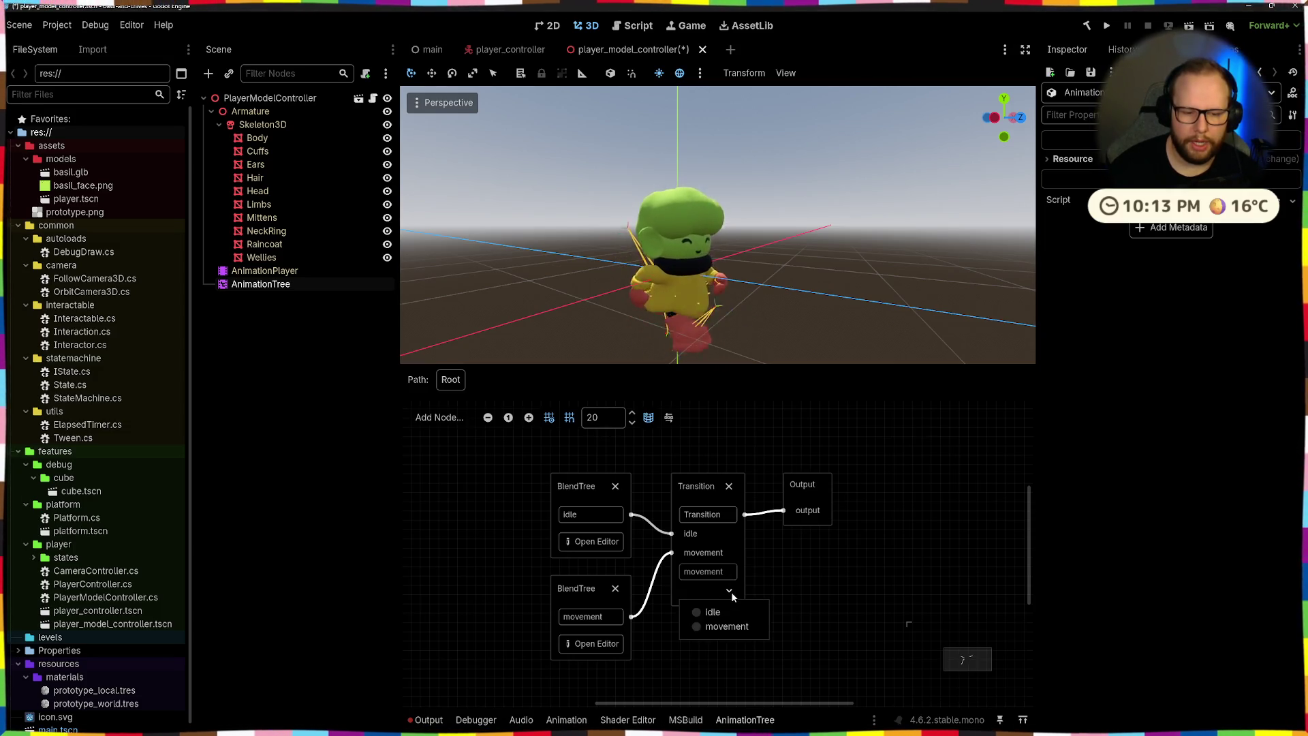
{"action": "left_click", "coordinate": [716, 599]}
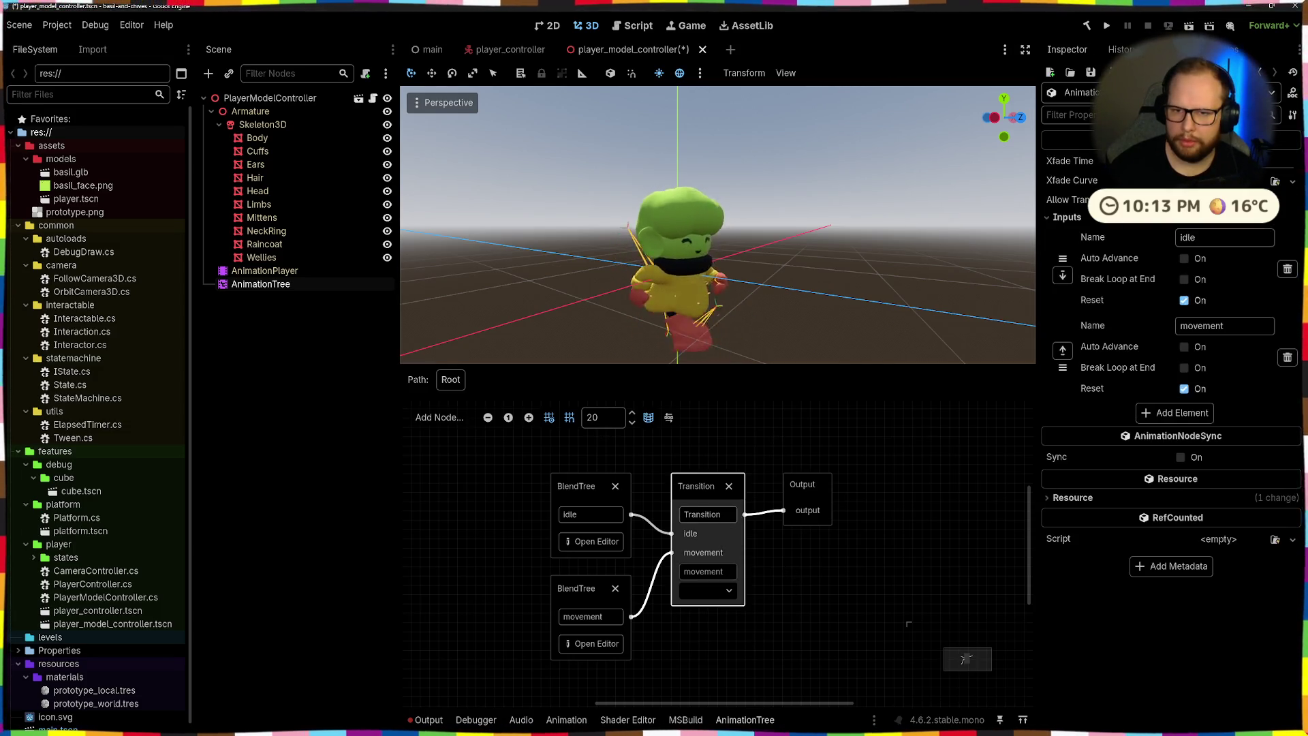
{"action": "mouse_move", "coordinate": [1070, 162]}
{"action": "left_click", "coordinate": [725, 591]}
{"action": "left_click", "coordinate": [708, 621]}
{"action": "left_click", "coordinate": [729, 591]}
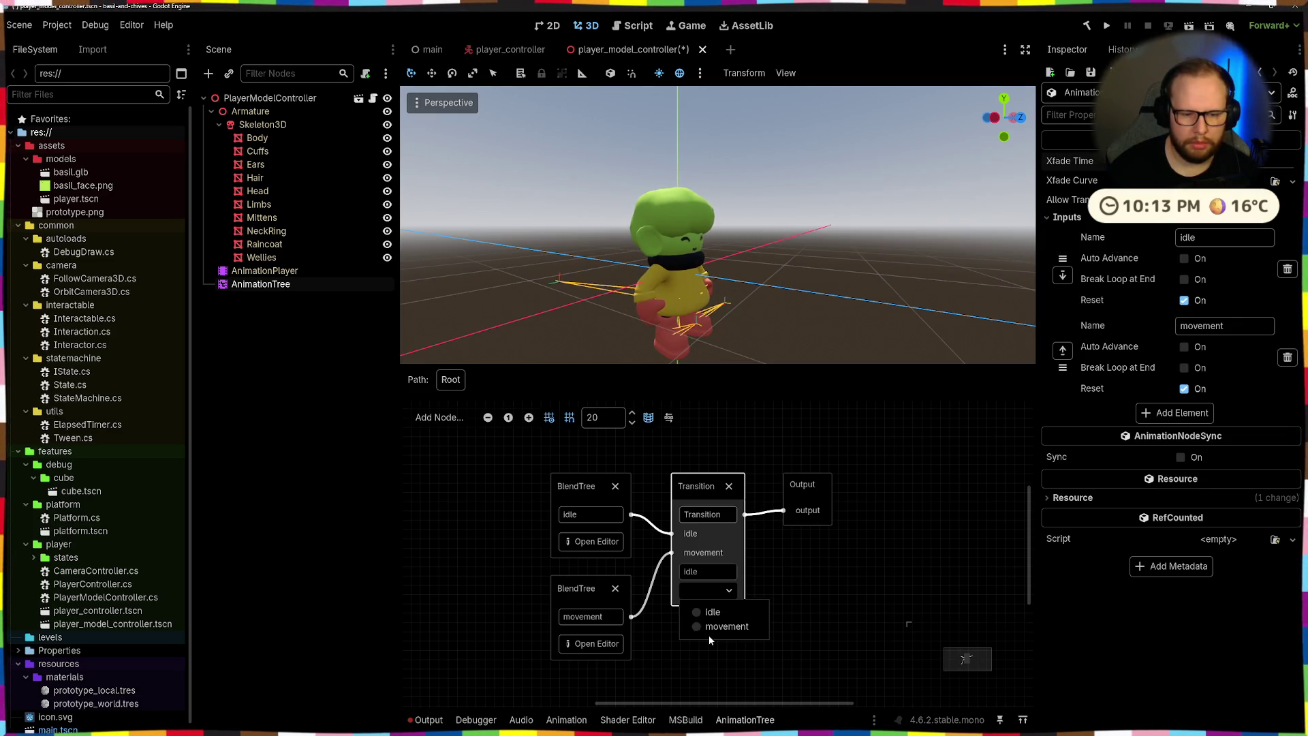
{"action": "left_click", "coordinate": [708, 631]}
{"action": "left_click", "coordinate": [597, 644]}
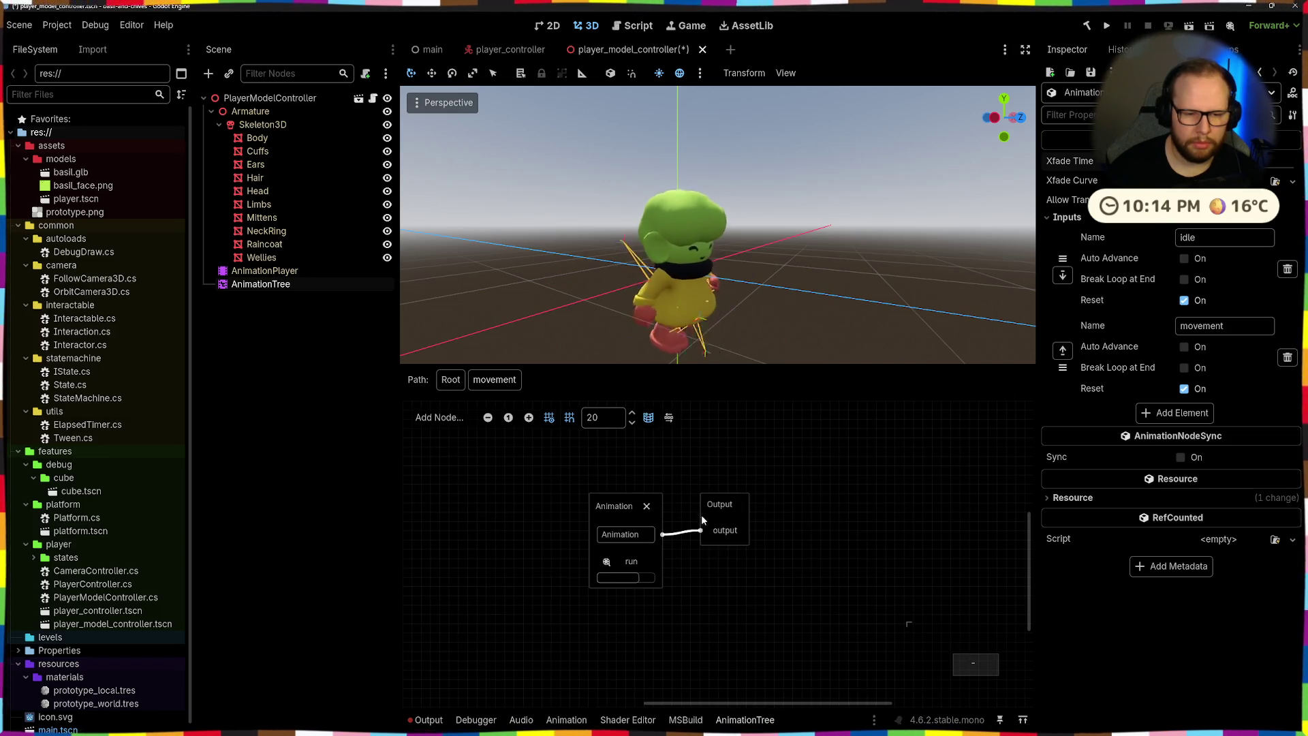
{"action": "left_click", "coordinate": [448, 380]}
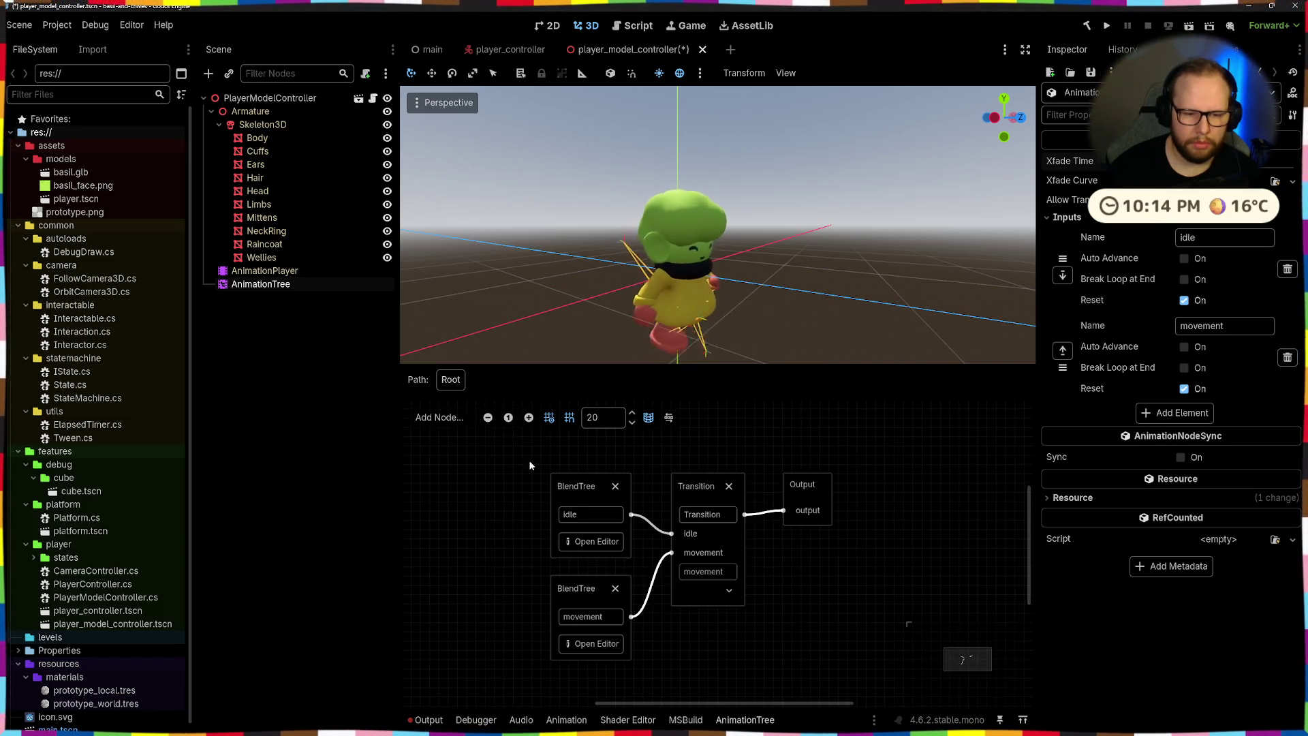
{"action": "left_click", "coordinate": [726, 591]}
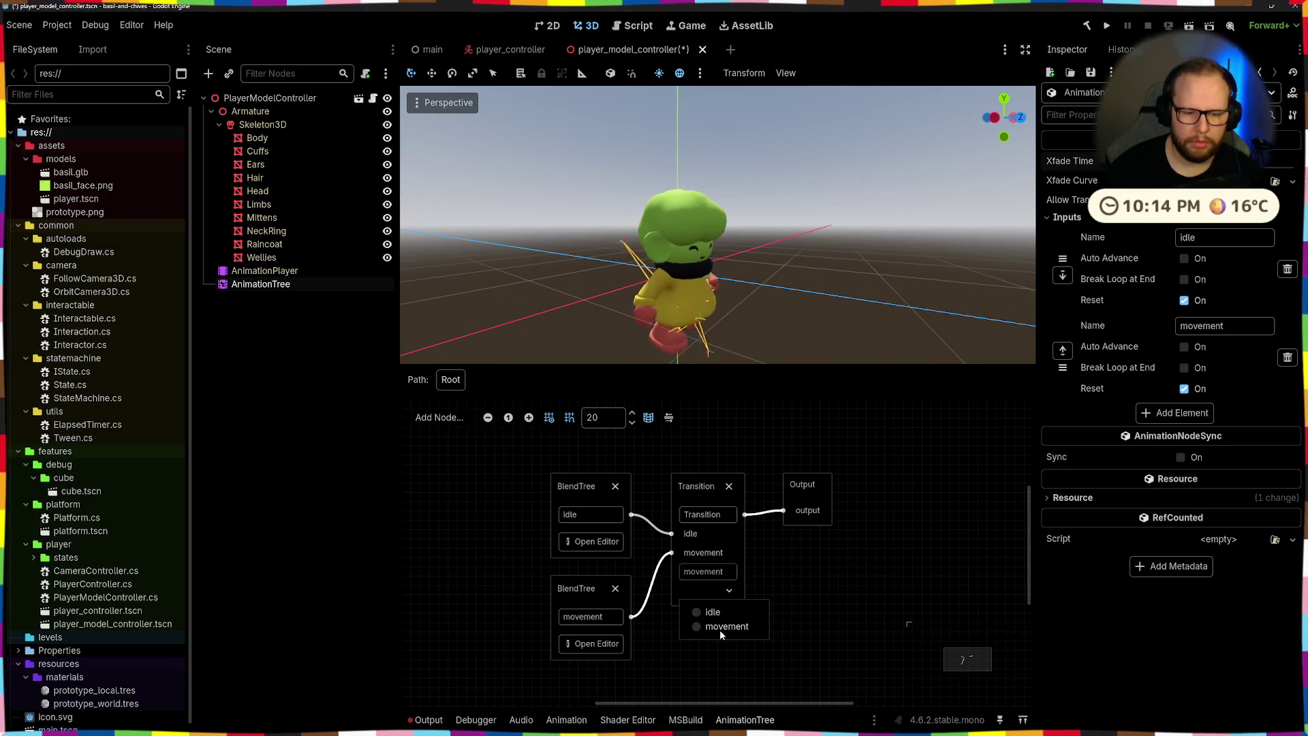
{"action": "left_click", "coordinate": [832, 590]}
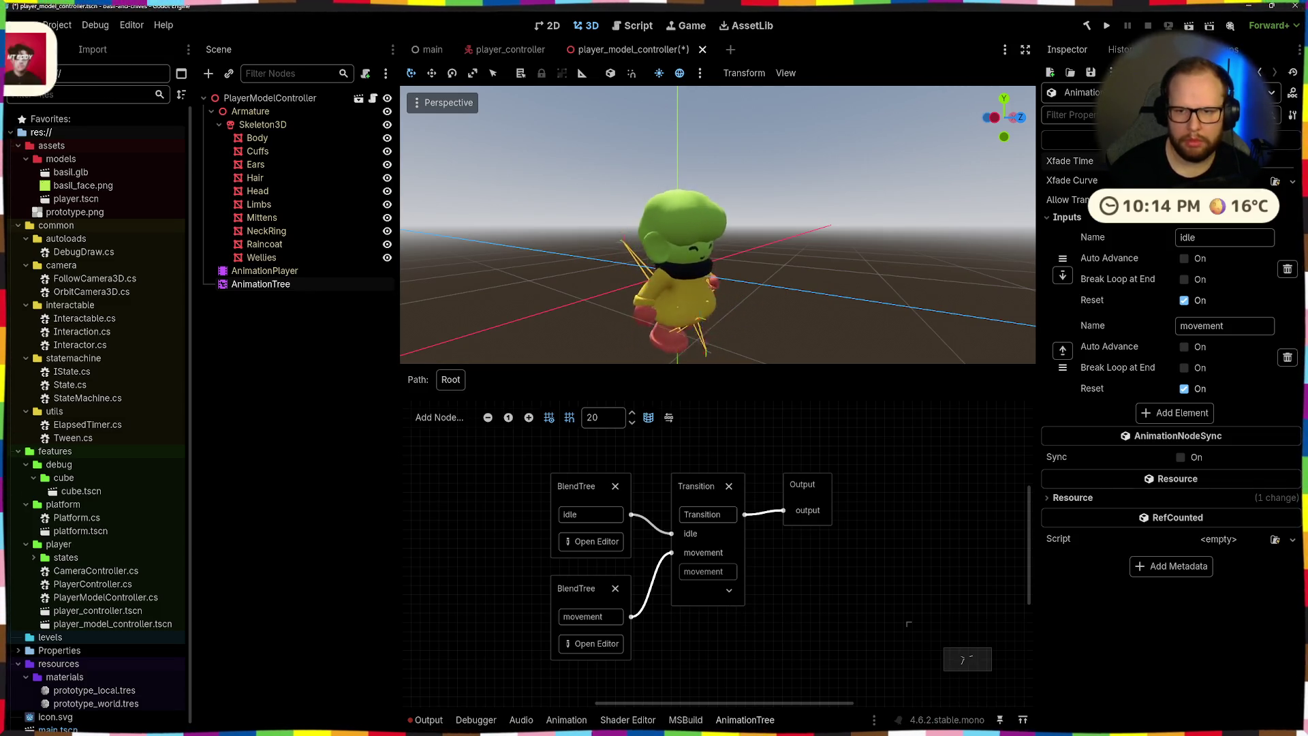
{"action": "left_click", "coordinate": [701, 614]}
{"action": "left_click", "coordinate": [726, 592]}
{"action": "left_click", "coordinate": [717, 627]}
{"action": "left_click", "coordinate": [729, 592]}
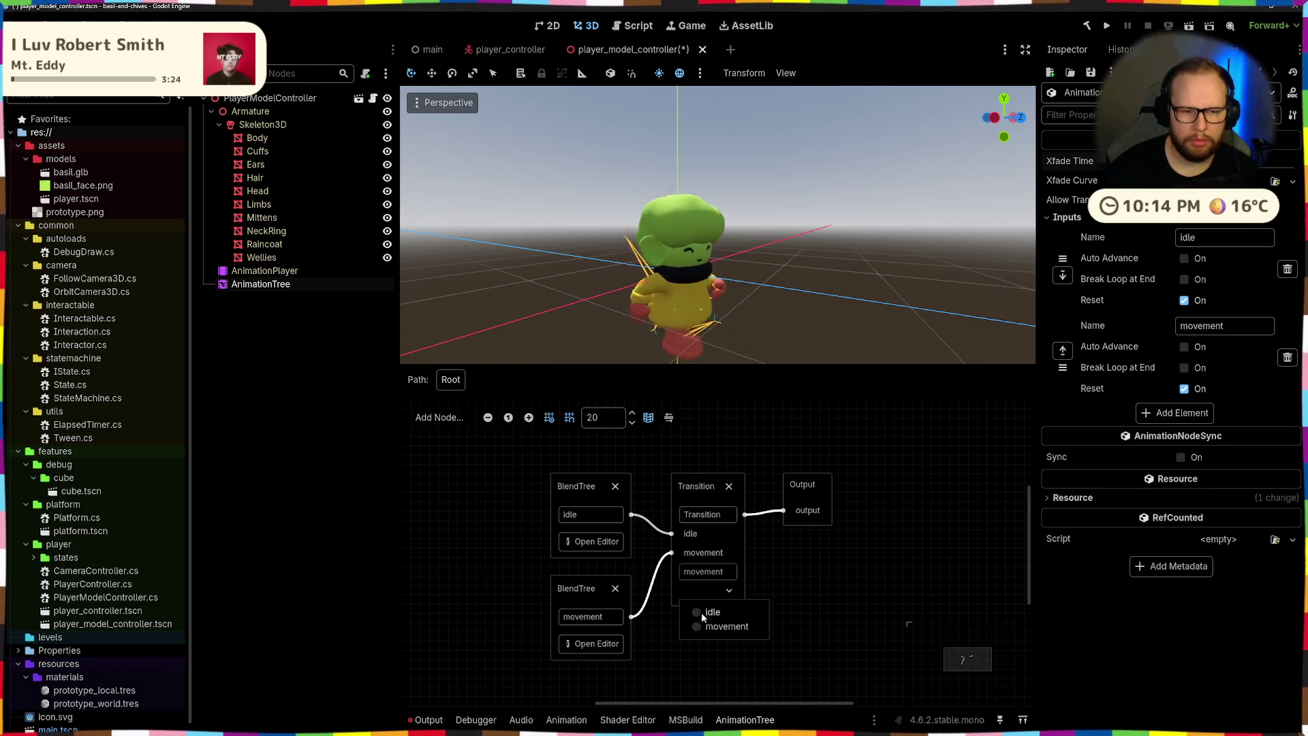
{"action": "left_click", "coordinate": [702, 612]}
{"action": "left_click", "coordinate": [729, 593]}
{"action": "left_click", "coordinate": [719, 626]}
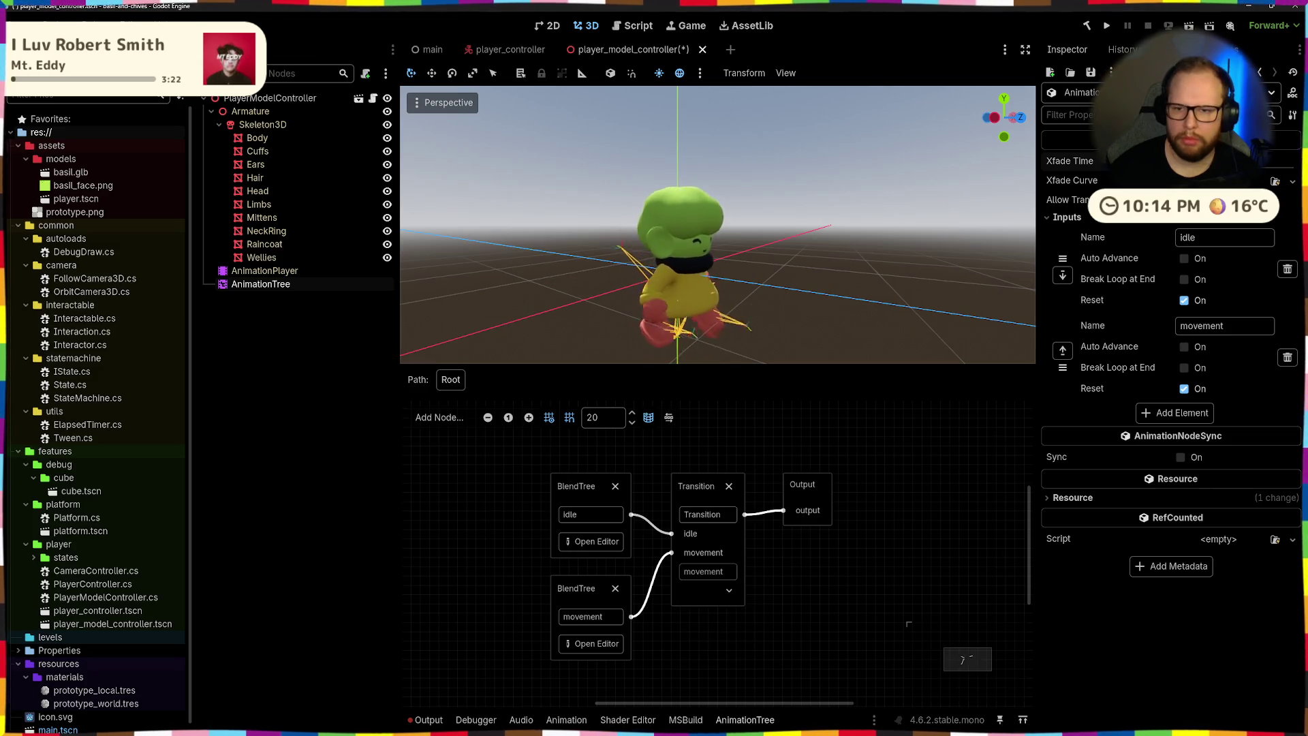
{"action": "left_click", "coordinate": [729, 591]}
{"action": "left_click", "coordinate": [714, 613]}
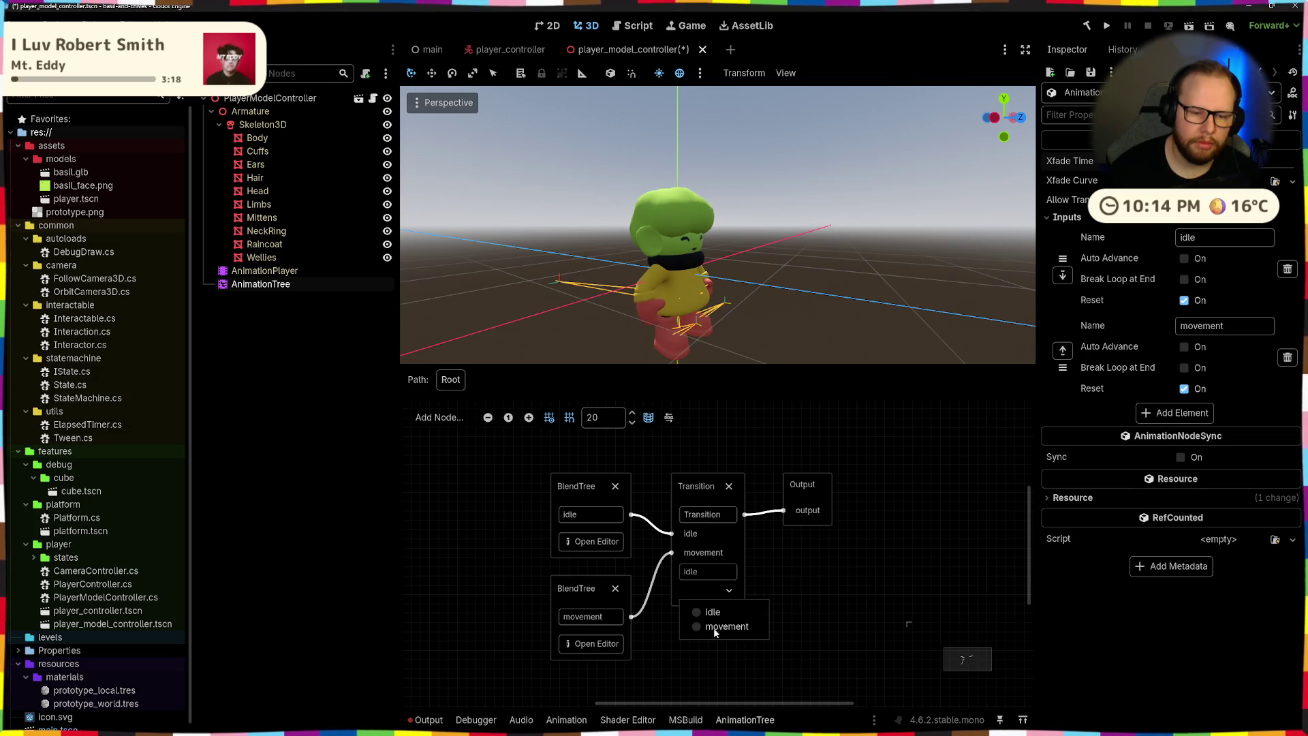
{"action": "left_click", "coordinate": [710, 629]}
{"action": "left_click", "coordinate": [729, 591]}
{"action": "left_click", "coordinate": [714, 610]}
{"action": "left_click", "coordinate": [727, 593]}
{"action": "left_click", "coordinate": [717, 627]}
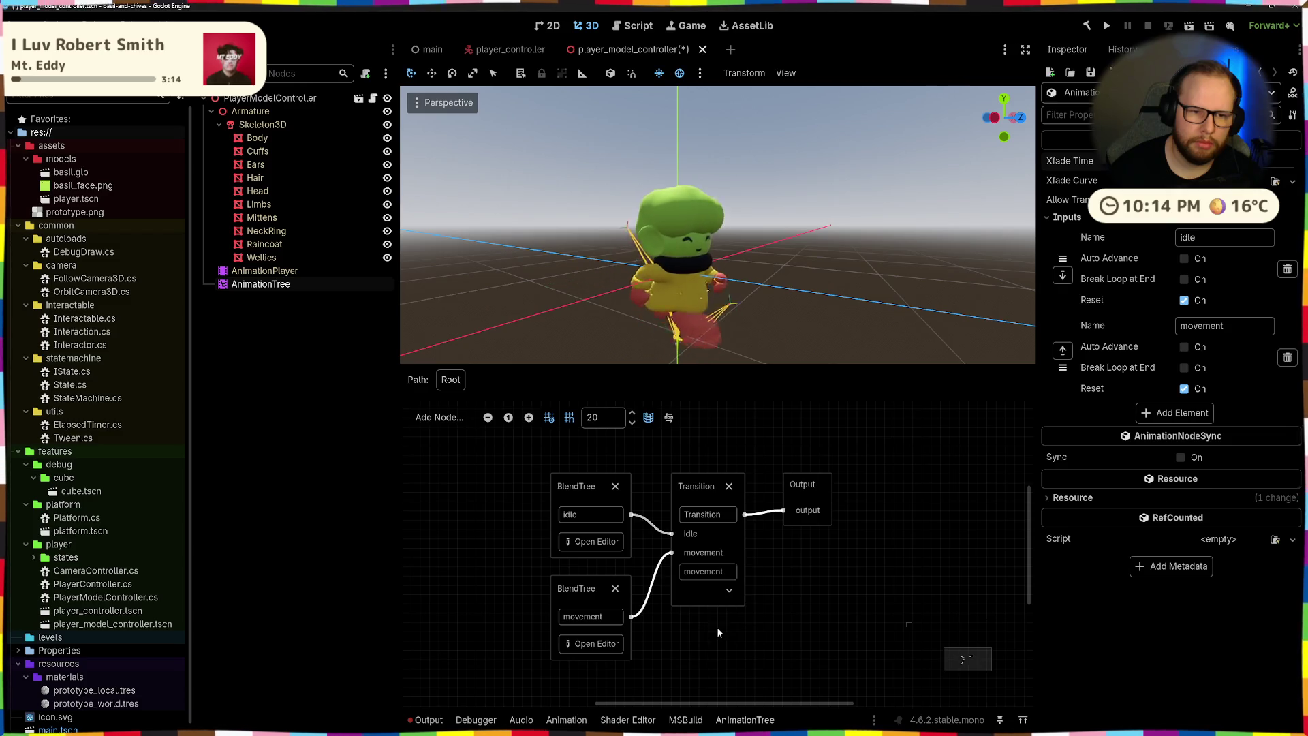
{"action": "left_click", "coordinate": [726, 598]}
{"action": "left_click", "coordinate": [719, 607]}
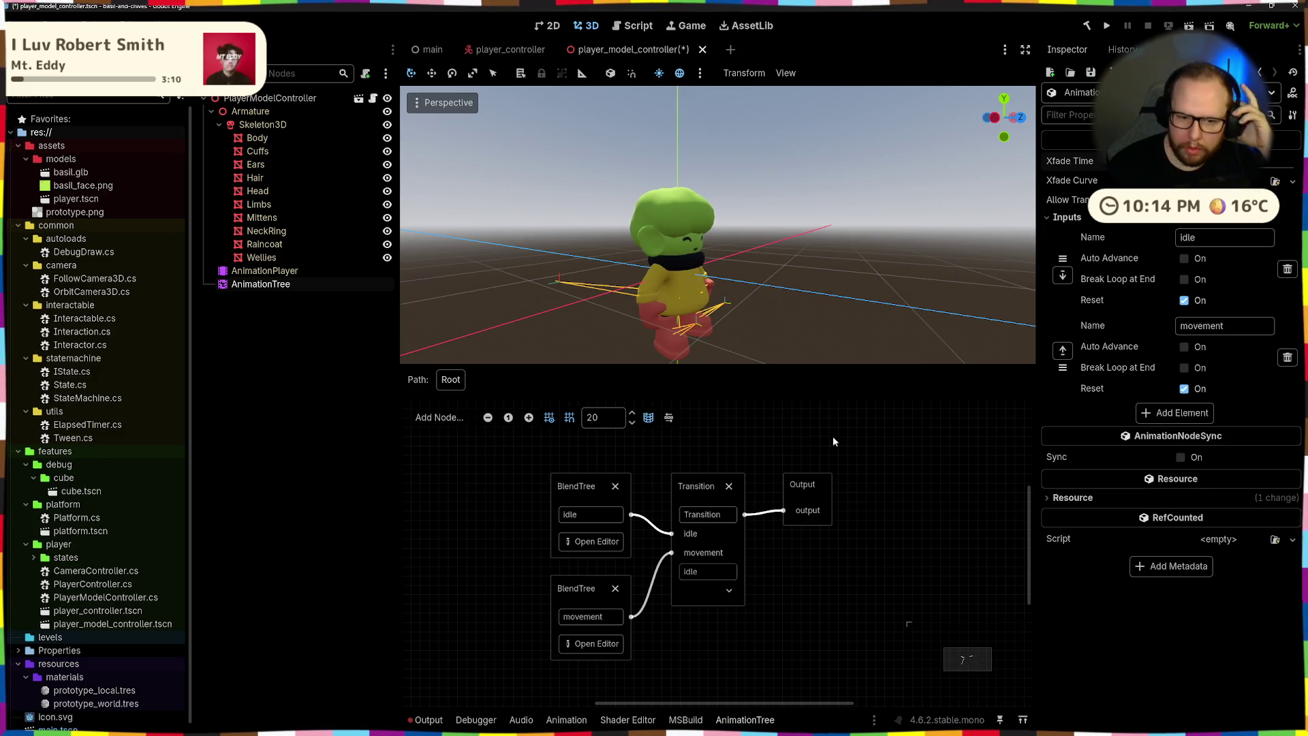
{"action": "scroll", "coordinate": [730, 463], "scroll_direction": "down", "scroll_amount": 2}
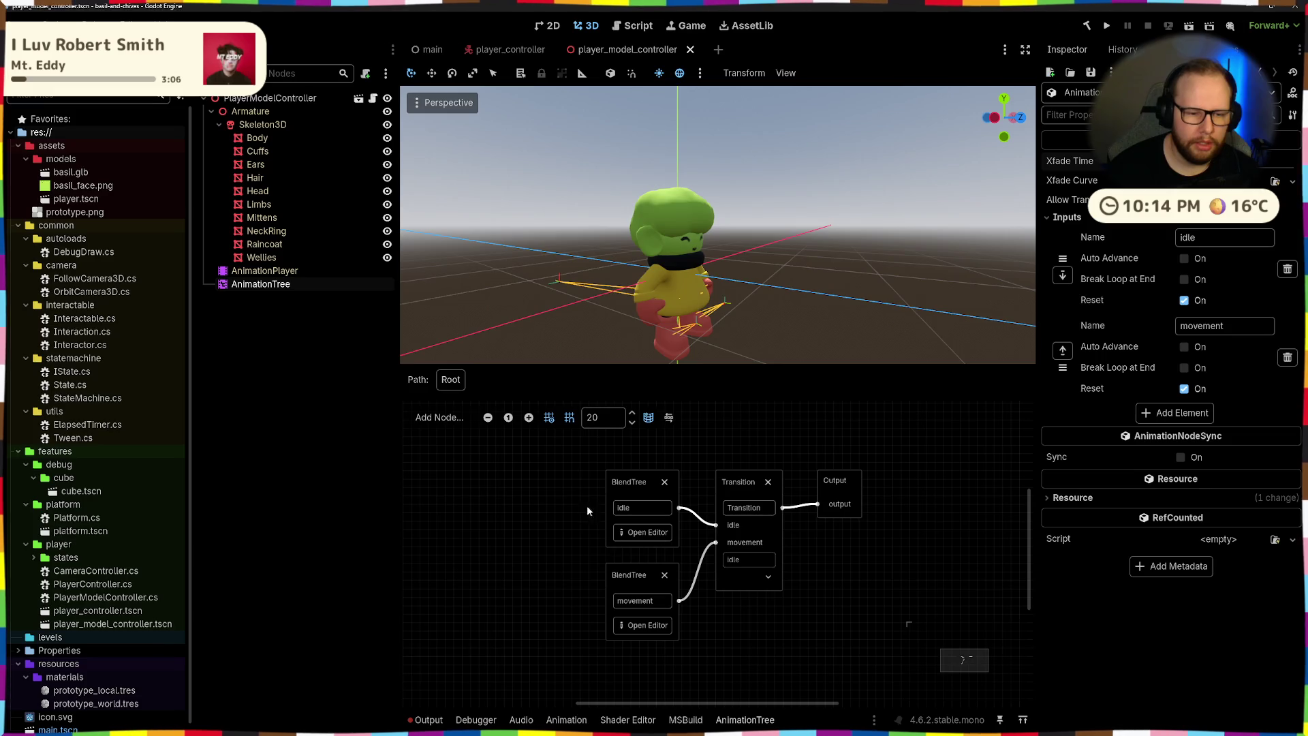
Select the AnimationTree and expand its Transition and Idle Transition parameters in the Inspector.
{"action": "left_click", "coordinate": [611, 485]}
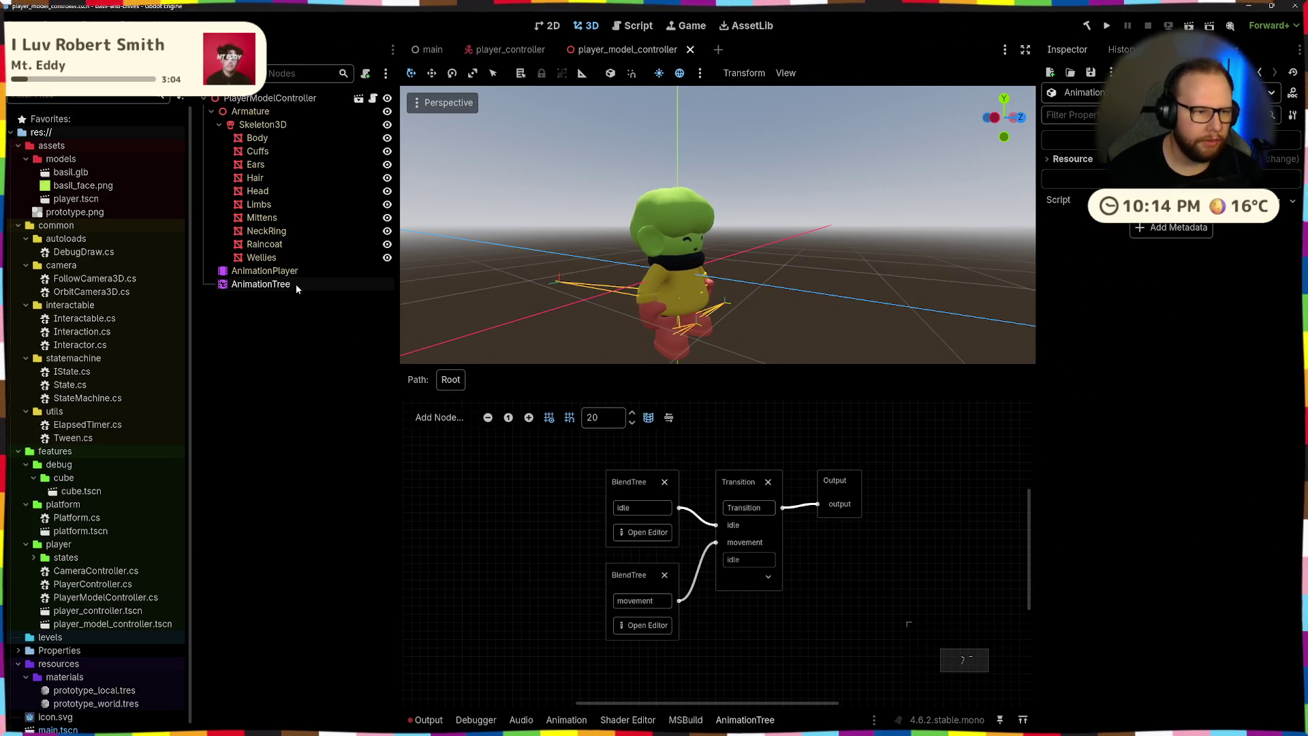
{"action": "left_click", "coordinate": [261, 284]}
{"action": "left_click", "coordinate": [1055, 231]}
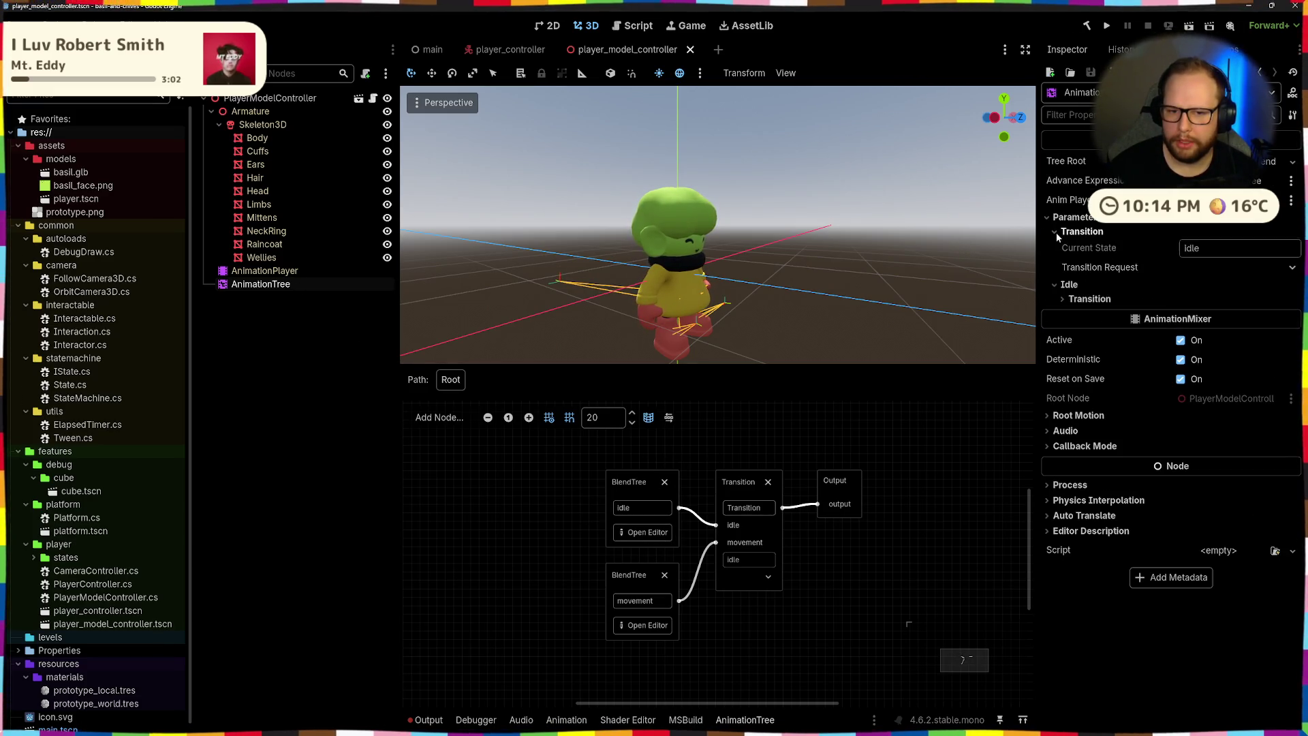
{"action": "left_click", "coordinate": [1060, 298]}
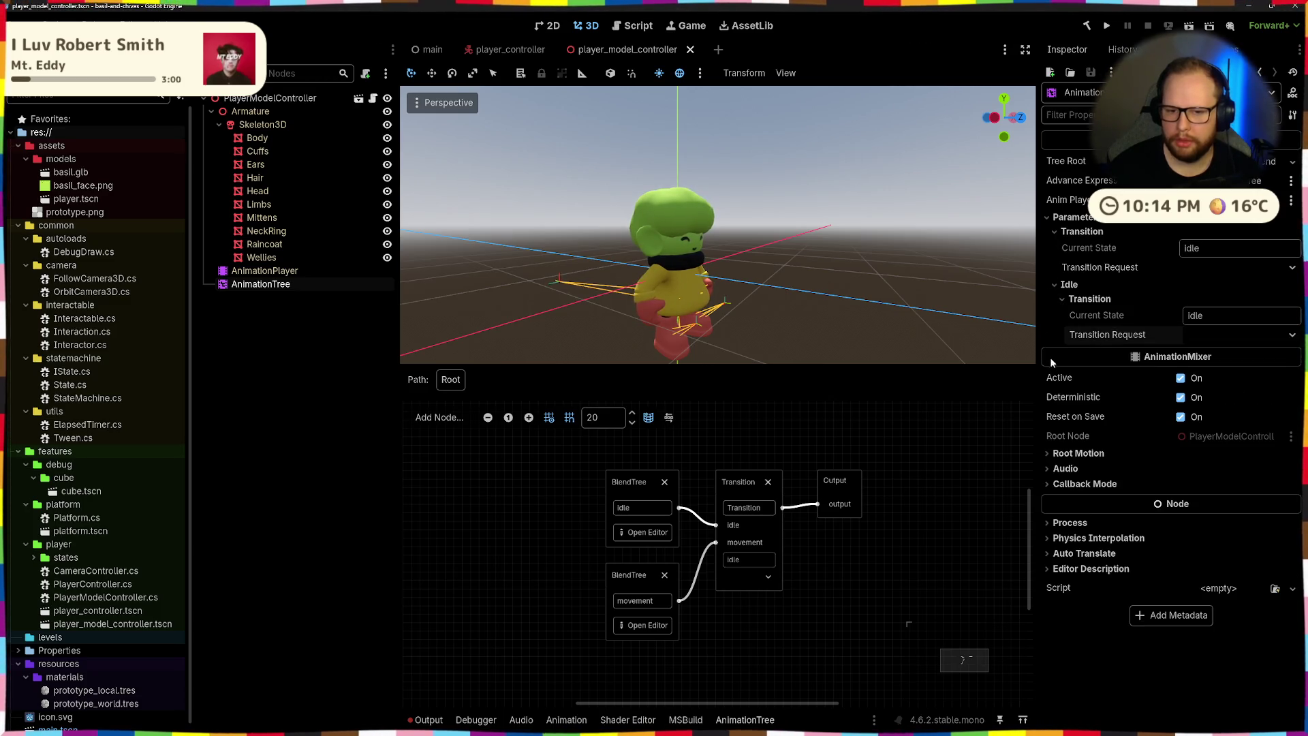
Try a Transition Request value, close the AnimationTree editor, and save the scene.
{"action": "left_click", "coordinate": [1188, 333]}
{"action": "left_click", "coordinate": [1189, 339]}
{"action": "left_click", "coordinate": [1218, 268]}
{"action": "left_click", "coordinate": [1190, 288]}
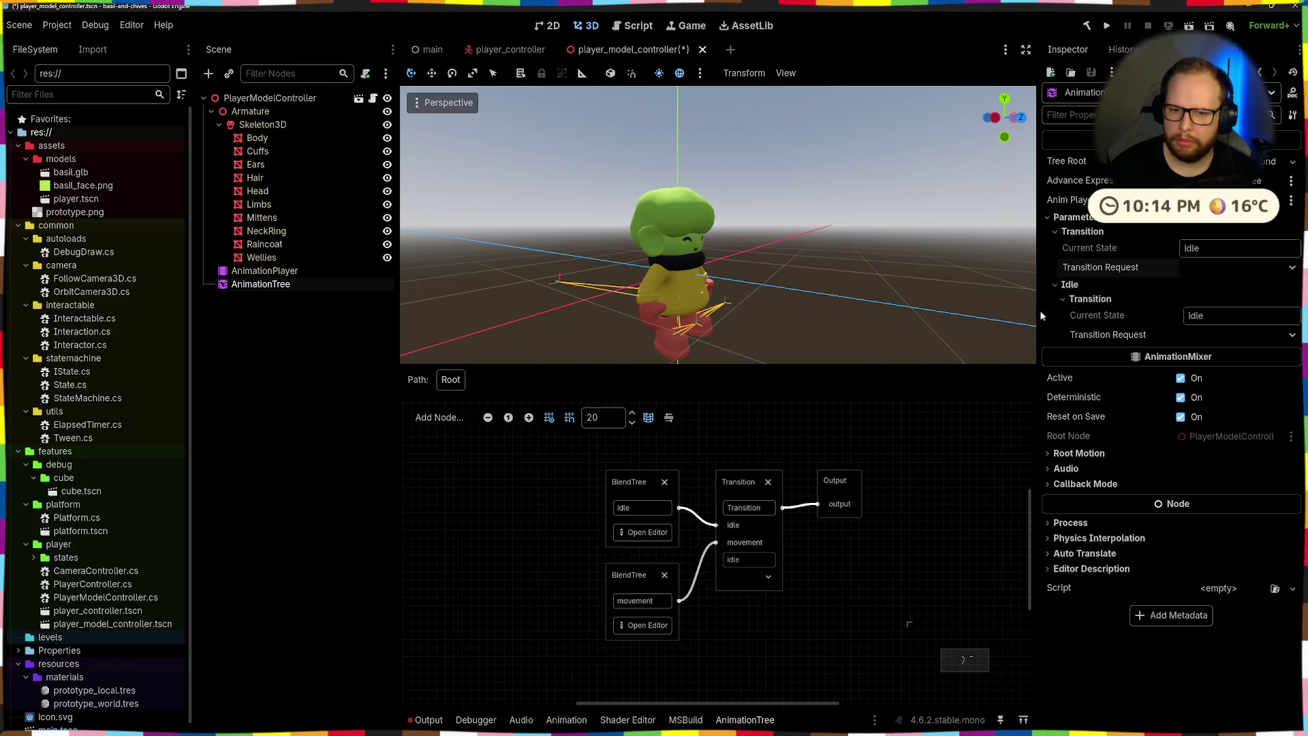
{"action": "left_click", "coordinate": [384, 314]}
{"action": "key", "text": "ctrl+s"}
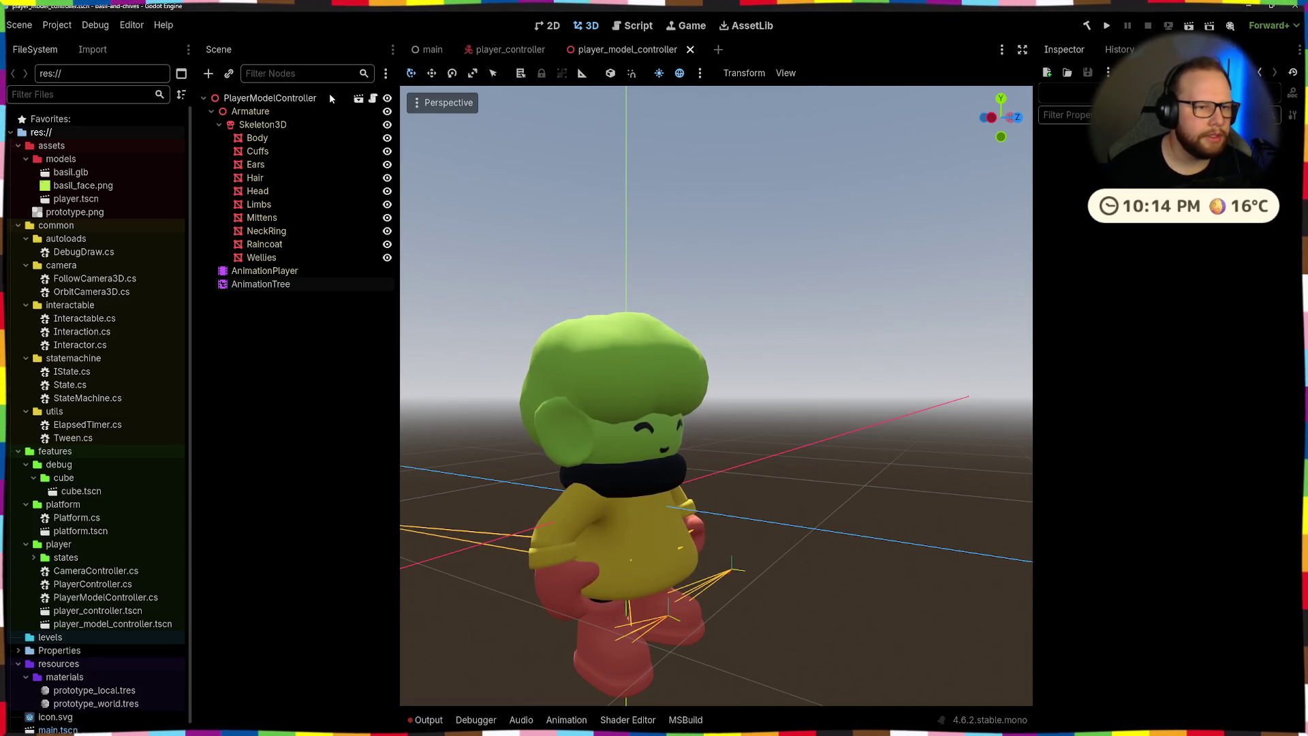
Select the PlayerModelController root node and inspect its attached script in the Inspector.
{"action": "left_click", "coordinate": [331, 98]}
{"action": "left_click", "coordinate": [1233, 320]}
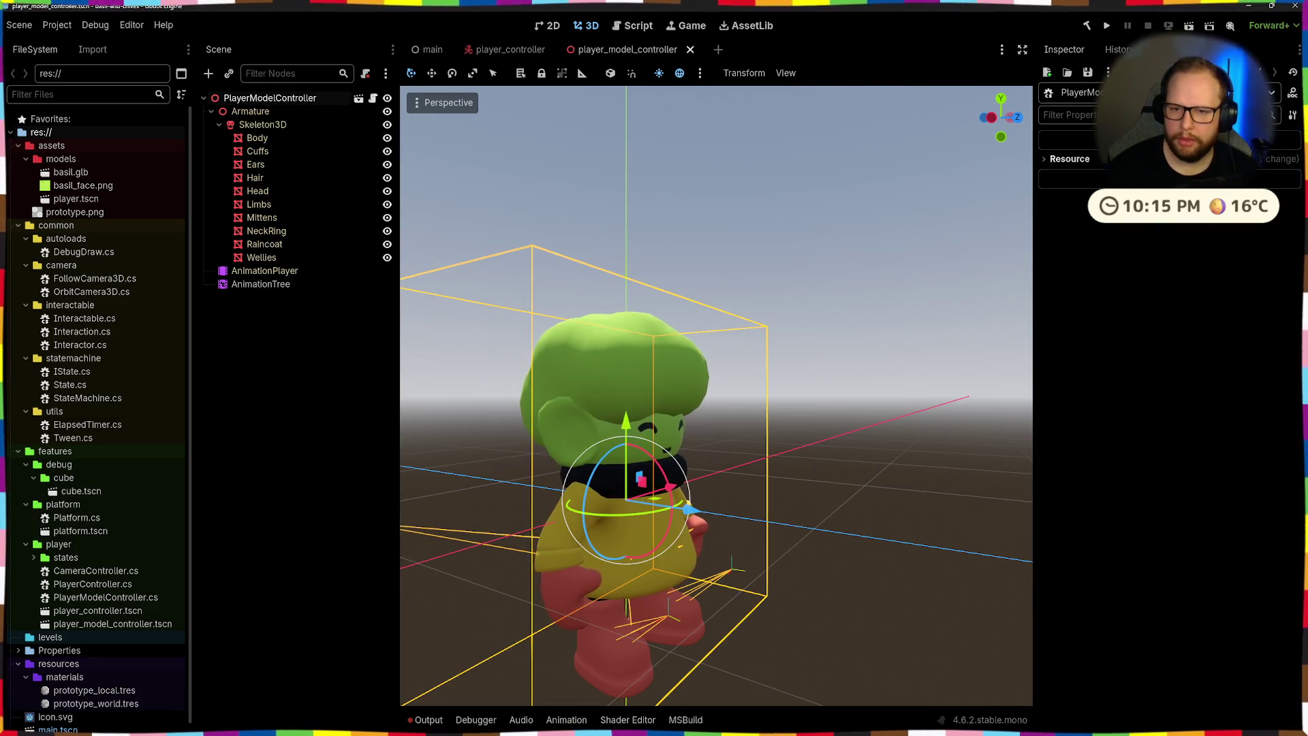
{"action": "left_click", "coordinate": [308, 100]}
{"action": "left_click", "coordinate": [1212, 319]}
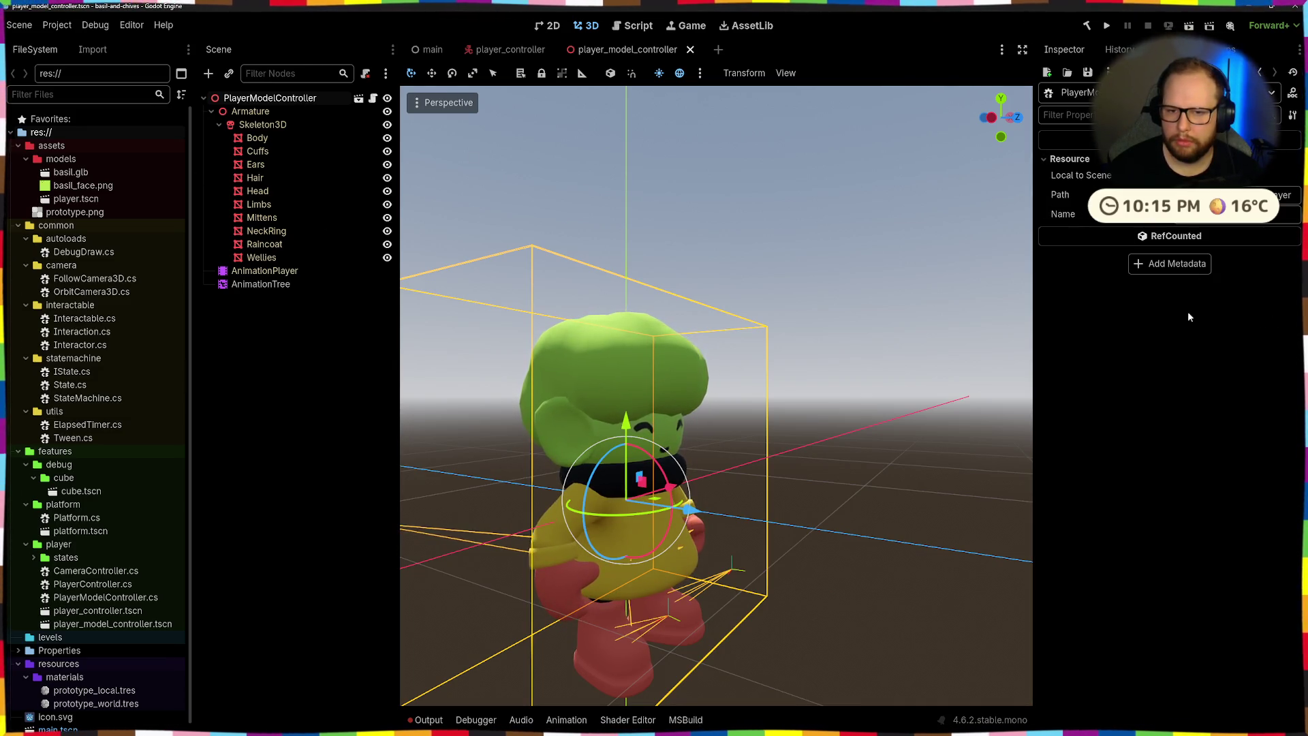
{"action": "left_click", "coordinate": [498, 365]}
Locate PlayerModelController.cs in the features/player FileSystem folder, then Alt+Tab to another window.
{"action": "scroll", "coordinate": [497, 365], "scroll_direction": "down", "scroll_amount": 5}
{"action": "scroll", "coordinate": [150, 486], "scroll_direction": "down", "scroll_amount": 1}
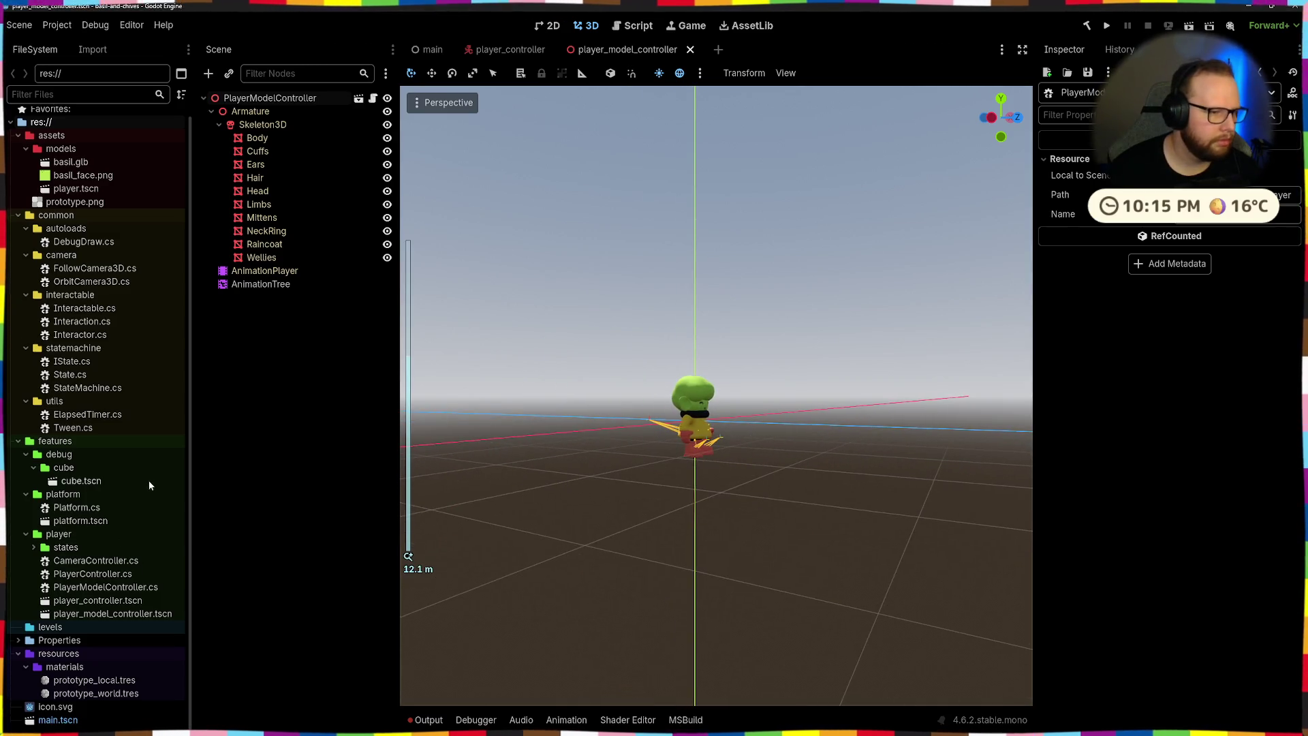
{"action": "left_click", "coordinate": [115, 611]}
{"action": "left_click", "coordinate": [113, 589]}
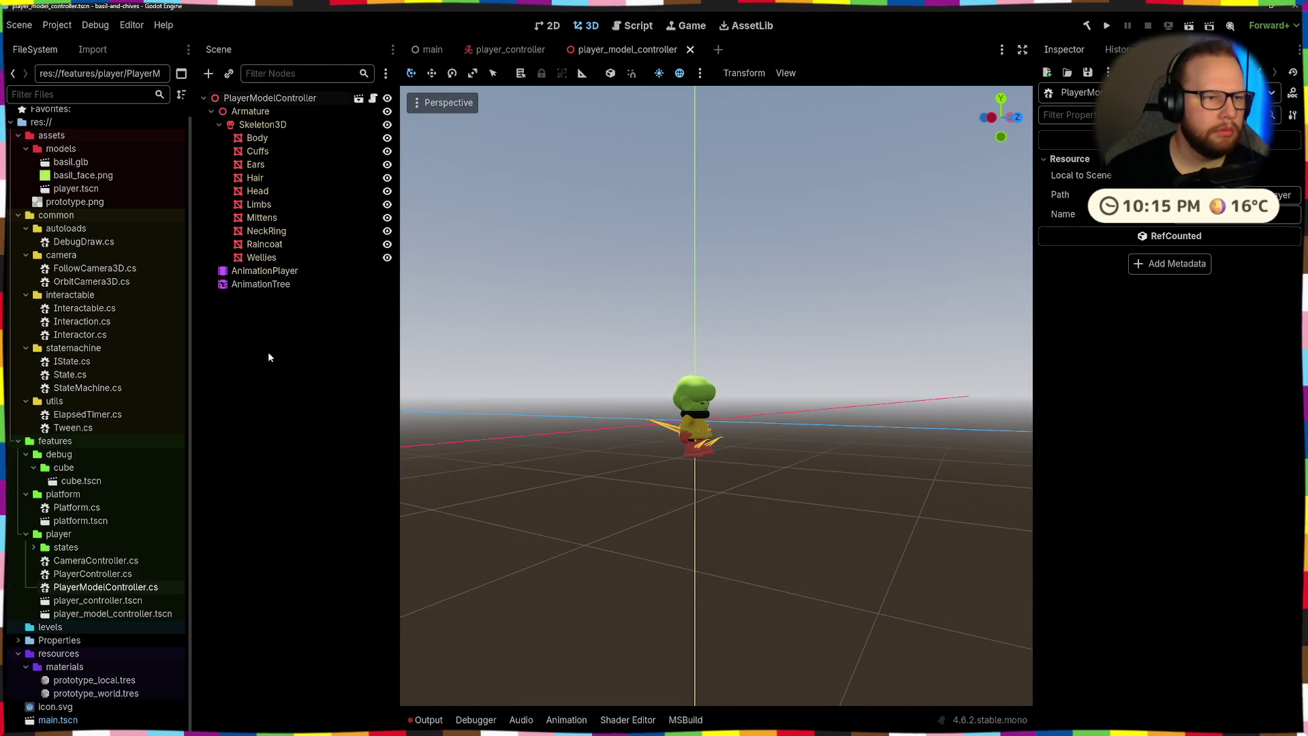
{"action": "key", "text": "alt+Tab"}
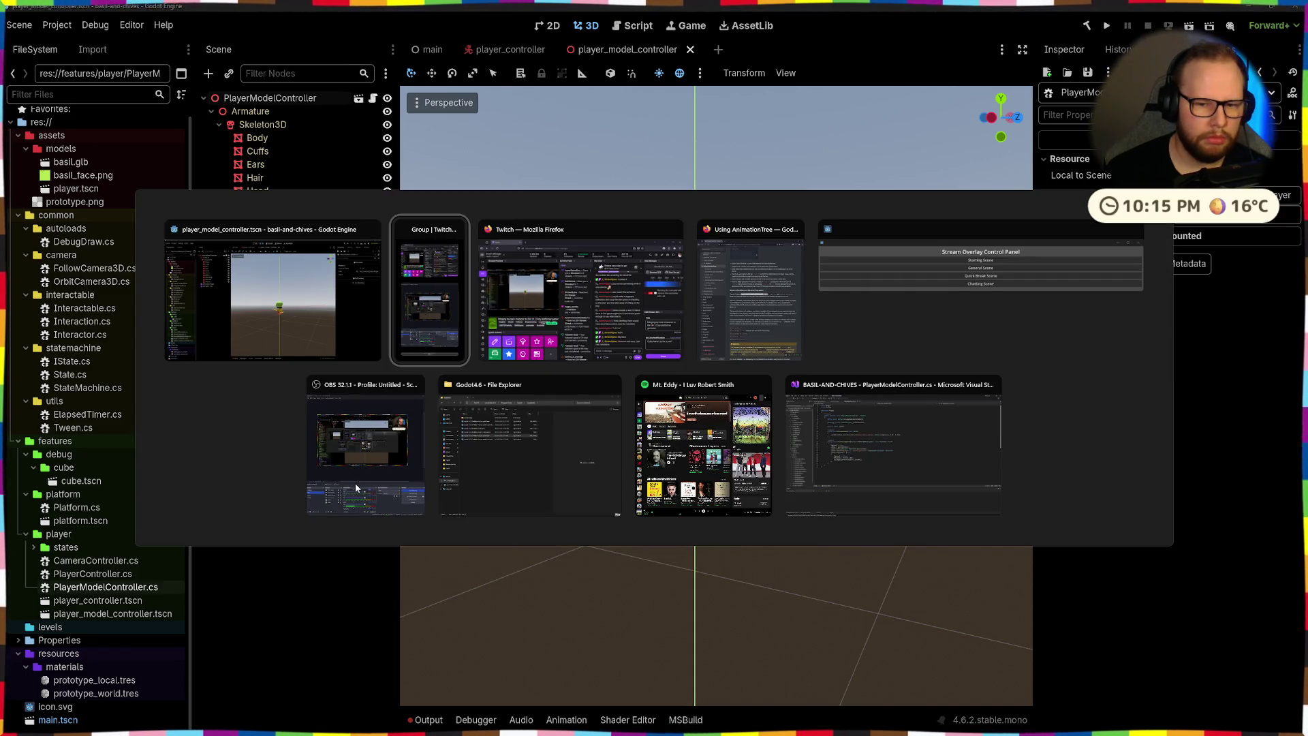
Reload the changed PlayerModelController.cs, normalise line endings, and view the _animationTree and _tween fields.
{"action": "left_click", "coordinate": [612, 385]}
{"action": "left_click", "coordinate": [813, 419]}
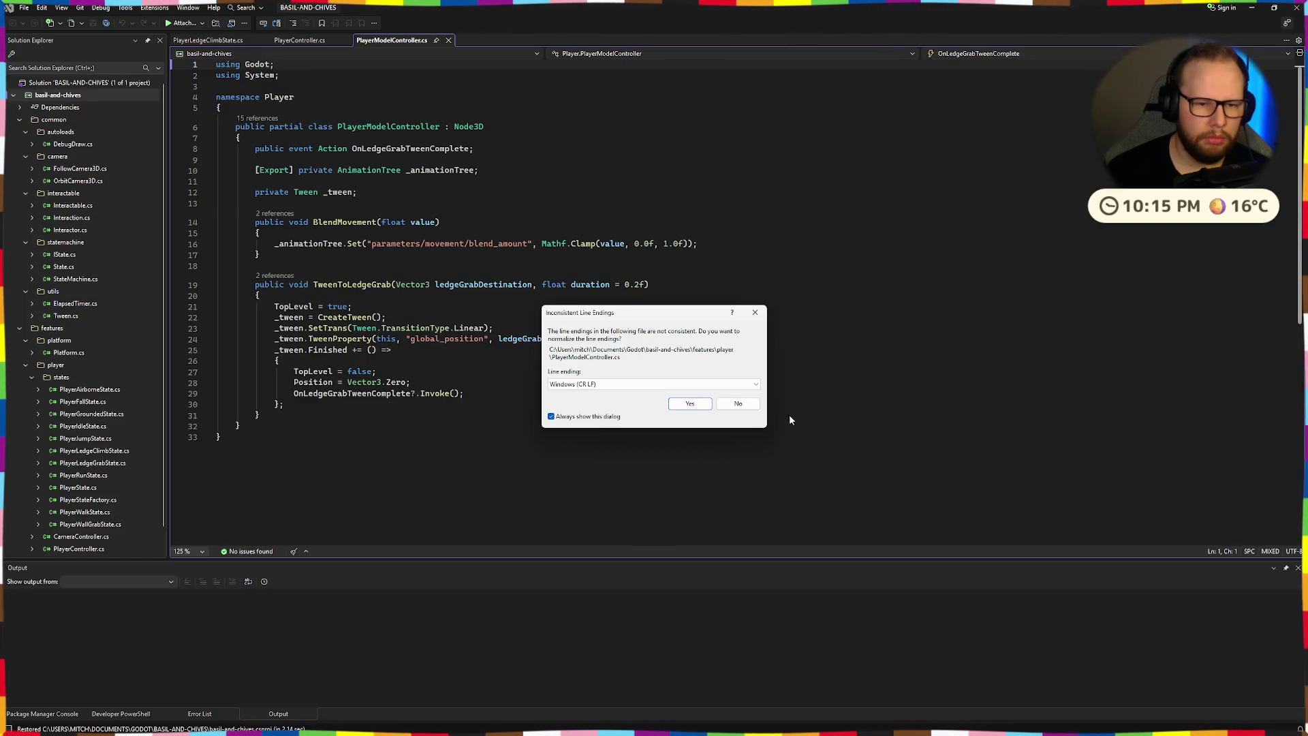
{"action": "key", "text": "super+Tab"}
{"action": "key", "text": "Escape"}
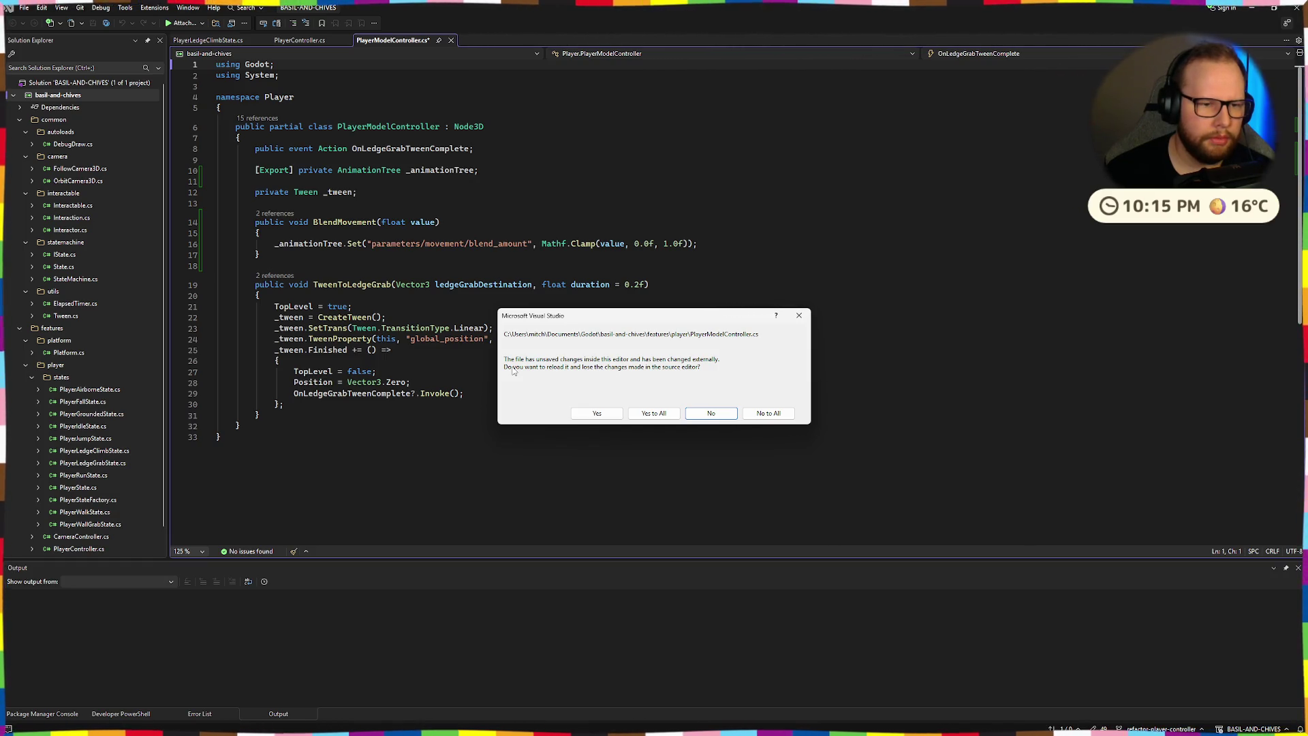
{"action": "left_click", "coordinate": [602, 415]}
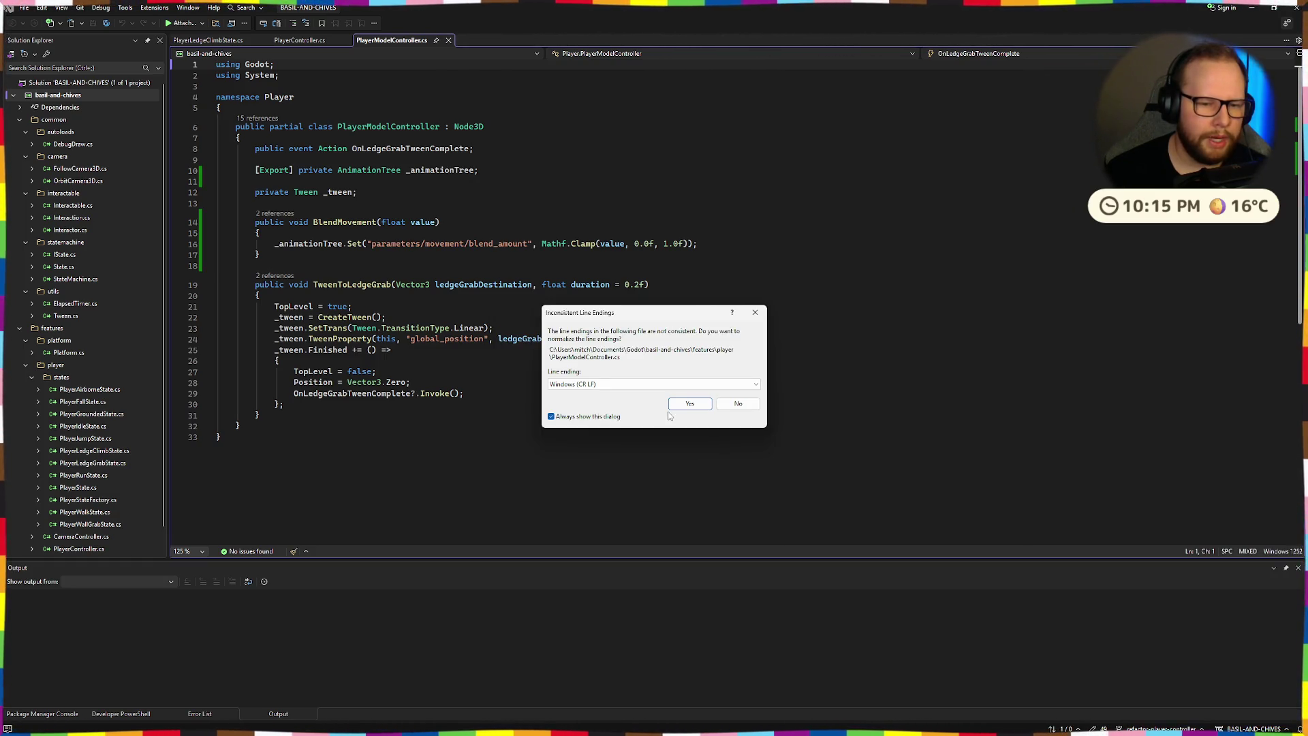
{"action": "left_click", "coordinate": [688, 409]}
{"action": "left_click", "coordinate": [409, 192]}
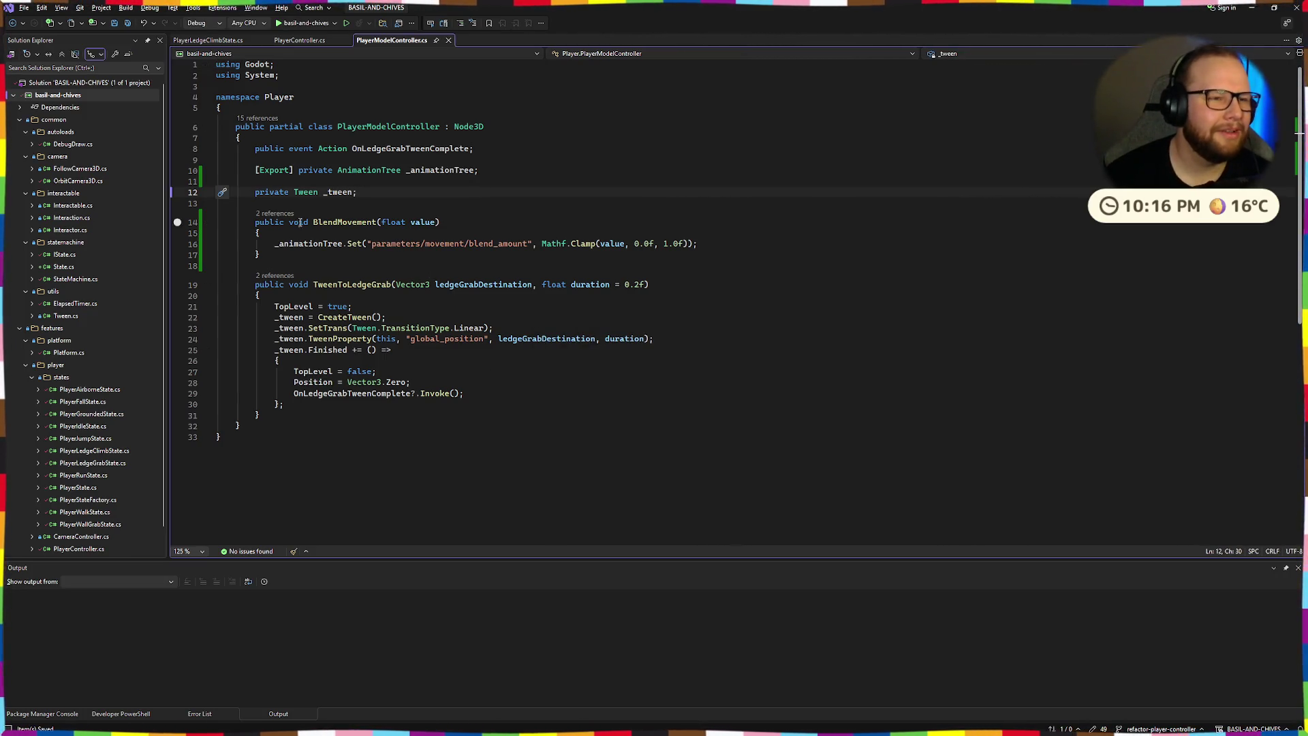
Switch desktops back to the Godot editor's player_model_controller scene.
{"action": "key", "text": "alt+Tab"}
{"action": "key", "text": "alt+Tab"}
{"action": "key", "text": "super+Tab"}
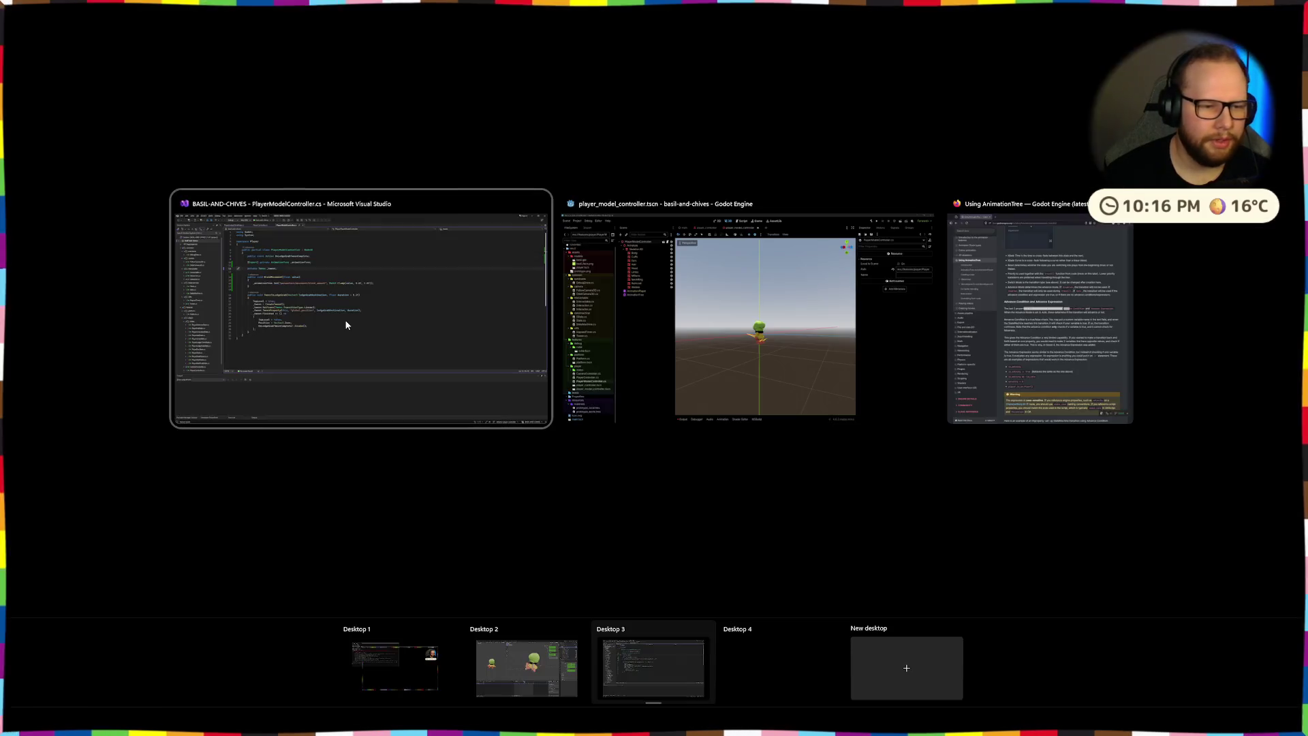
{"action": "mouse_move", "coordinate": [763, 674]}
{"action": "key", "text": "Escape"}
{"action": "key", "text": "ctrl+super+Right"}
{"action": "key", "text": "ctrl+super+Left"}
{"action": "key", "text": "ctrl+super+Left"}
{"action": "key", "text": "ctrl+super+Right"}
{"action": "key", "text": "ctrl+super+Right"}
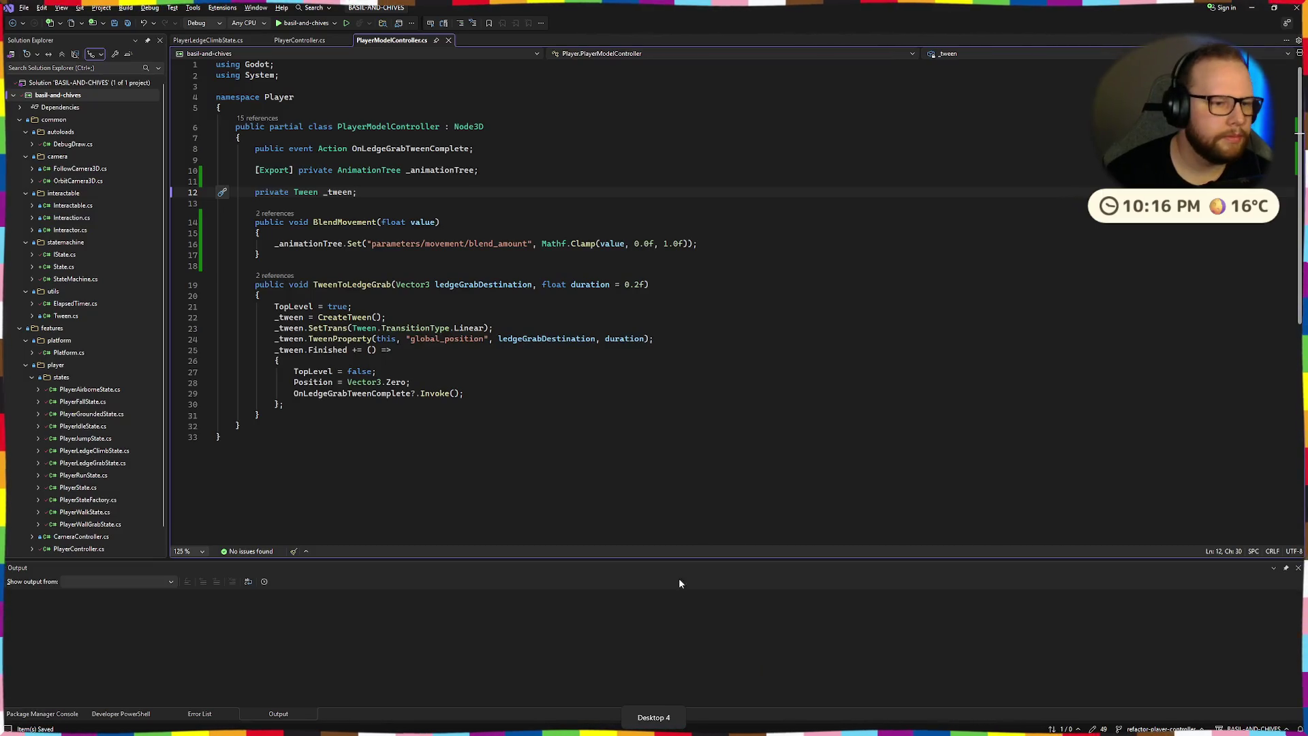
{"action": "key", "text": "ctrl+super+Left"}
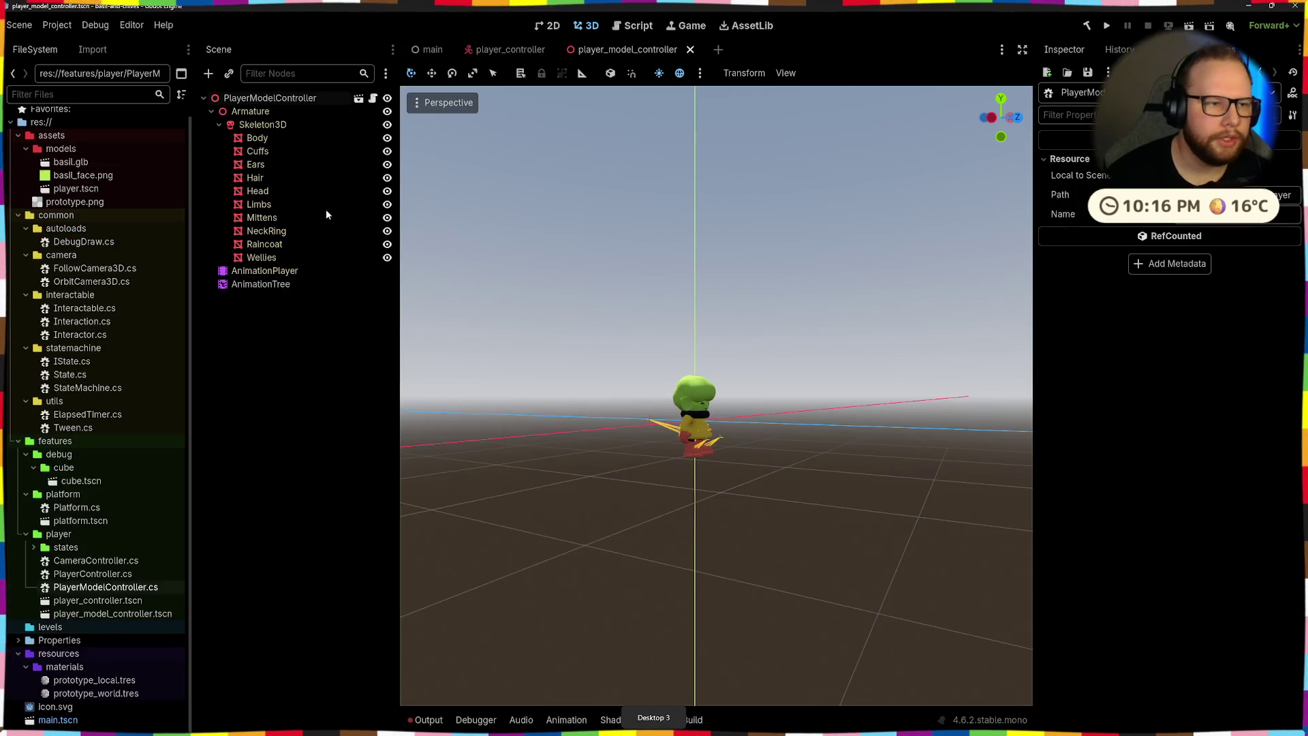
Assign the AnimationTree node to the Animation Tree export and rebuild the .NET project.
{"action": "left_click", "coordinate": [1170, 217]}
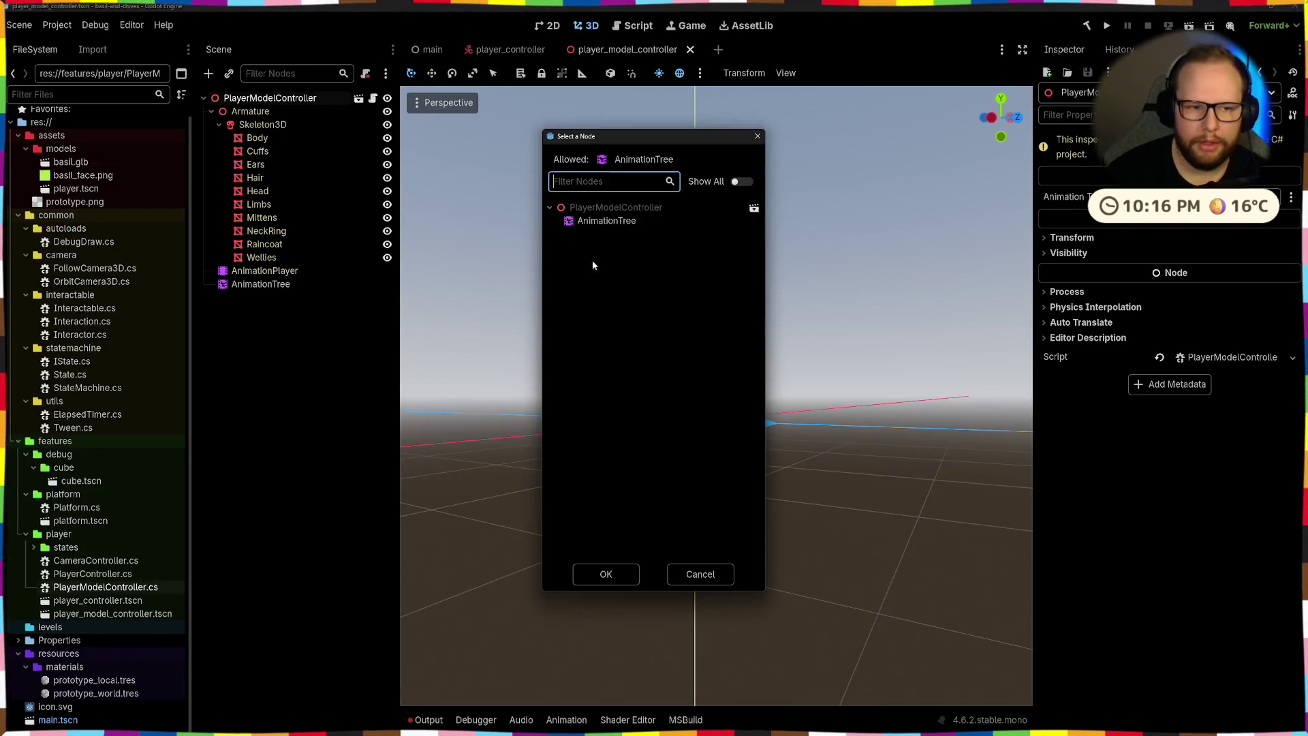
{"action": "left_click", "coordinate": [605, 573]}
{"action": "left_click", "coordinate": [1087, 27]}
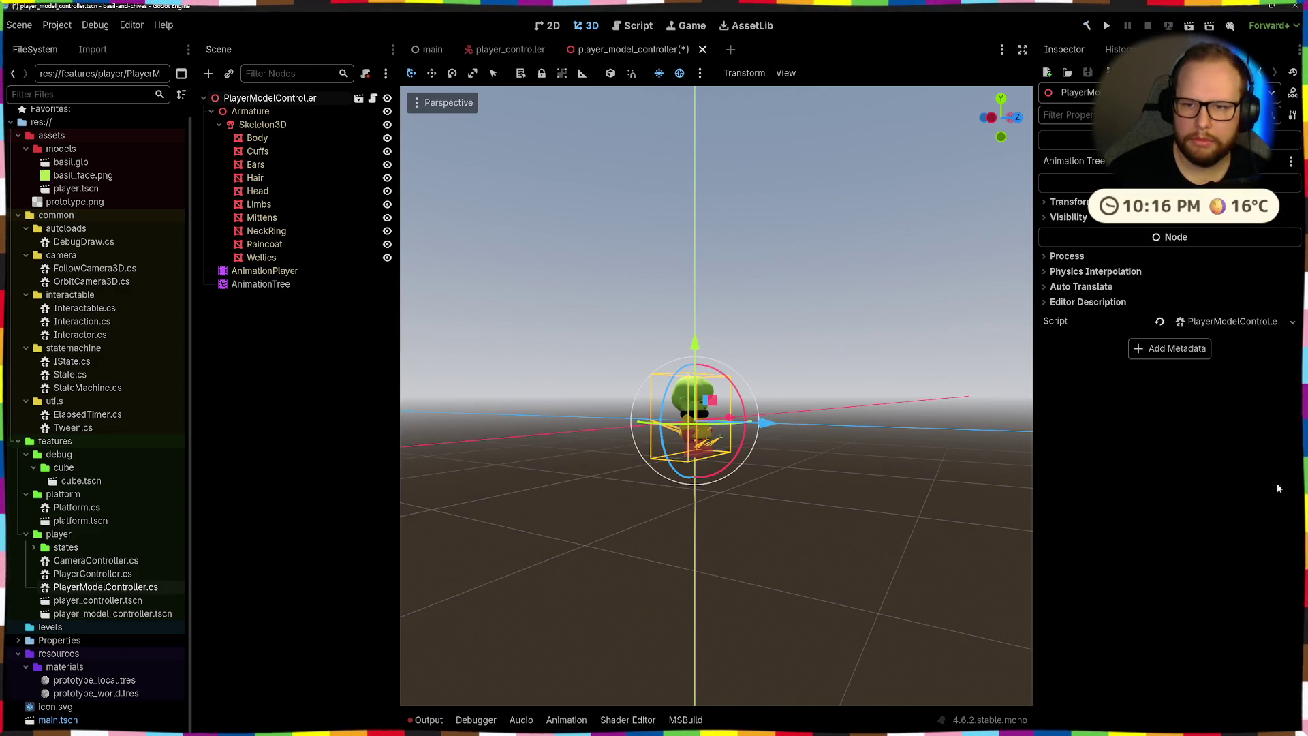
Check the AnimationTree parameters, then select the BlendMovement method in Visual Studio.
{"action": "key", "text": "ctrl+super+Right"}
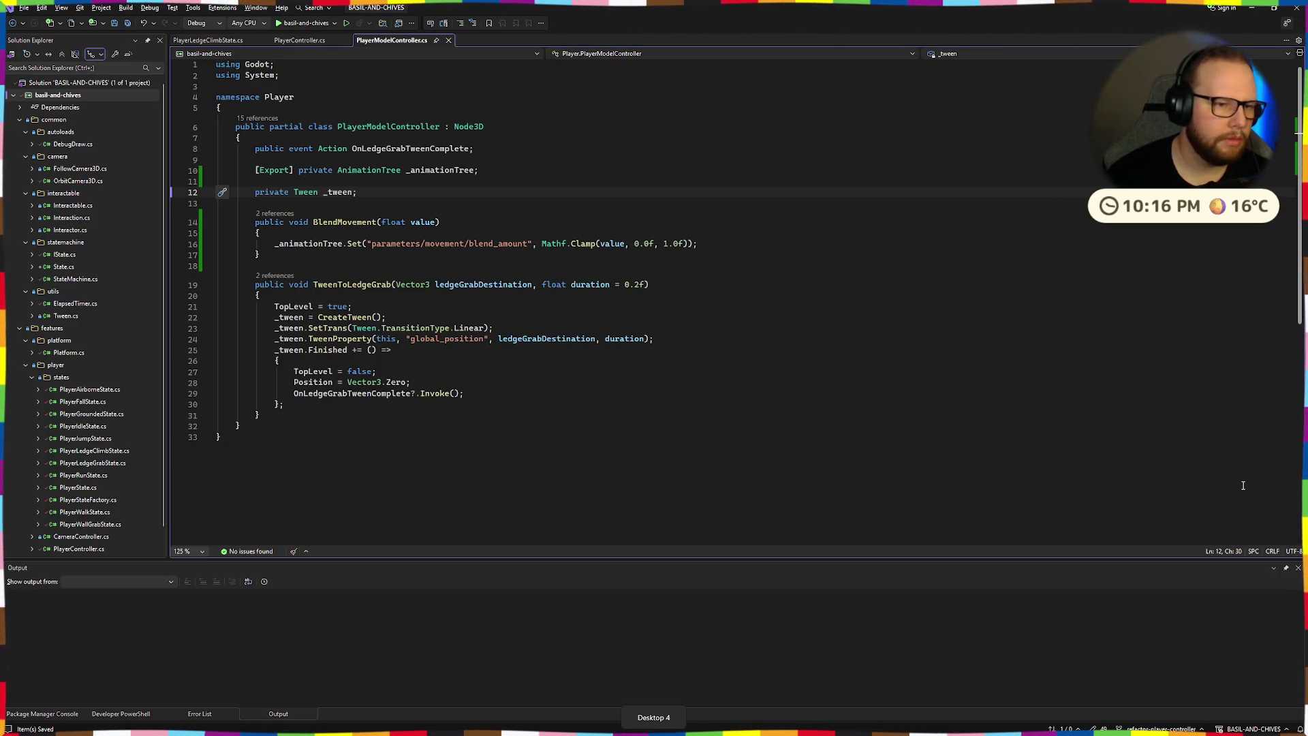
{"action": "key", "text": "ctrl+super+Left"}
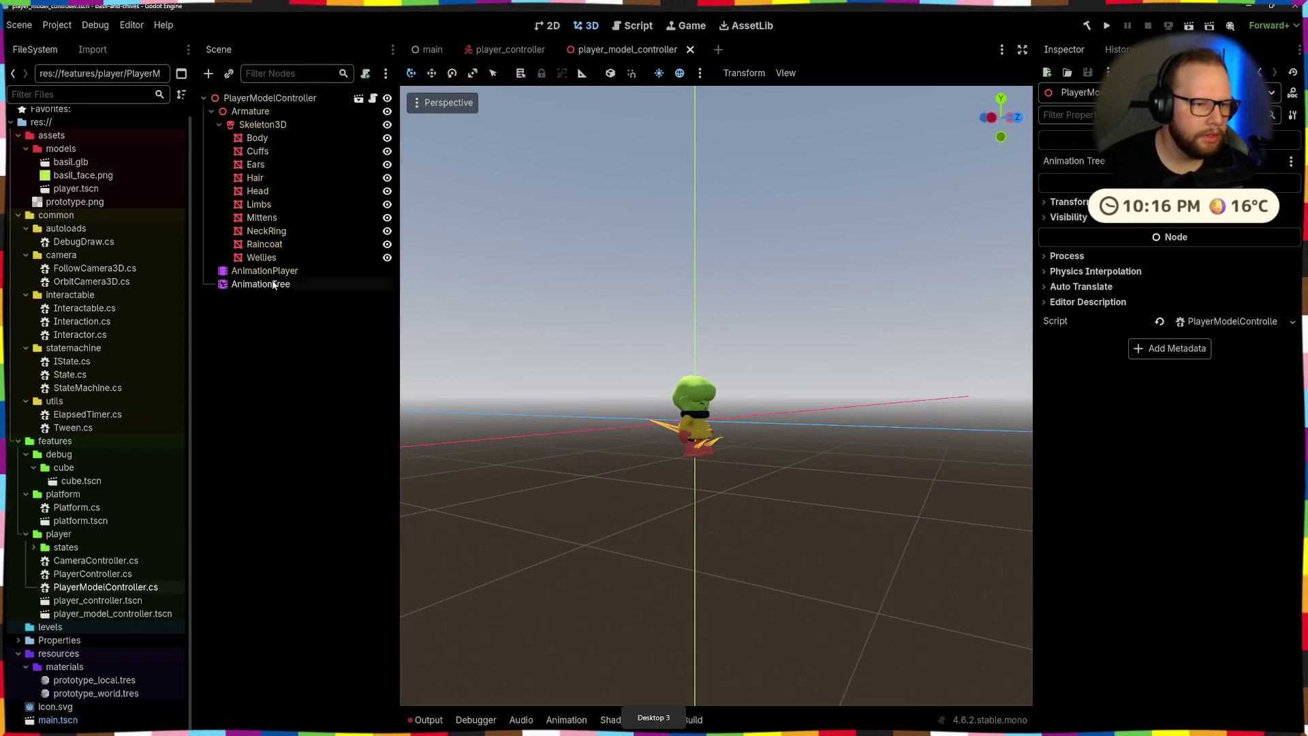
{"action": "left_click", "coordinate": [261, 285]}
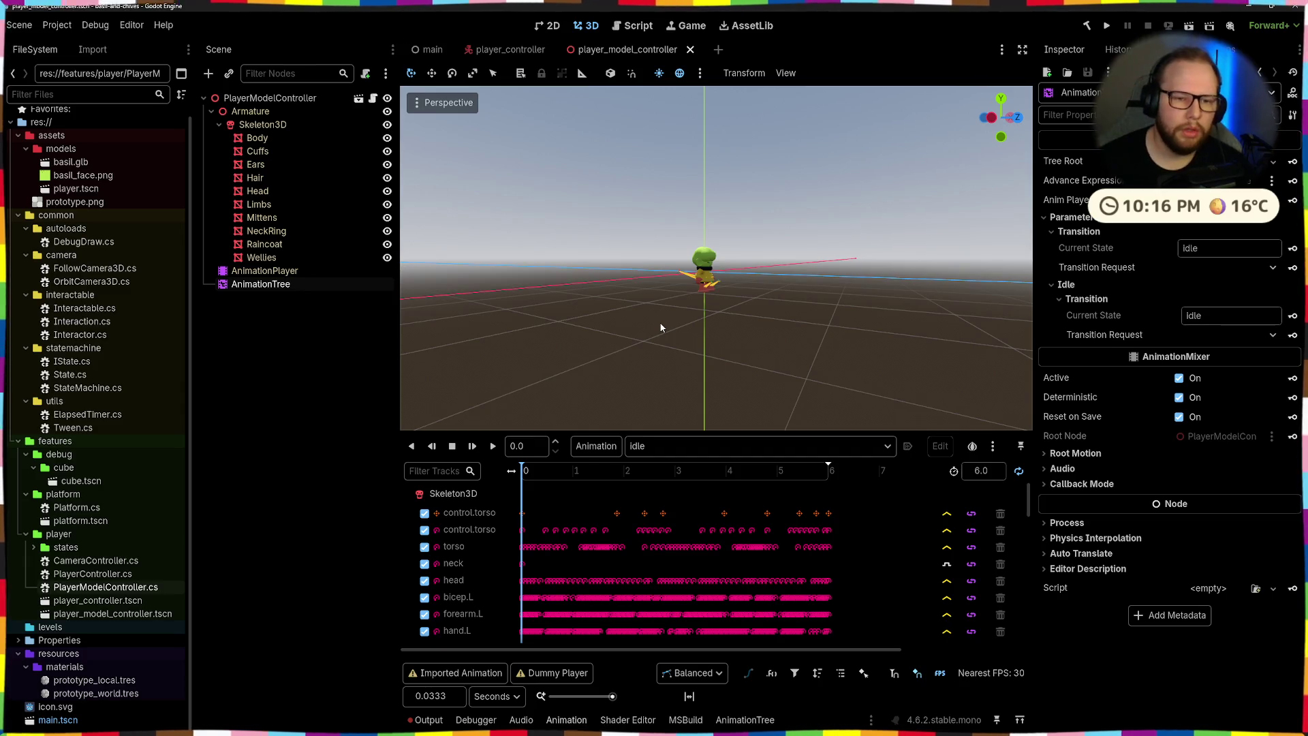
{"action": "key", "text": "ctrl+super+Right"}
{"action": "left_click_drag", "start_coordinate": [254, 222], "coordinate": [290, 259]}
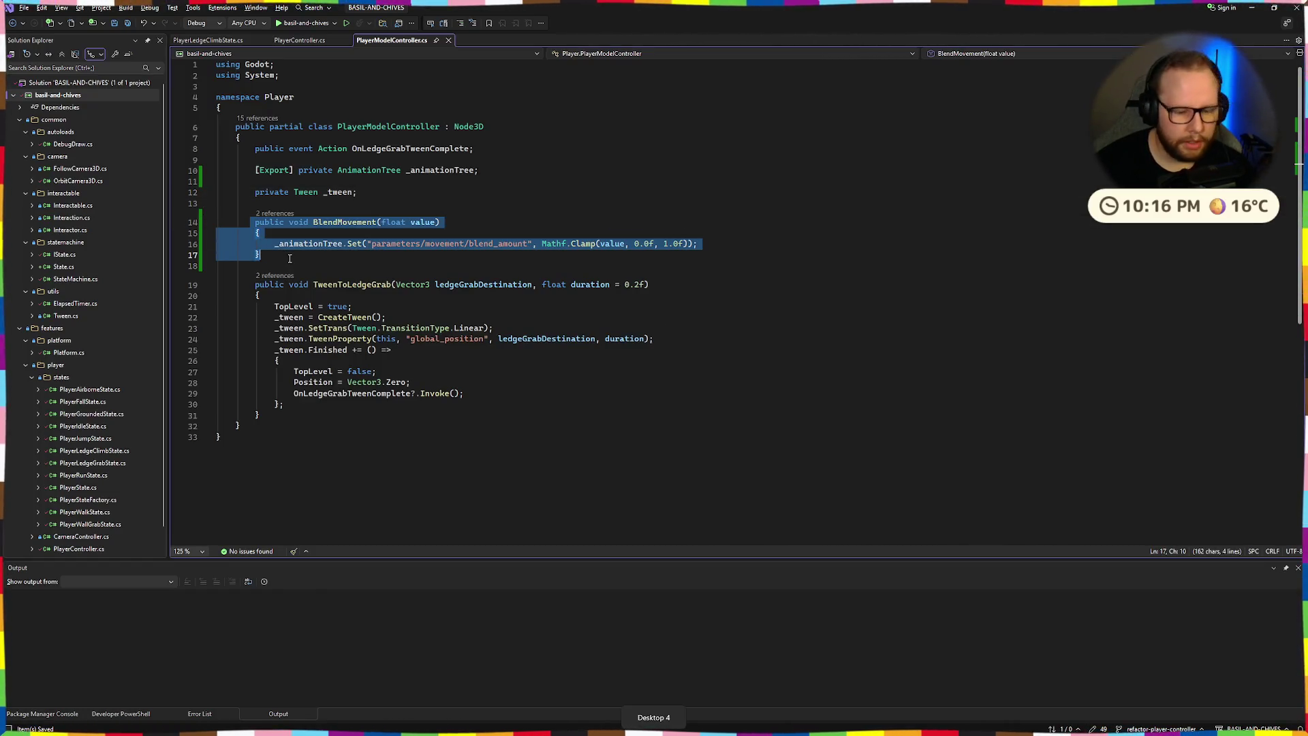
Delete the BlendMovement call and its Apply animation comment from PlayerController.cs.
{"action": "key", "text": "ctrl+k"}
{"action": "key", "text": "ctrl+c"}
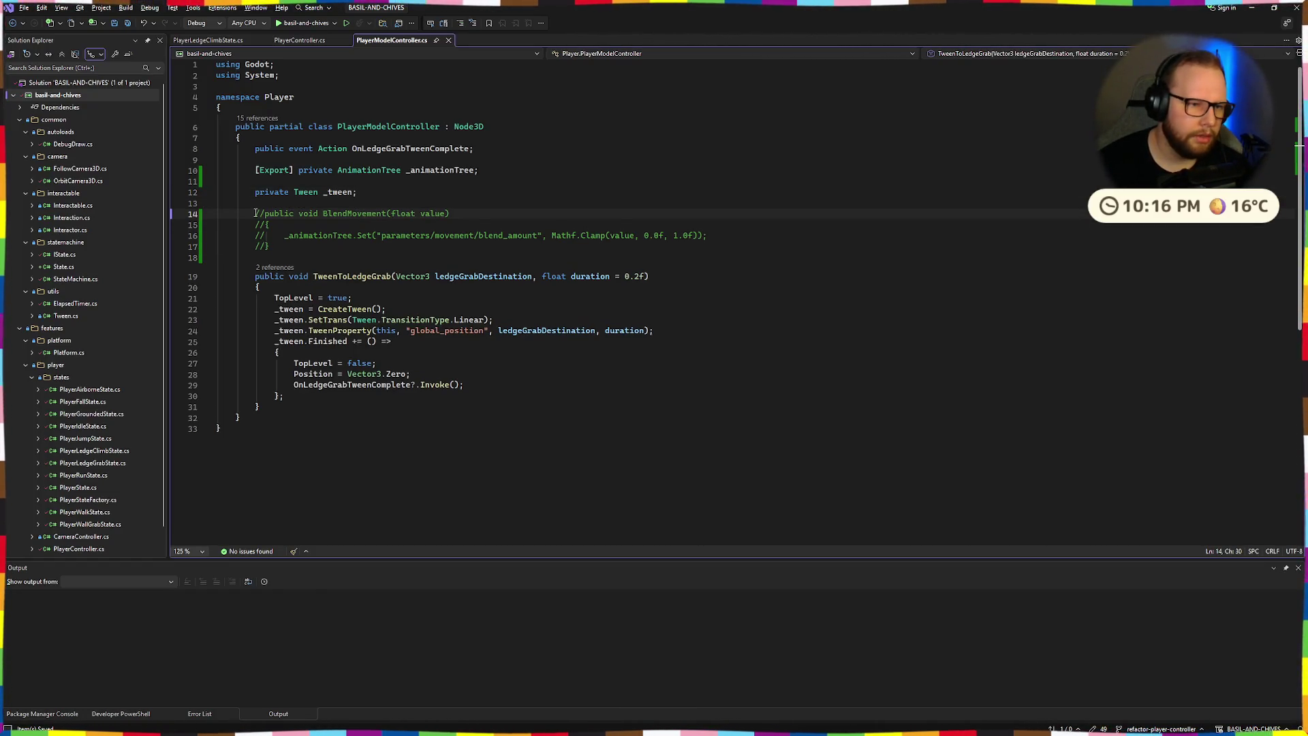
{"action": "left_click_drag", "start_coordinate": [256, 213], "coordinate": [270, 247]}
{"action": "key", "text": "ctrl+k"}
{"action": "key", "text": "ctrl+u"}
{"action": "left_click", "coordinate": [318, 204]}
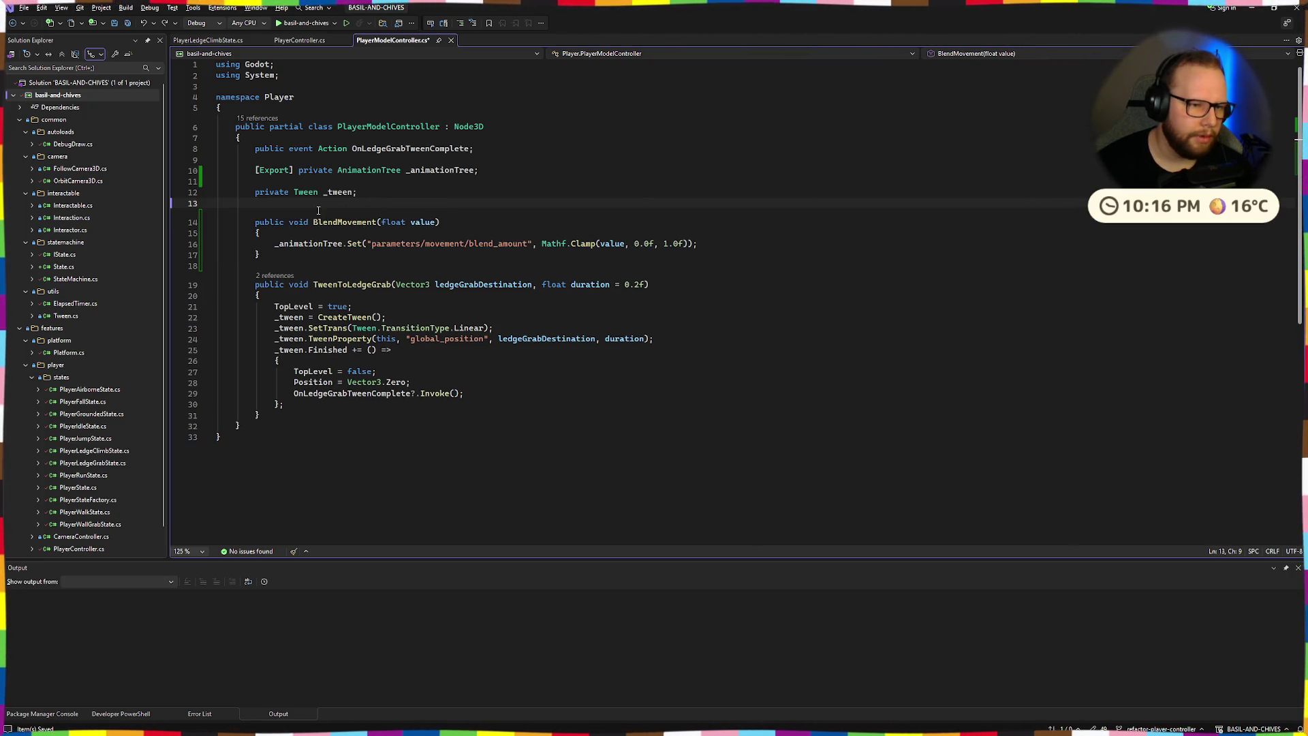
{"action": "left_click", "coordinate": [266, 214]}
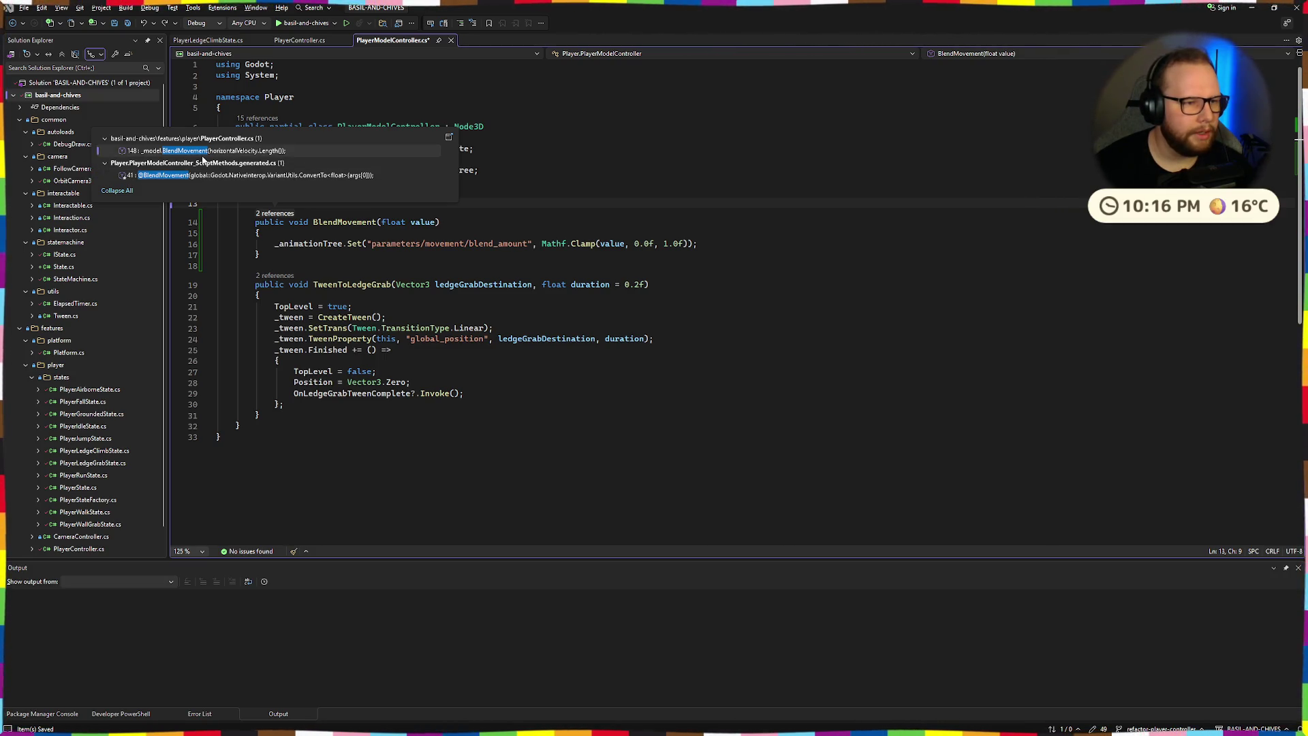
{"action": "double_click", "coordinate": [204, 150]}
{"action": "left_click_drag", "start_coordinate": [518, 307], "coordinate": [152, 283]}
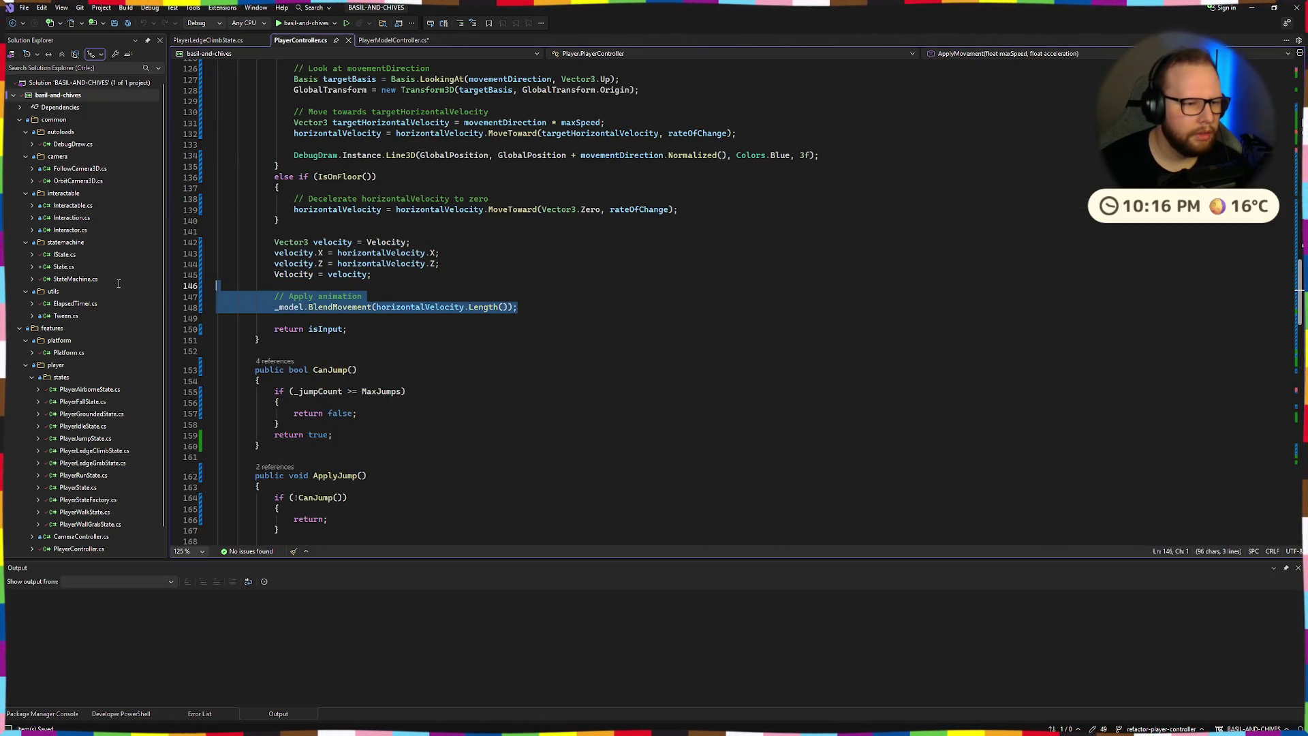
{"action": "key", "text": "BackSpace"}
{"action": "key", "text": "BackSpace"}
Comment out the BlendMovement method in PlayerModelController.cs.
{"action": "left_click", "coordinate": [393, 40]}
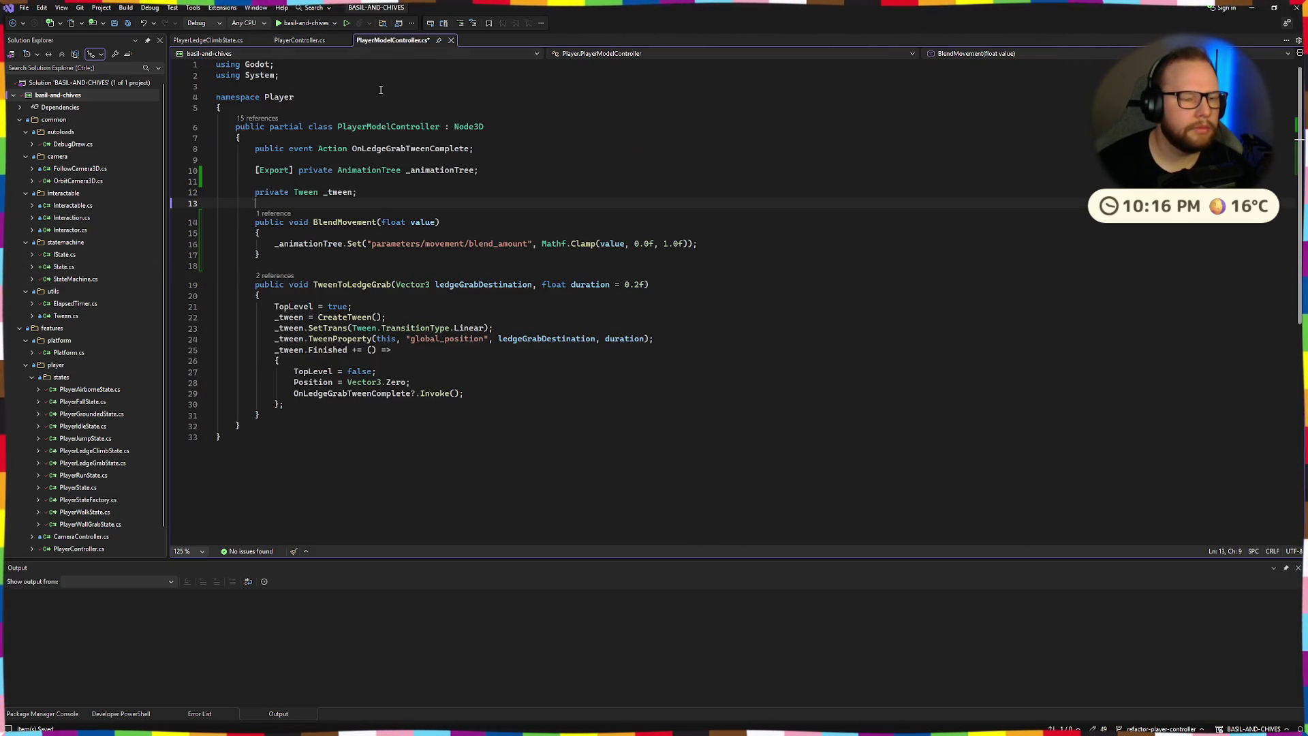
{"action": "left_click_drag", "start_coordinate": [265, 223], "coordinate": [282, 259]}
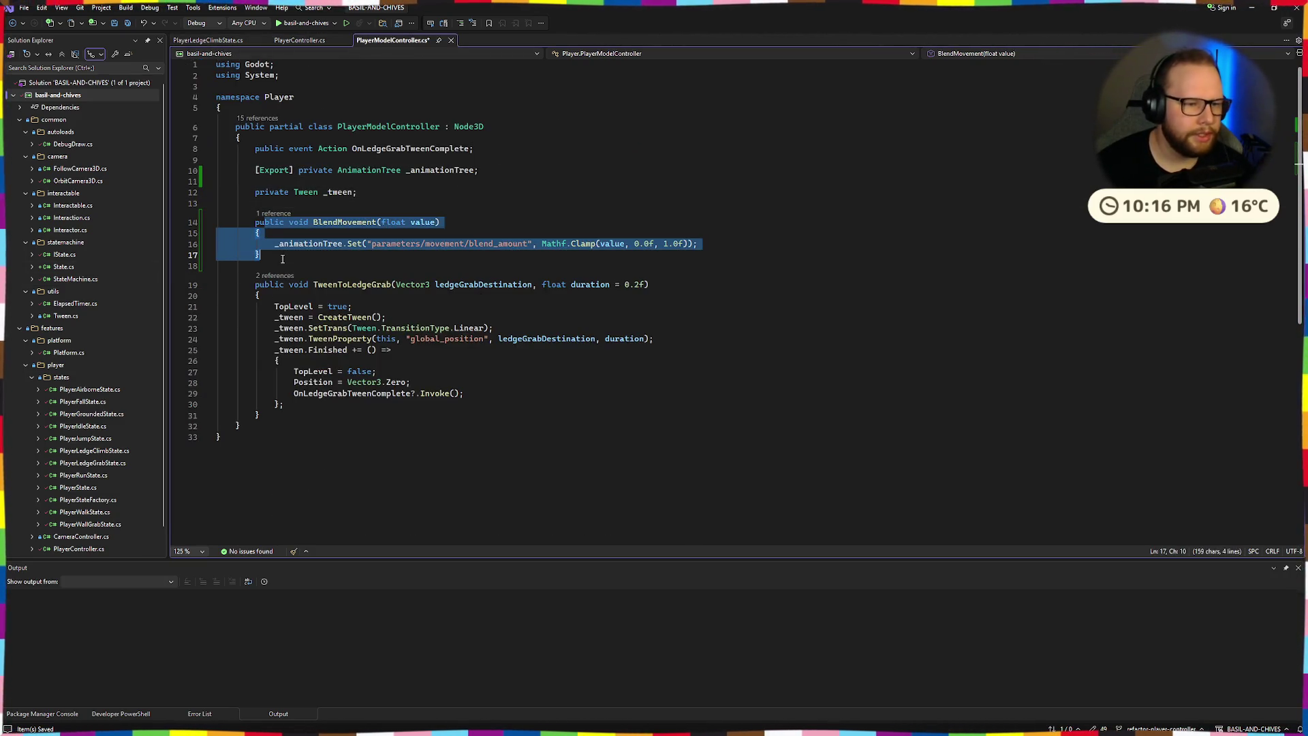
{"action": "key", "text": "ctrl+k"}
{"action": "key", "text": "ctrl+c"}
{"action": "left_click", "coordinate": [560, 181]}
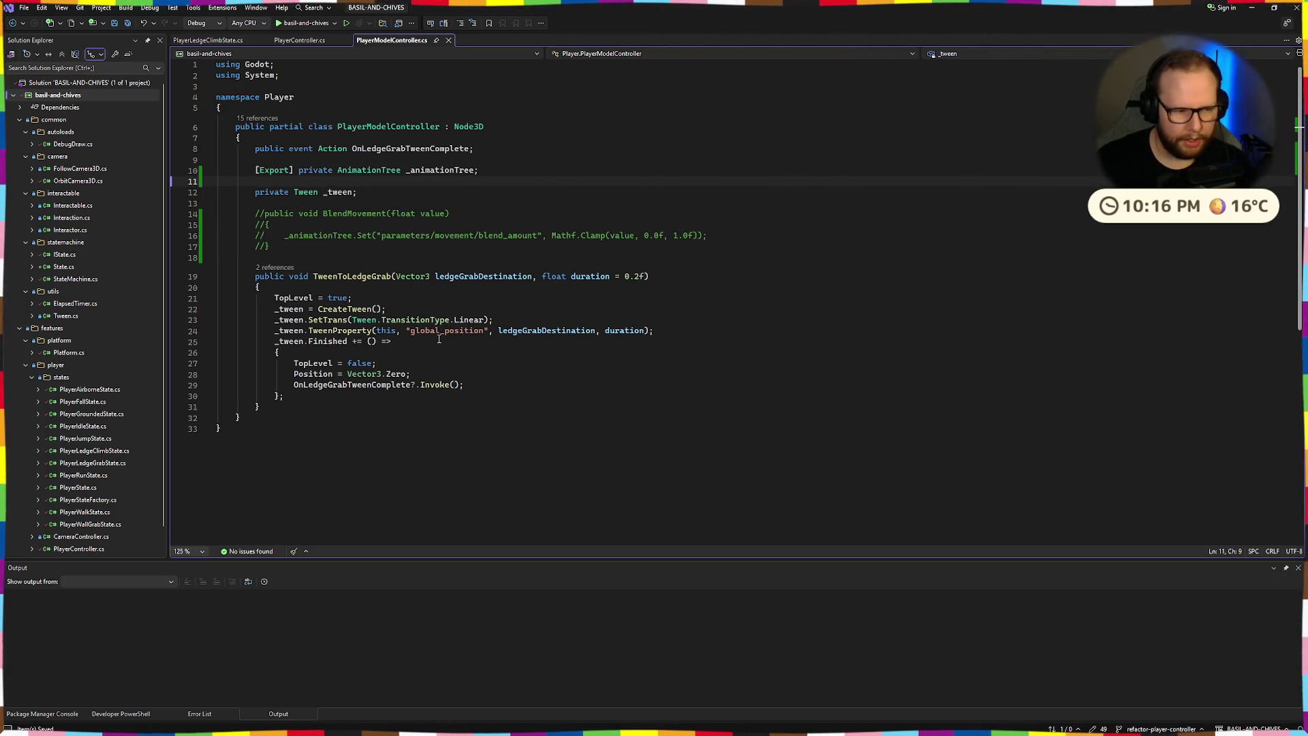
Check the commented-out BlendMovement block, then open PlayerWalkState.cs from Solution Explorer.
{"action": "left_click", "coordinate": [510, 218]}
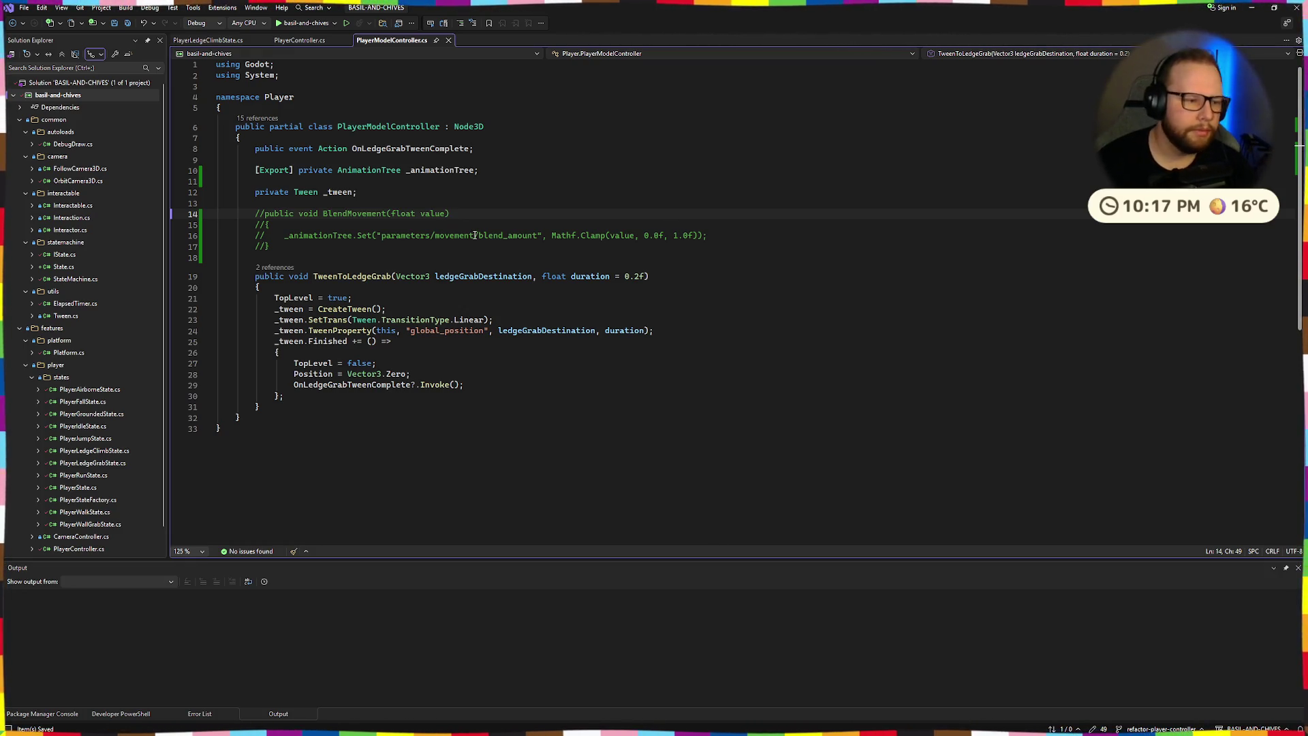
{"action": "left_click", "coordinate": [308, 192]}
{"action": "mouse_move", "coordinate": [256, 214]}
{"action": "left_mouse_down"}
{"action": "mouse_move", "coordinate": [286, 225]}
{"action": "mouse_move", "coordinate": [216, 258]}
{"action": "mouse_move", "coordinate": [266, 236]}
{"action": "mouse_move", "coordinate": [260, 214]}
{"action": "left_mouse_up"}
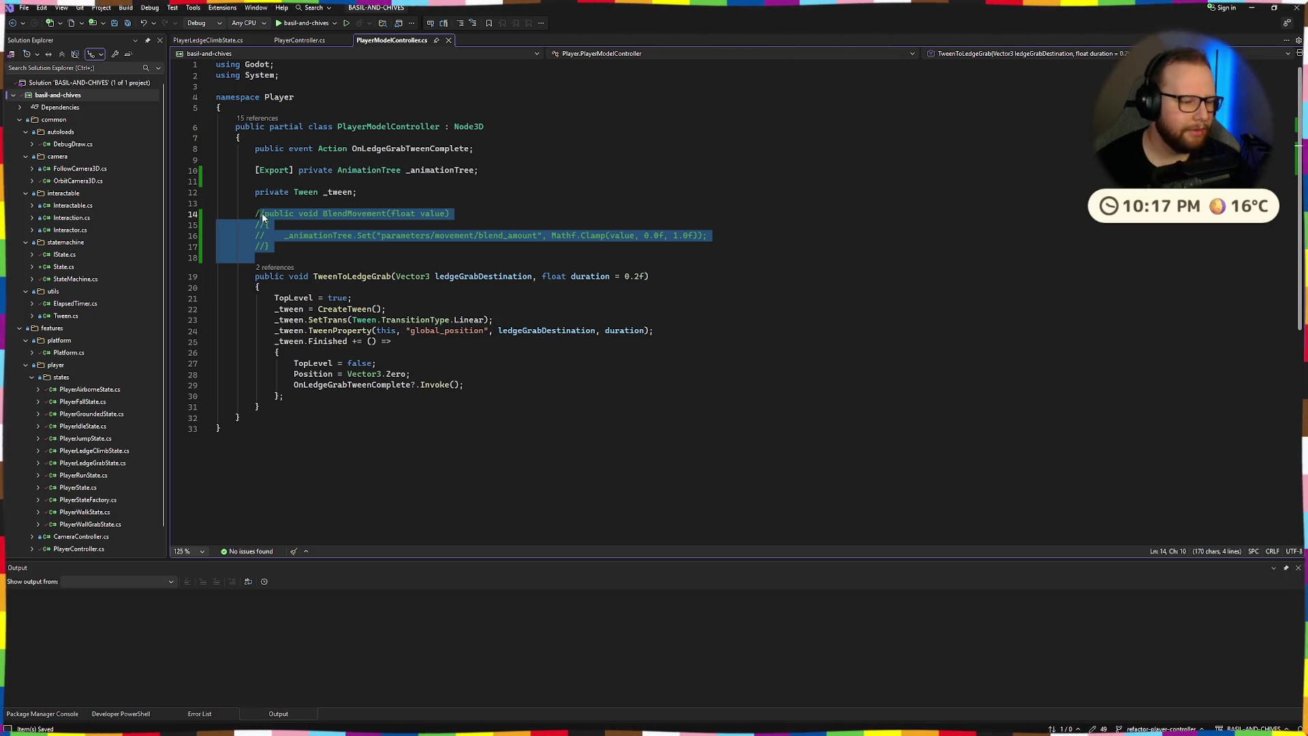
{"action": "scroll", "coordinate": [109, 274], "scroll_direction": "down", "scroll_amount": 1}
{"action": "left_click", "coordinate": [270, 246]}
{"action": "left_click", "coordinate": [273, 213], "text": "shift"}
{"action": "left_click", "coordinate": [287, 228]}
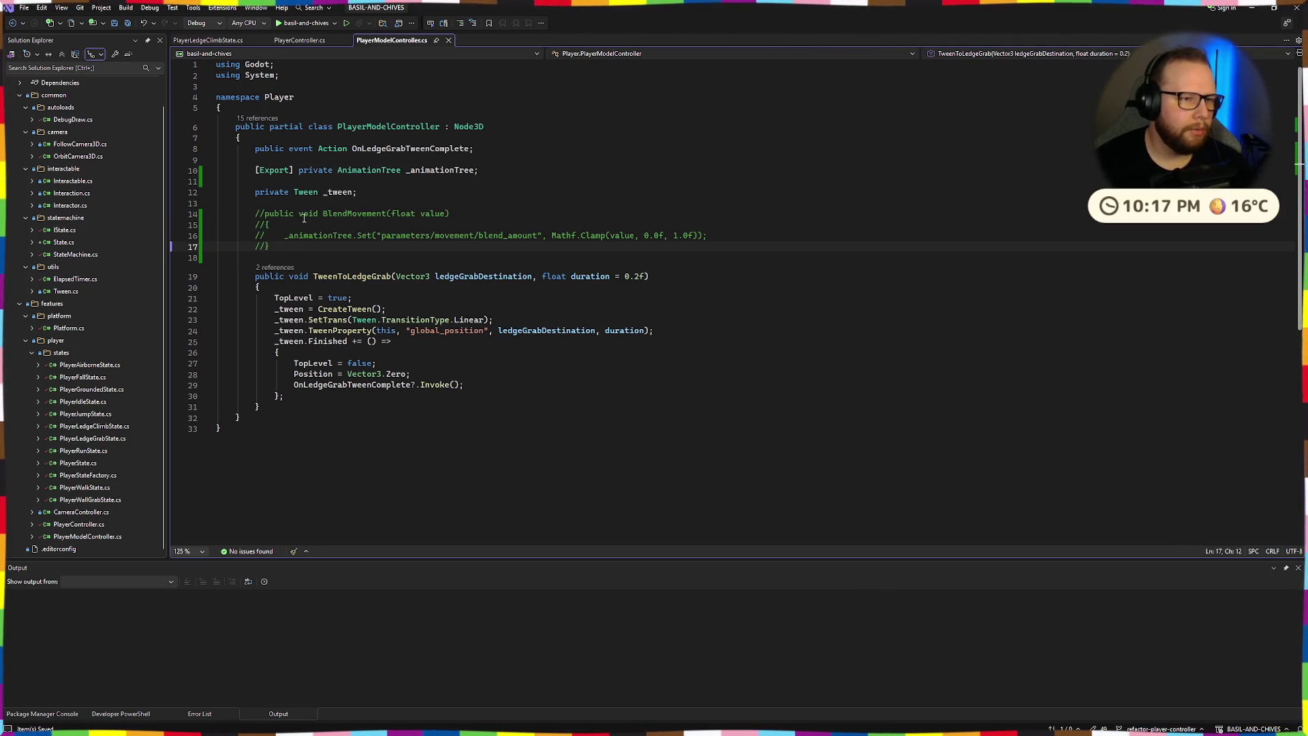
{"action": "key", "text": "ctrl+End"}
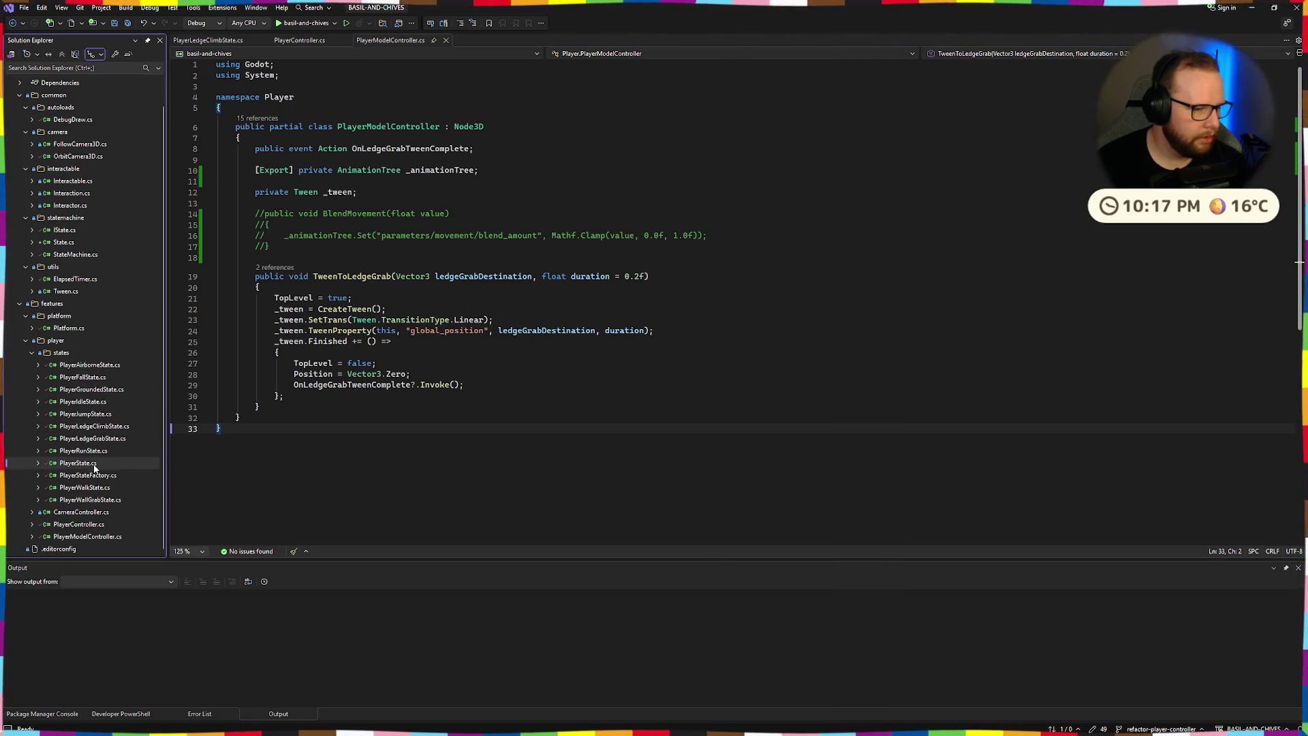
{"action": "double_click", "coordinate": [85, 488]}
Make room below the timer field in PlayerWalkState.cs for a new method.
{"action": "left_click", "coordinate": [317, 165]}
{"action": "key", "text": "Return"}
{"action": "key", "text": "Return"}
{"action": "type", "text": "public ov"}
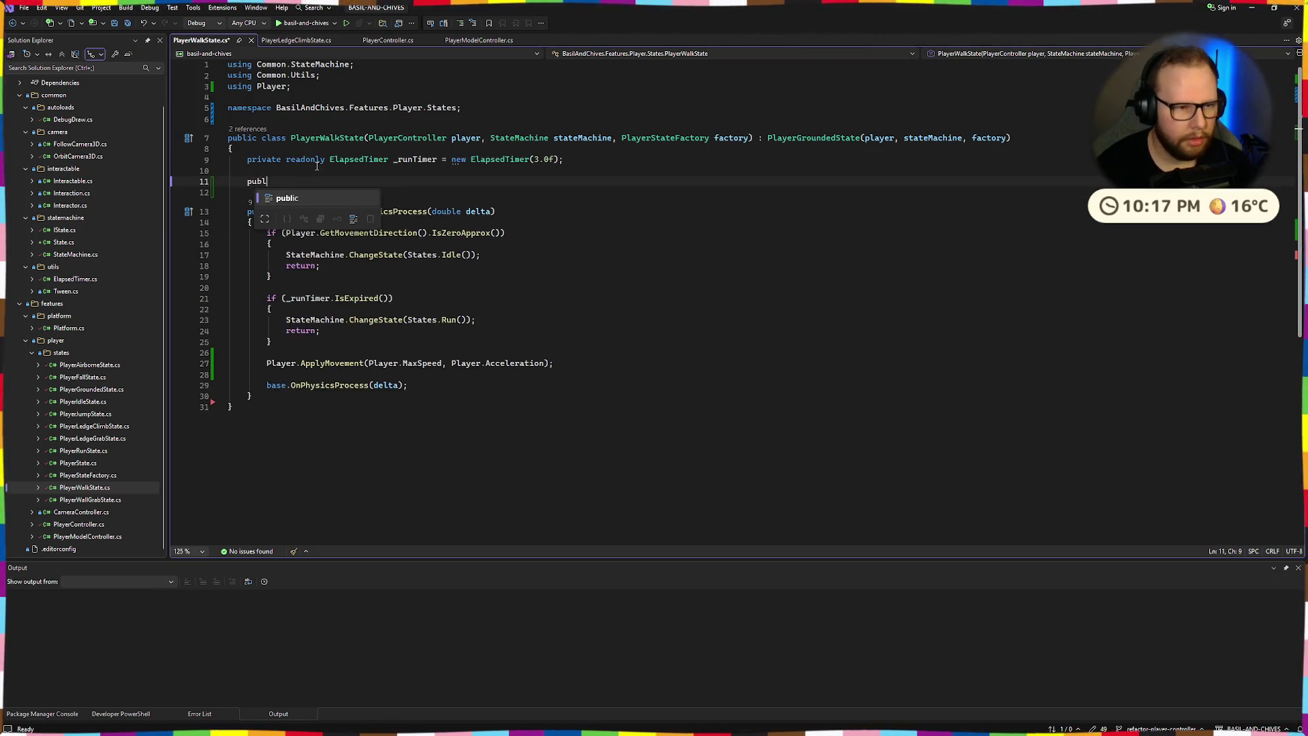
{"action": "key", "text": "ctrl+z"}
{"action": "key", "text": "ctrl+z"}
{"action": "key", "text": "ctrl+z"}
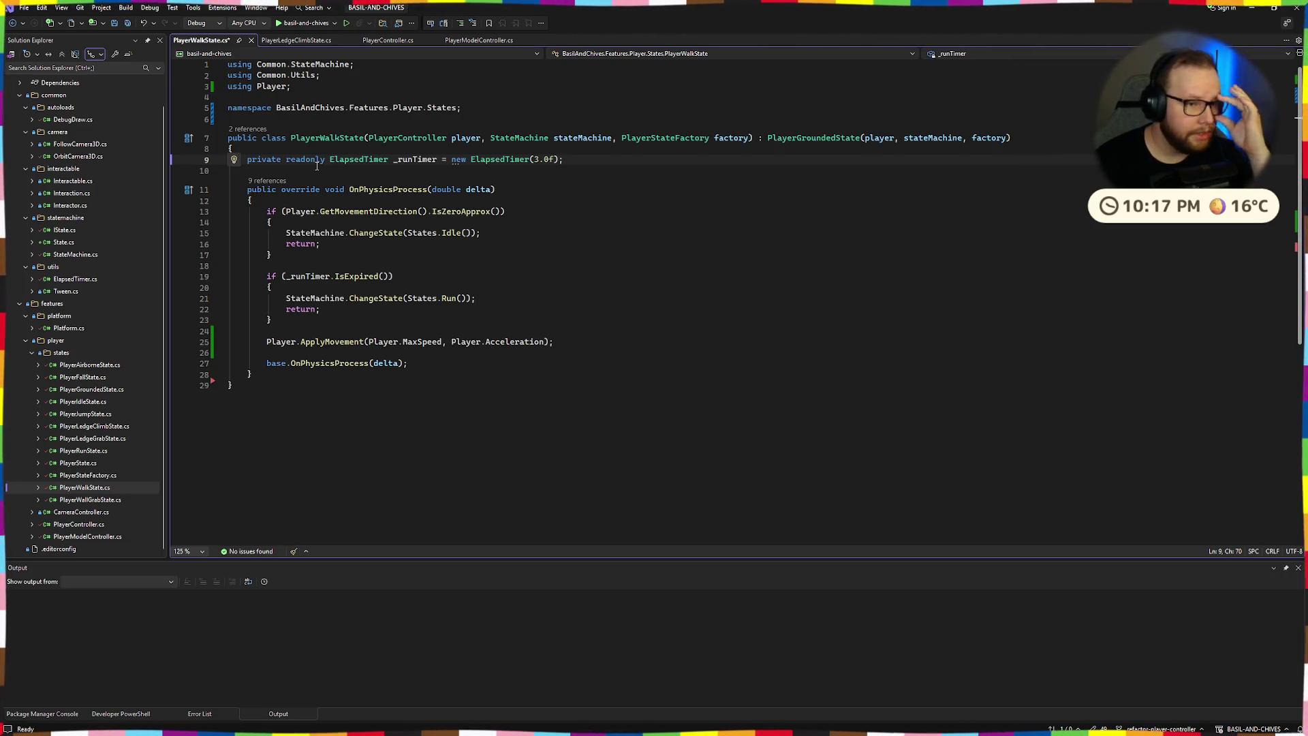
{"action": "left_click", "coordinate": [543, 262]}
{"action": "left_click", "coordinate": [366, 173]}
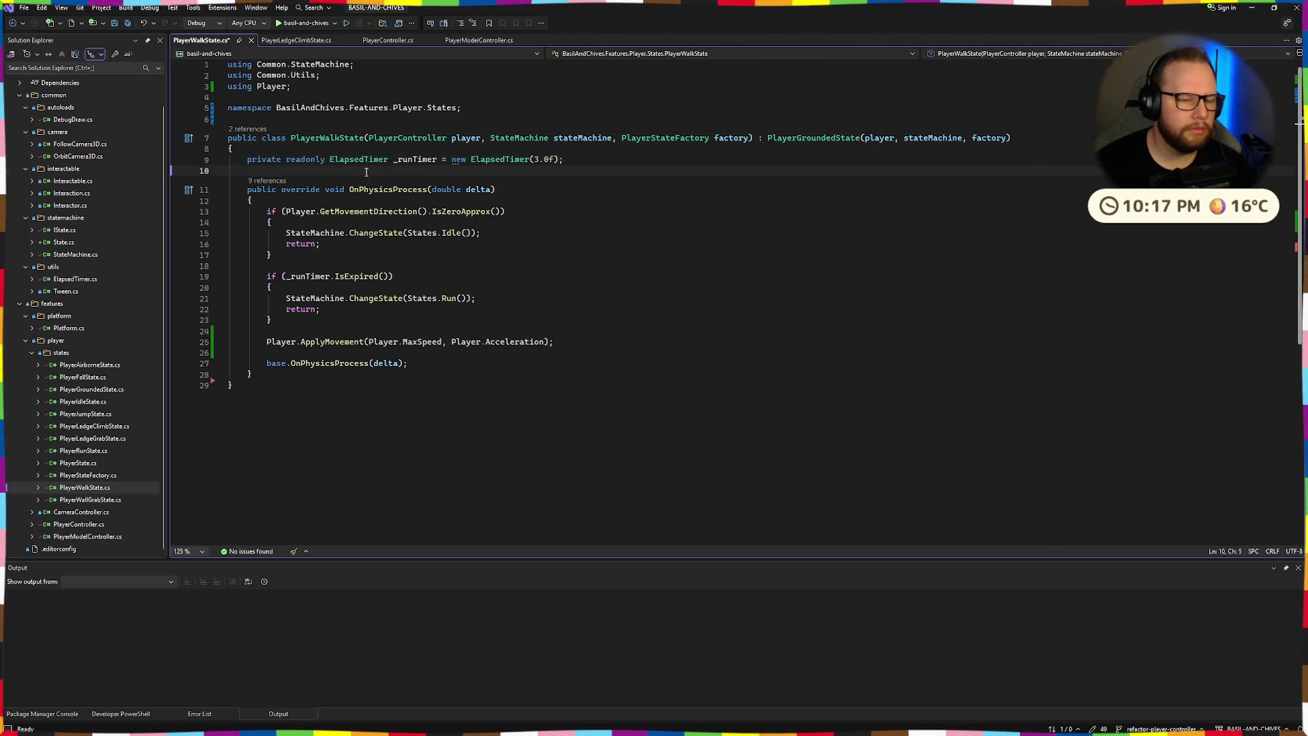
{"action": "key", "text": "Return"}
{"action": "key", "text": "Return"}
{"action": "key", "text": "Up"}
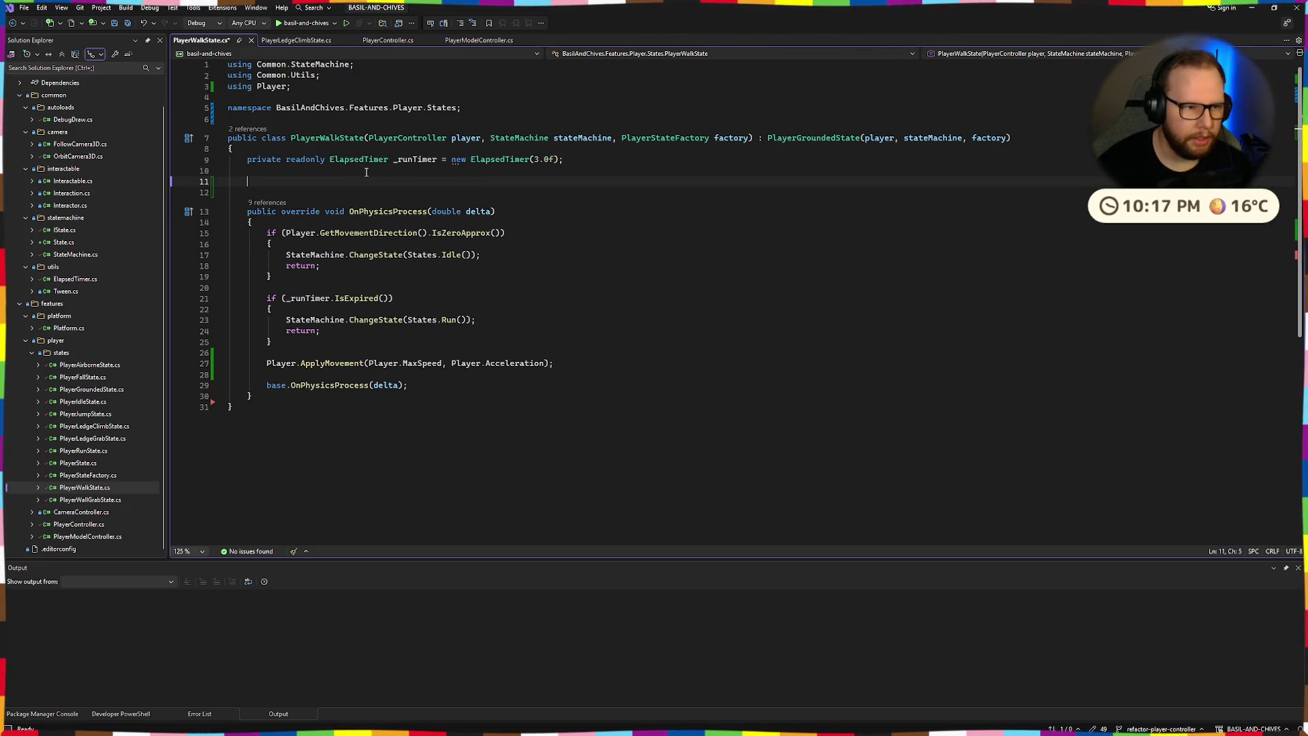
Insert a public override void OnEnter method that calls base.OnEnter().
{"action": "type", "text": "public override"}
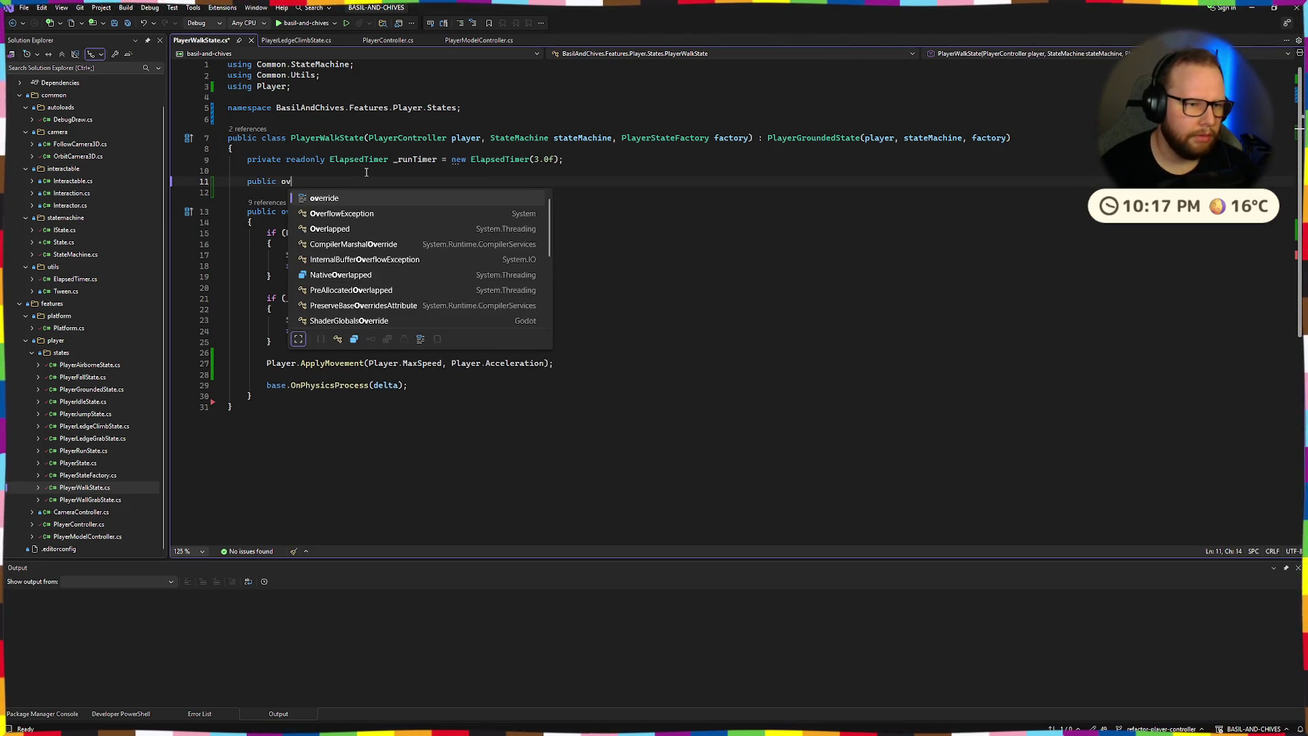
{"action": "type", "text": " void OnE"}
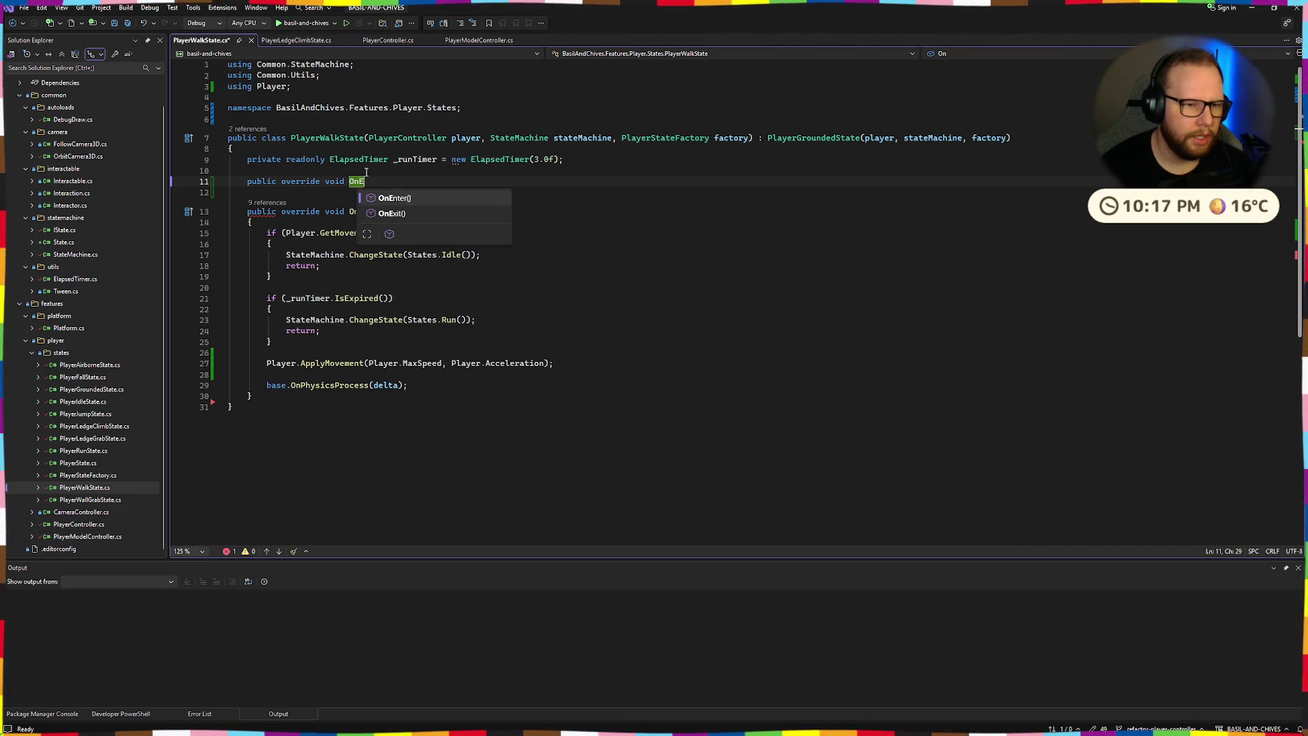
{"action": "key", "text": "Return"}
{"action": "key", "text": "End"}
{"action": "key", "text": "Return"}
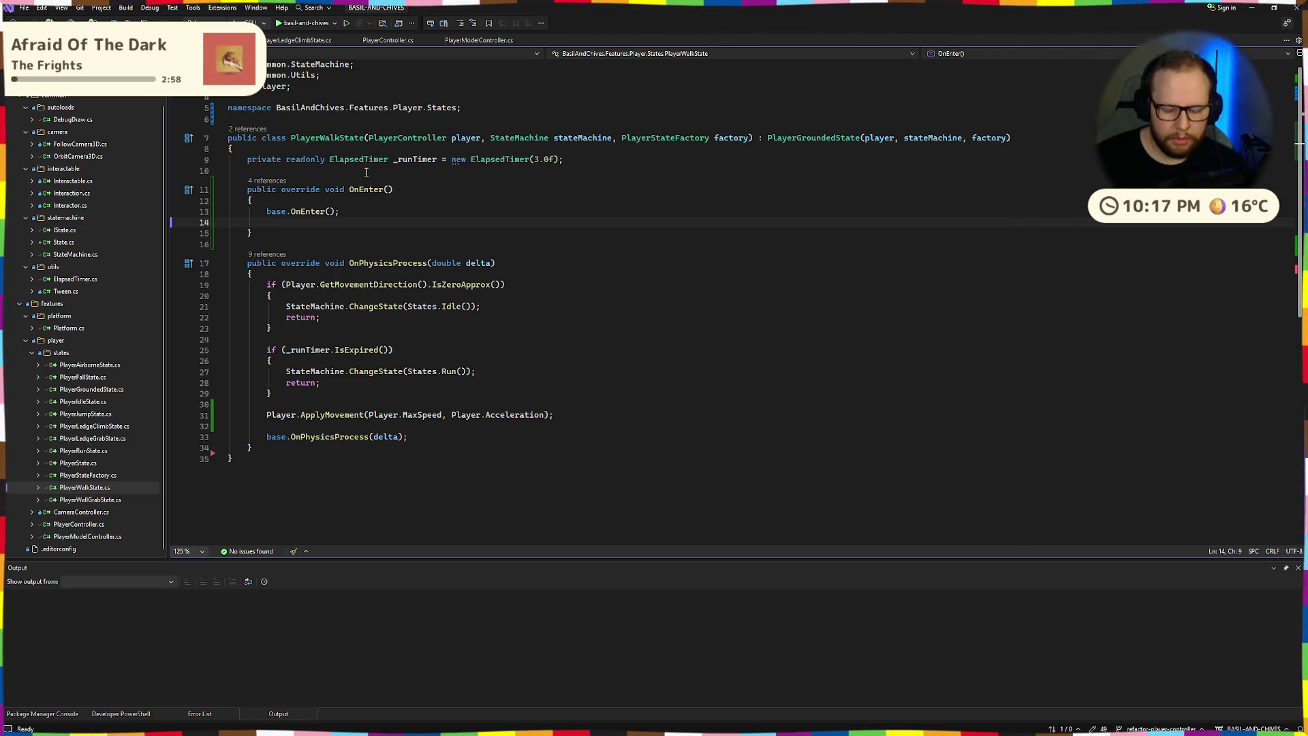
{"action": "key", "text": "ctrl+z"}
Start a Player.Model. line before base.OnEnter(), then return to PlayerModelController.cs.
{"action": "key", "text": "Up"}
{"action": "key", "text": "Return"}
{"action": "key", "text": "Return"}
{"action": "key", "text": "Up"}
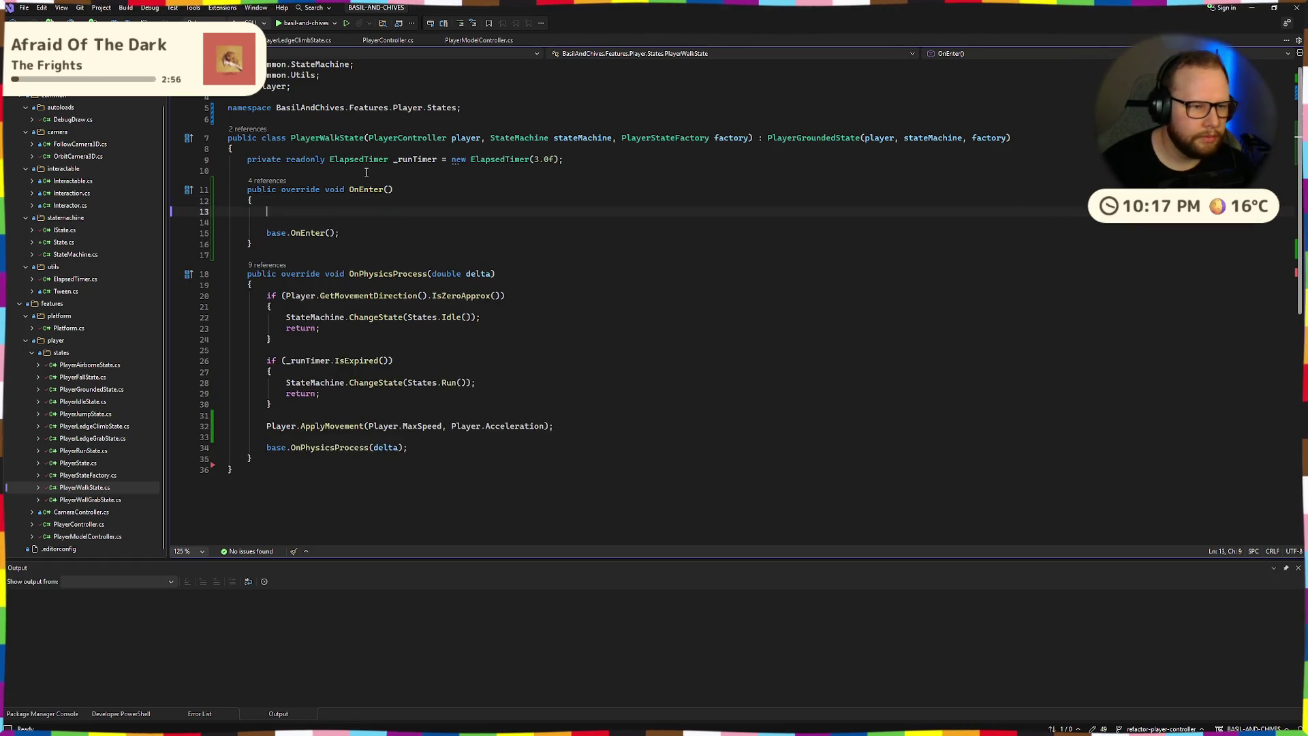
{"action": "key", "text": "ctrl+t"}
{"action": "type", "text": "layer"}
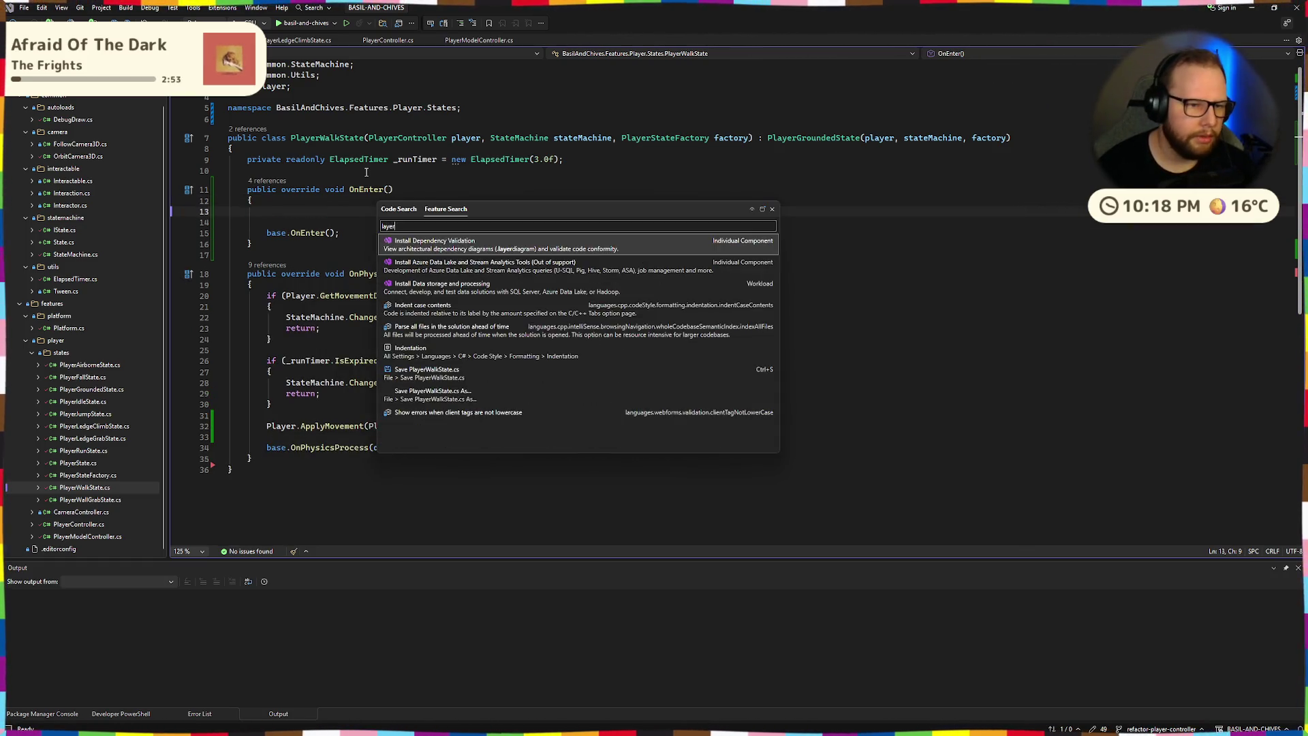
{"action": "key", "text": "Escape"}
{"action": "type", "text": "Player.Model"}
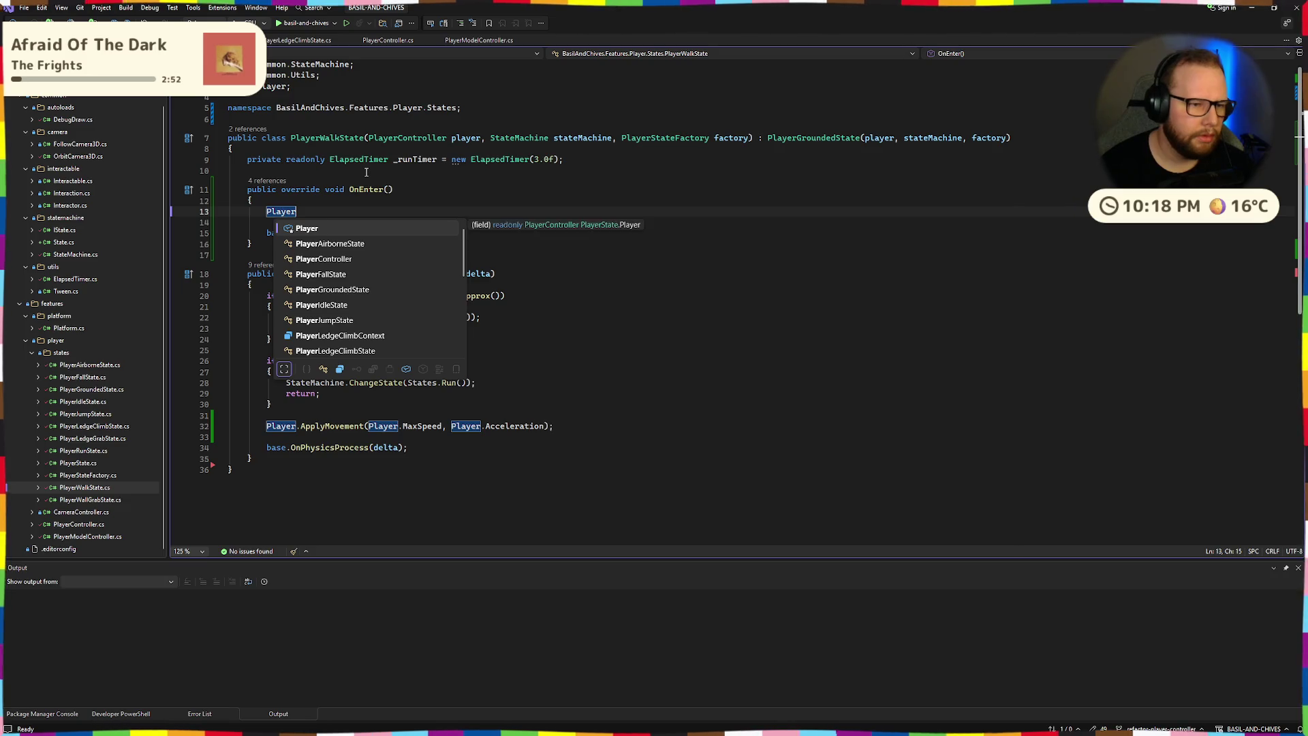
{"action": "type", "text": "."}
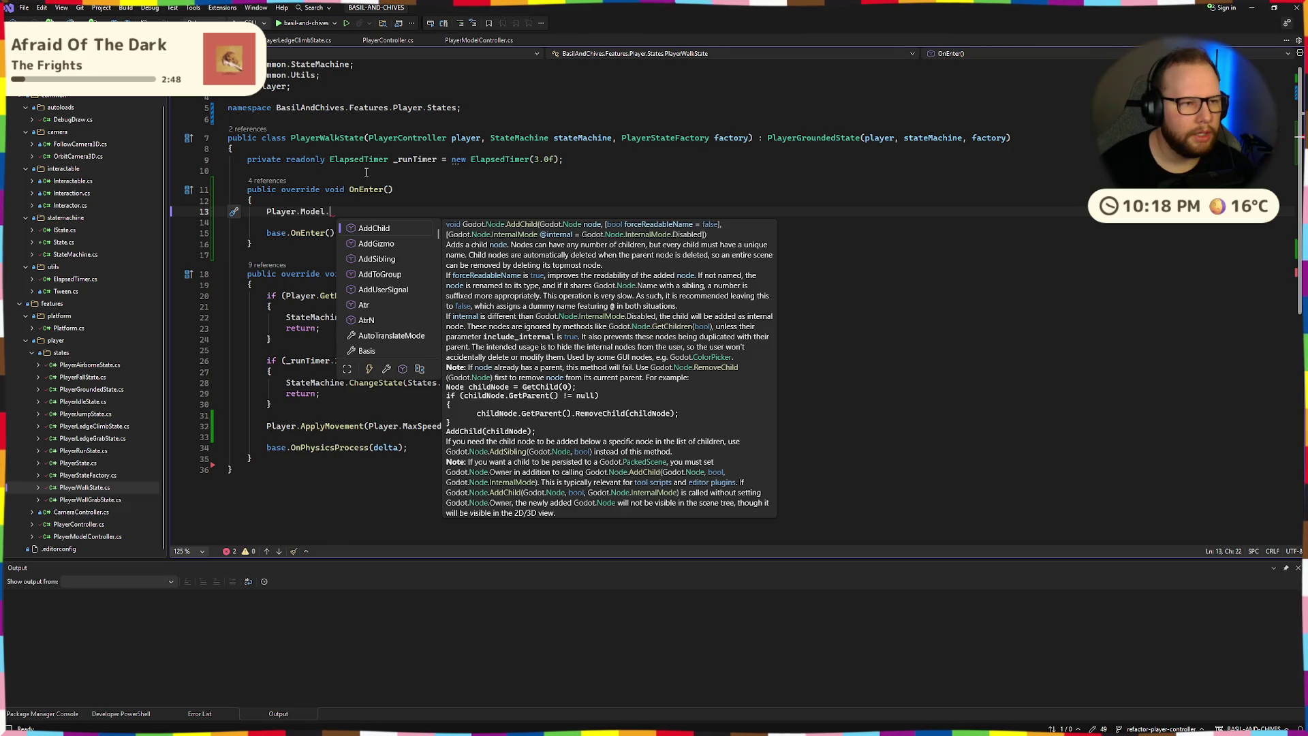
{"action": "left_click", "coordinate": [462, 41]}
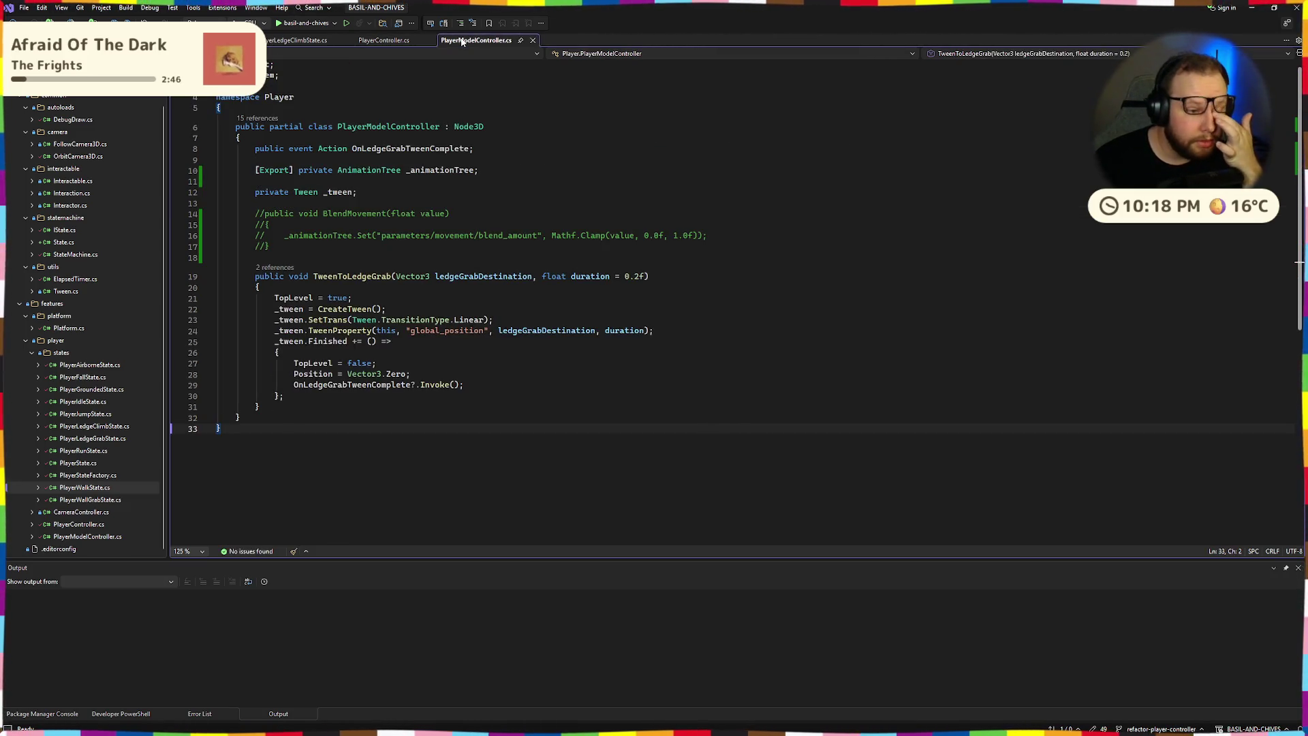
Declare public void ChangeAnimationState(PlayerAnimationState state) below the commented BlendMovement.
{"action": "left_click", "coordinate": [303, 263]}
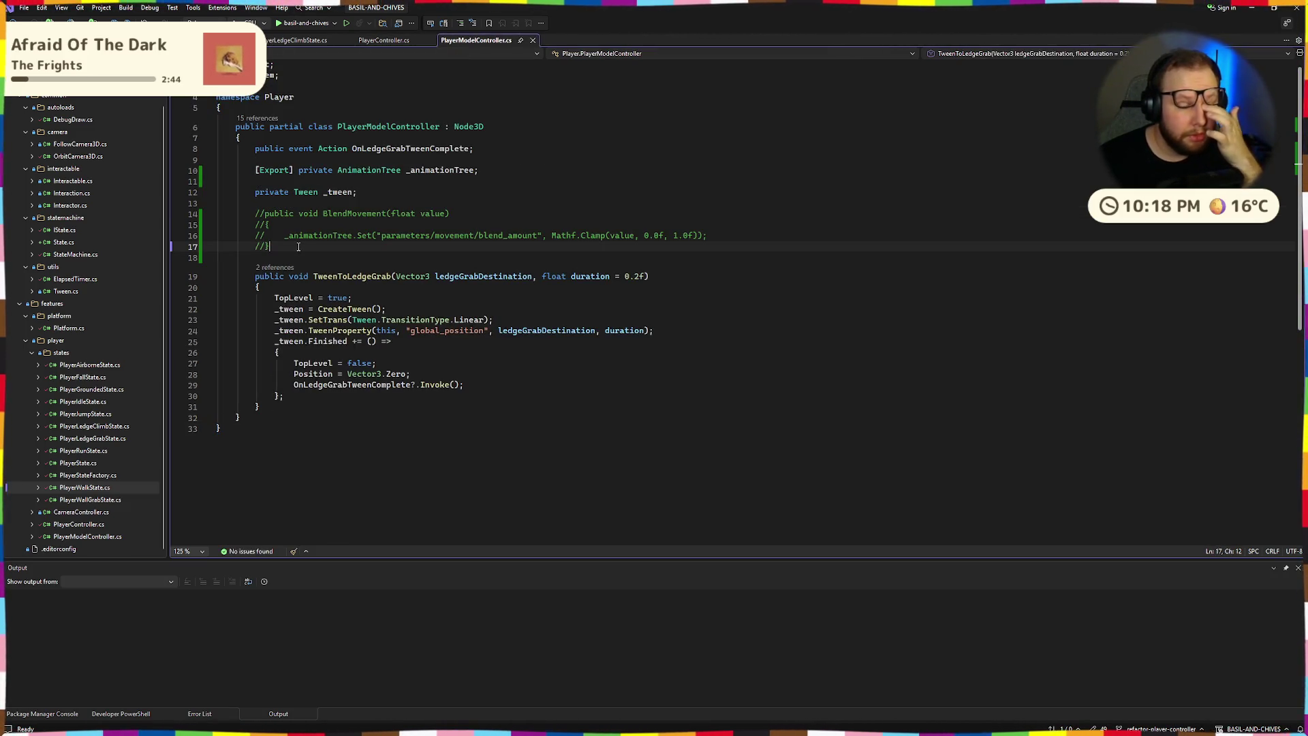
{"action": "key", "text": "Return"}
{"action": "key", "text": "Return"}
{"action": "key", "text": "Up"}
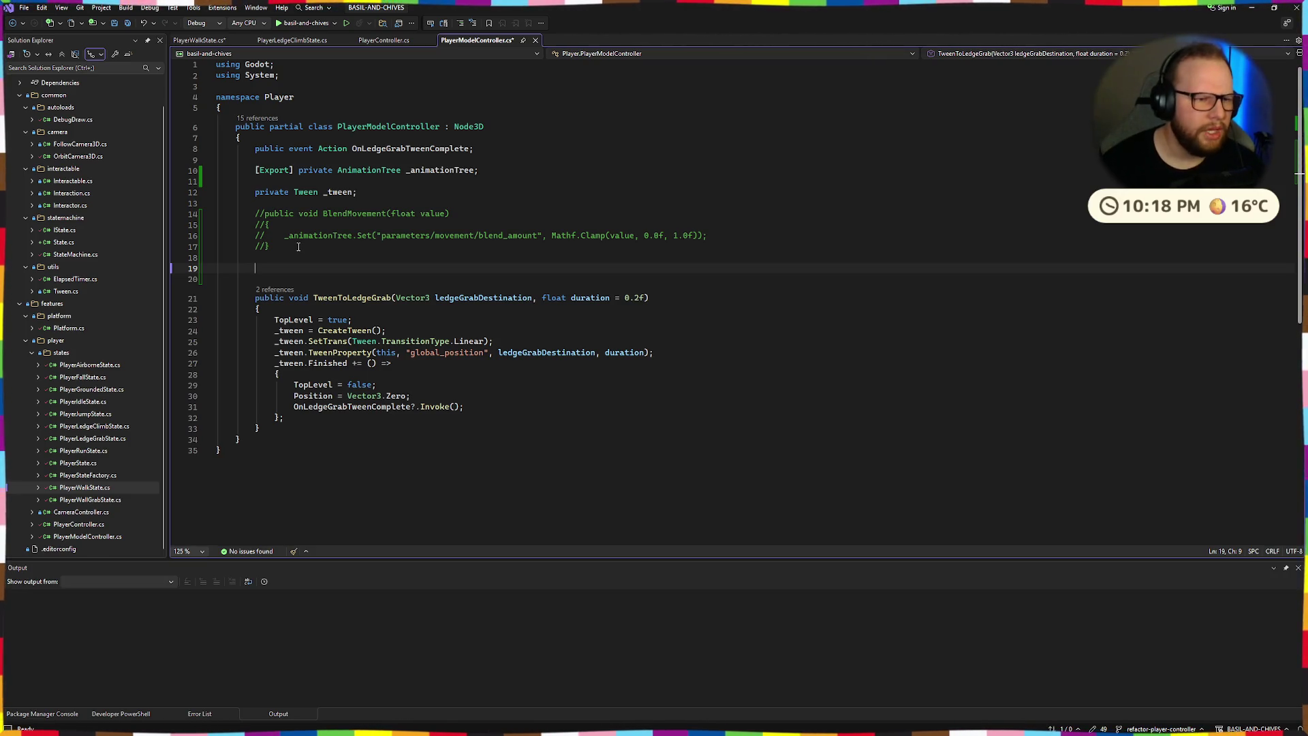
{"action": "type", "text": "public void c"}
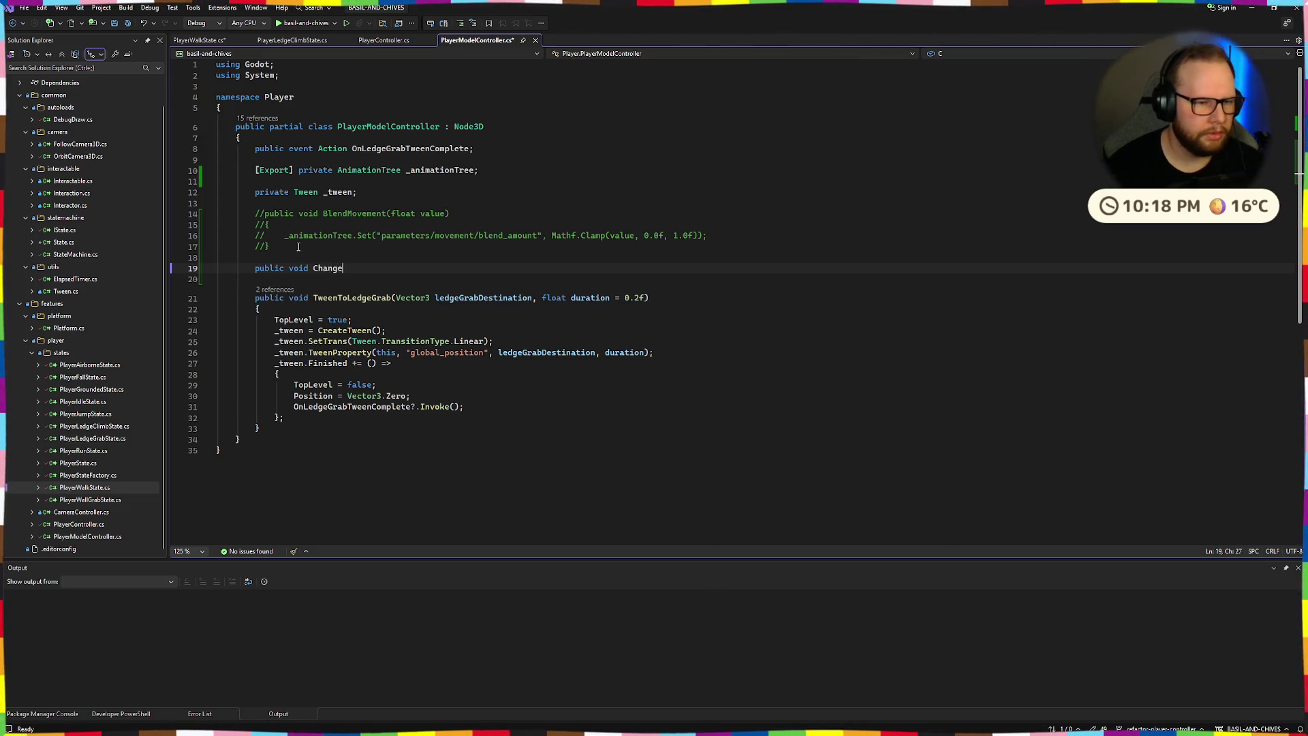
{"action": "type", "text": "AnimationState"}
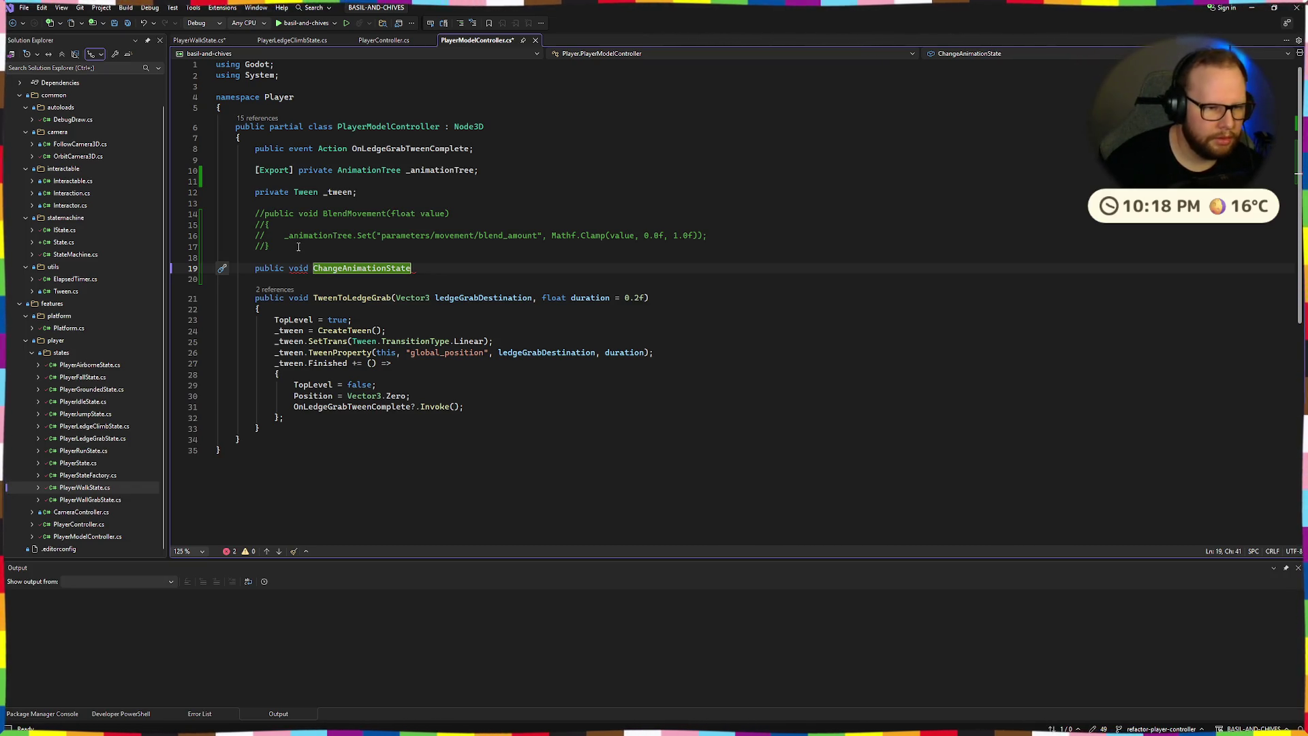
{"action": "key", "text": "Left"}
{"action": "key", "text": "Left"}
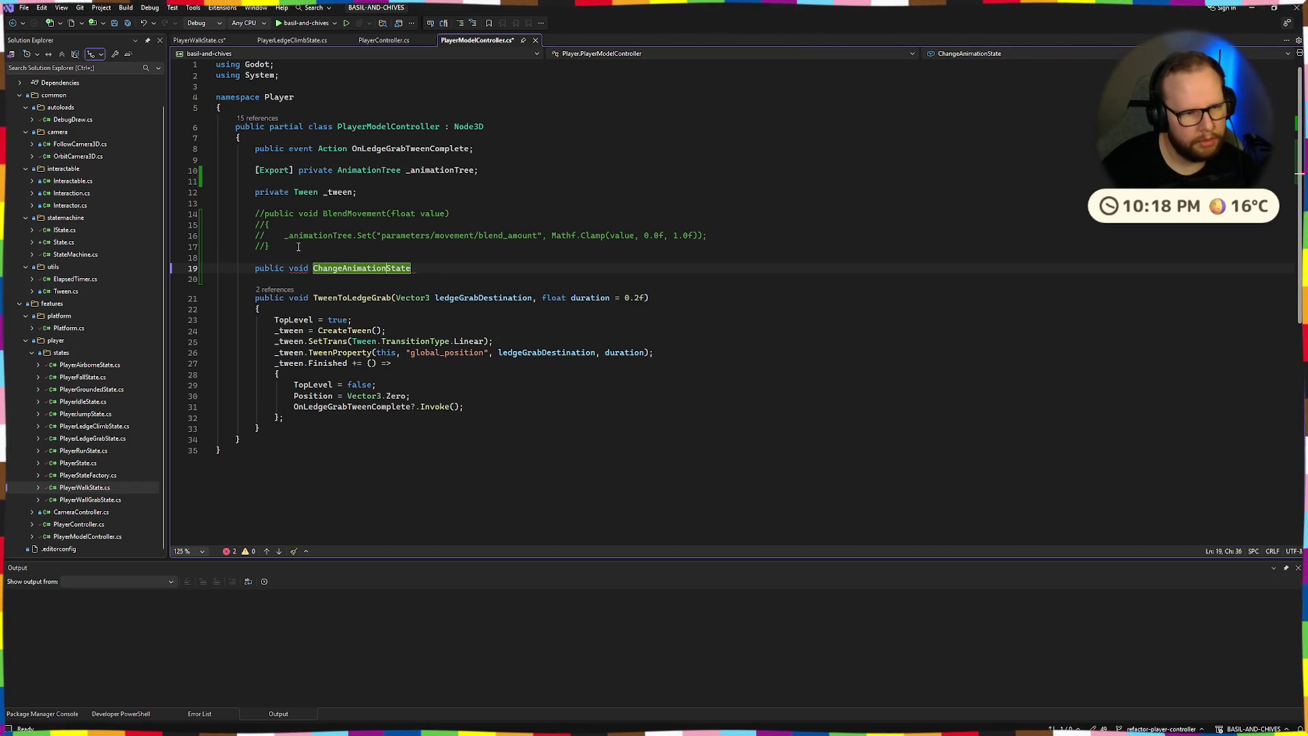
{"action": "type", "text": "("}
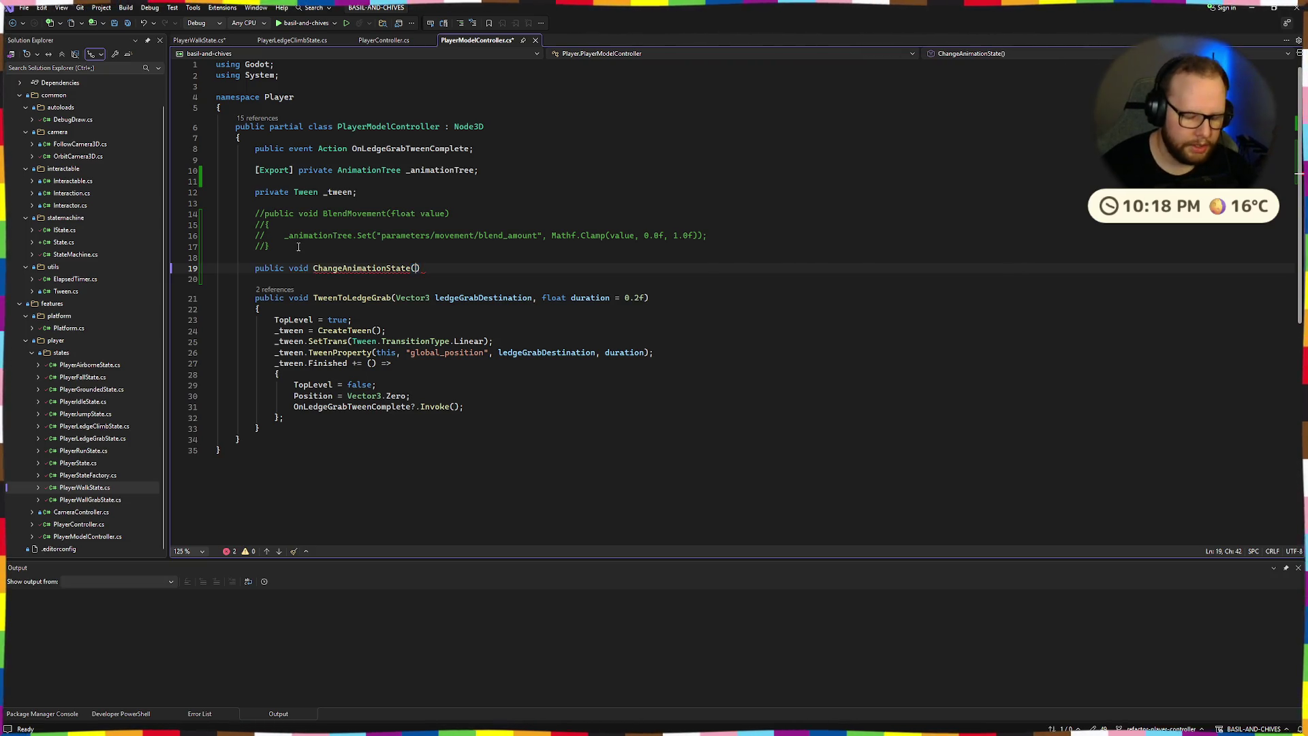
{"action": "type", "text": "Player"}
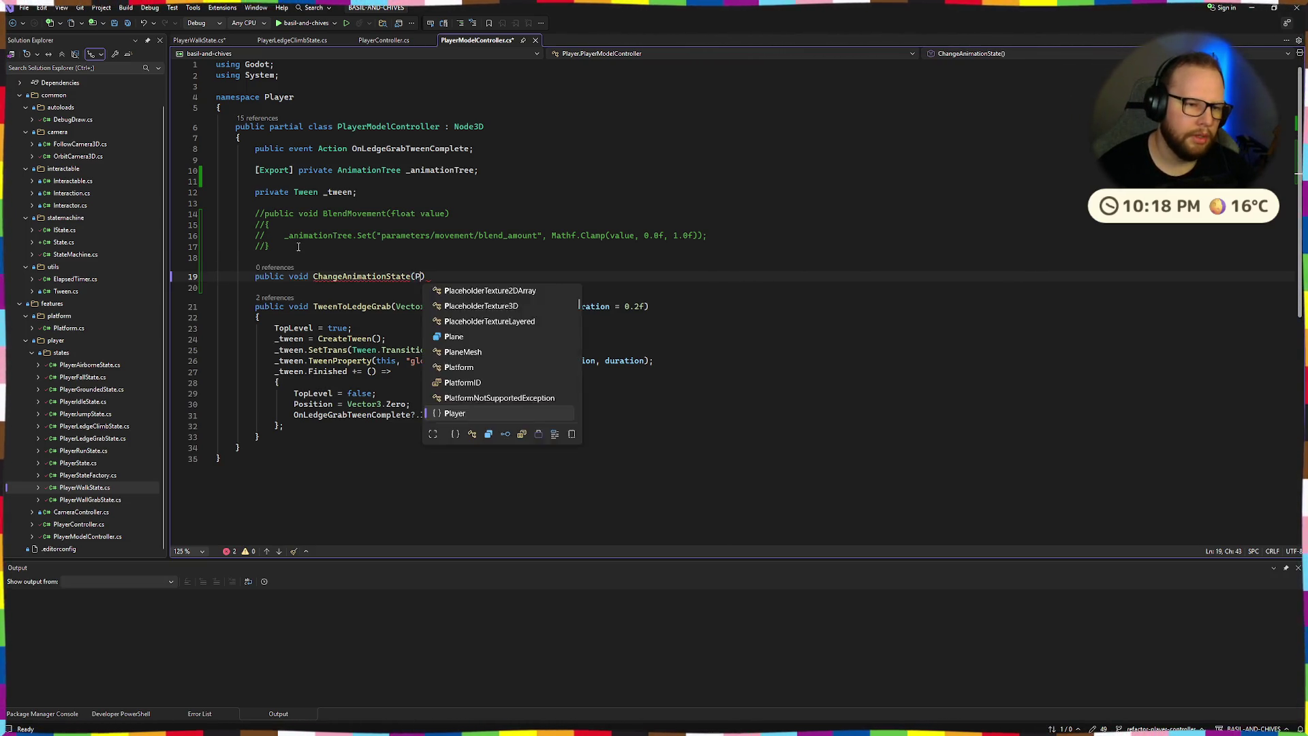
{"action": "type", "text": "Animati"}
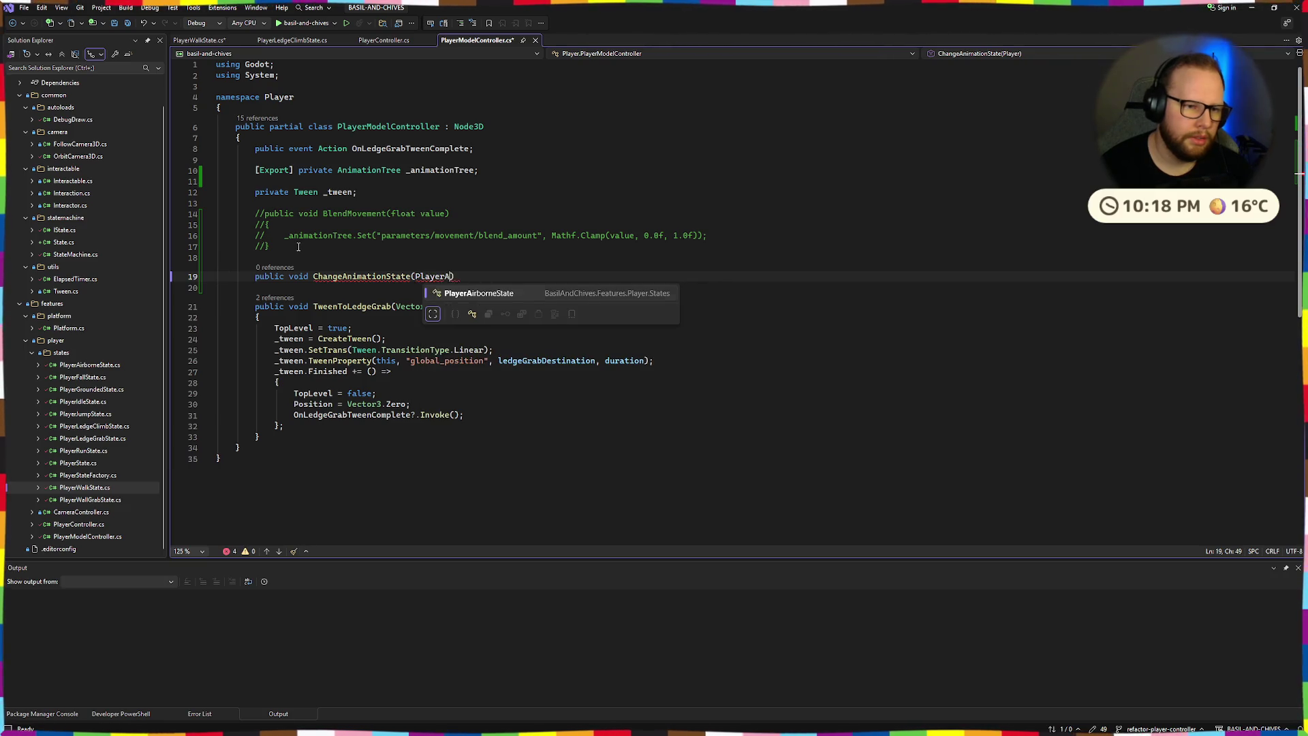
{"action": "type", "text": "onState s"}
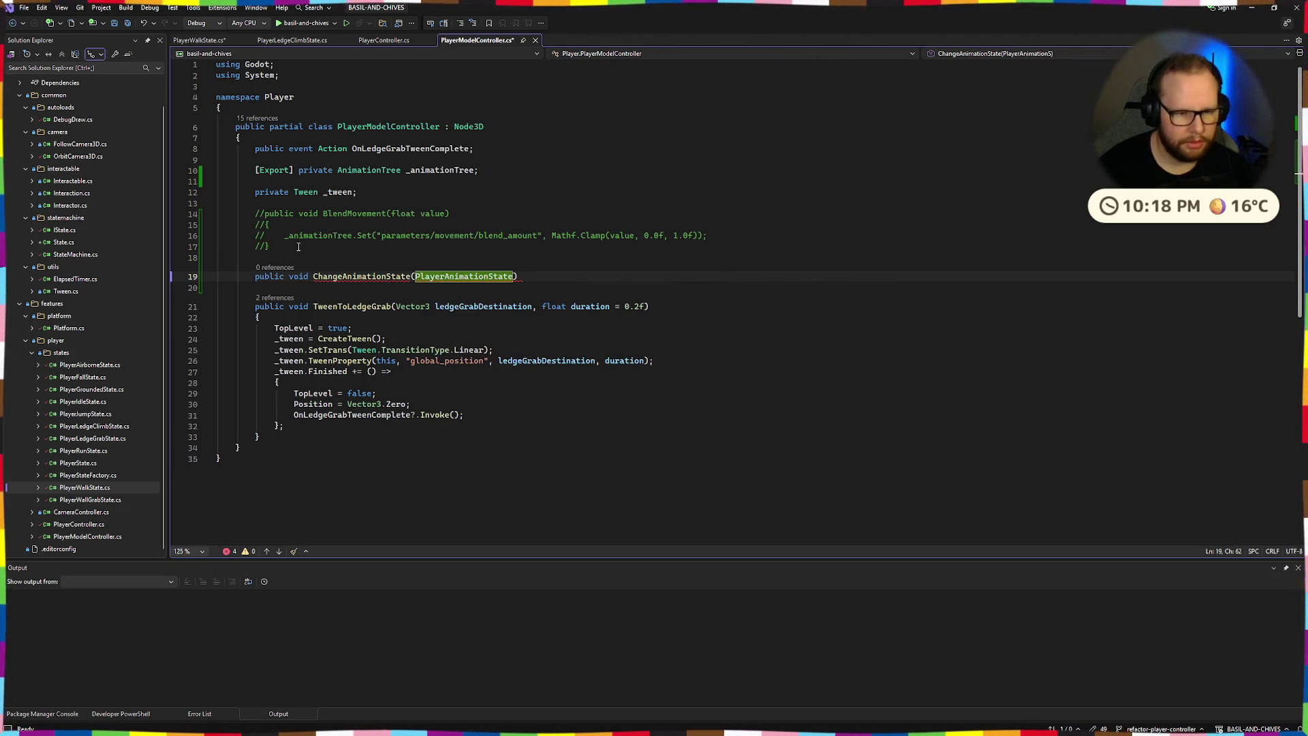
{"action": "key", "text": "Tab"}
{"action": "key", "text": "Return"}
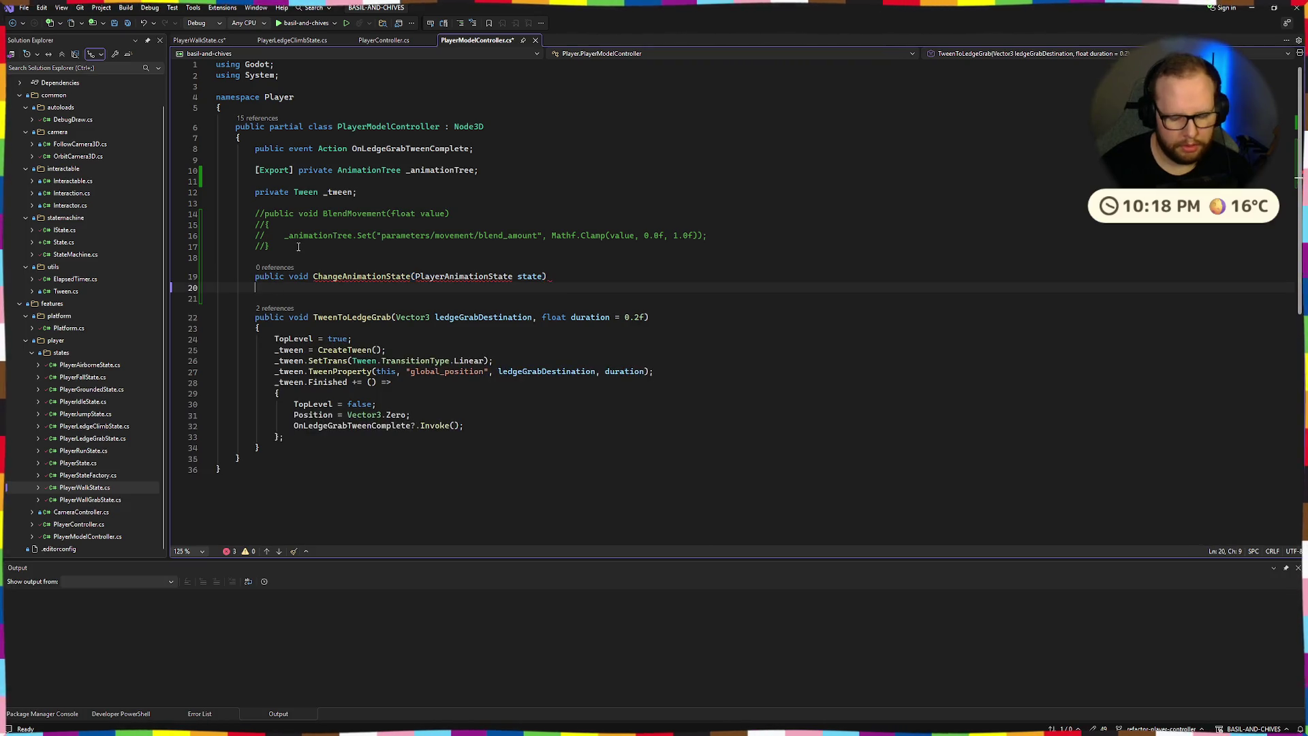
Open the ChangeAnimationState method body with braces and save the file.
{"action": "type", "text": "{"}
{"action": "key", "text": "Return"}
{"action": "key", "text": "ctrl+s"}
{"action": "key", "text": "Up"}
{"action": "key", "text": "Up"}
{"action": "key", "text": "Up"}
{"action": "key", "text": "Up"}
{"action": "key", "text": "Up"}
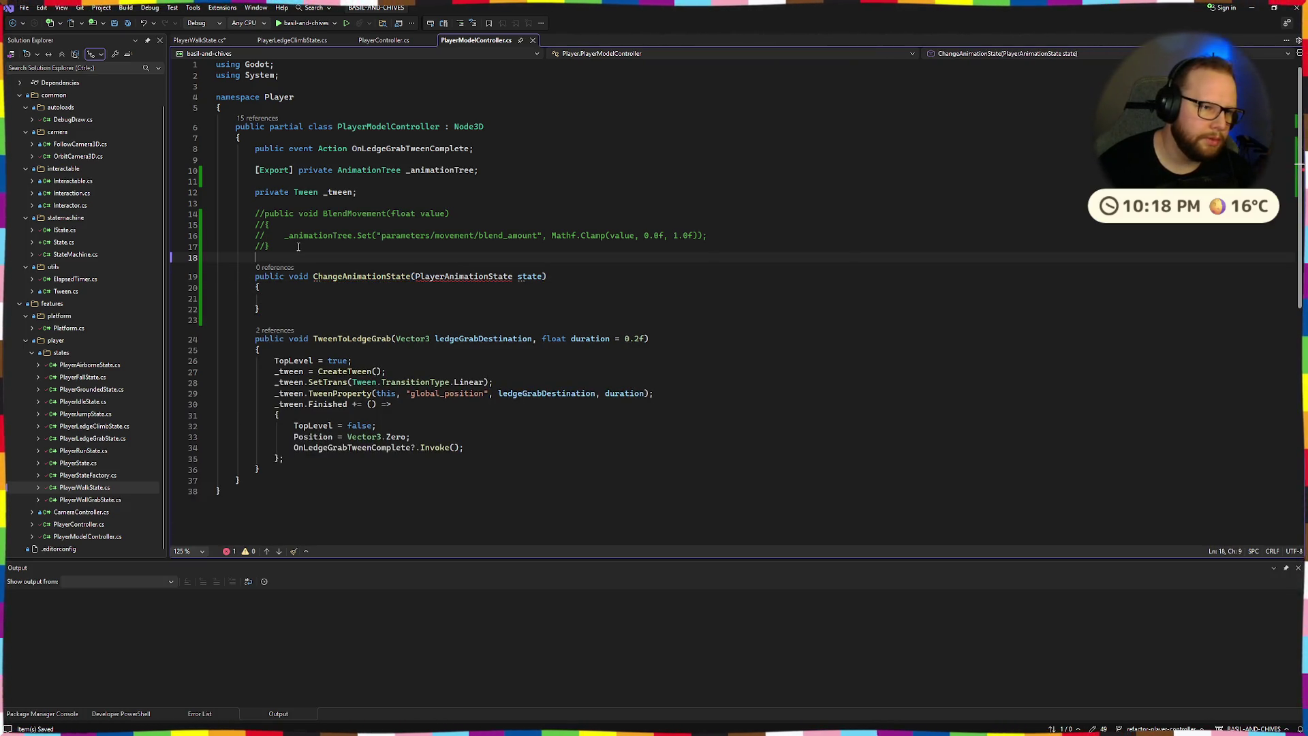
Add public enum PlayerAnimationState { Idle, Movement } above the class and save.
{"action": "key", "text": "ctrl+Return"}
{"action": "key", "text": "ctrl+Return"}
{"action": "type", "text": "public enum Play"}
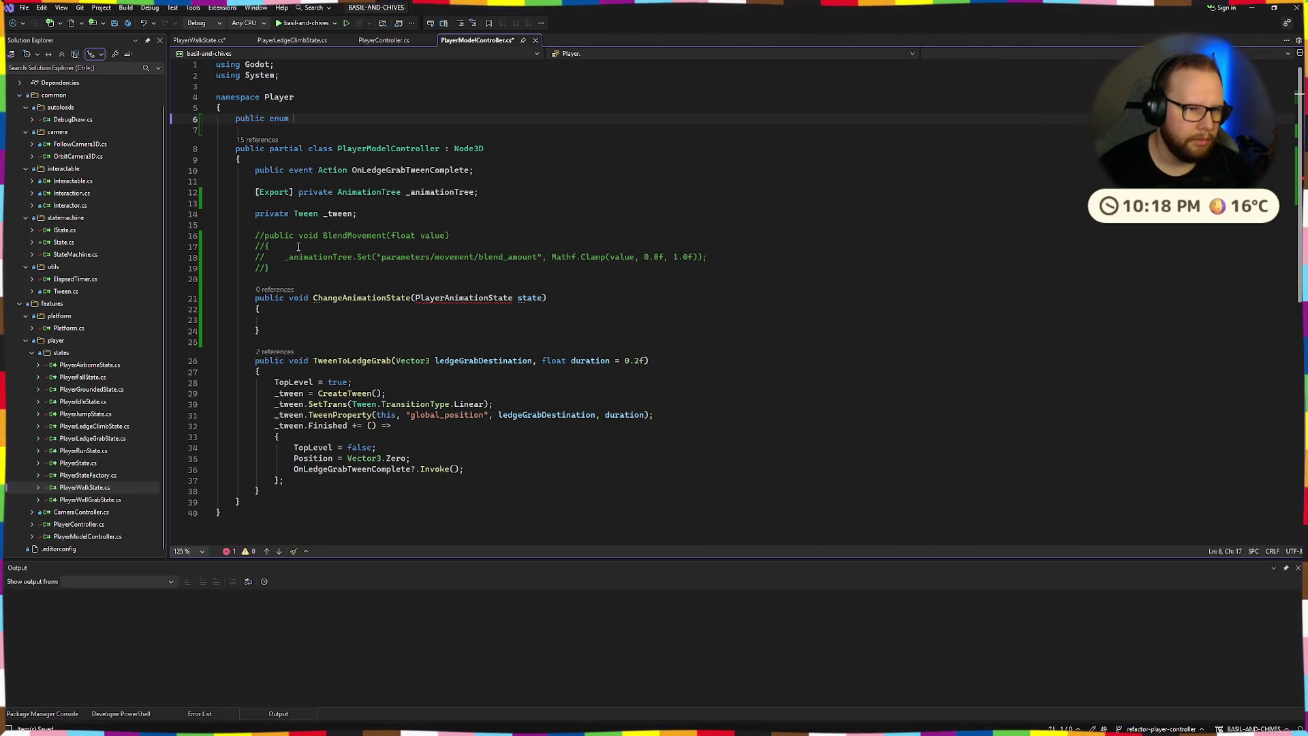
{"action": "type", "text": "erAnimationState"}
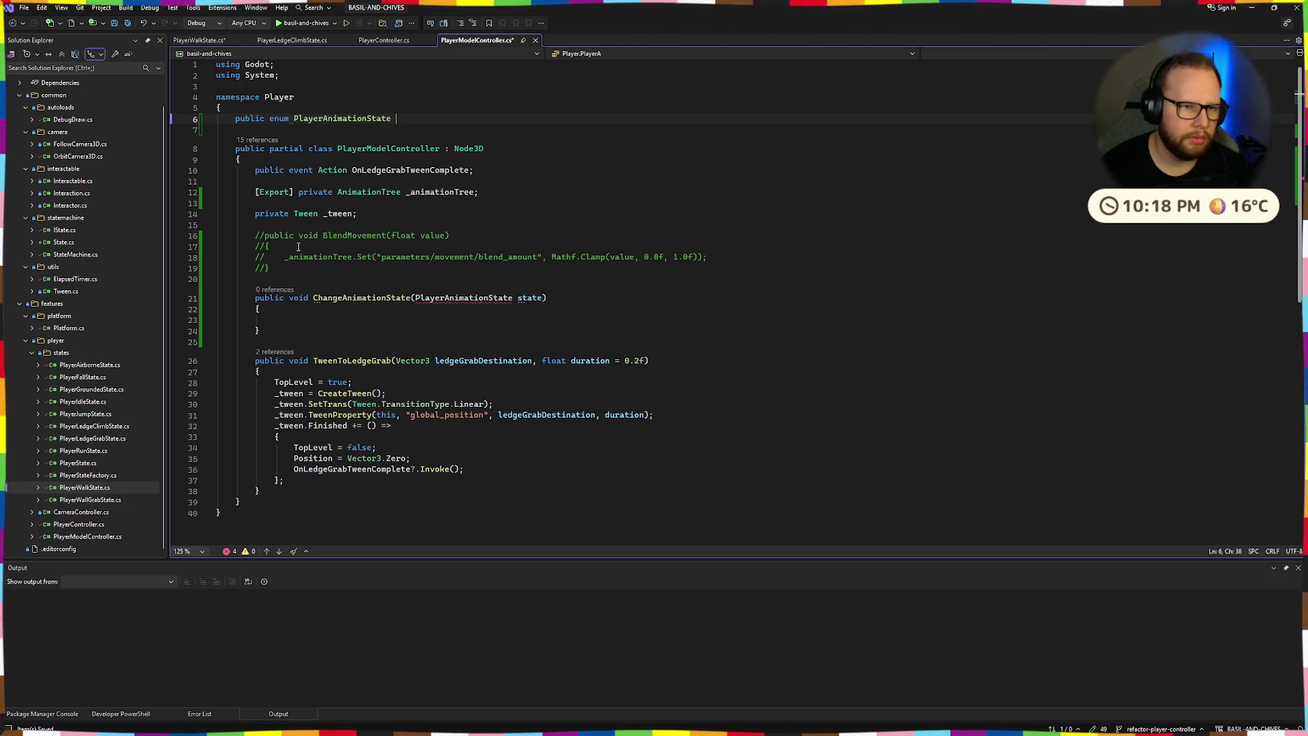
{"action": "key", "text": "BackSpace"}
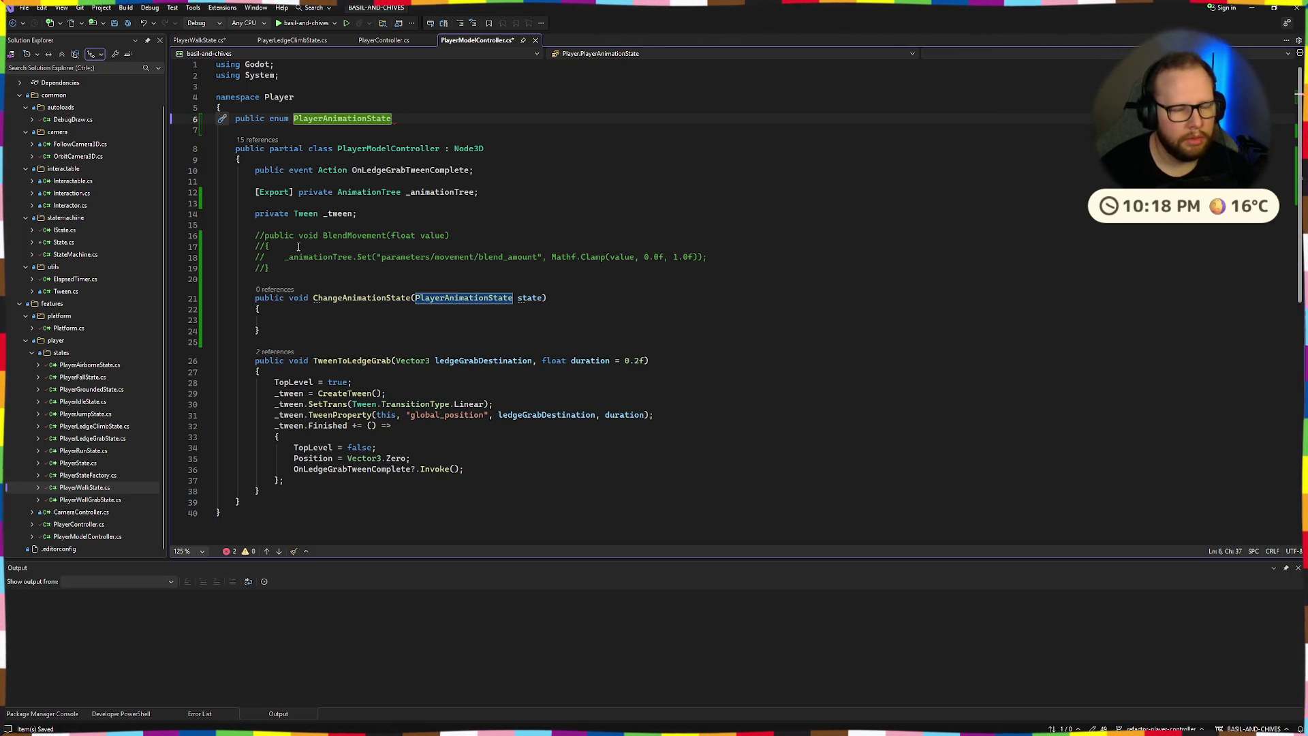
{"action": "key", "text": "Return"}
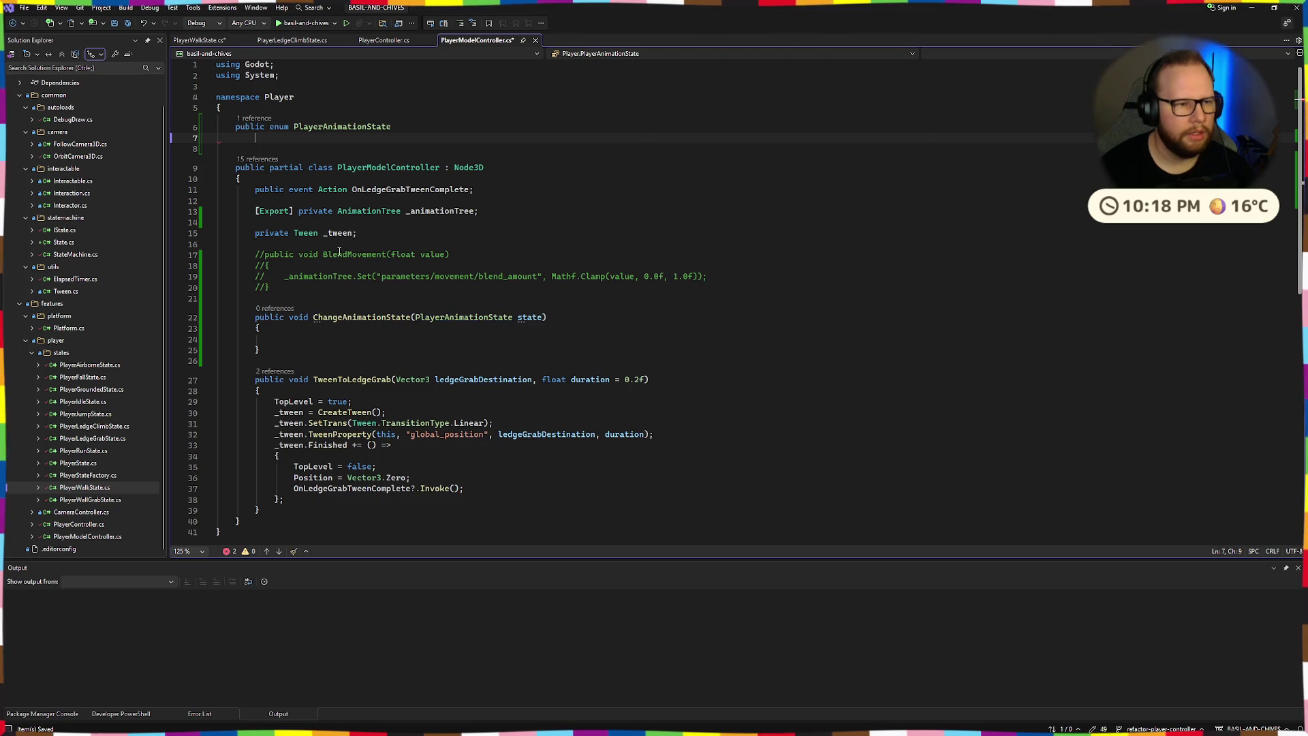
{"action": "type", "text": "{"}
{"action": "key", "text": "Return"}
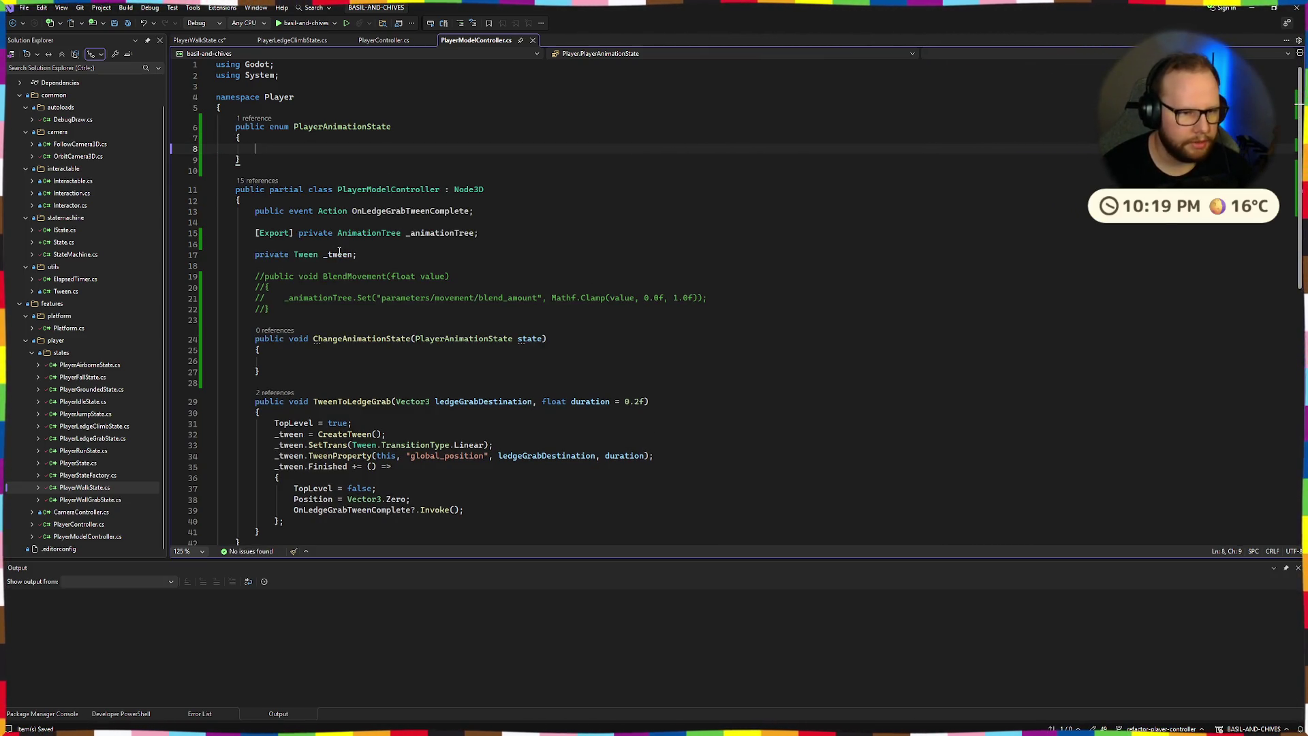
{"action": "type", "text": "idle = \""}
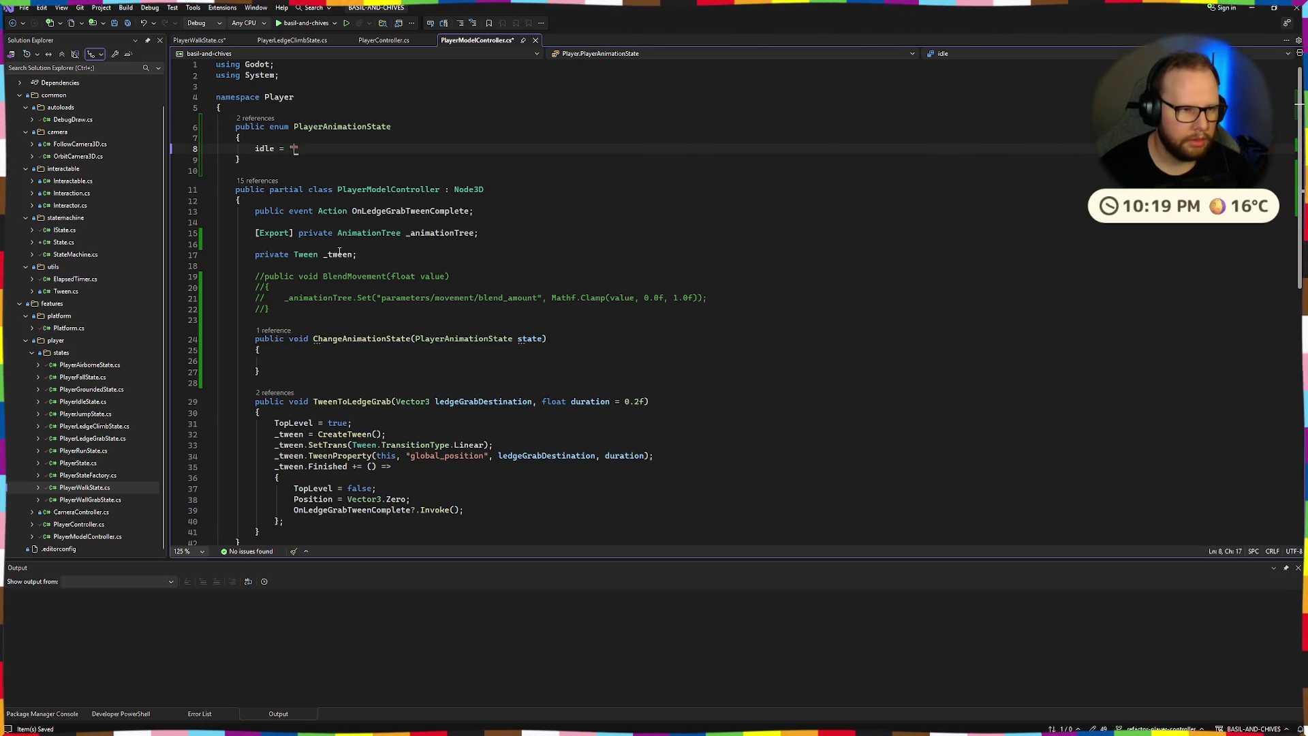
{"action": "type", "text": "idle"}
{"action": "key", "text": "BackSpace"}
{"action": "key", "text": "BackSpace"}
{"action": "key", "text": "BackSpace"}
{"action": "key", "text": "BackSpace"}
{"action": "key", "text": "BackSpace"}
{"action": "key", "text": "BackSpace"}
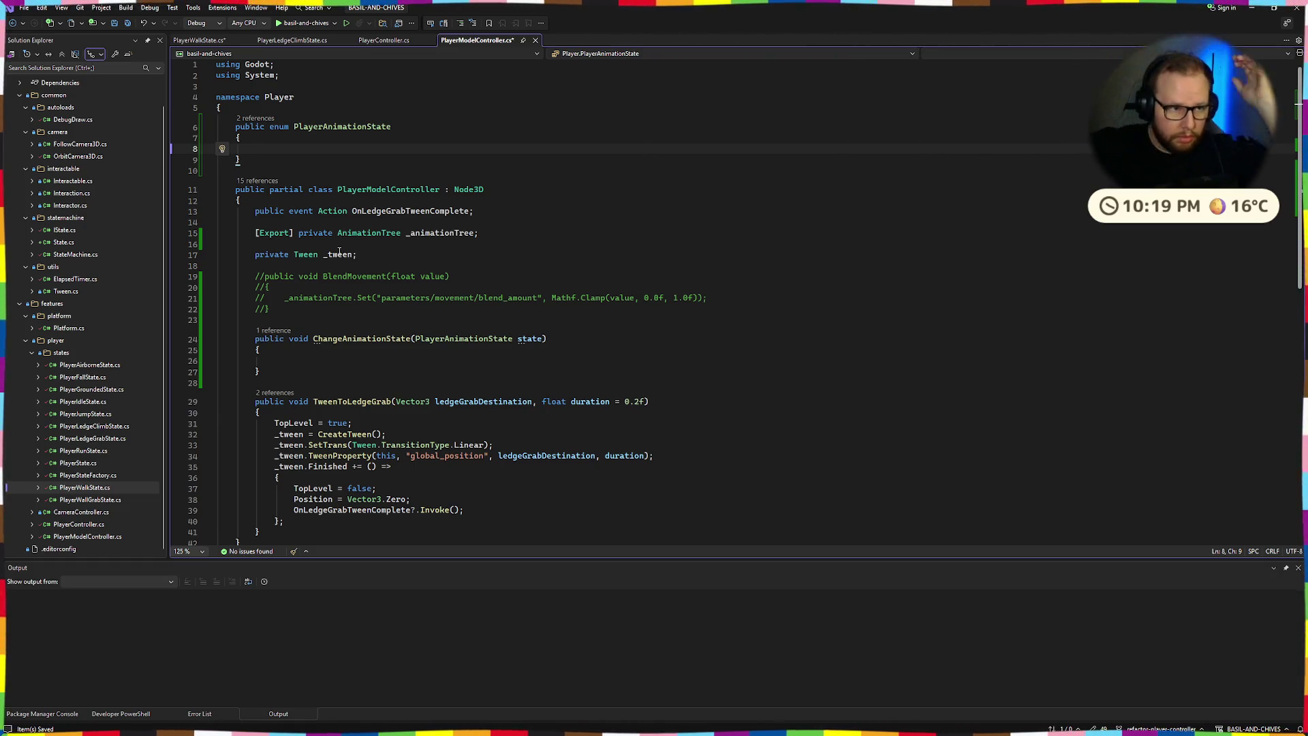
{"action": "type", "text": "Idle,"}
{"action": "key", "text": "Return"}
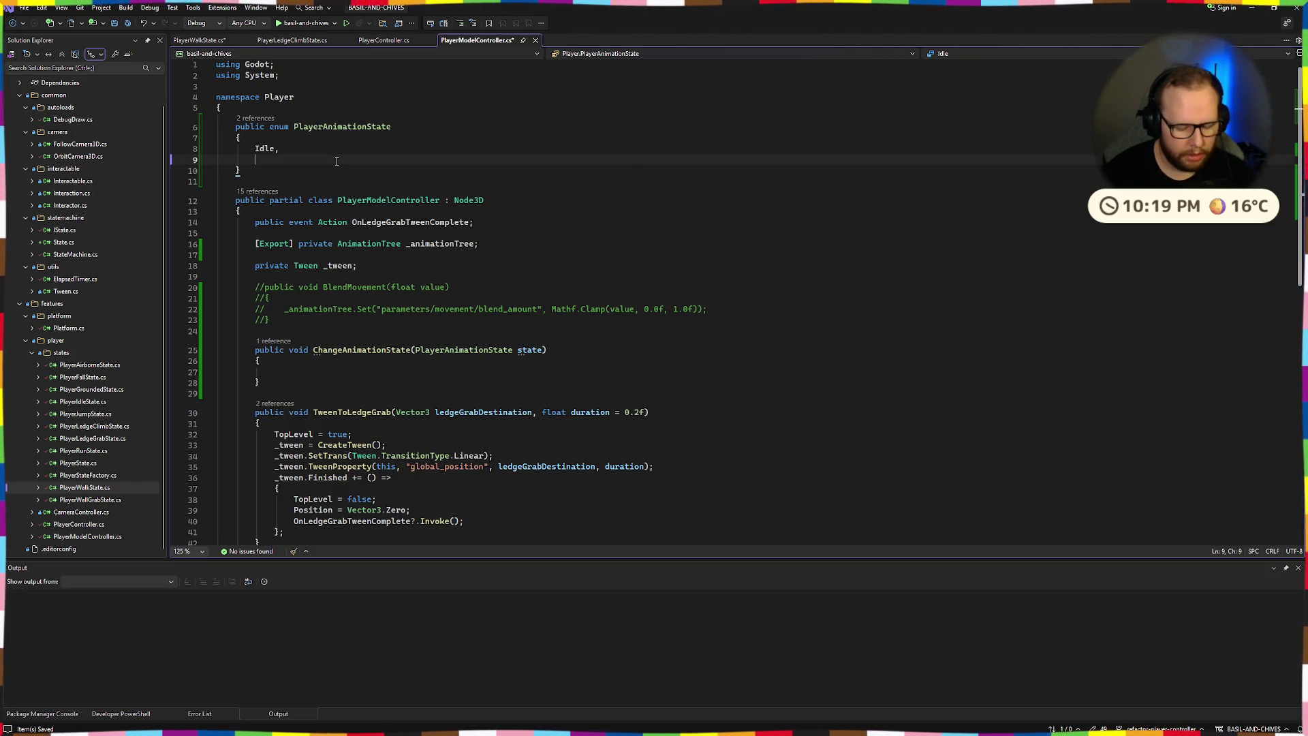
{"action": "type", "text": "Movement"}
{"action": "key", "text": "ctrl+s"}
Review the PlayerAnimationState references, then move to the top of the class body.
{"action": "left_click", "coordinate": [366, 152]}
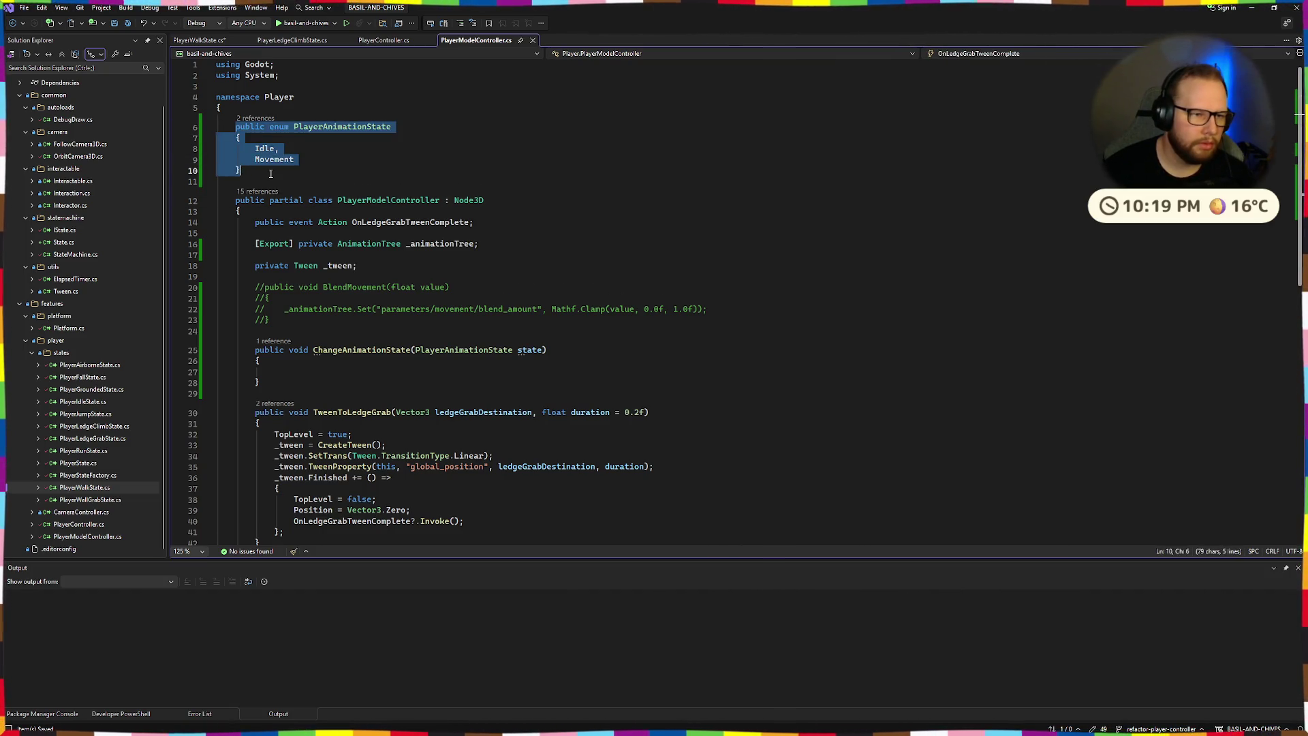
{"action": "left_click", "coordinate": [485, 363]}
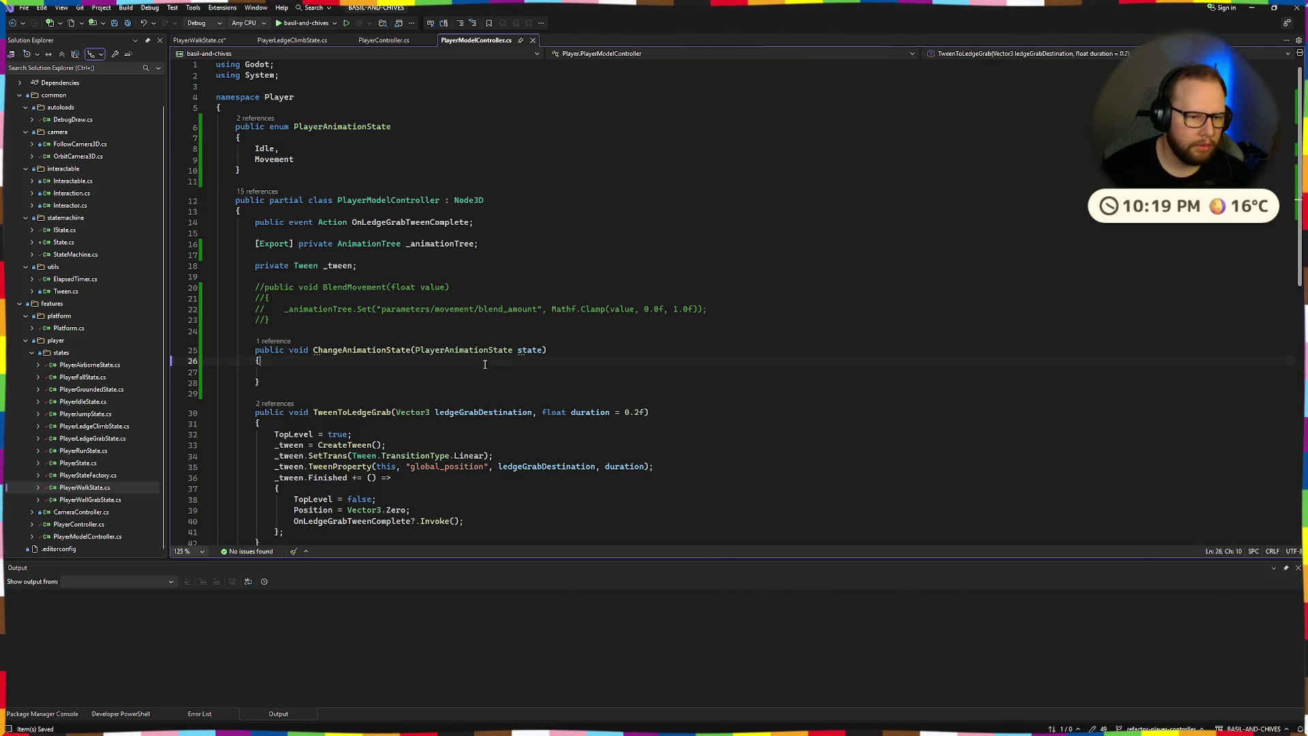
{"action": "left_click", "coordinate": [323, 127]}
{"action": "left_click", "coordinate": [387, 373]}
{"action": "left_click", "coordinate": [445, 300]}
{"action": "left_click", "coordinate": [344, 351]}
{"action": "scroll", "coordinate": [344, 350], "scroll_direction": "down", "scroll_amount": 4}
{"action": "left_click", "coordinate": [349, 244]}
{"action": "scroll", "coordinate": [408, 222], "scroll_direction": "up", "scroll_amount": 4}
{"action": "left_click", "coordinate": [500, 233]}
Start a private const Dictionary field at the top of the class.
{"action": "key", "text": "Up"}
{"action": "key", "text": "ctrl+Return"}
{"action": "key", "text": "Return"}
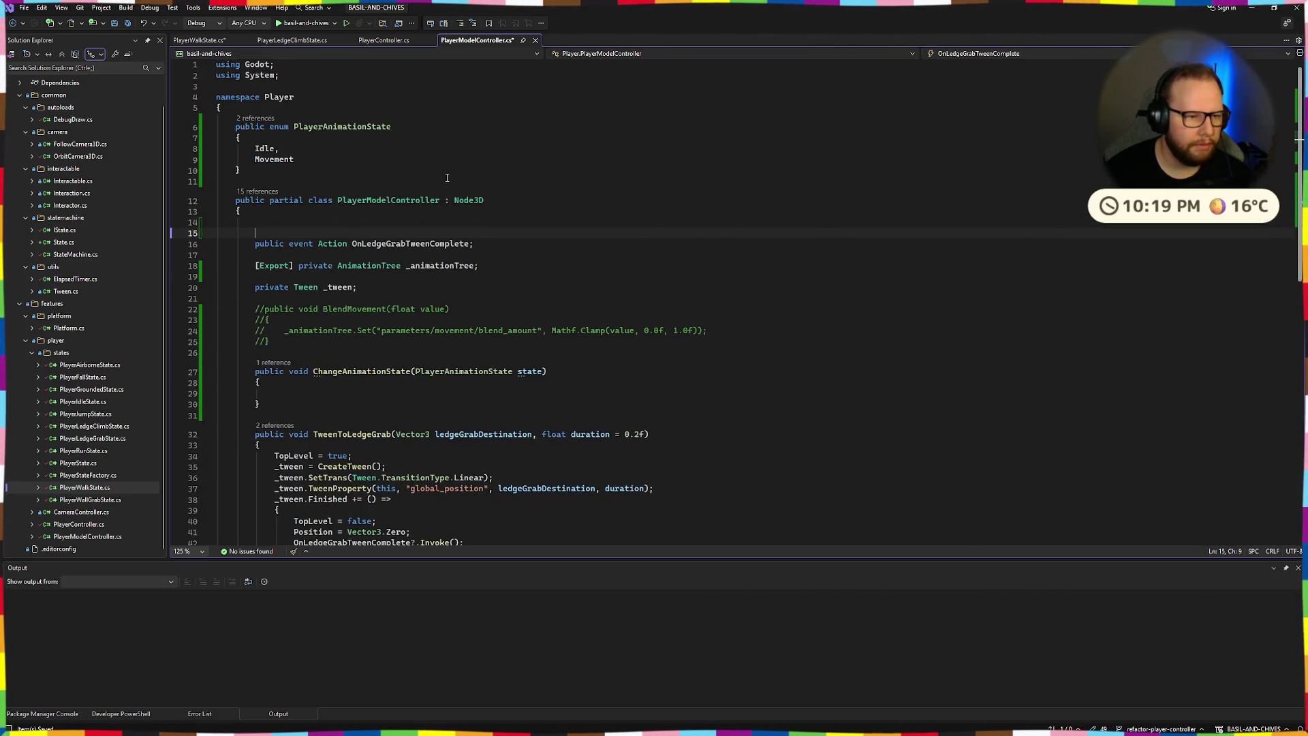
{"action": "key", "text": "Up"}
{"action": "type", "text": "const"}
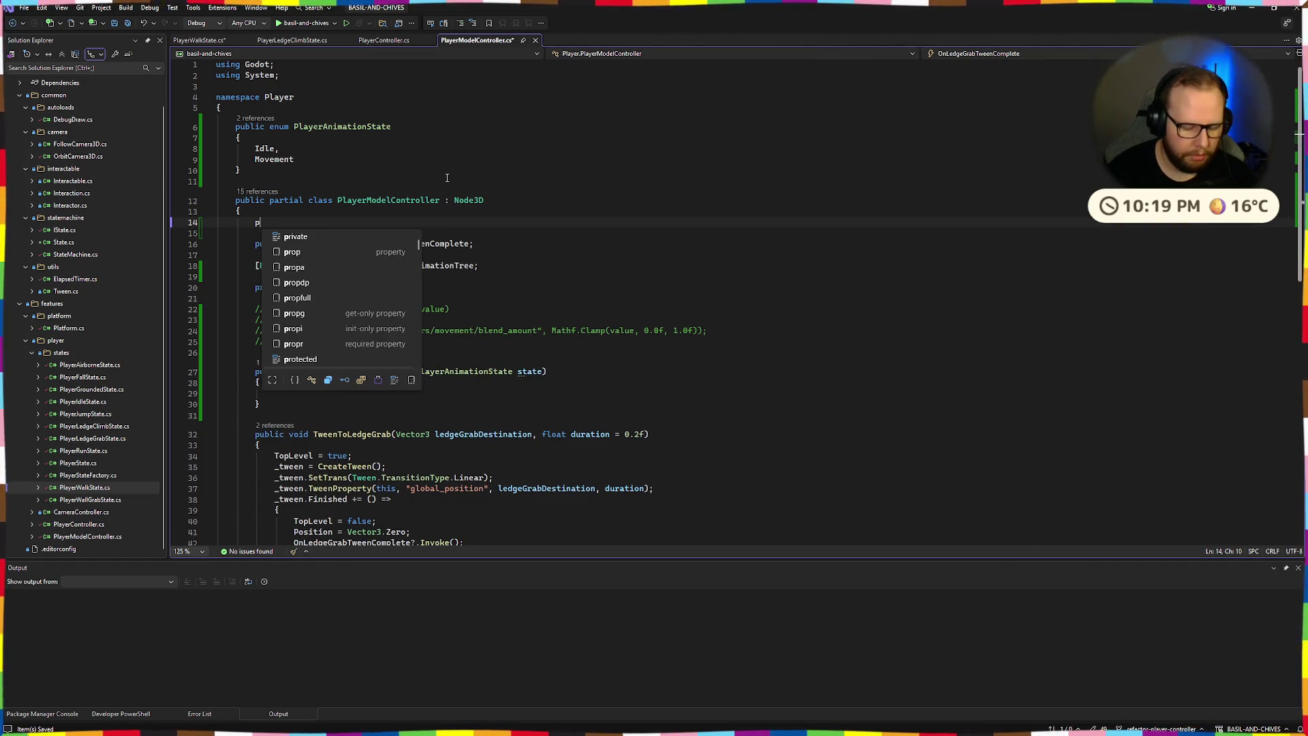
{"action": "key", "text": "BackSpace"}
{"action": "key", "text": "BackSpace"}
{"action": "key", "text": "BackSpace"}
{"action": "type", "text": "private copnst"}
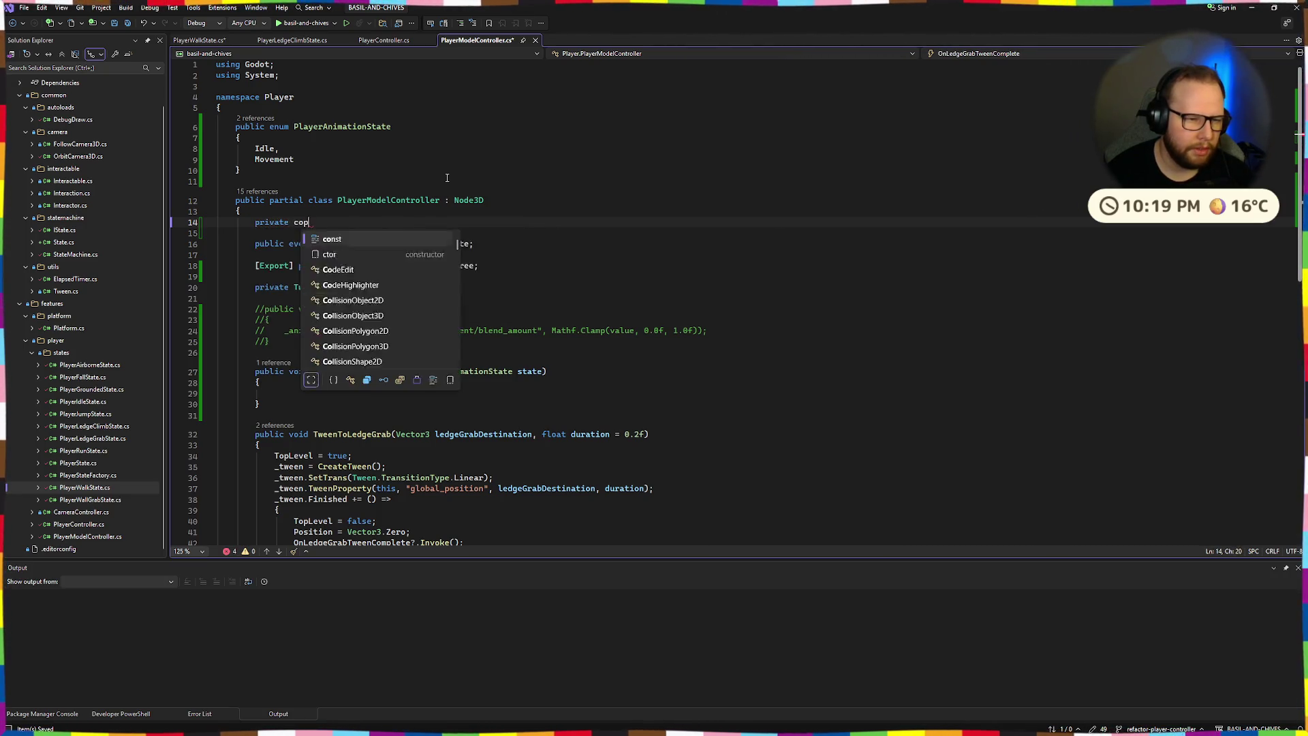
{"action": "key", "text": "BackSpace"}
{"action": "type", "text": "nst Dic"}
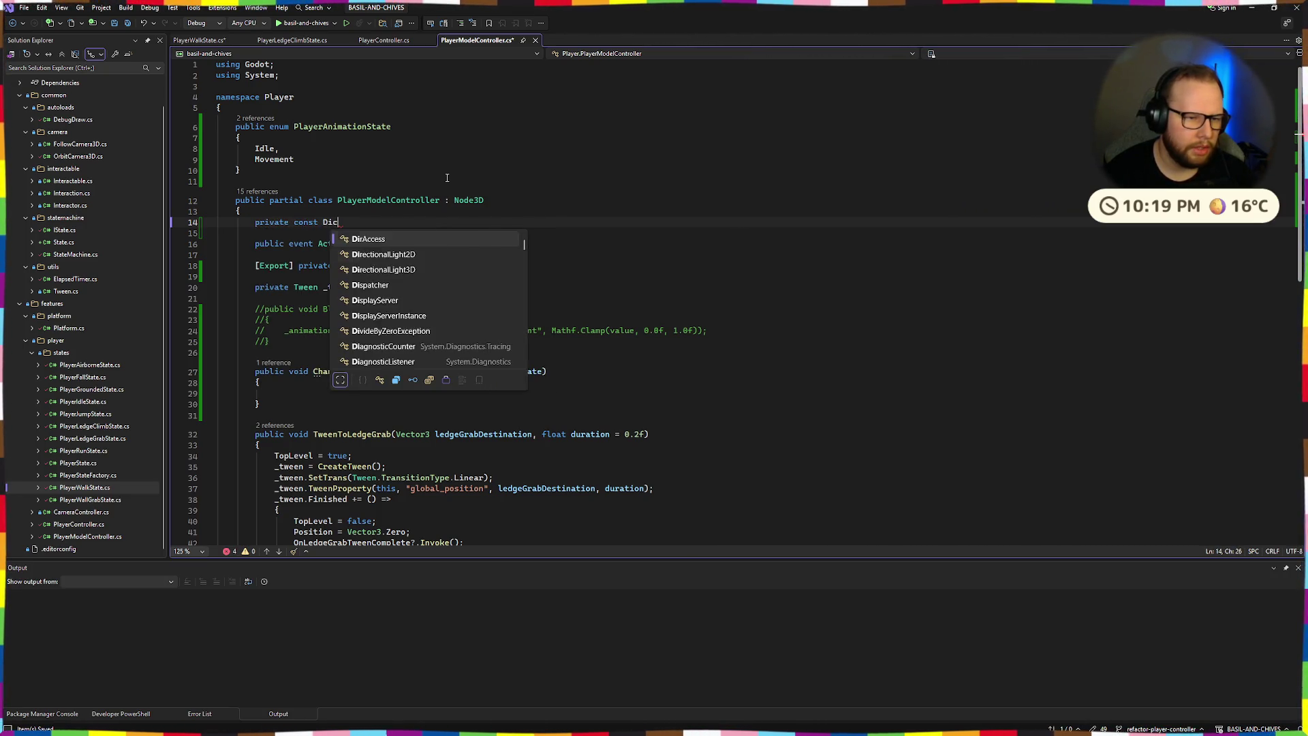
{"action": "key", "text": "Up"}
{"action": "key", "text": "Tab"}
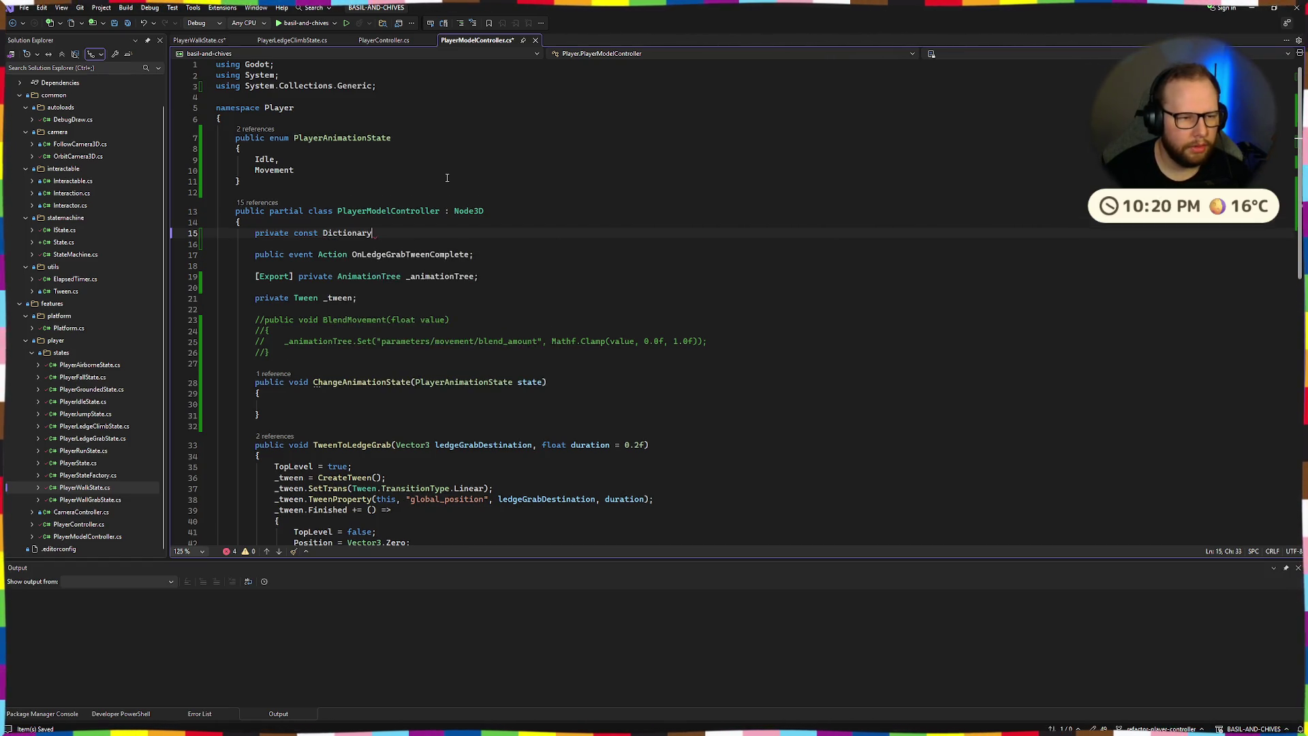
Make it Dictionary<PlayerAnimationState, String> named AnimationStates and begin '= new {'.
{"action": "type", "text": "<"}
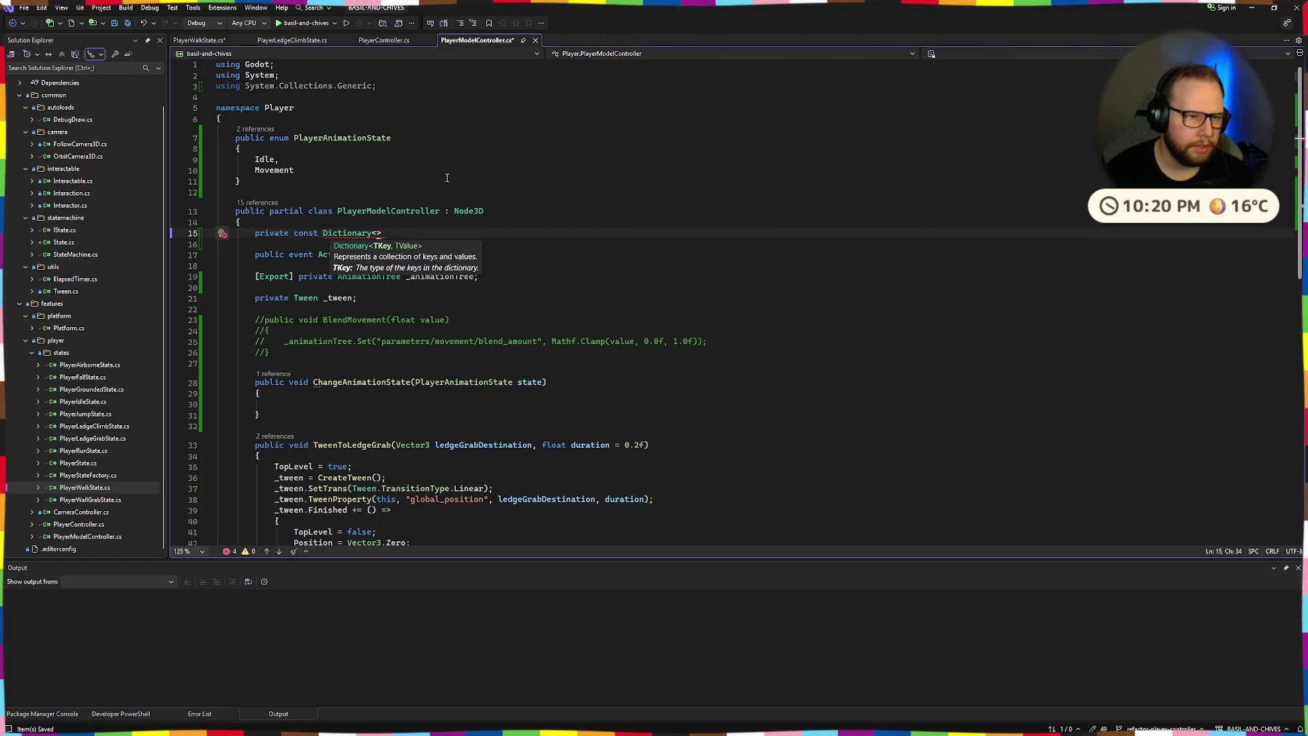
{"action": "type", "text": "Play"}
{"action": "key", "text": "Down"}
{"action": "key", "text": "Tab"}
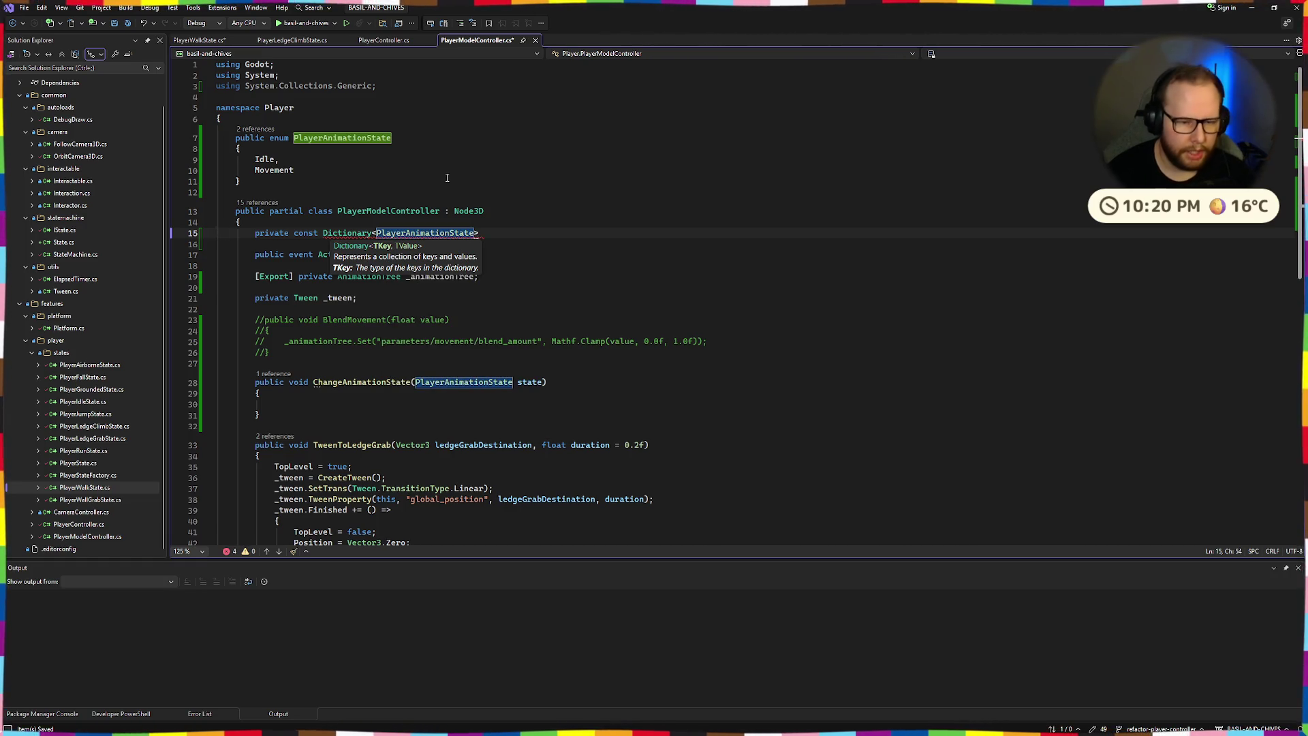
{"action": "type", "text": ", String"}
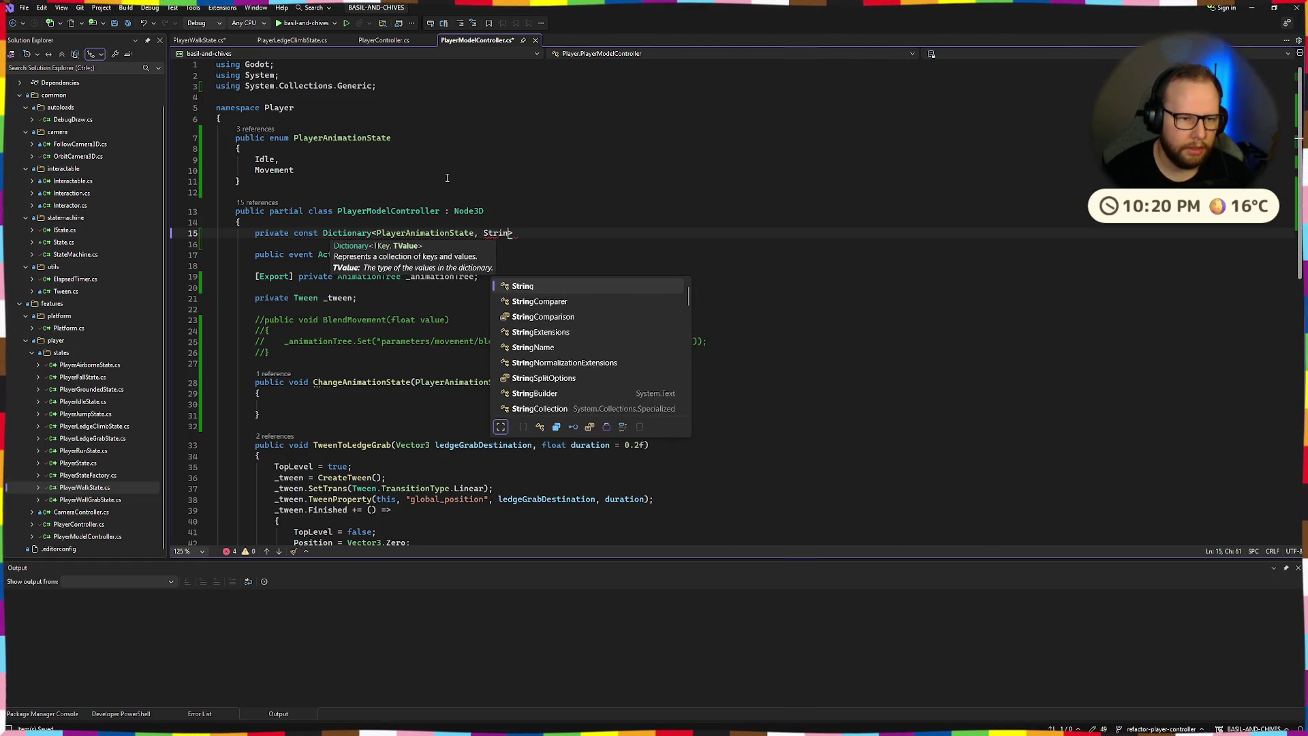
{"action": "type", "text": ">"}
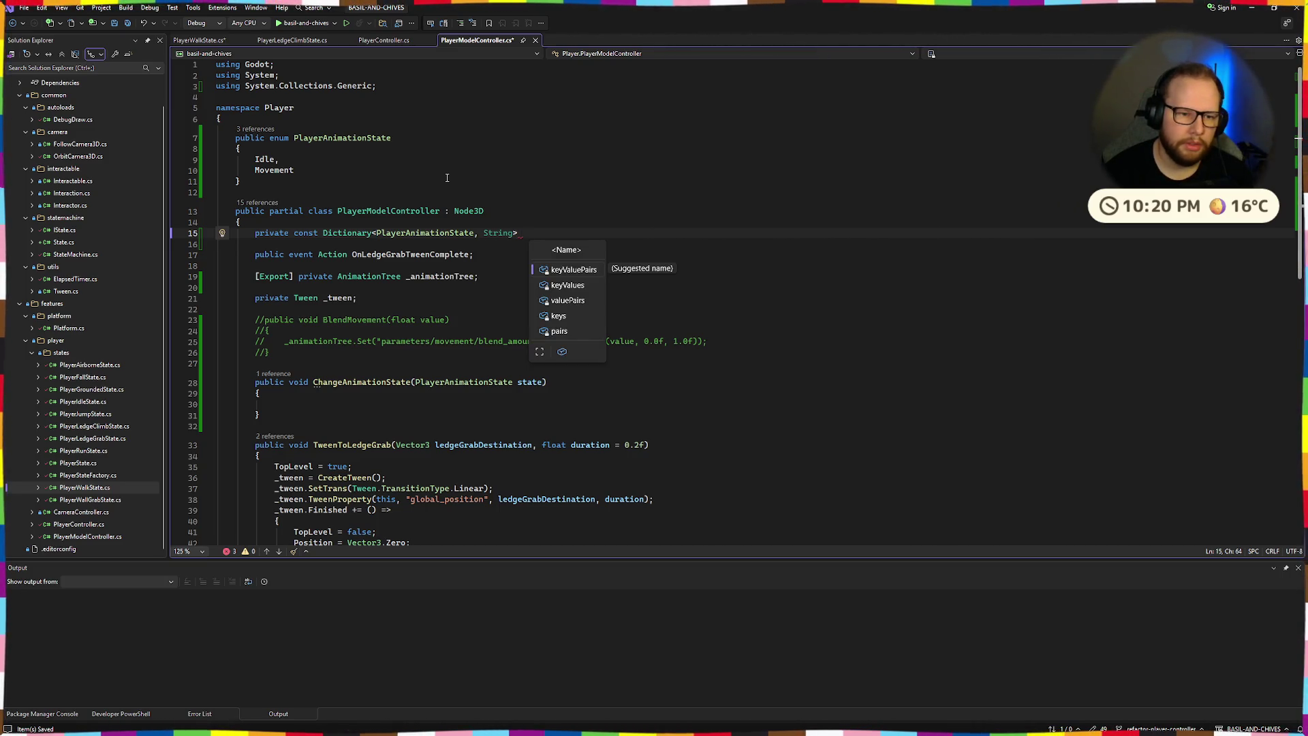
{"action": "key", "text": "ctrl+super+Right"}
{"action": "key", "text": "ctrl+super+Left"}
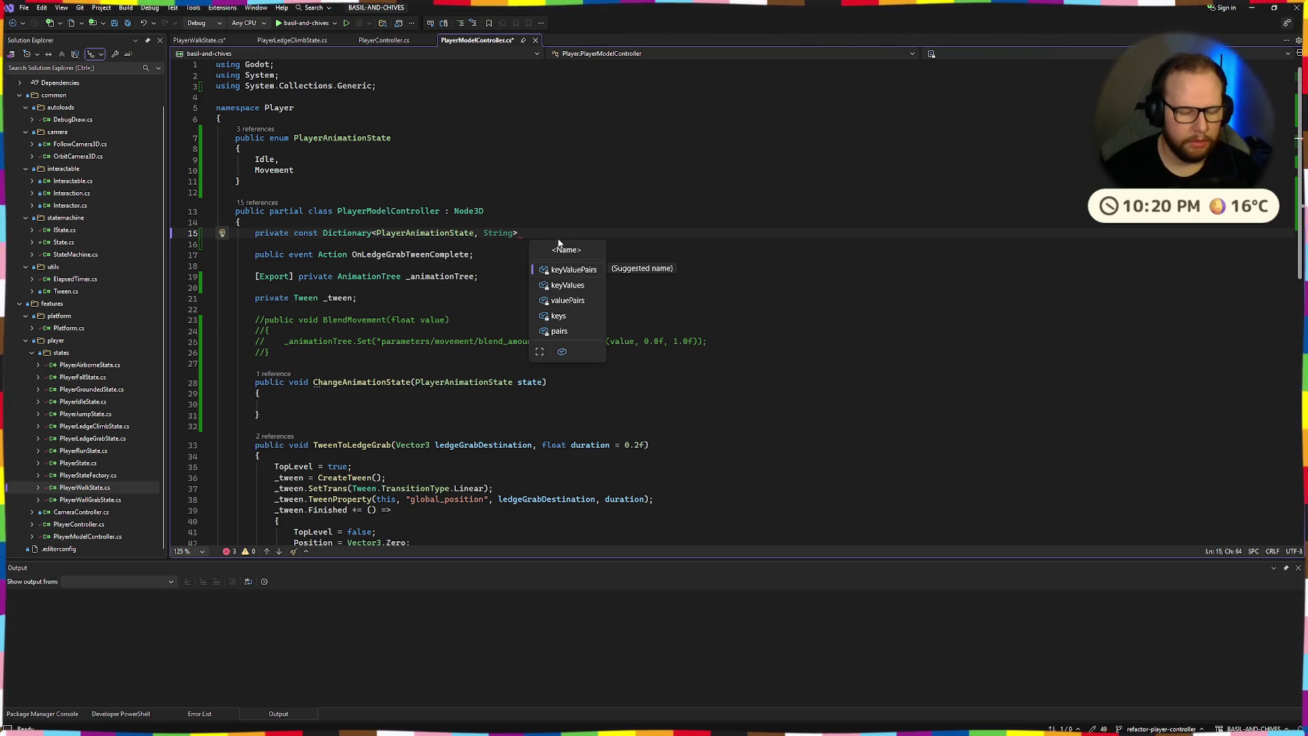
{"action": "key", "text": "Escape"}
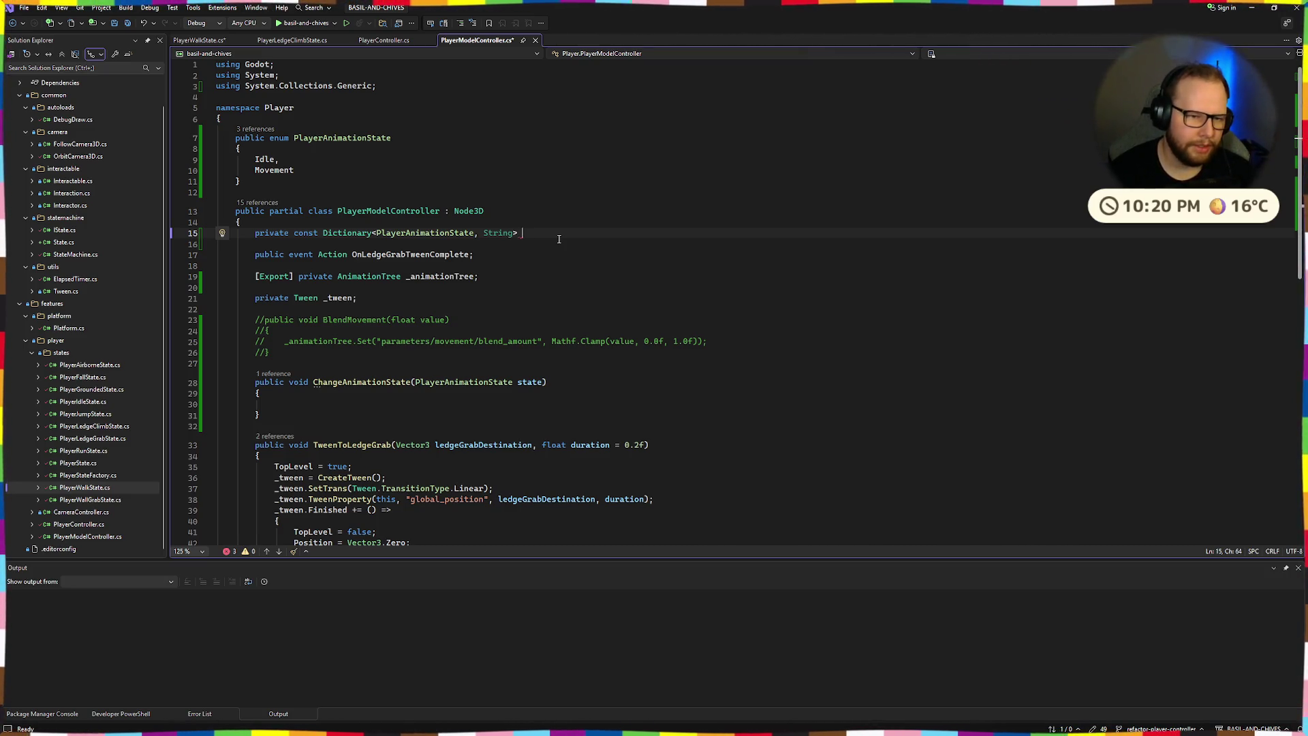
{"action": "type", "text": "Player"}
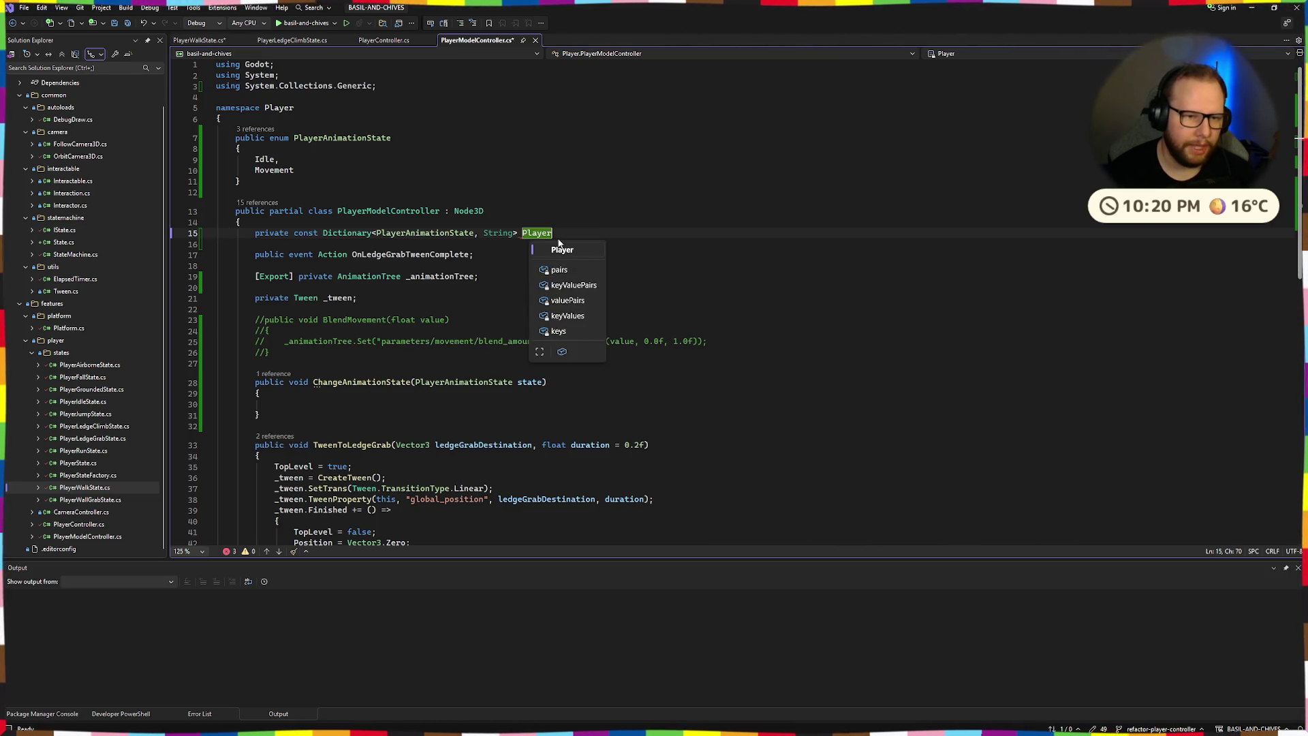
{"action": "type", "text": "Anima"}
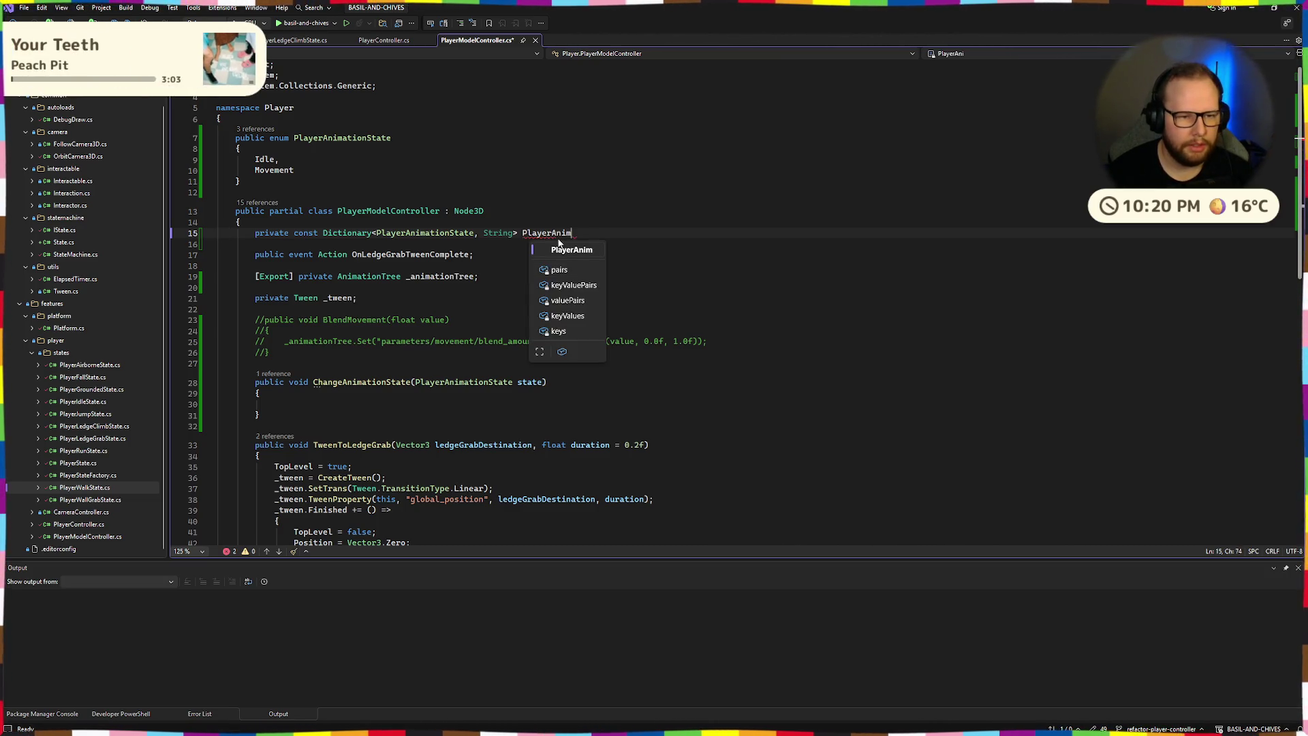
{"action": "key", "text": "ctrl+BackSpace"}
{"action": "type", "text": "Animation"}
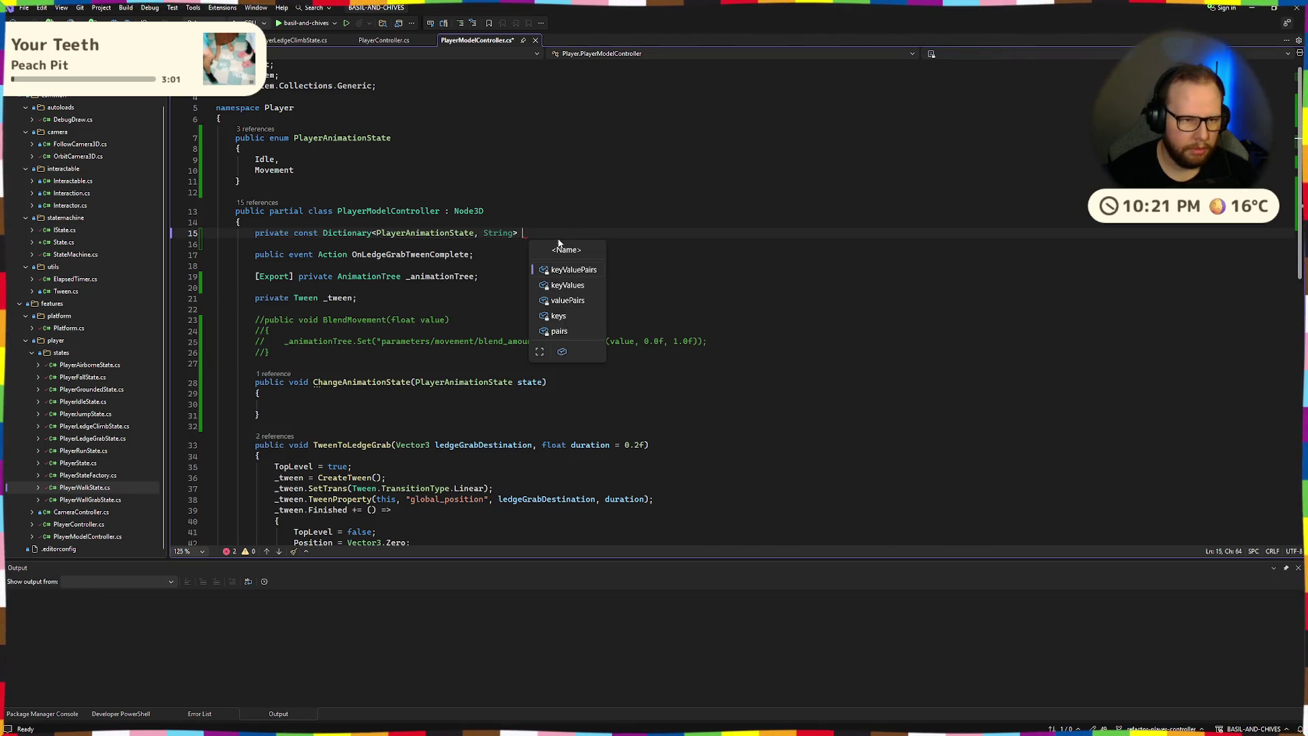
{"action": "type", "text": "States"}
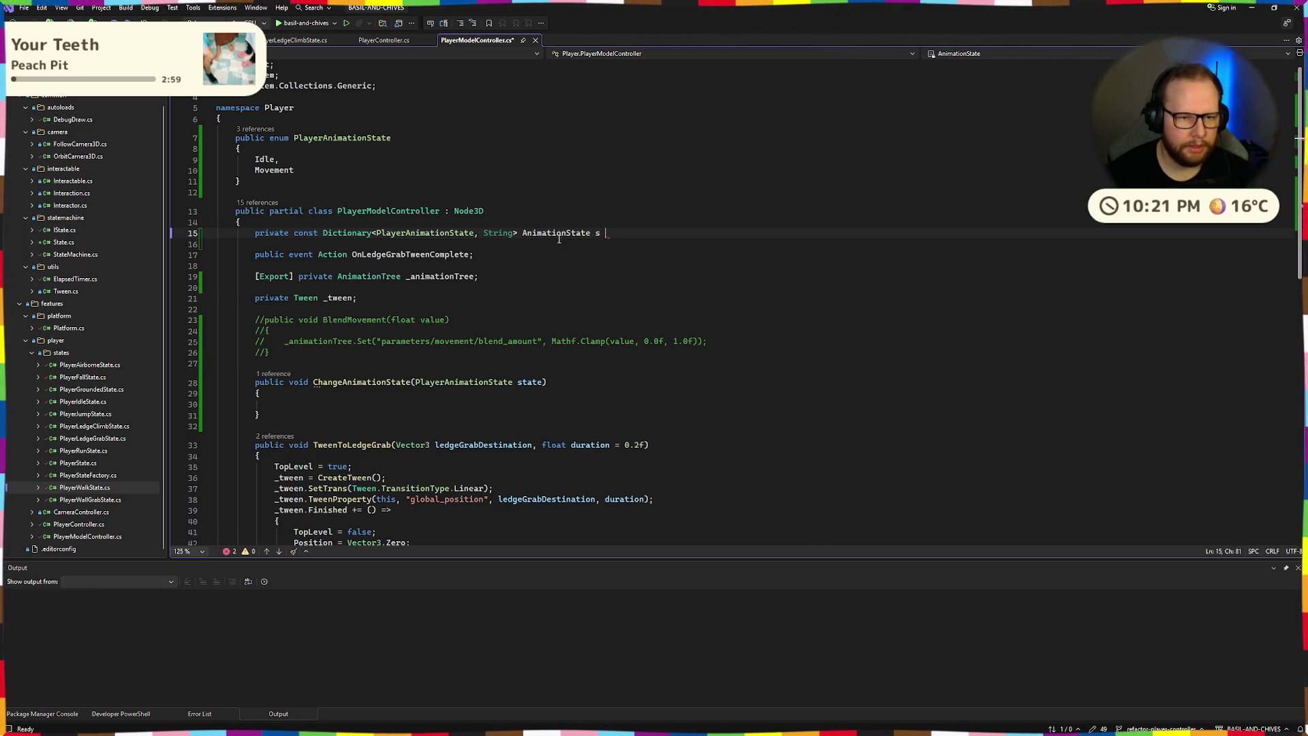
{"action": "key", "text": "ctrl+s"}
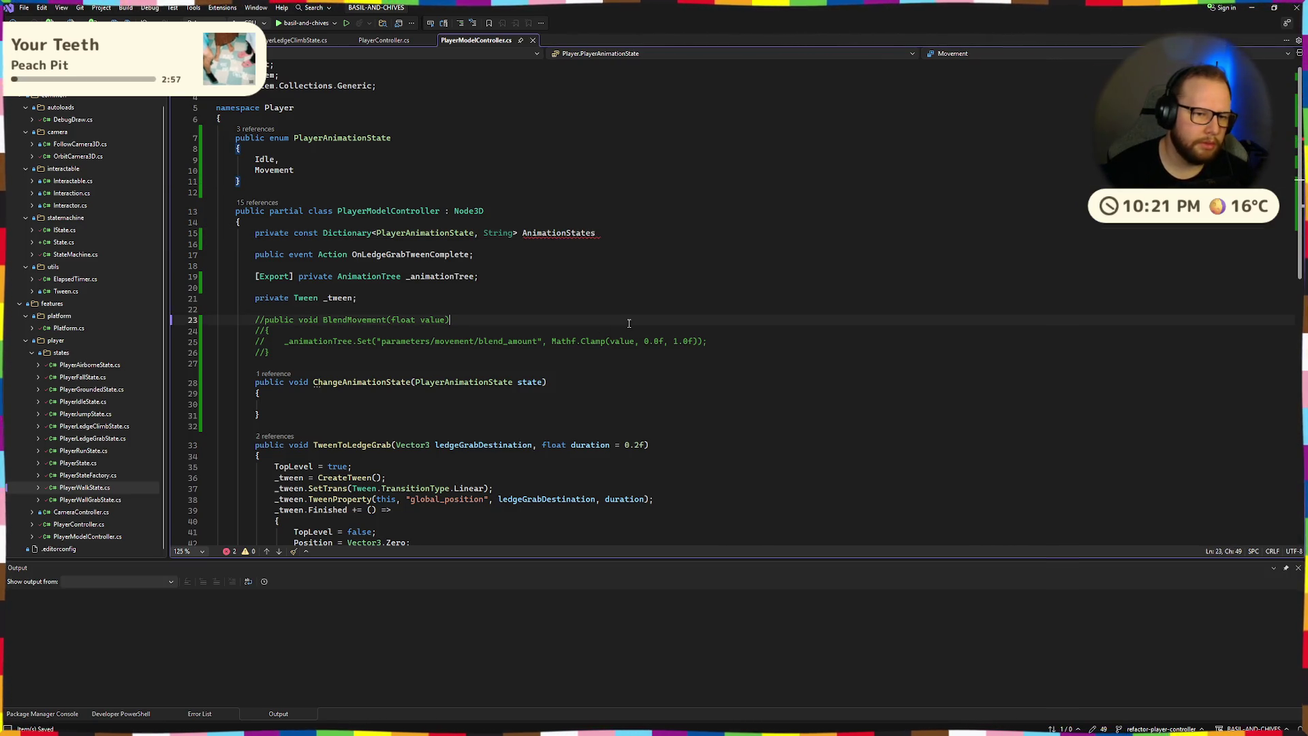
{"action": "type", "text": "= new "}
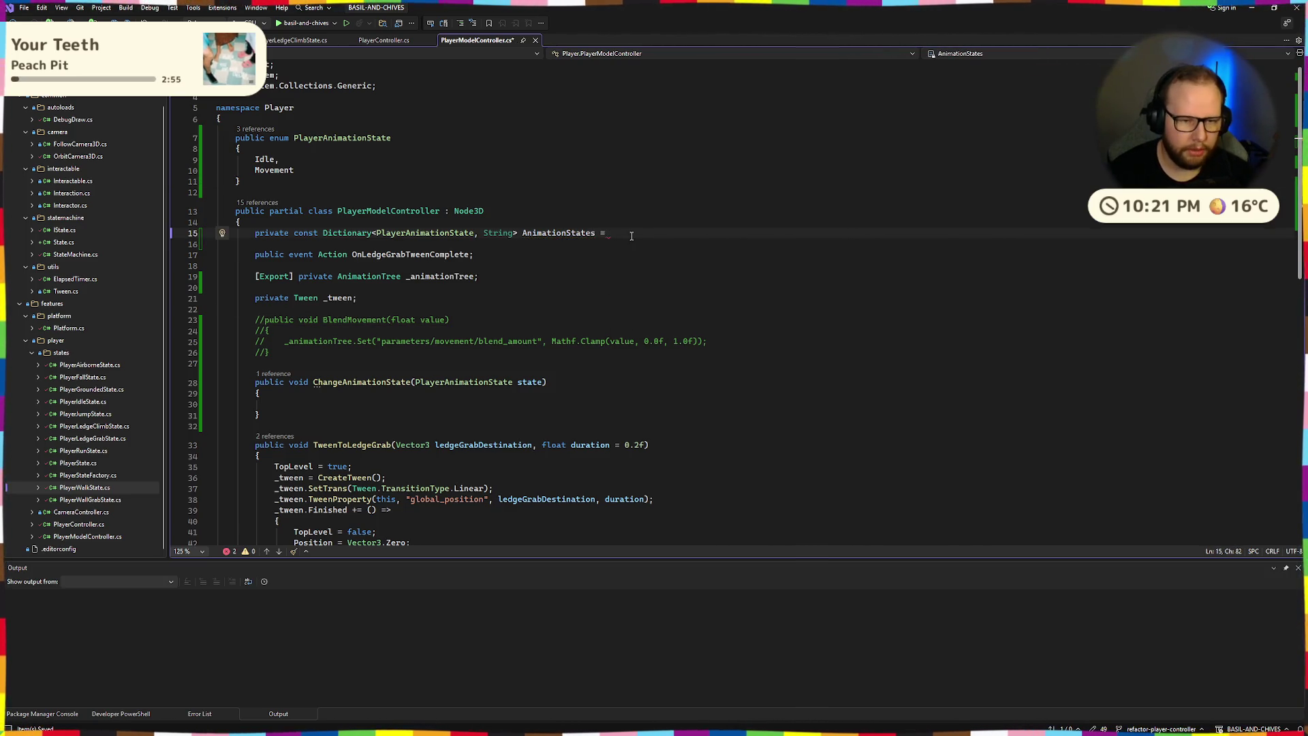
{"action": "type", "text": "{"}
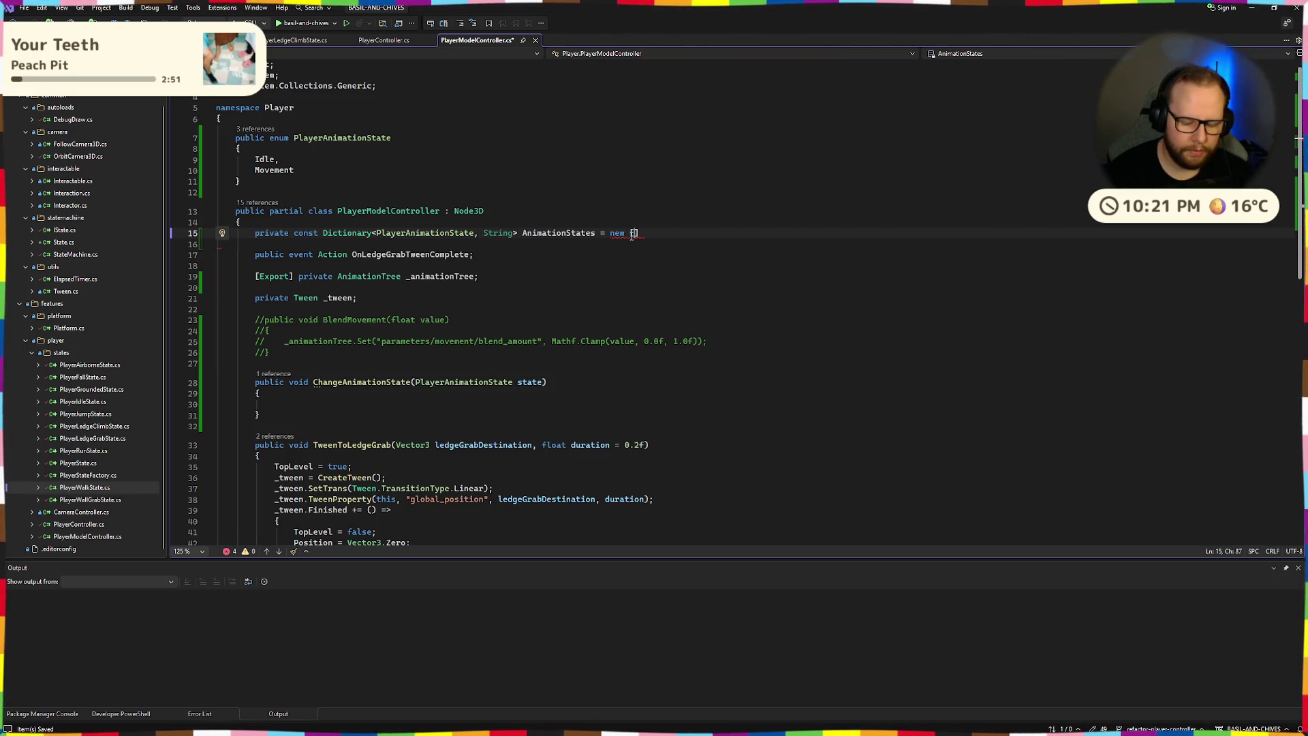
{"action": "type", "text": " ;"}
Replace the initializer with new() followed by an empty { }; block.
{"action": "key", "text": "ctrl+s"}
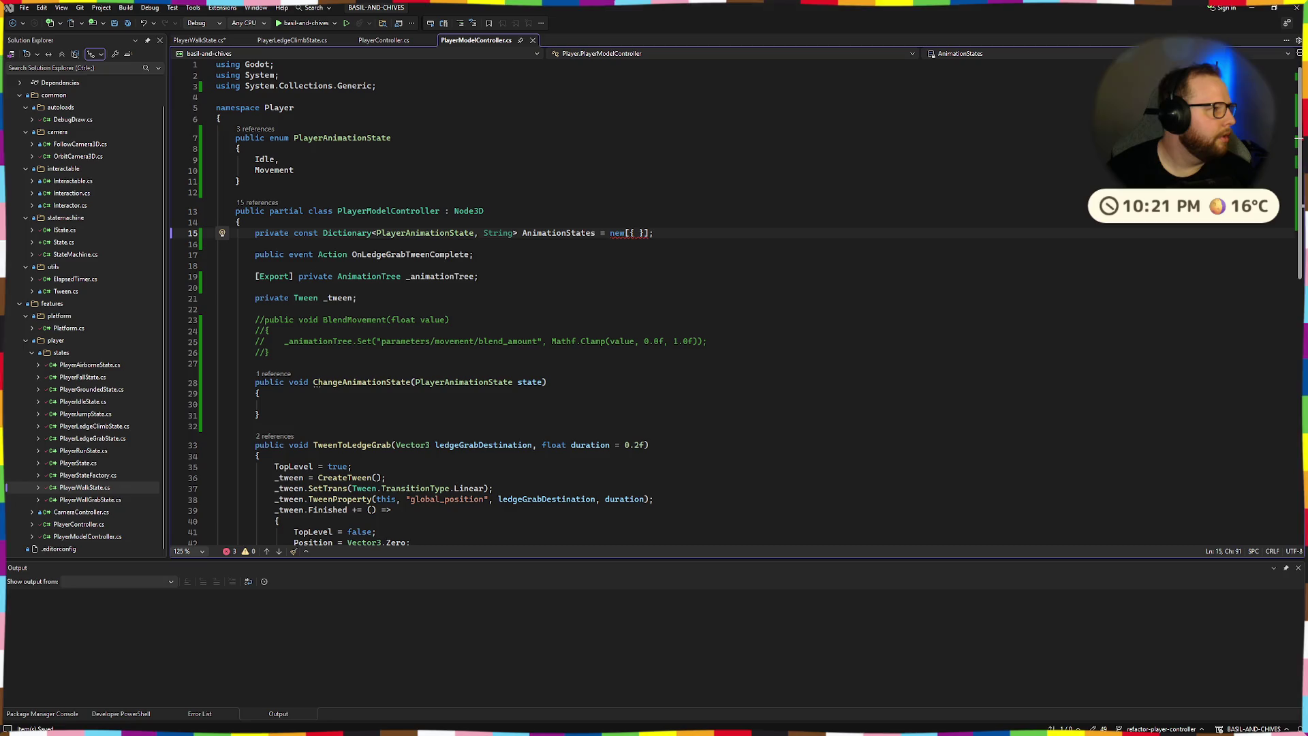
{"action": "left_click_drag", "start_coordinate": [624, 233], "coordinate": [665, 233]}
{"action": "key", "text": "BackSpace"}
{"action": "type", "text": "()"}
{"action": "key", "text": "Return"}
{"action": "type", "text": "{ };"}
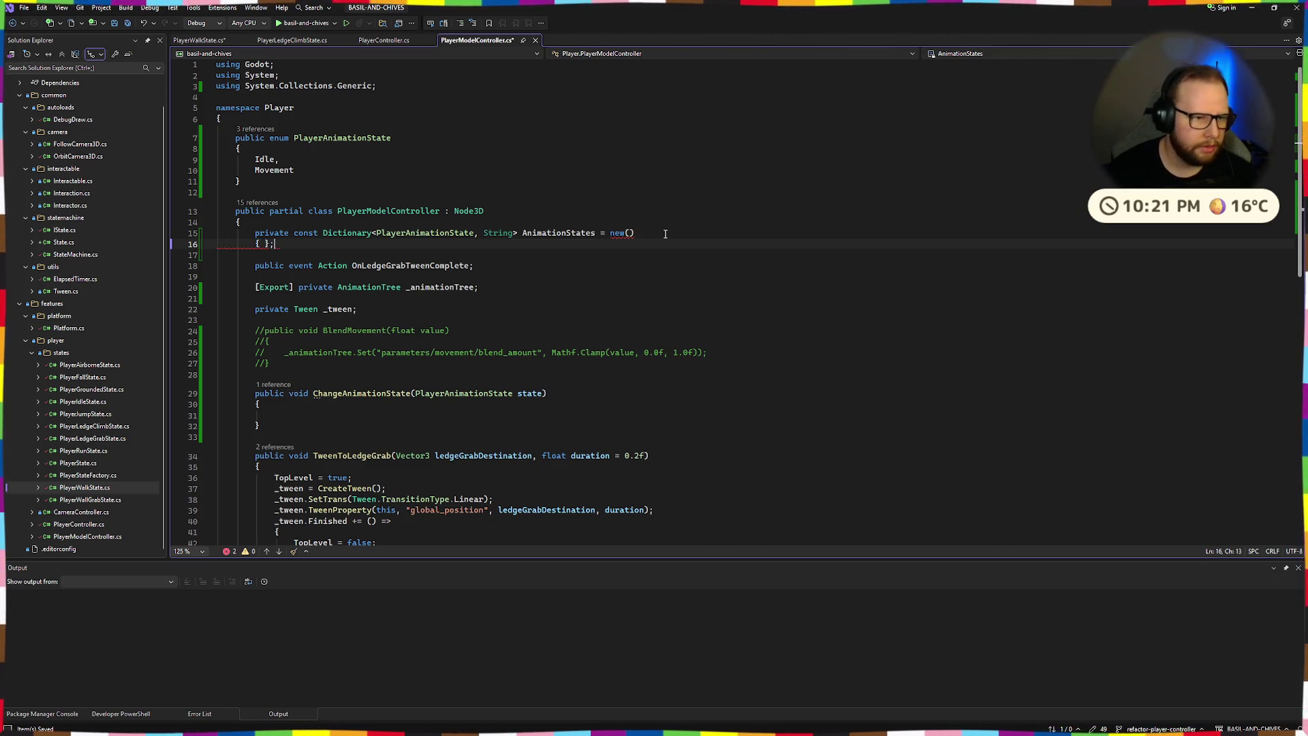
{"action": "key", "text": "Left"}
{"action": "key", "text": "Left"}
{"action": "key", "text": "Return"}
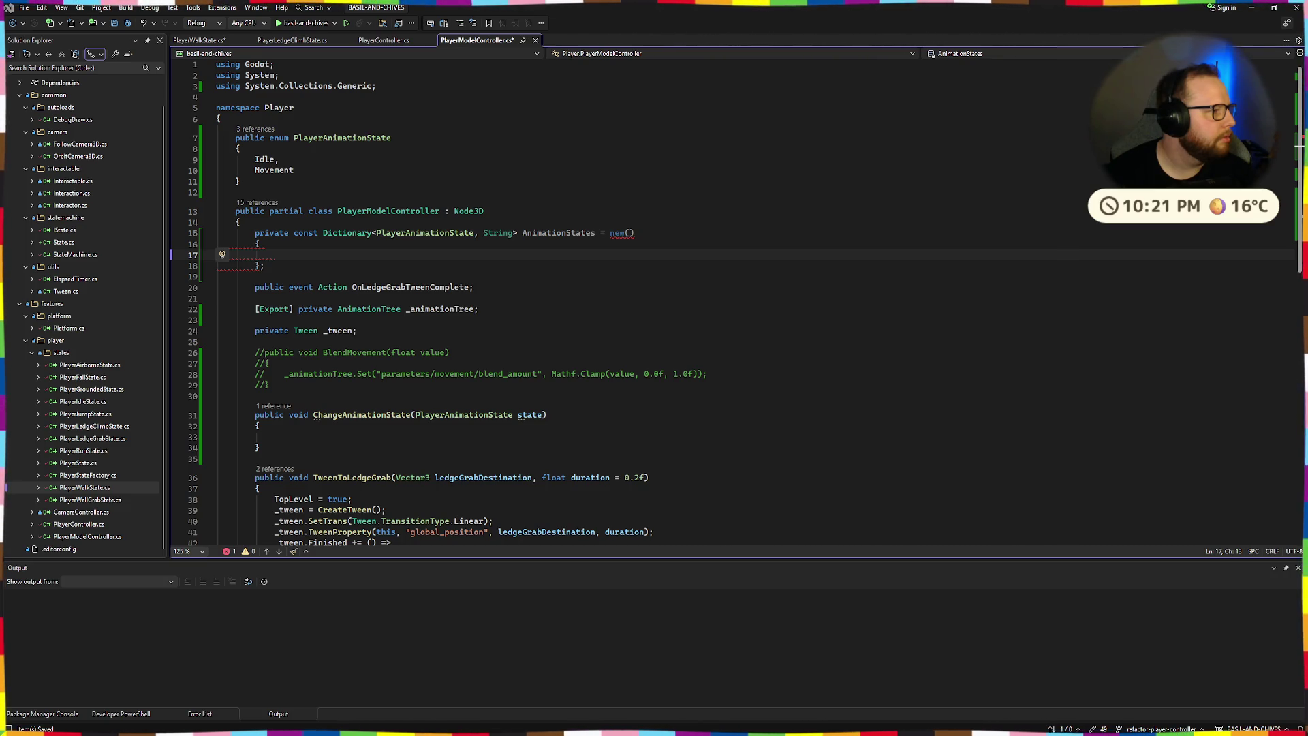
Add the entries Idle → "idle" and Movement → "movement", then save.
{"action": "type", "text": "{ "}
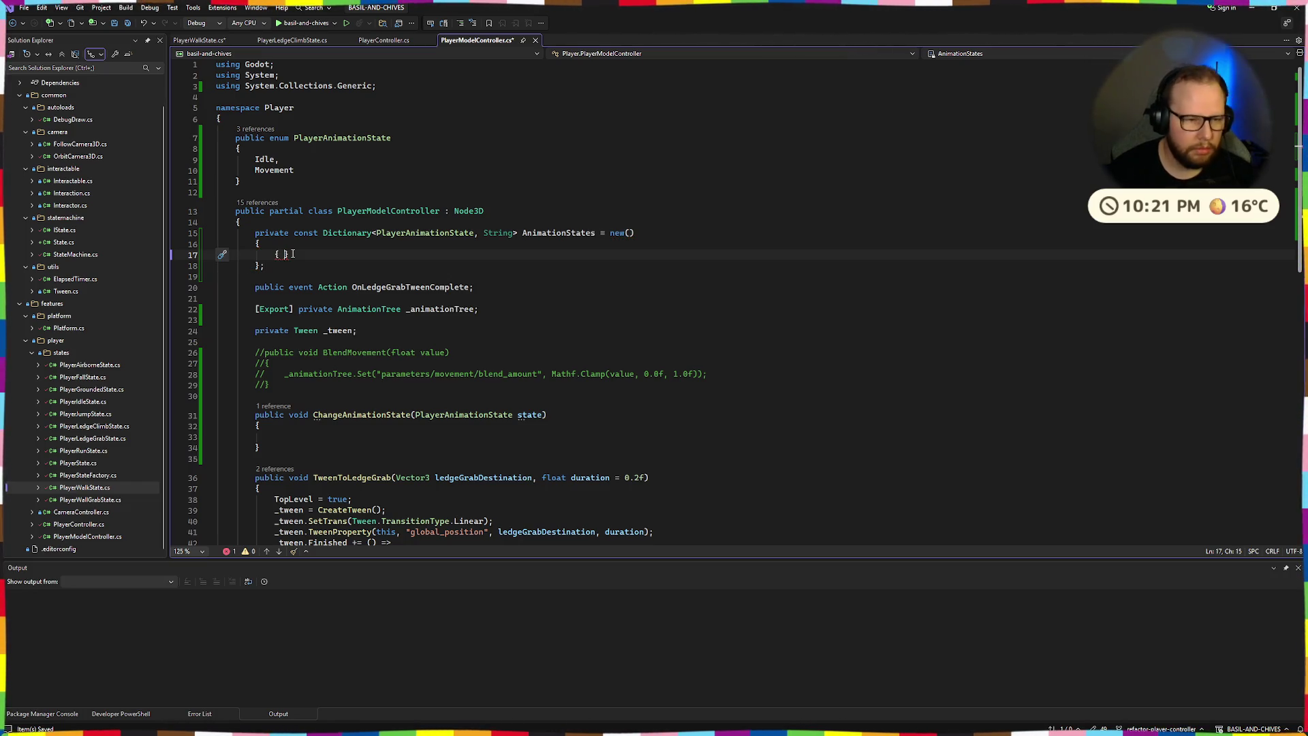
{"action": "type", "text": "PlayerAnimationState."}
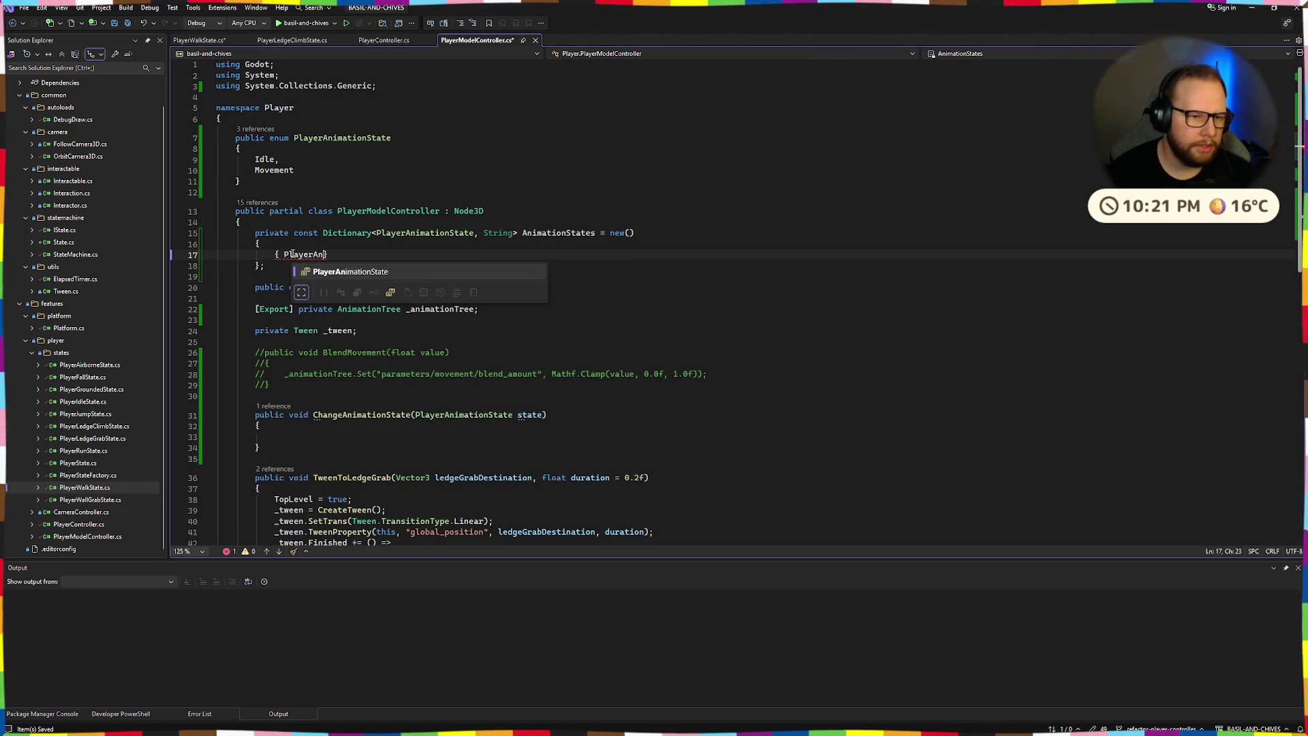
{"action": "type", "text": "Idle, \""}
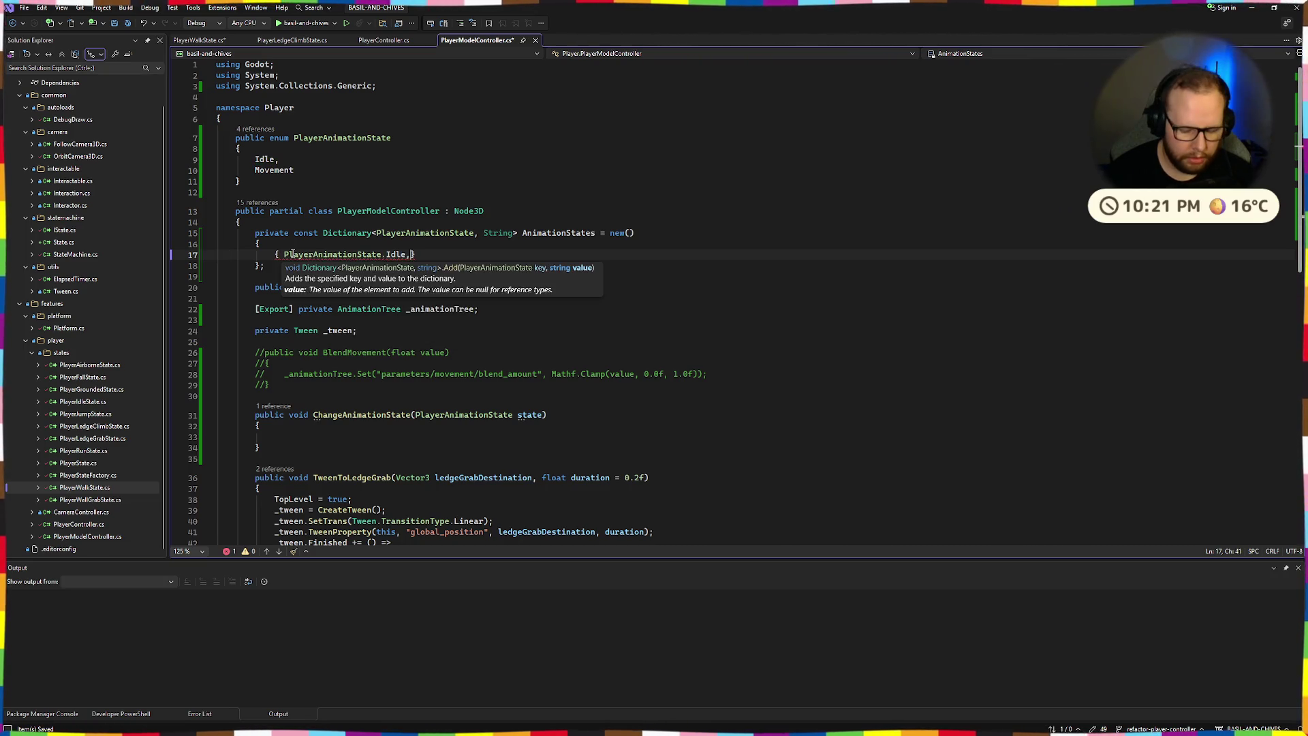
{"action": "type", "text": "idle\""}
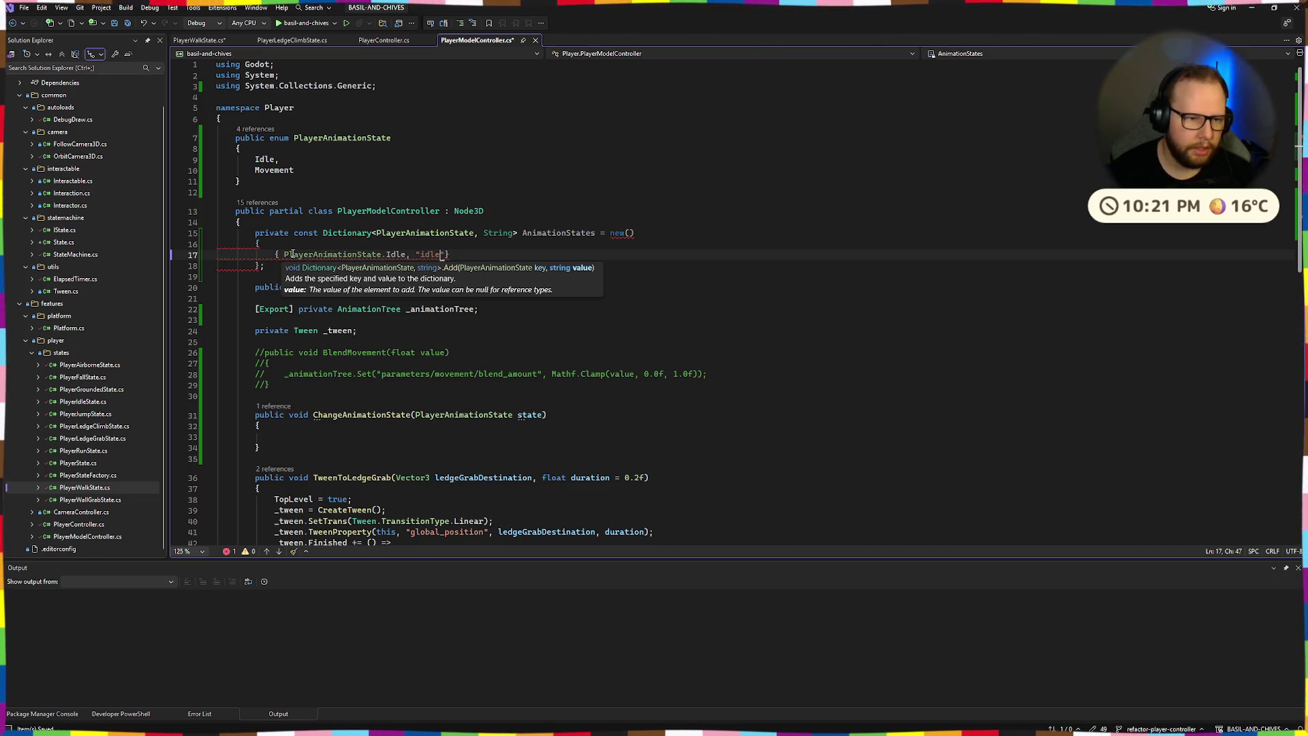
{"action": "type", "text": " }"}
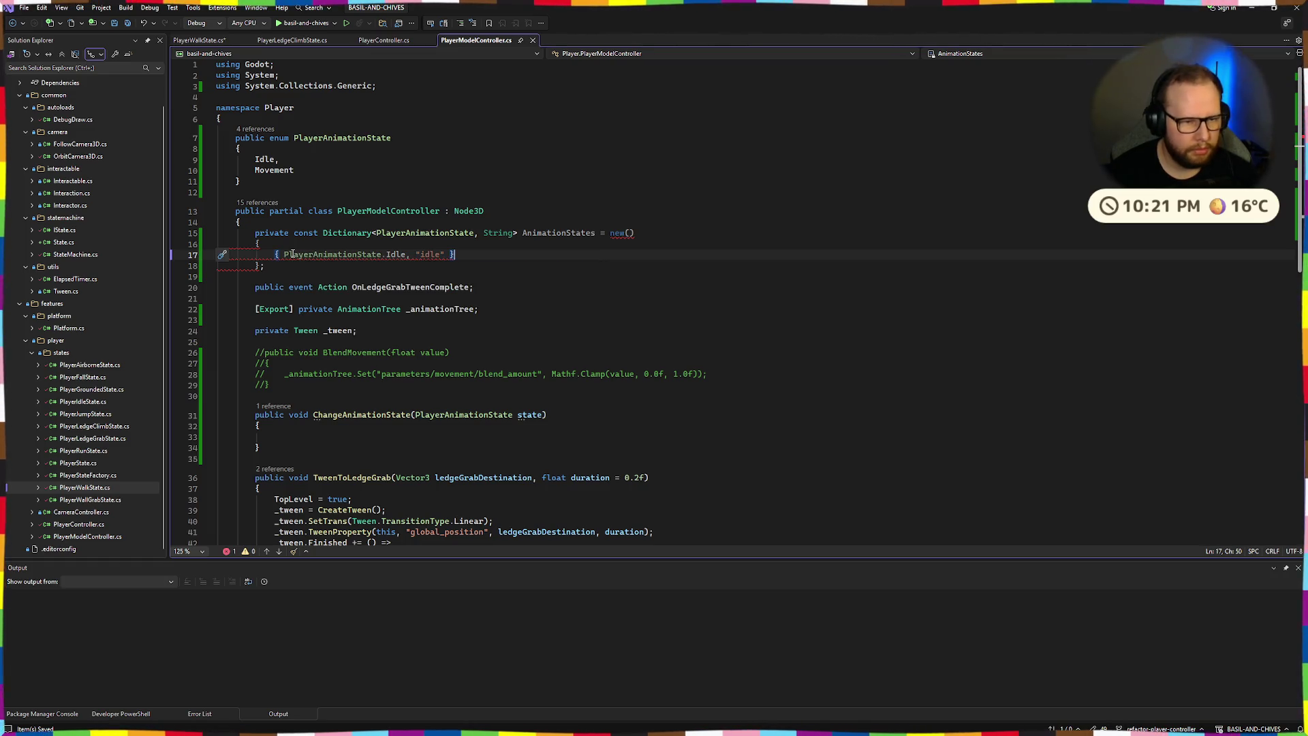
{"action": "type", "text": ","}
{"action": "key", "text": "Return"}
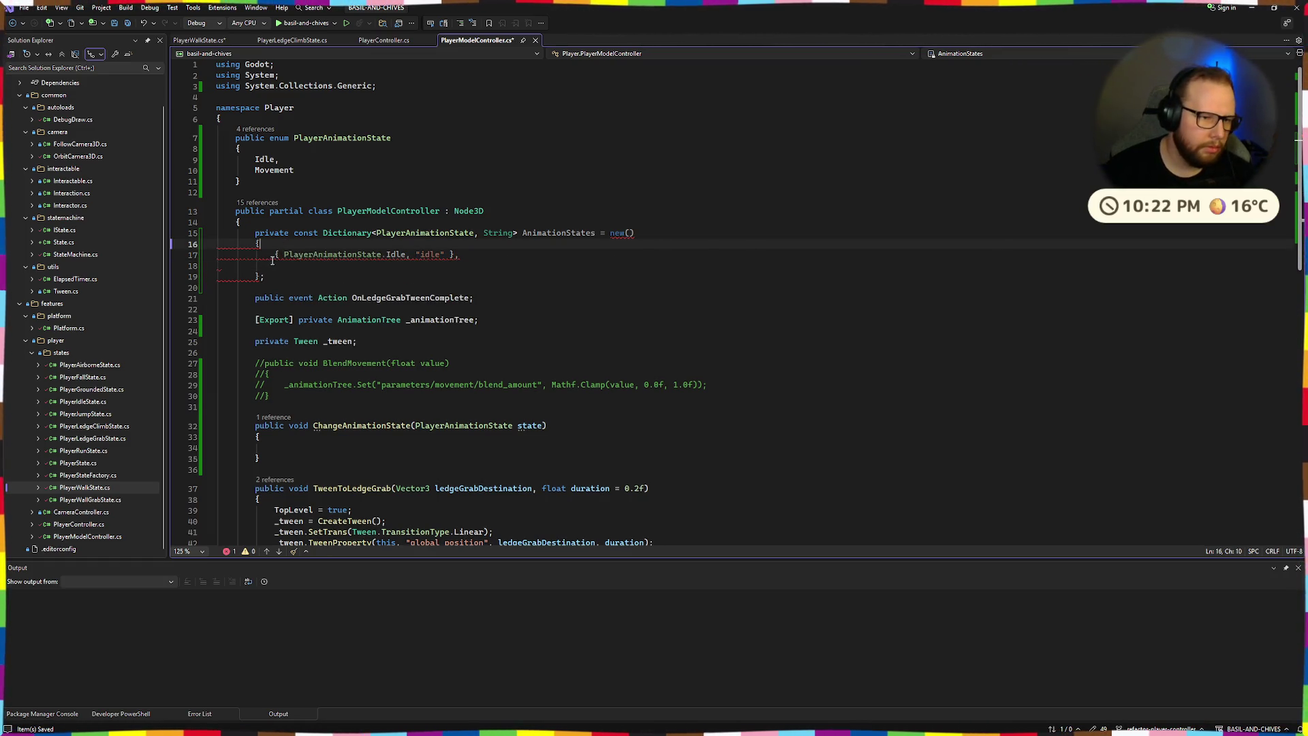
{"action": "type", "text": "{ PlayerAnimationState.Idle, \"idle\" },"}
{"action": "double_click", "coordinate": [396, 265]}
{"action": "type", "text": "M"}
{"action": "key", "text": "Tab"}
{"action": "left_click", "coordinate": [450, 265]}
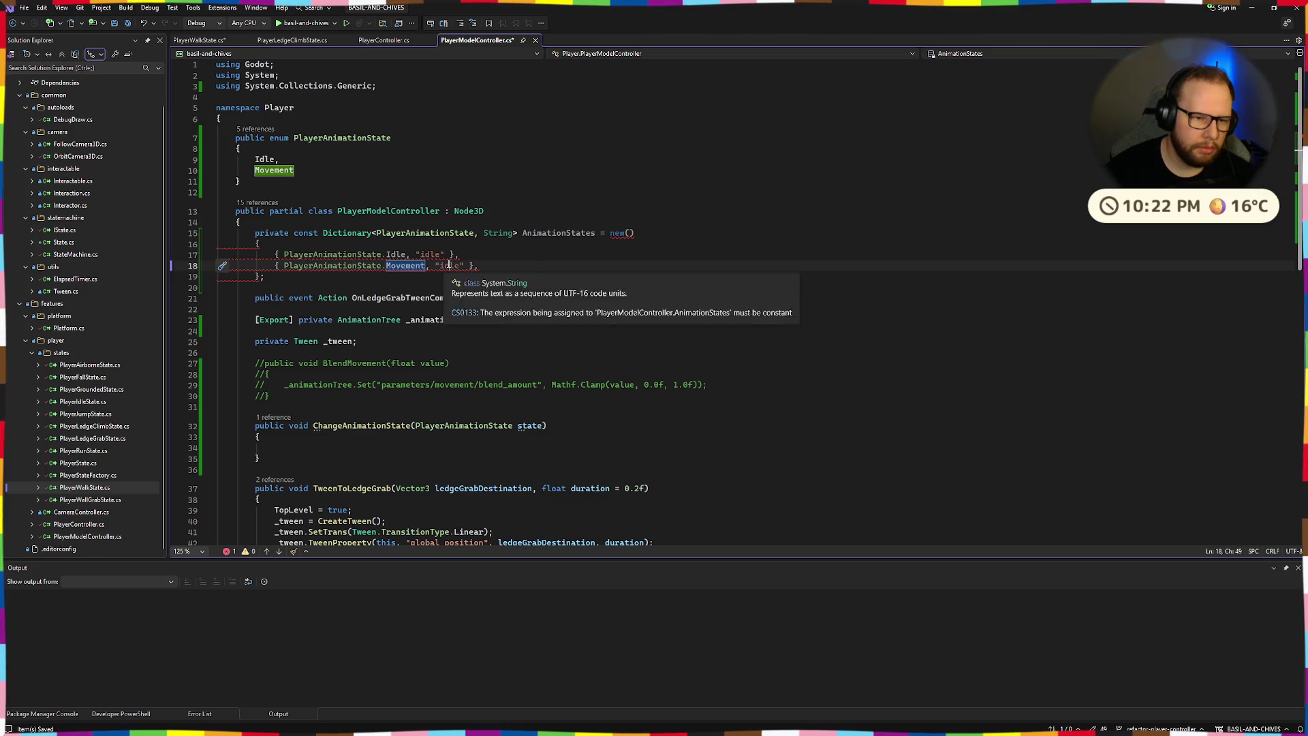
{"action": "double_click", "coordinate": [450, 266]}
{"action": "type", "text": "movement"}
{"action": "key", "text": "ctrl+s"}
{"action": "key", "text": "Up"}
{"action": "key", "text": "Up"}
{"action": "key", "text": "Up"}
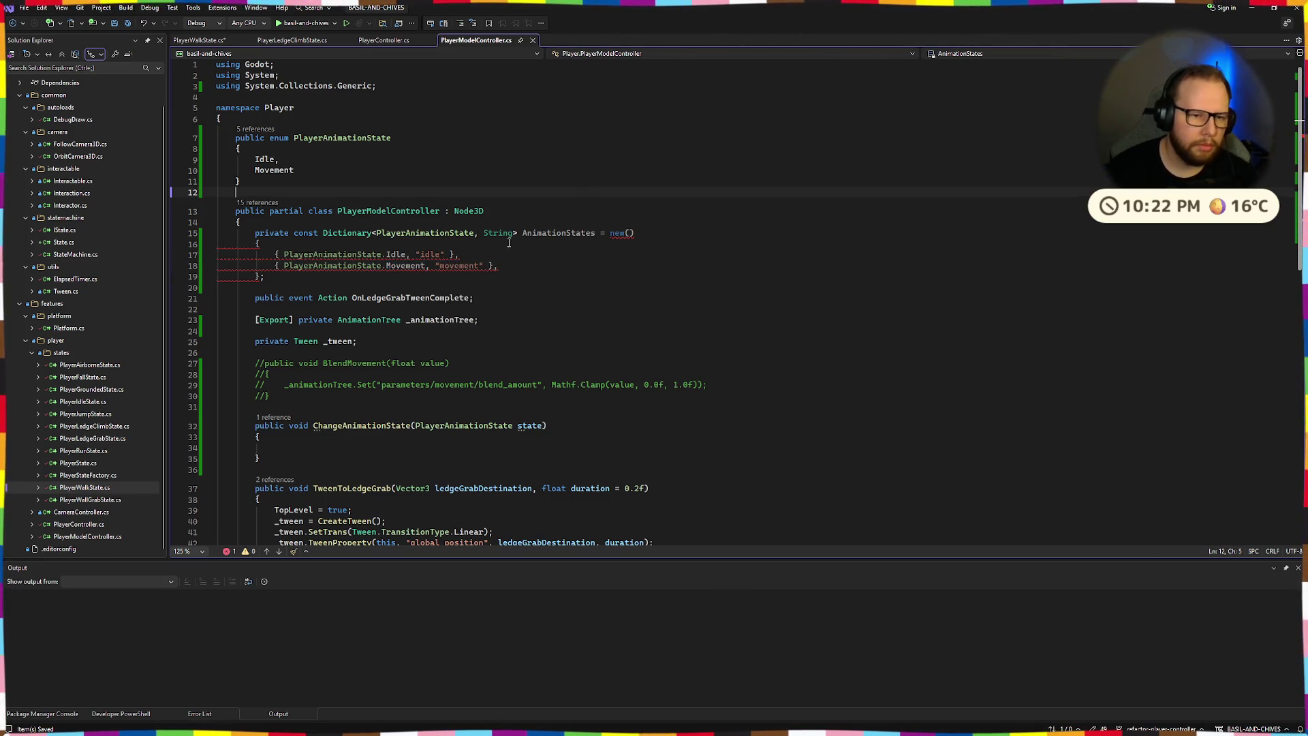
{"action": "mouse_move", "coordinate": [259, 243]}
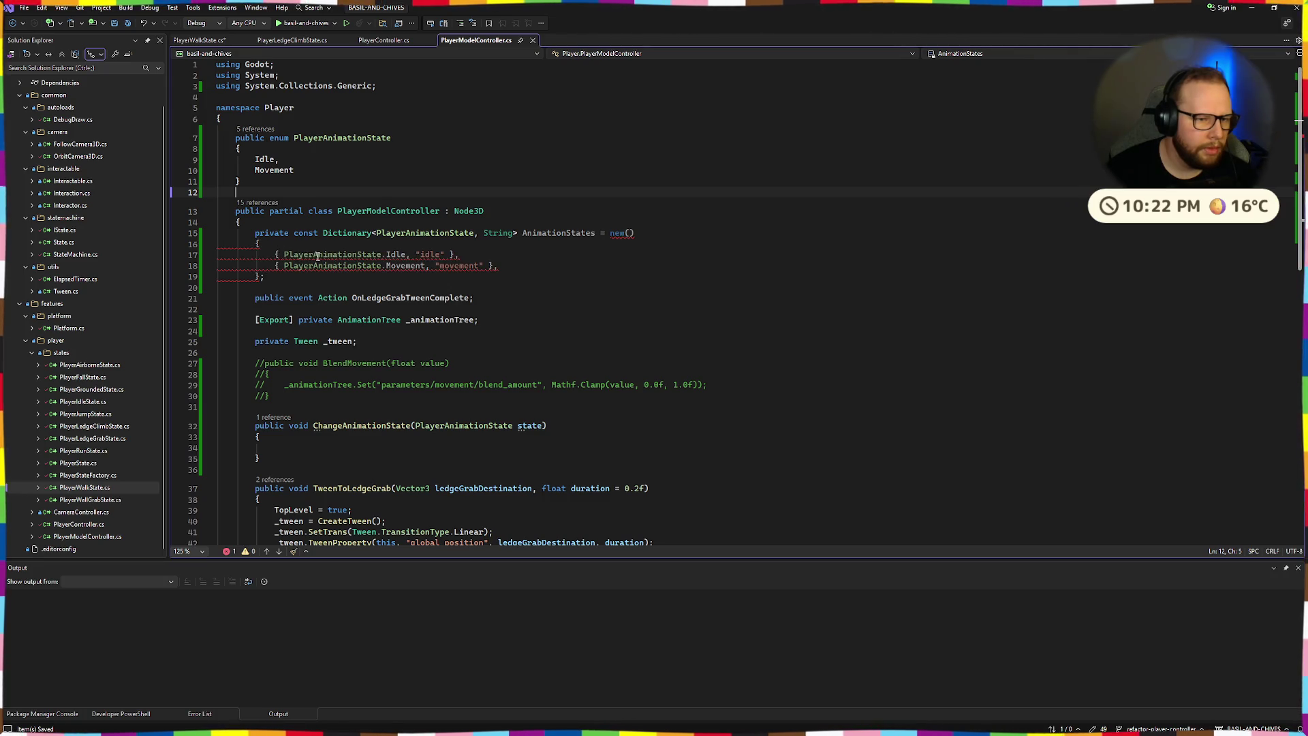
{"action": "mouse_move", "coordinate": [364, 267]}
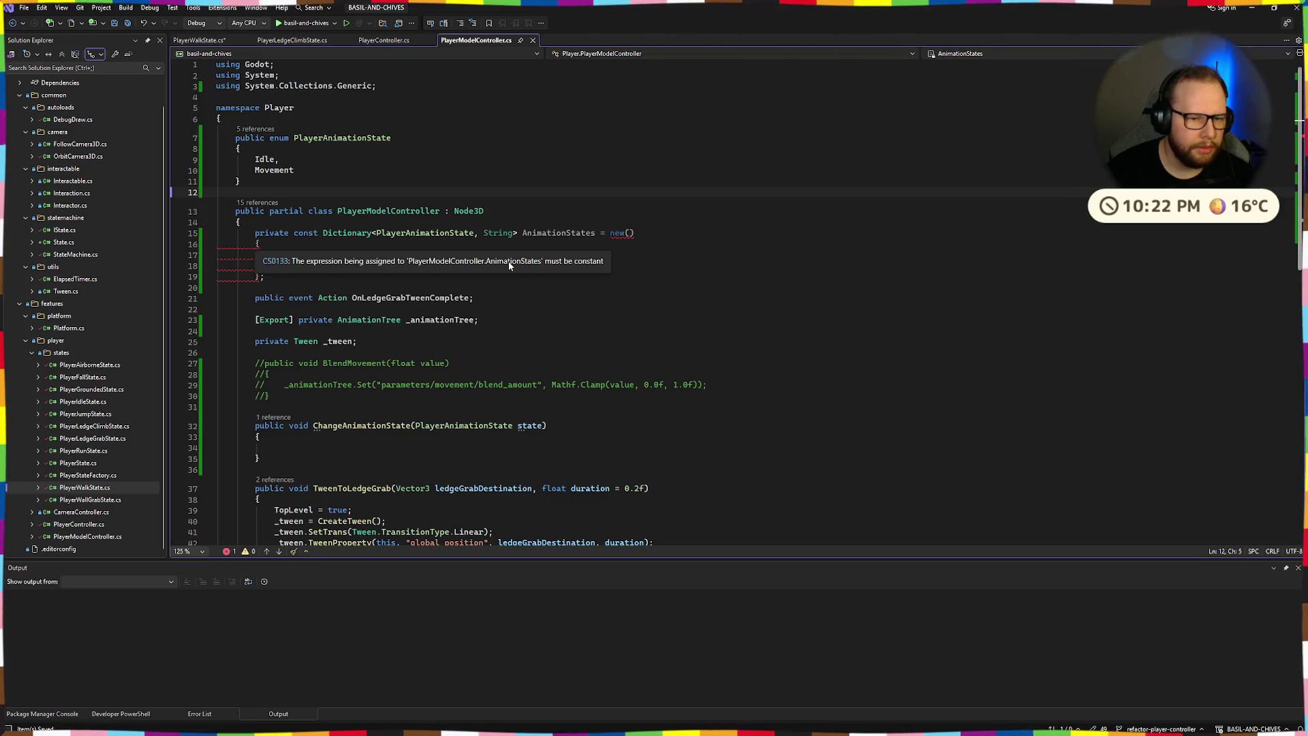
{"action": "left_click", "coordinate": [505, 172]}
{"action": "mouse_move", "coordinate": [440, 254]}
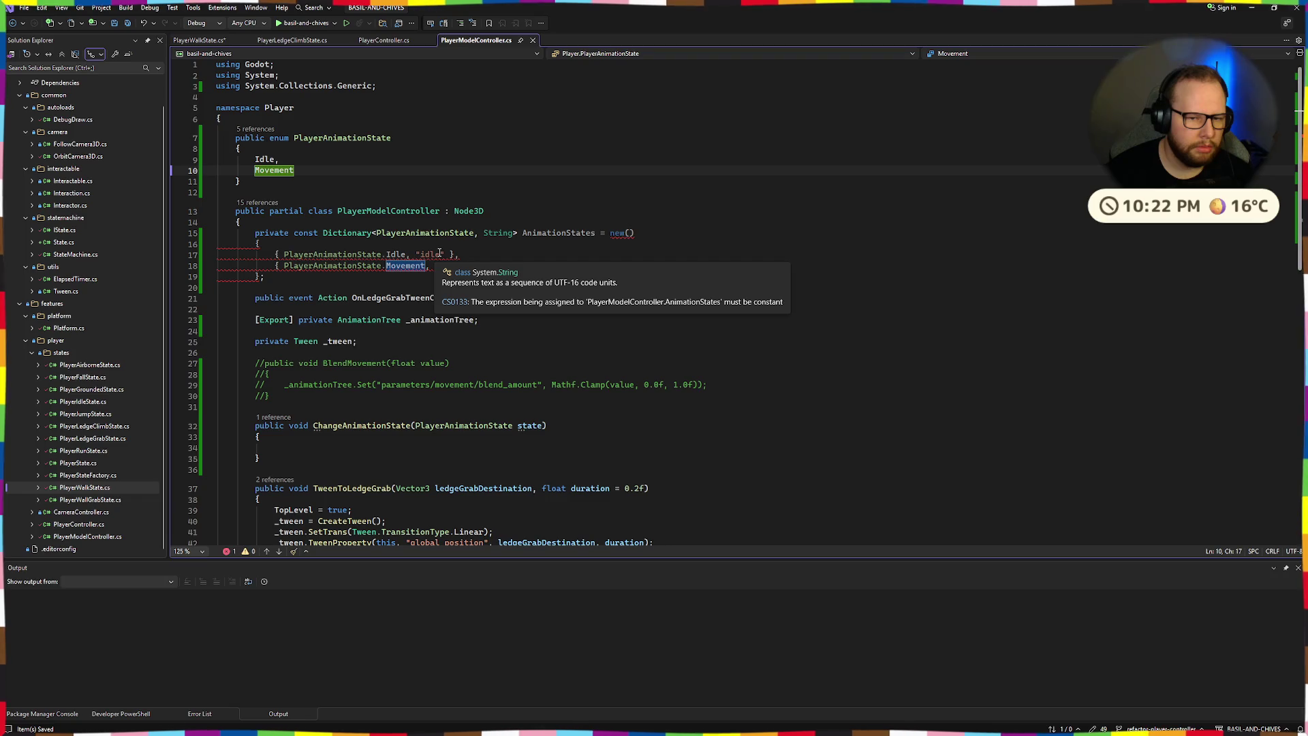
{"action": "left_click", "coordinate": [471, 197]}
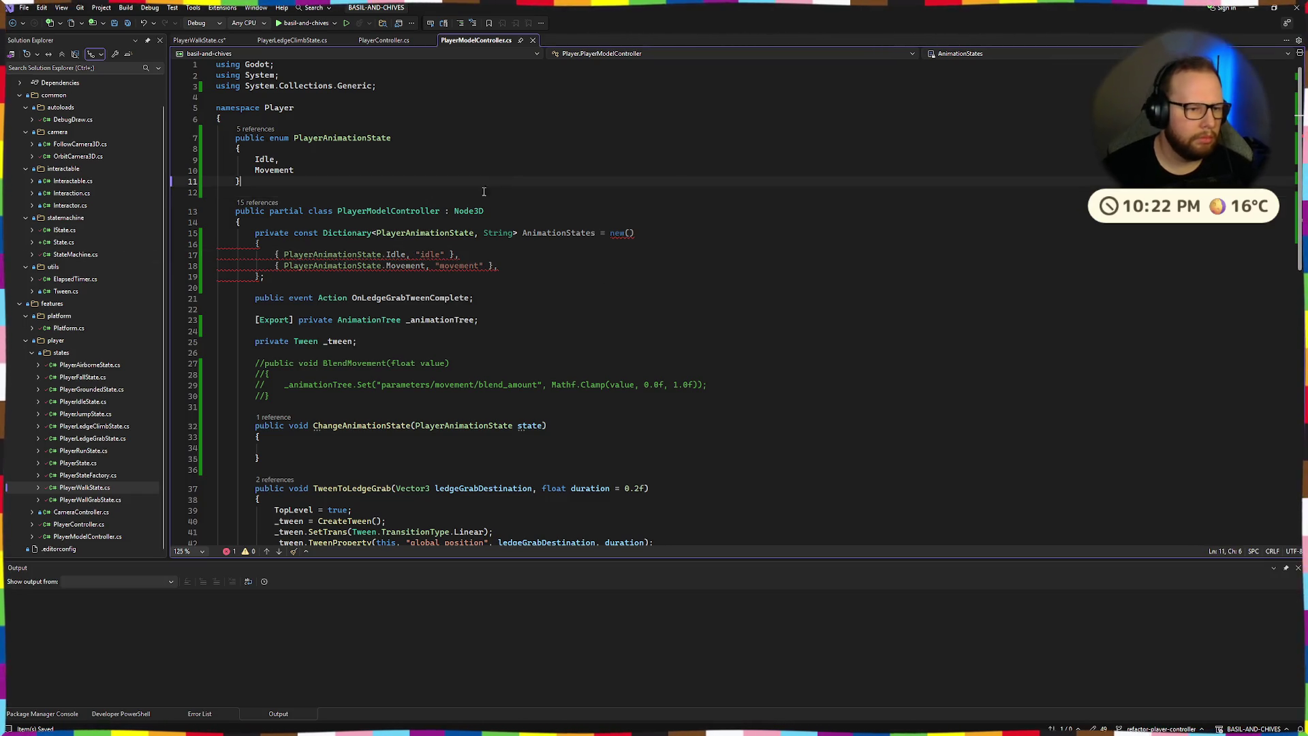
{"action": "double_click", "coordinate": [305, 234]}
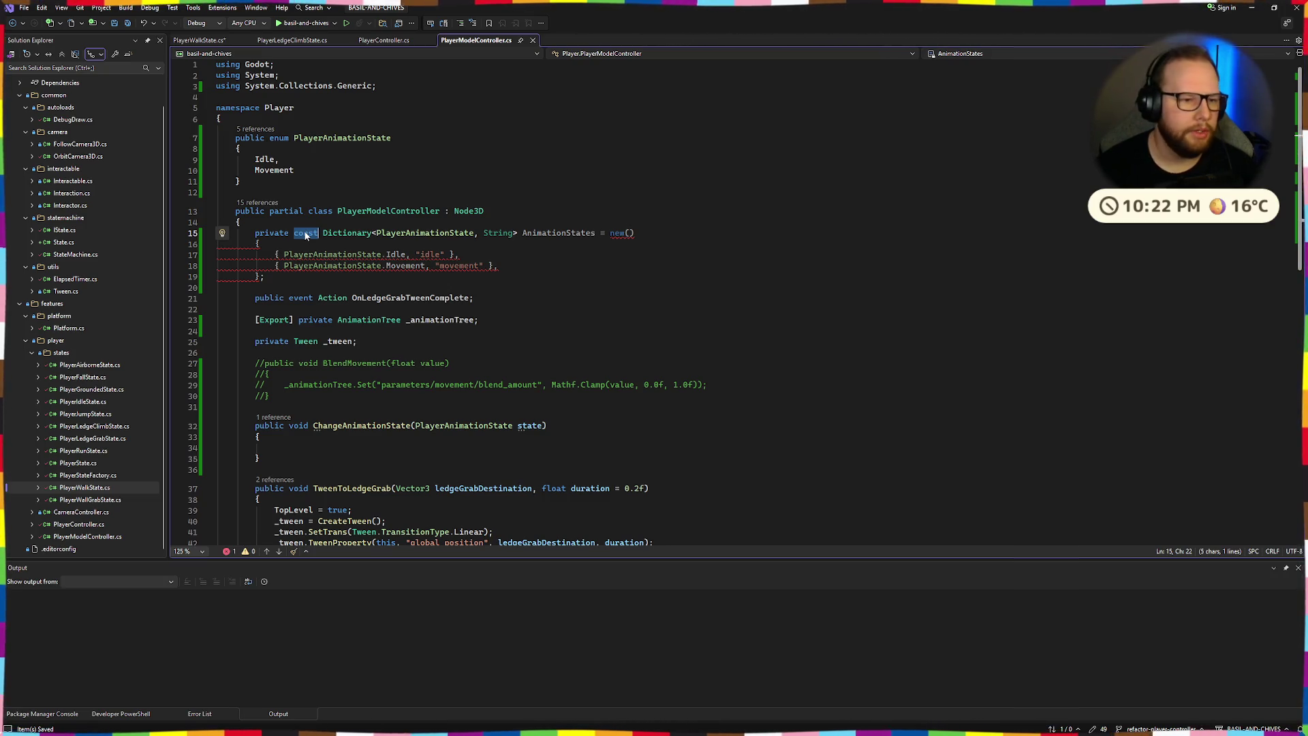
Change the AnimationStates modifiers from private const to readonly static and save.
{"action": "type", "text": "static"}
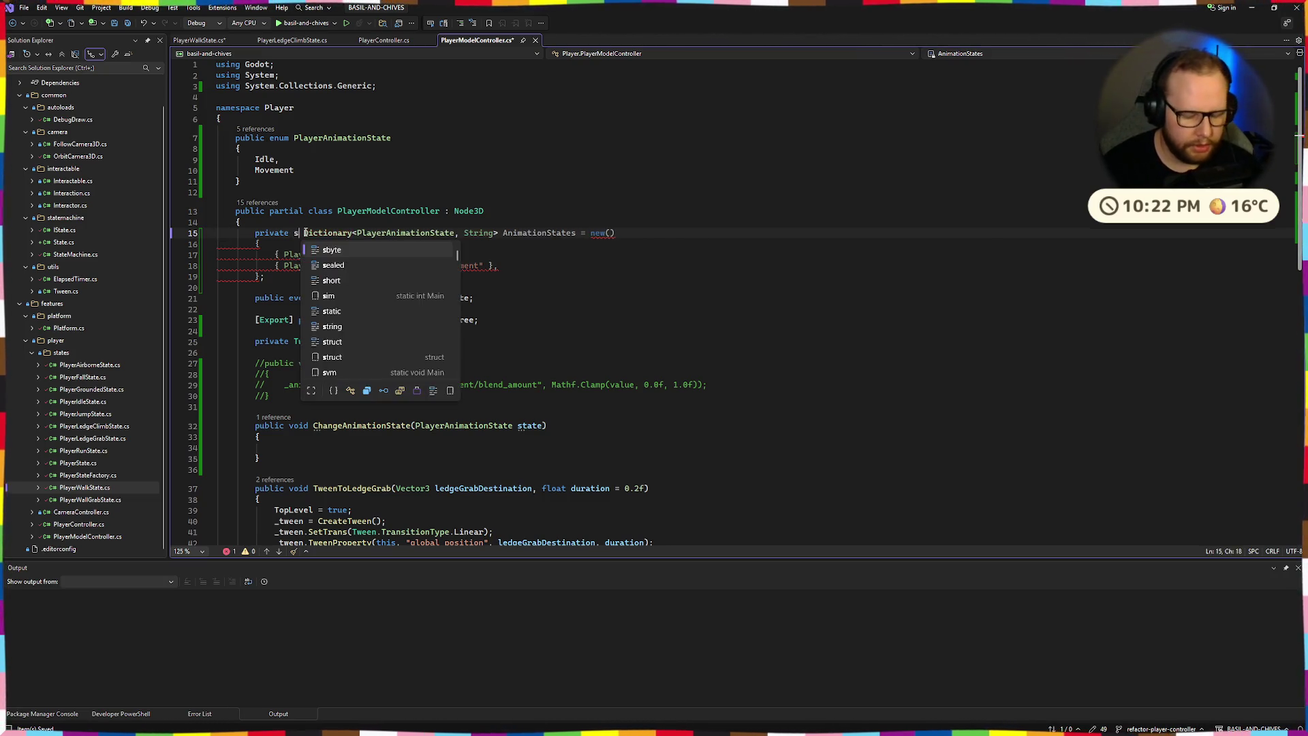
{"action": "key", "text": "ctrl+s"}
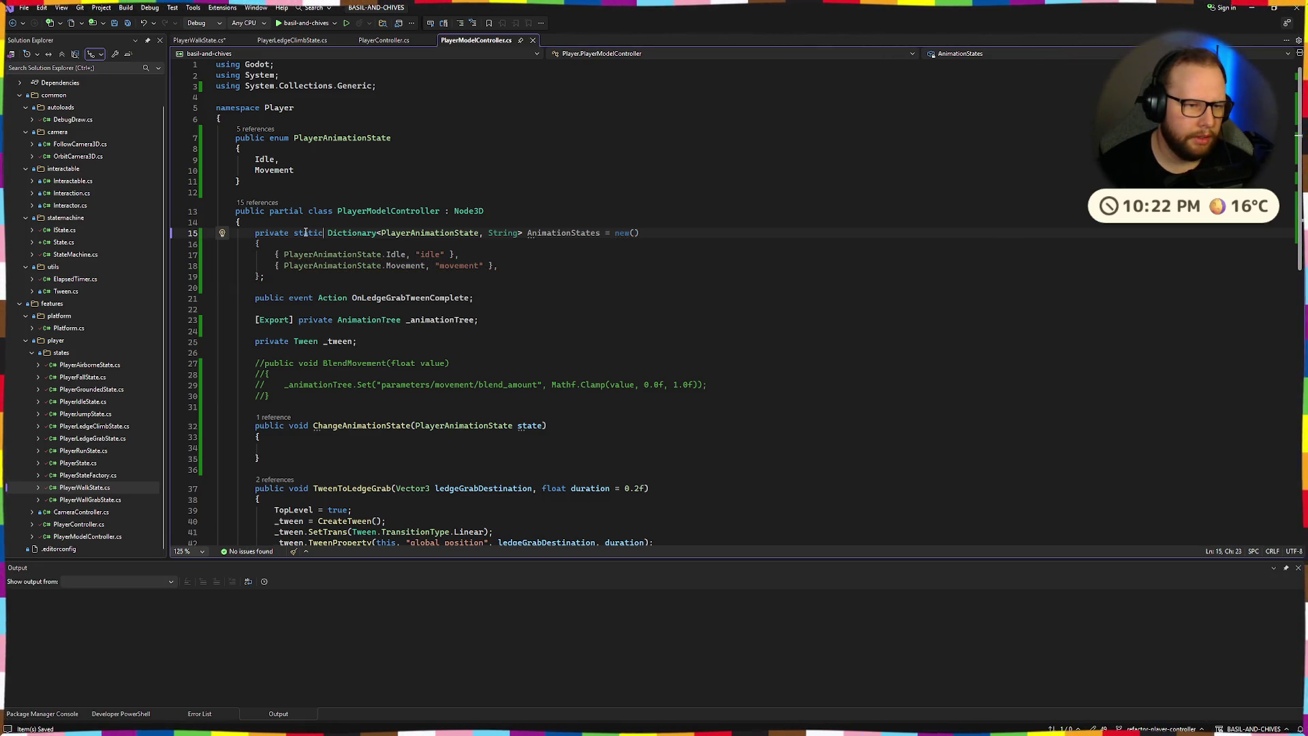
{"action": "key", "text": "BackSpace"}
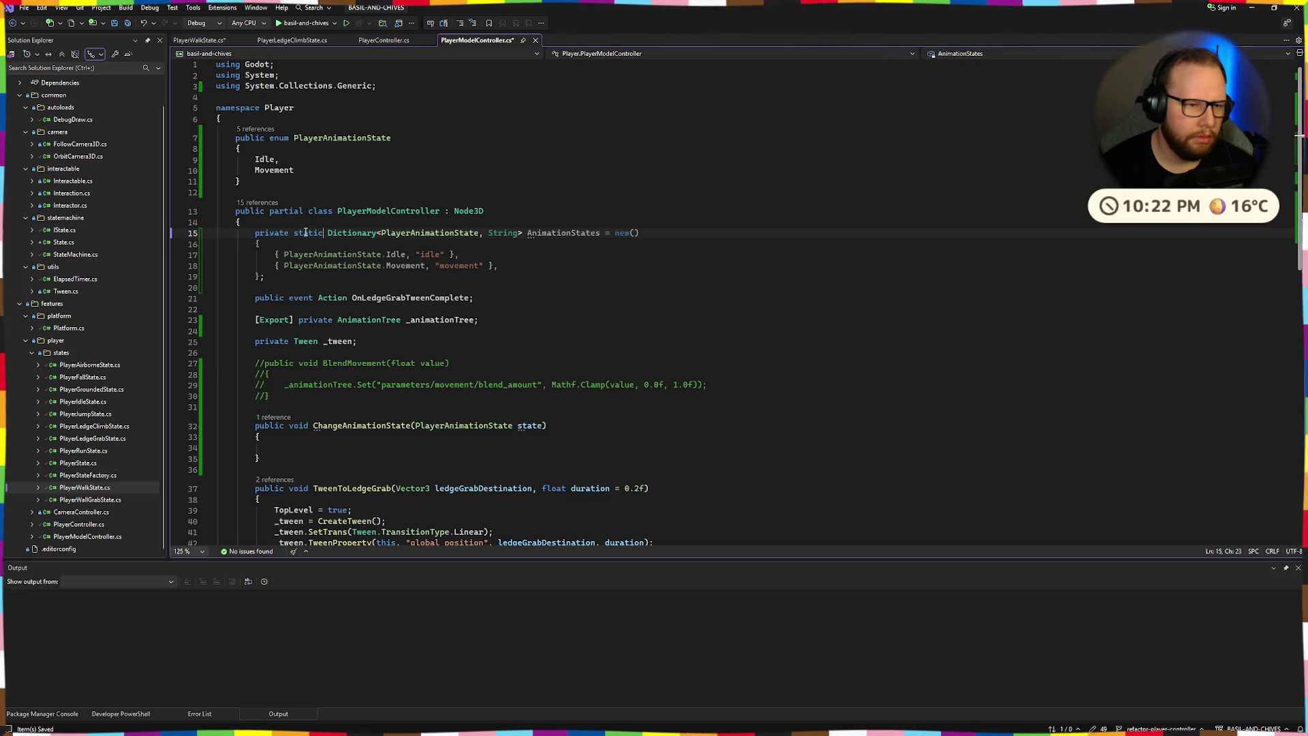
{"action": "key", "text": "Home"}
{"action": "key", "text": "ctrl+shift+Right"}
{"action": "type", "text": "readonly"}
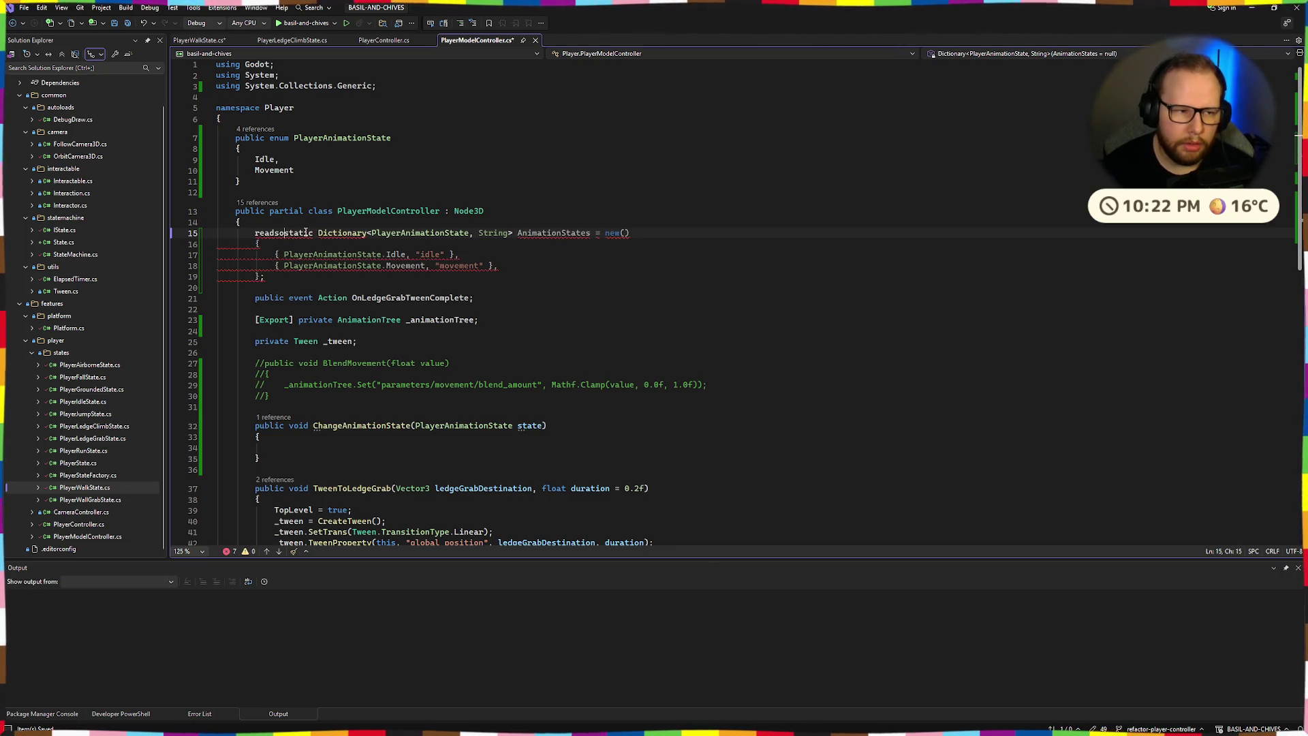
{"action": "key", "text": "ctrl+s"}
{"action": "left_click", "coordinate": [288, 289]}
{"action": "left_click_drag", "start_coordinate": [288, 288], "coordinate": [253, 235]}
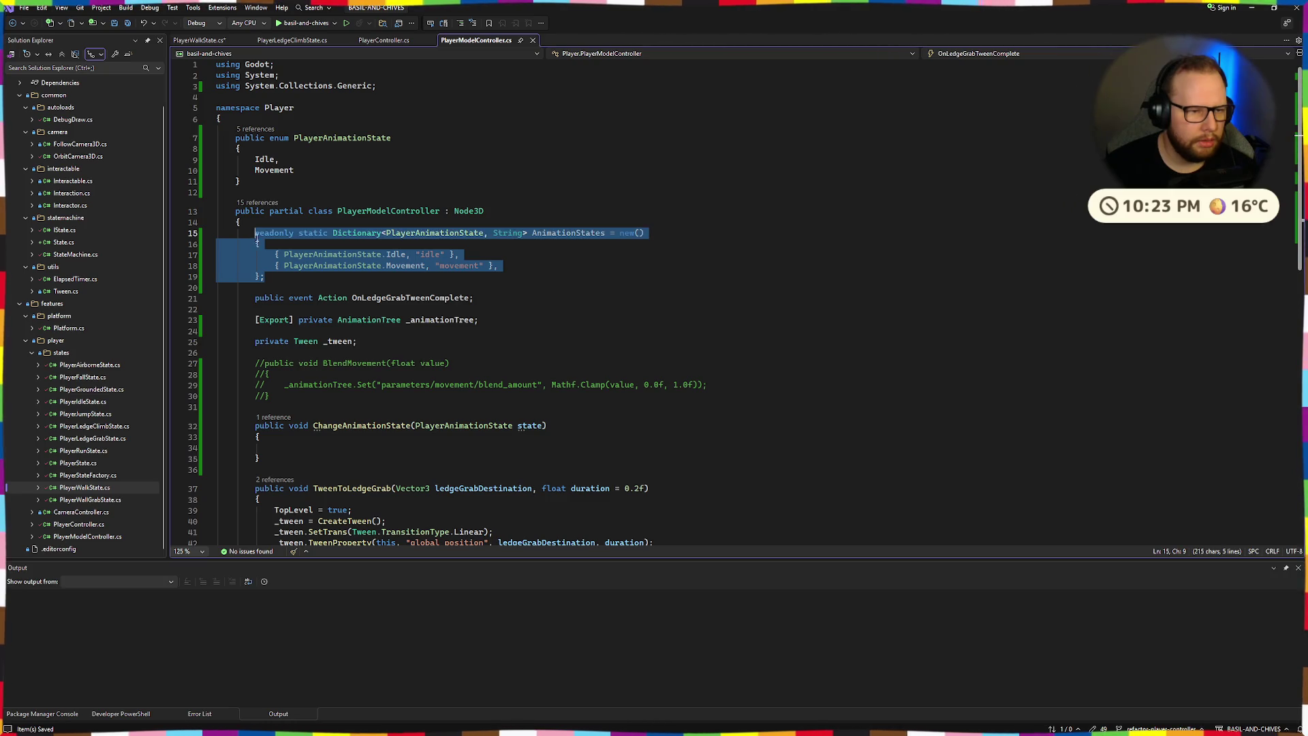
{"action": "left_click", "coordinate": [280, 159]}
{"action": "key", "text": "Up"}
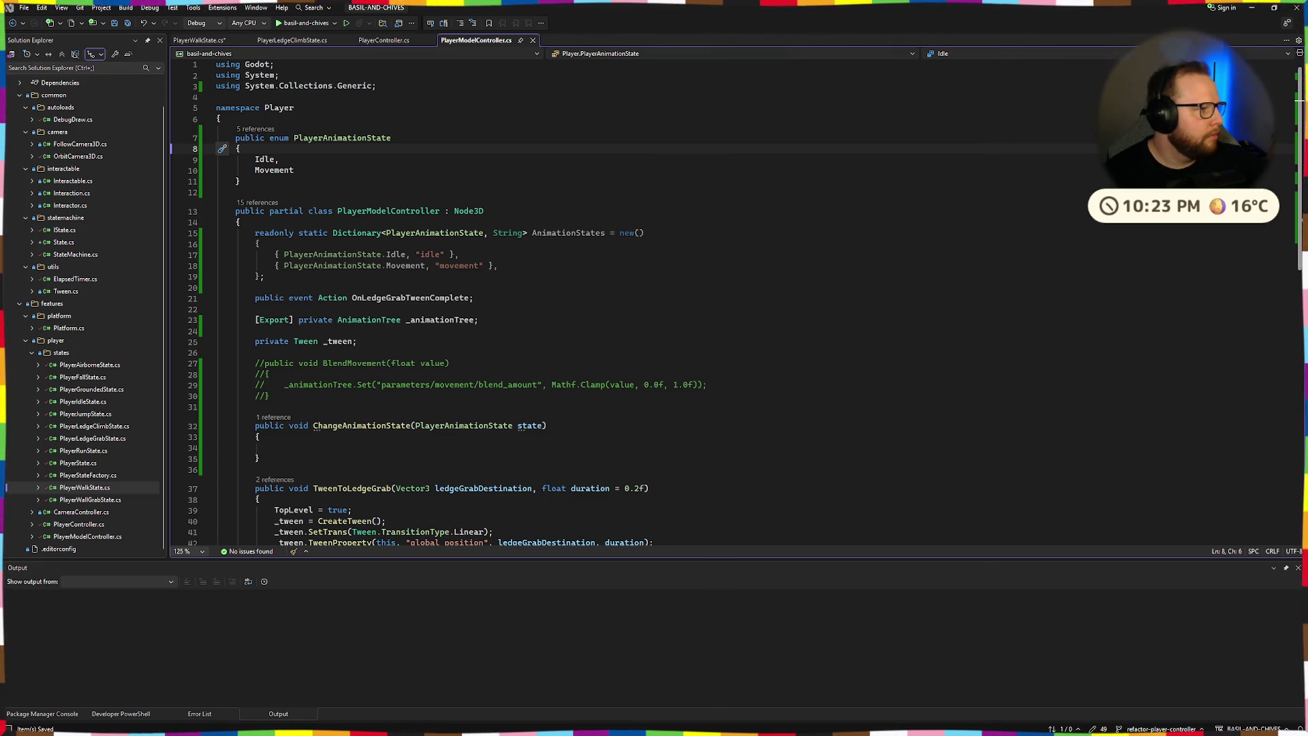
{"action": "key", "text": "Down"}
{"action": "key", "text": "Down"}
{"action": "key", "text": "Down"}
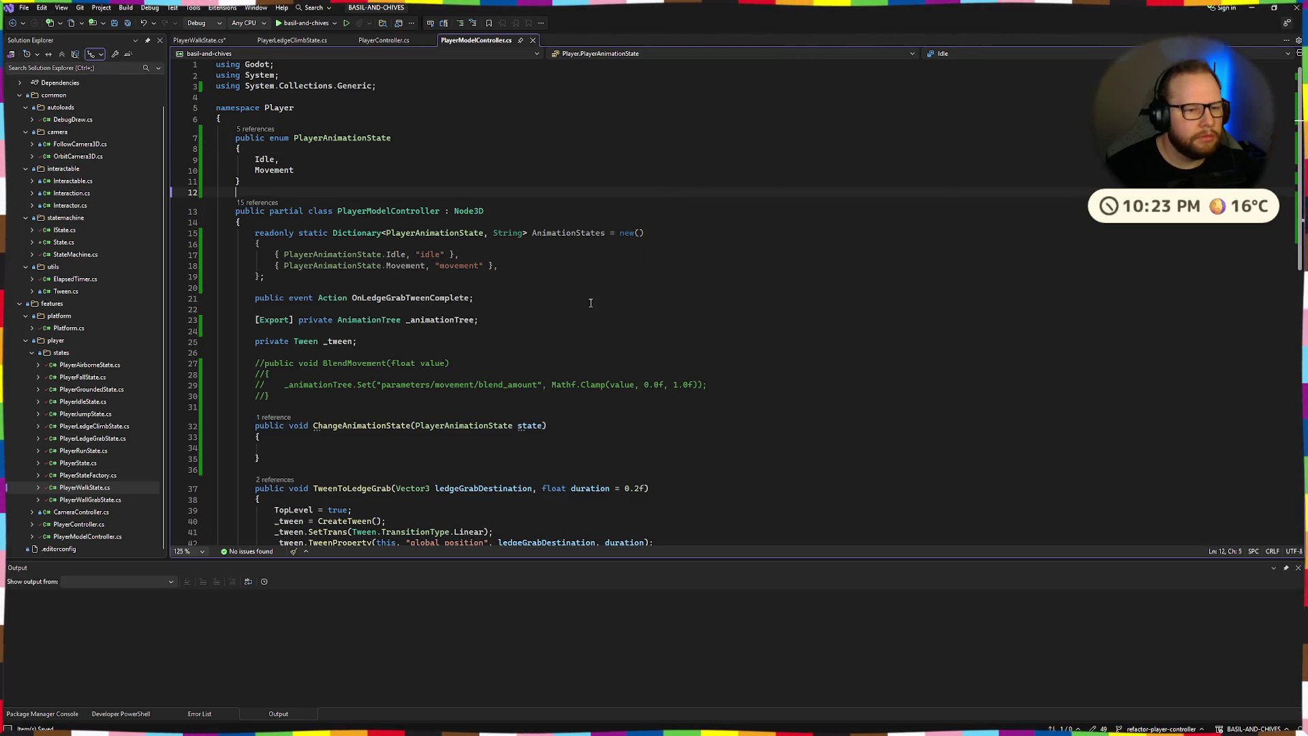
Add string animationState = AnimationStates[state] inside ChangeAnimationState, then return to the Godot editor.
{"action": "scroll", "coordinate": [571, 308], "scroll_direction": "down", "scroll_amount": 2}
{"action": "scroll", "coordinate": [348, 266], "scroll_direction": "down", "scroll_amount": 4}
{"action": "left_click", "coordinate": [347, 272]}
{"action": "left_click", "coordinate": [557, 256]}
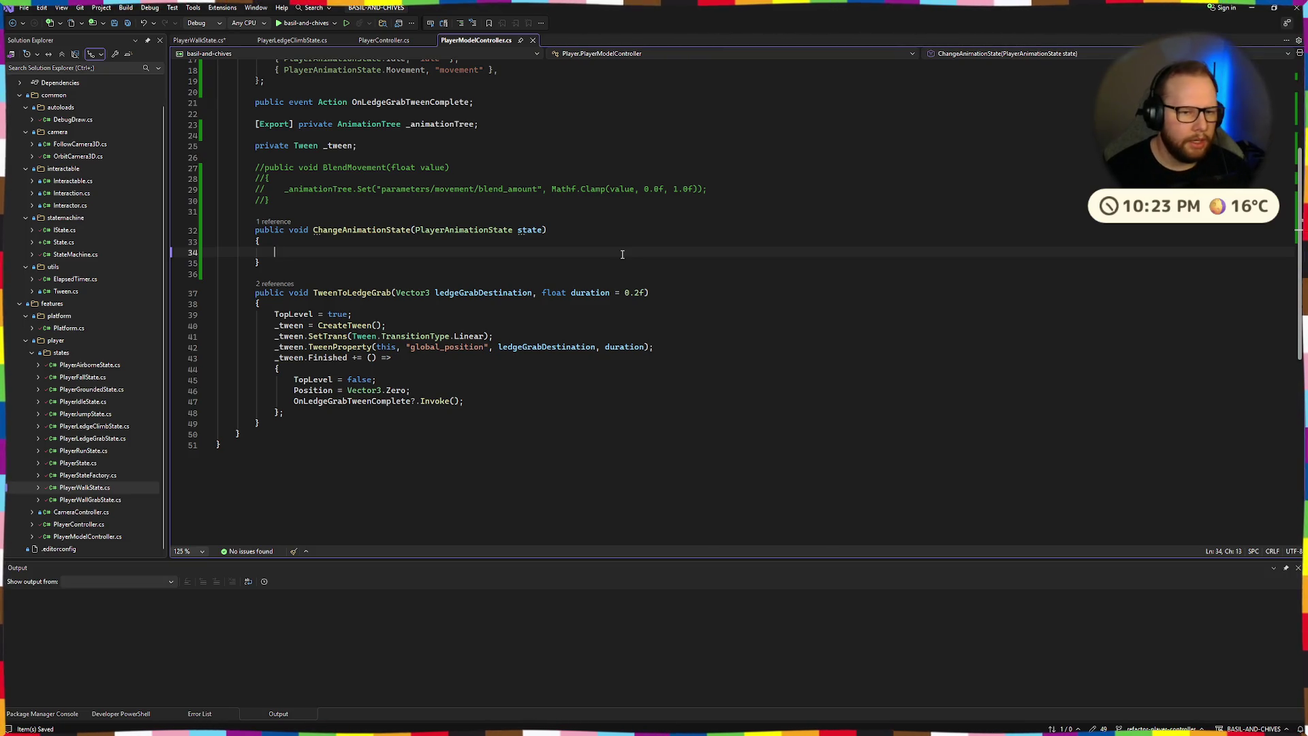
{"action": "type", "text": "string animation"}
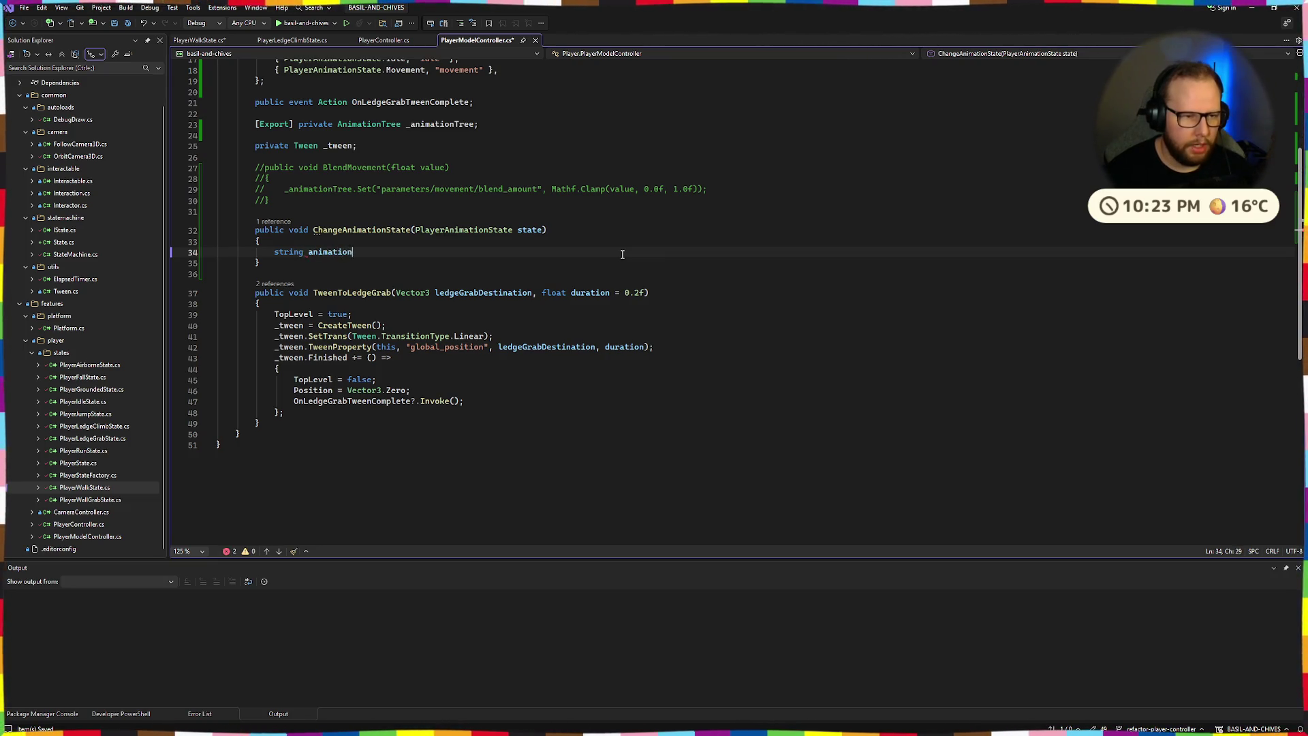
{"action": "type", "text": "State ="}
{"action": "key", "text": "Tab"}
{"action": "key", "text": "Return"}
{"action": "key", "text": "ctrl+super+Right"}
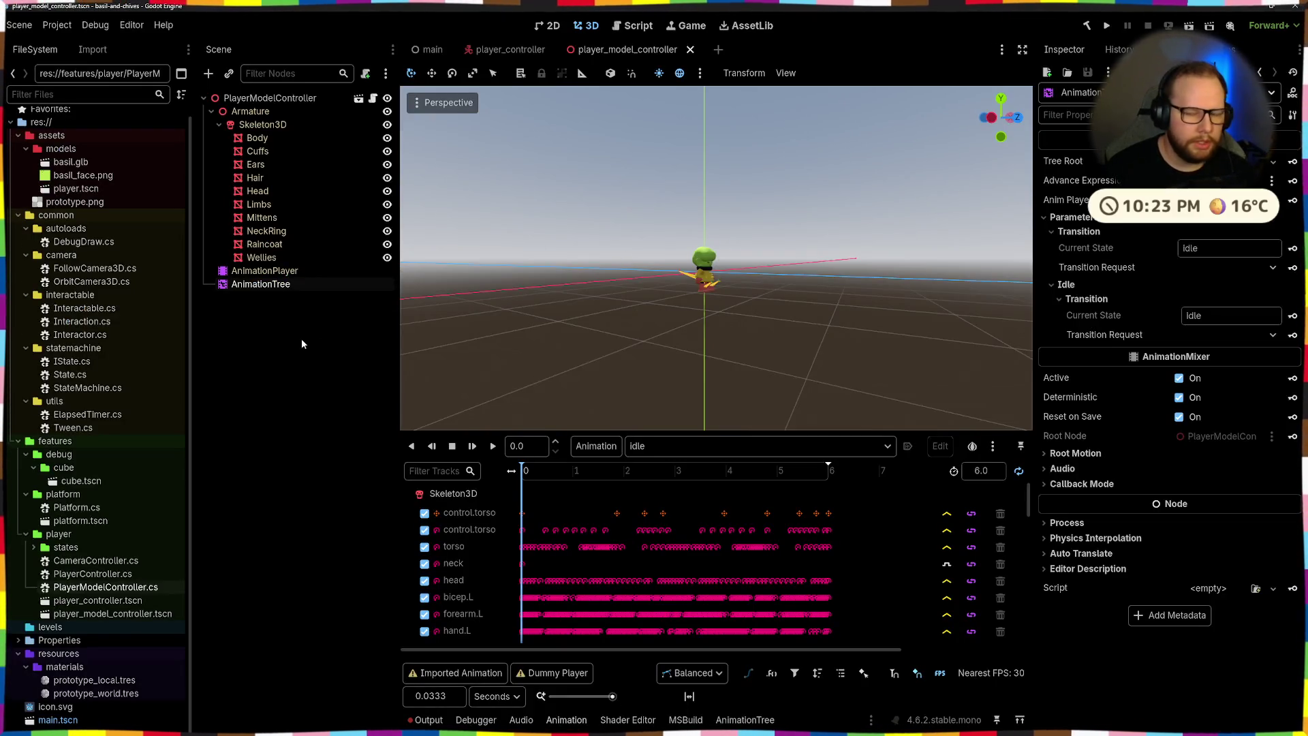
{"action": "mouse_move", "coordinate": [551, 725]}
{"action": "left_click", "coordinate": [633, 674]}
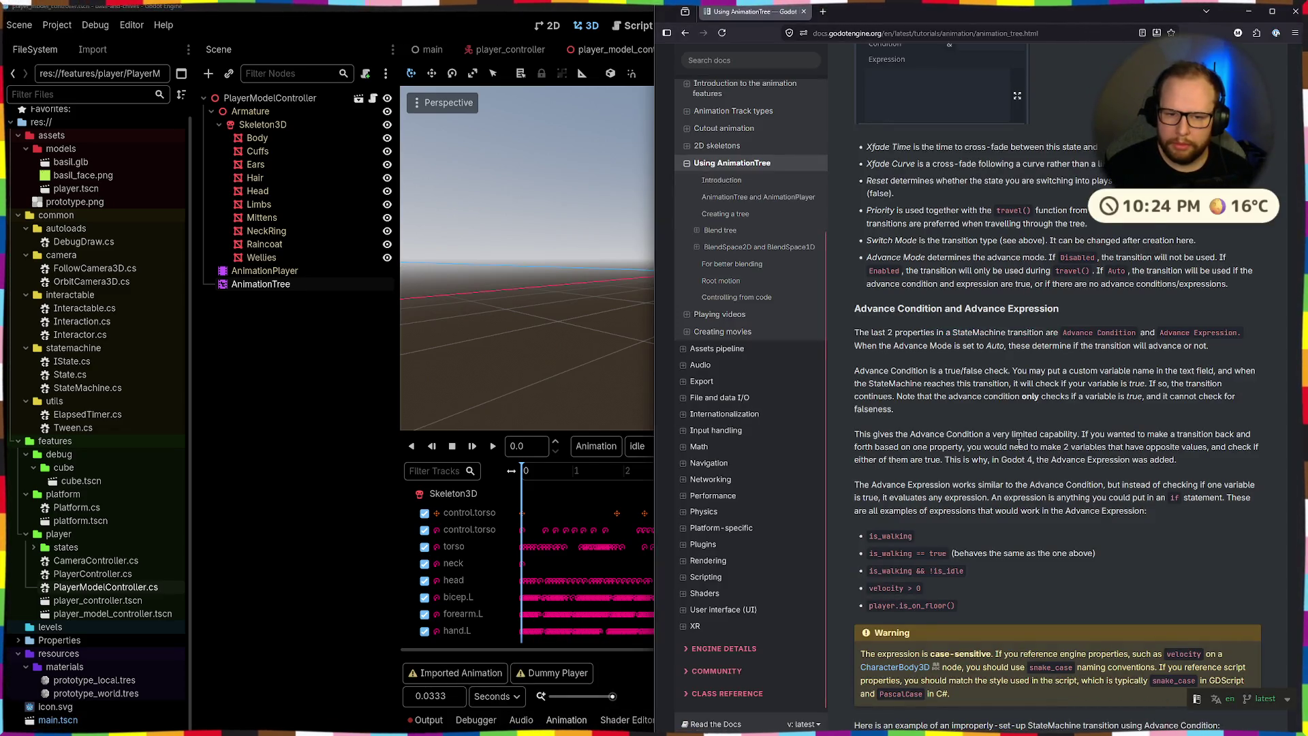
{"action": "scroll", "coordinate": [1020, 444], "scroll_direction": "down", "scroll_amount": 5}
{"action": "scroll", "coordinate": [1022, 441], "scroll_direction": "up", "scroll_amount": 10}
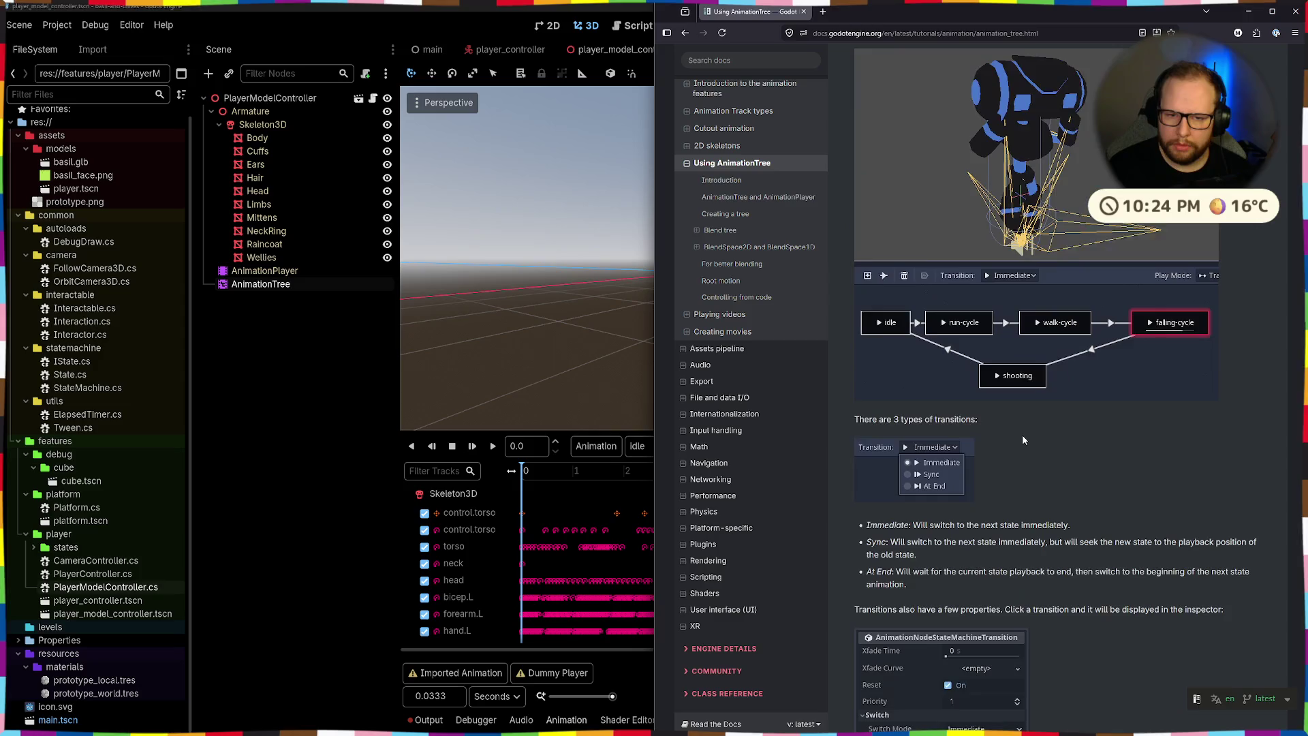
{"action": "scroll", "coordinate": [1026, 441], "scroll_direction": "up", "scroll_amount": 15}
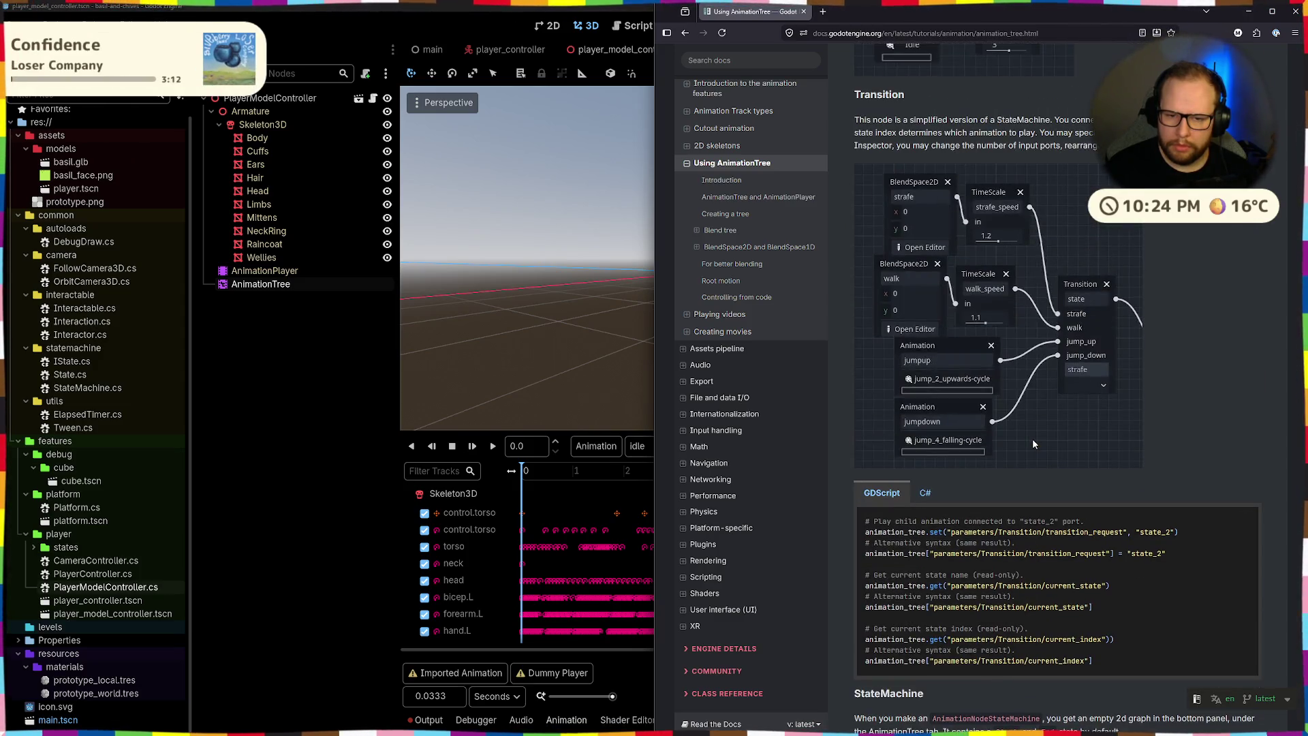
{"action": "scroll", "coordinate": [1034, 444], "scroll_direction": "down", "scroll_amount": 2}
{"action": "left_click_drag", "start_coordinate": [895, 376], "coordinate": [1090, 372]}
{"action": "left_click", "coordinate": [1084, 370]}
{"action": "key", "text": "ctrl+super+Right"}
{"action": "key", "text": "ctrl+super+Right"}
{"action": "key", "text": "ctrl+super+Left"}
{"action": "key", "text": "ctrl+super+Left"}
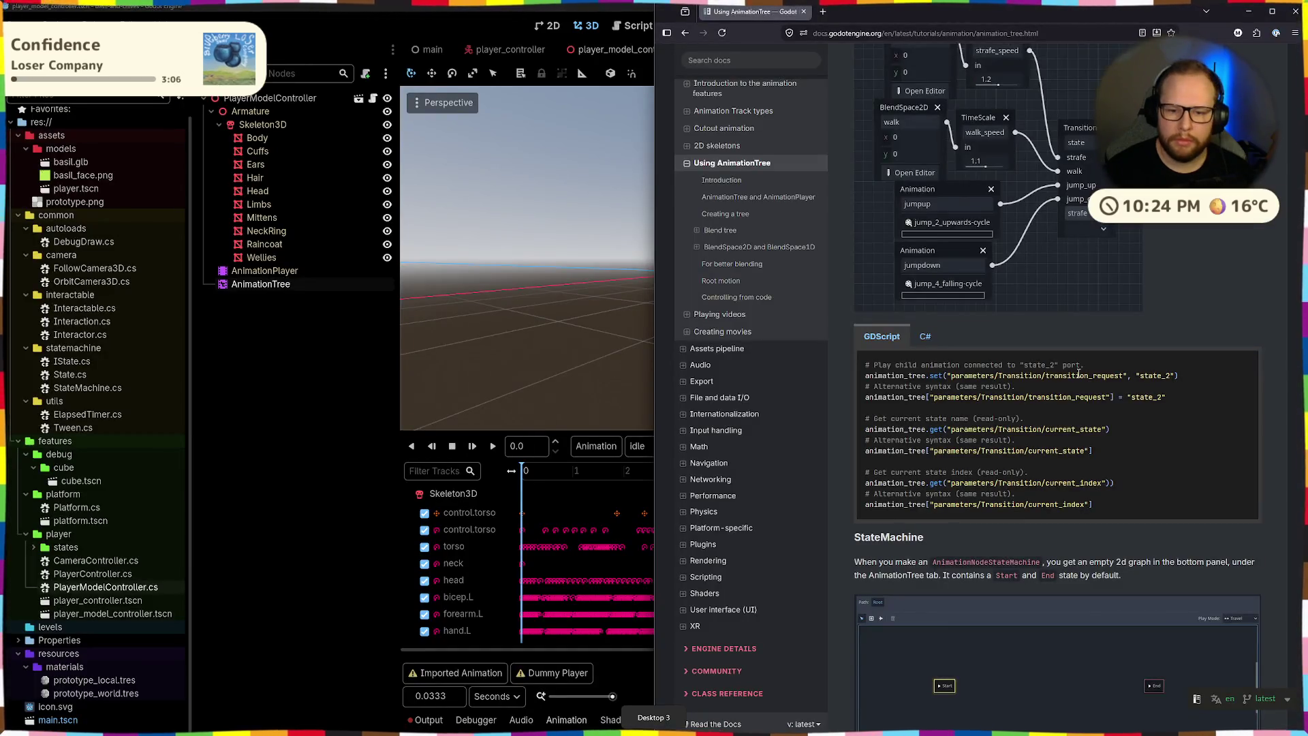
{"action": "key", "text": "alt+Tab"}
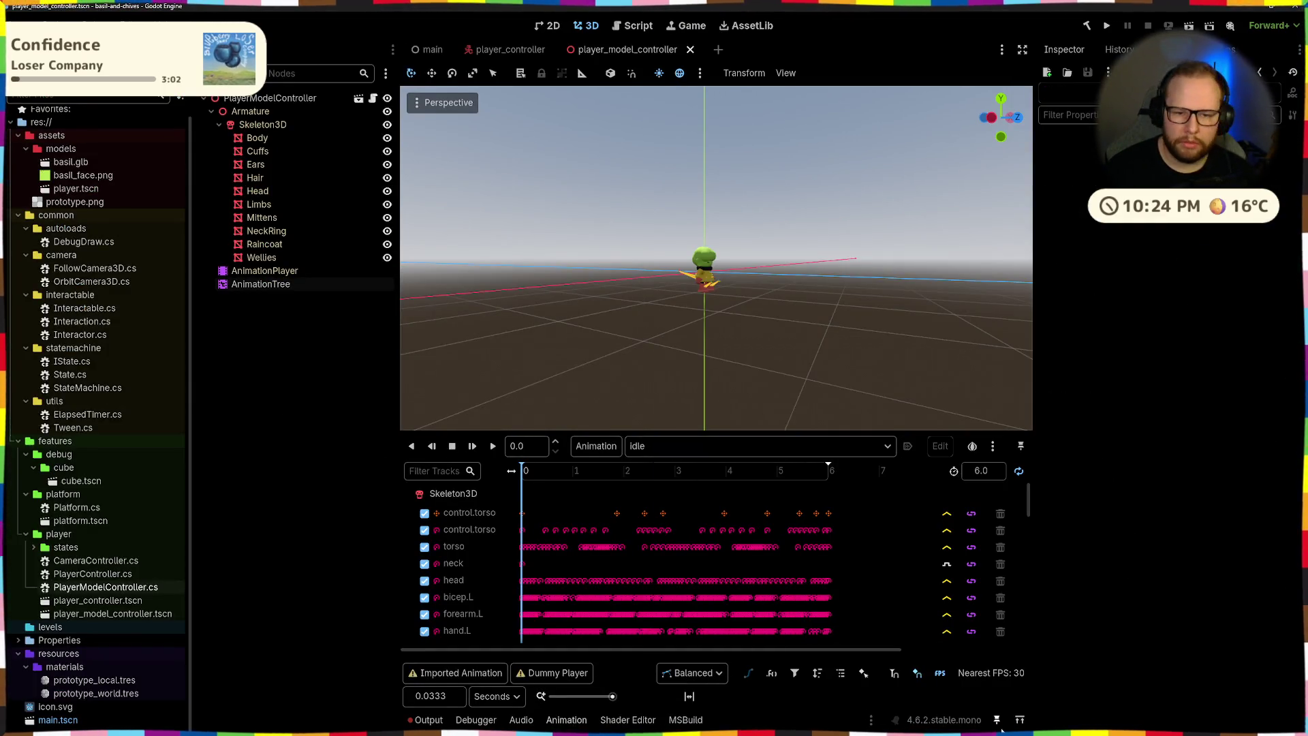
Select the AnimationTree node and inspect its Transition node and Transition Request parameter.
{"action": "left_click", "coordinate": [270, 272]}
{"action": "left_click", "coordinate": [266, 284]}
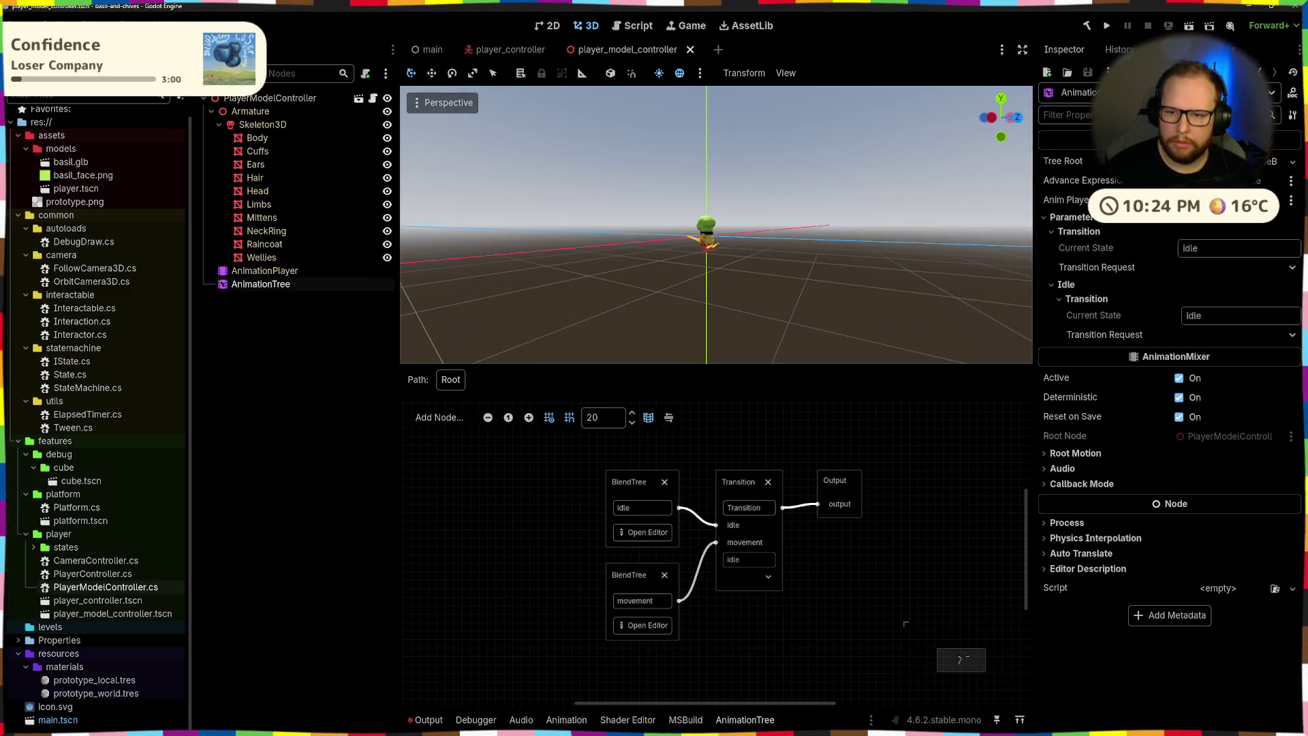
{"action": "left_click", "coordinate": [745, 482]}
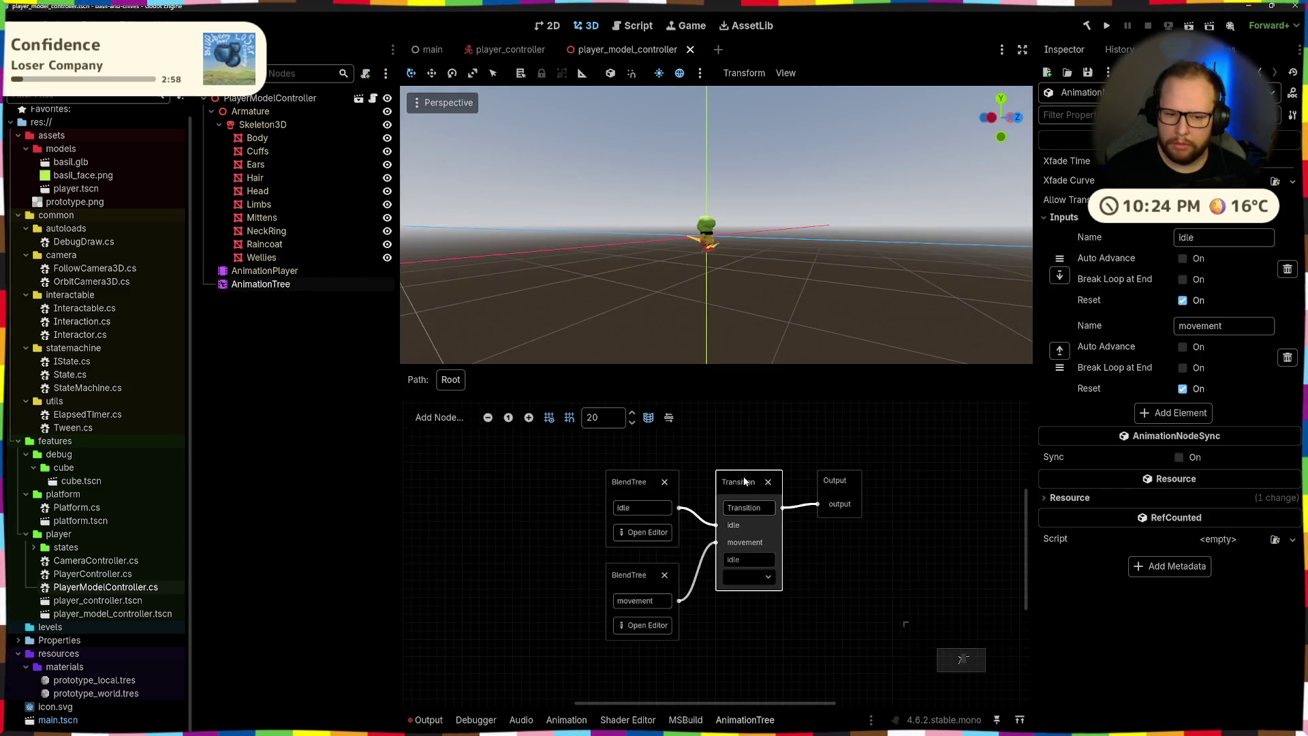
{"action": "left_click", "coordinate": [262, 285]}
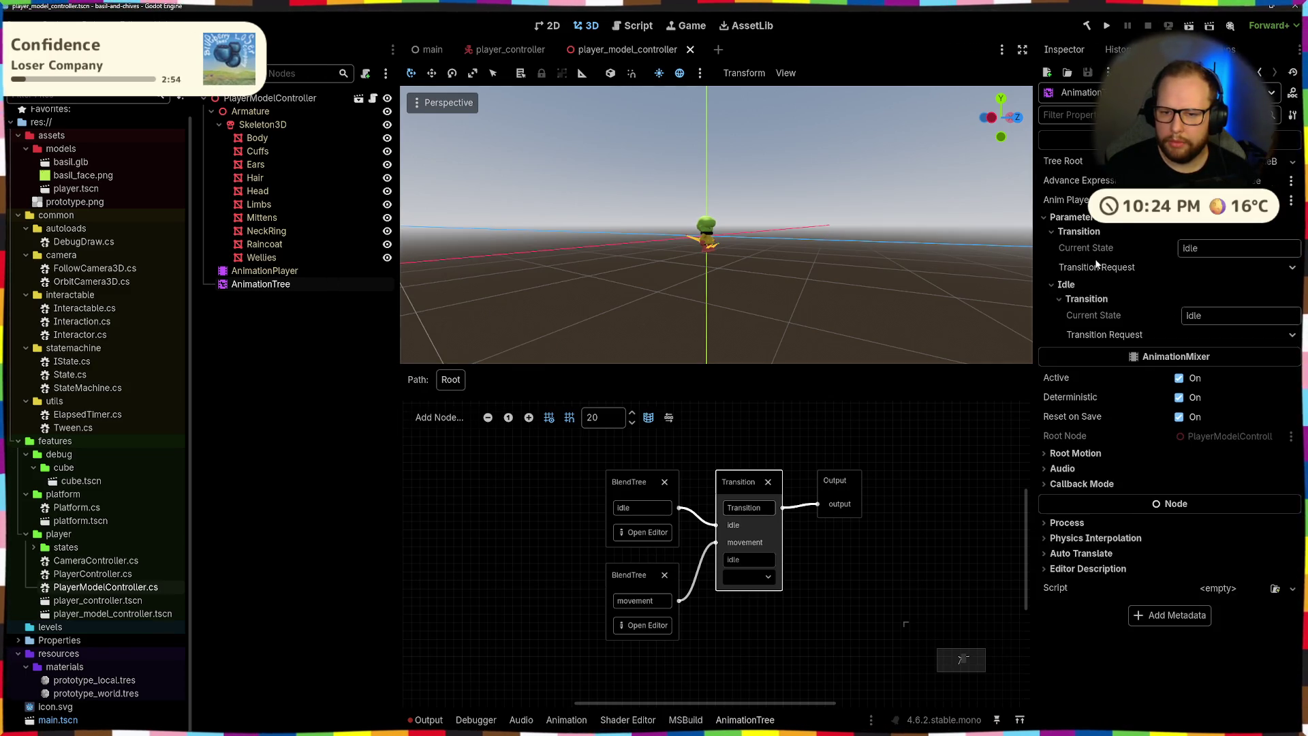
{"action": "left_click", "coordinate": [1229, 336]}
{"action": "left_click", "coordinate": [1101, 267]}
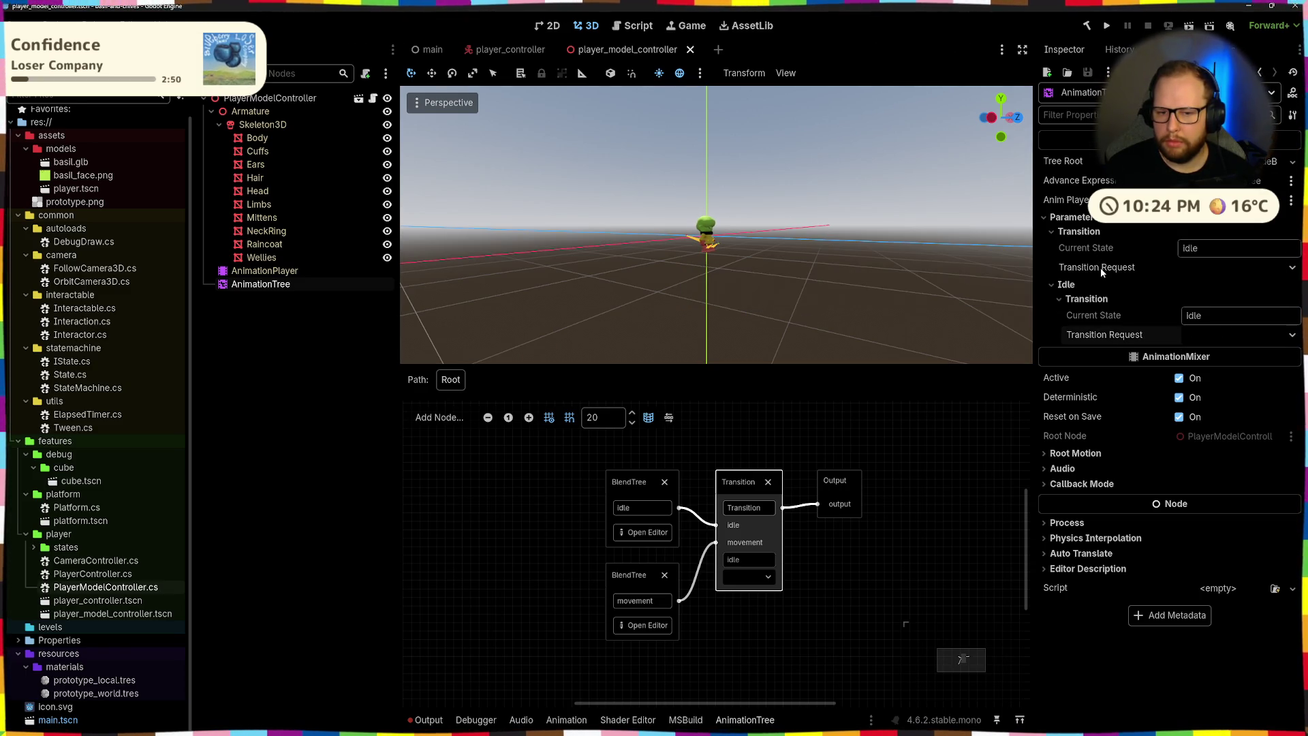
Copy the Transition Request property path and paste it into ChangeAnimationState in Visual Studio.
{"action": "right_click", "coordinate": [1102, 268]}
{"action": "left_click", "coordinate": [1162, 285]}
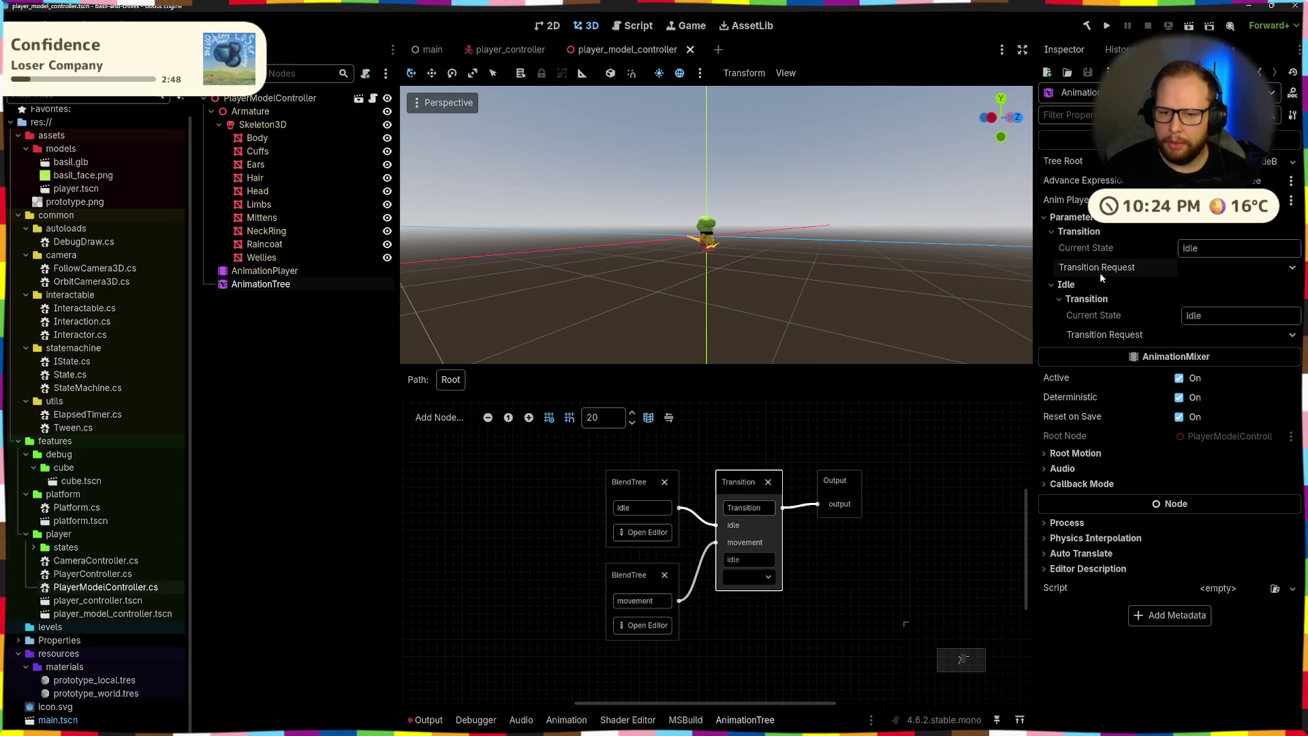
{"action": "right_click", "coordinate": [1100, 272]}
{"action": "left_click", "coordinate": [1159, 315]}
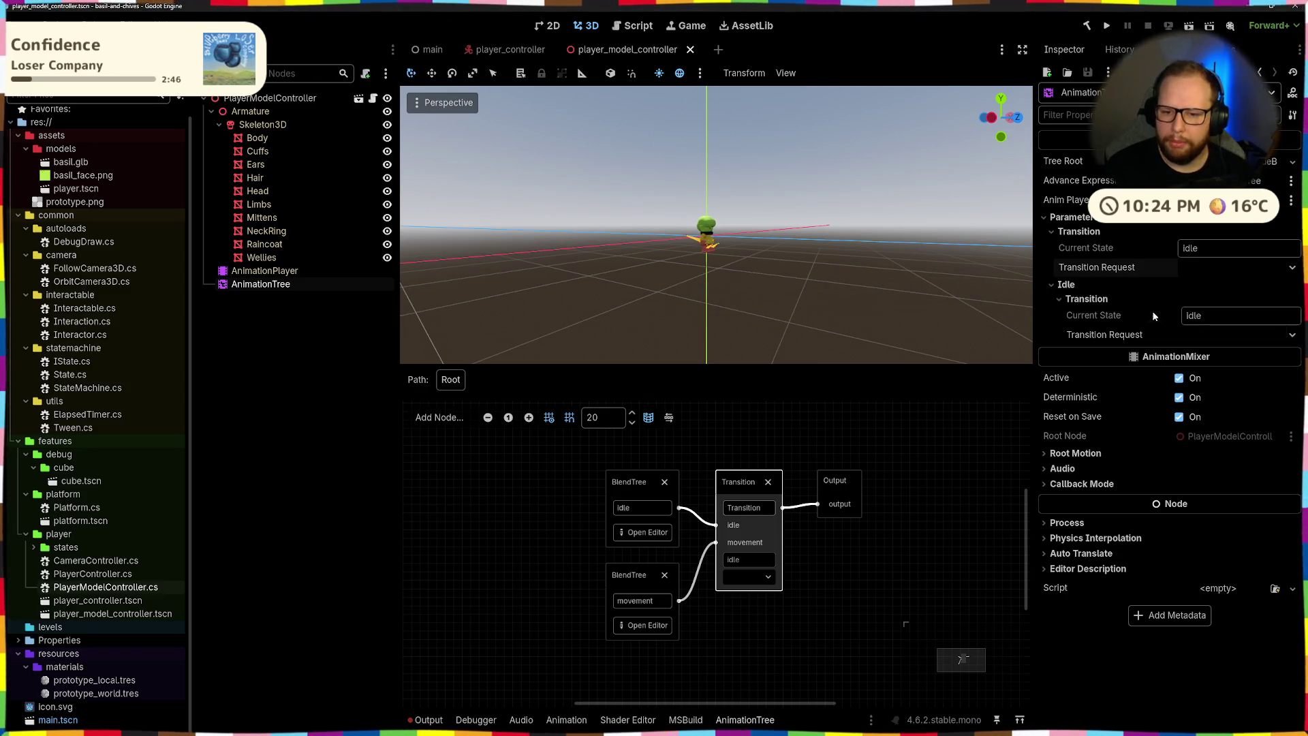
{"action": "key", "text": "ctrl+super+Right"}
{"action": "key", "text": "ctrl+v"}
{"action": "key", "text": "ctrl+a"}
{"action": "scroll", "coordinate": [1141, 311], "scroll_direction": "up", "scroll_amount": 3}
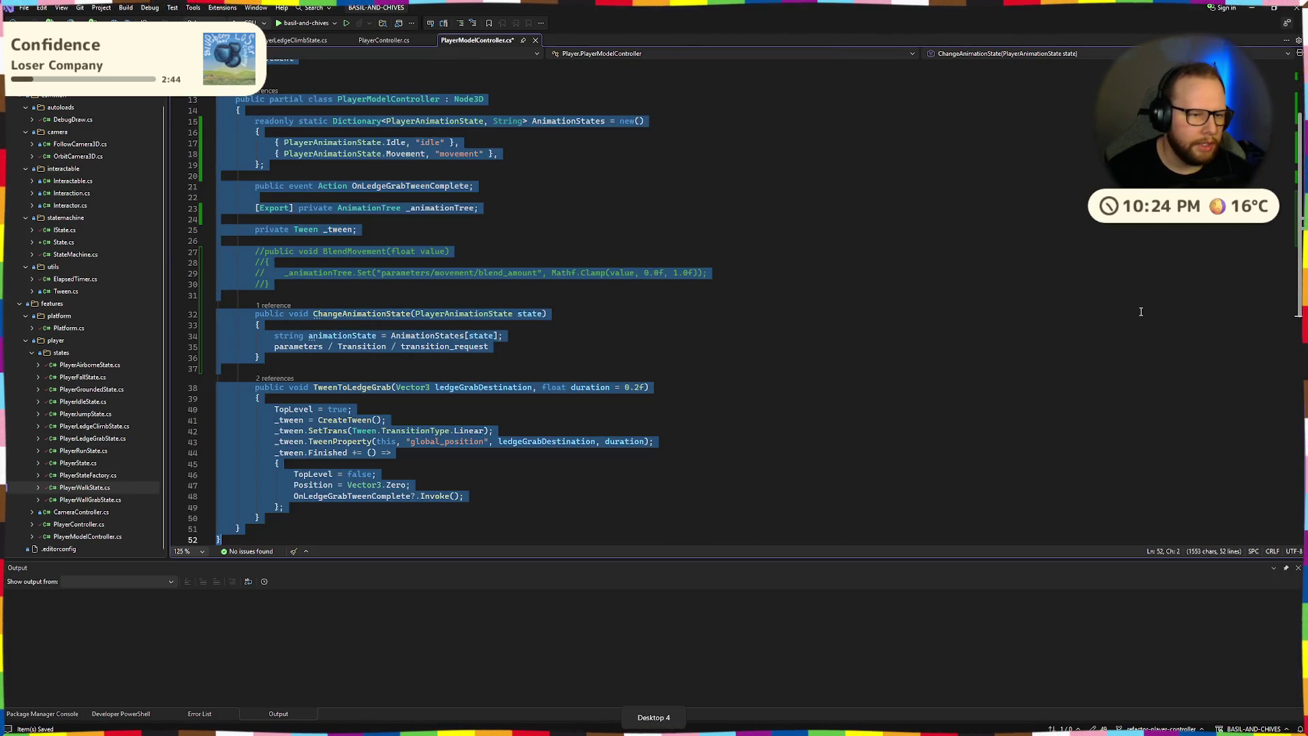
Undo the pasted path, restore the Set call, and copy the AnimationStates[state] expression.
{"action": "left_click", "coordinate": [667, 248]}
{"action": "scroll", "coordinate": [667, 249], "scroll_direction": "up", "scroll_amount": 3}
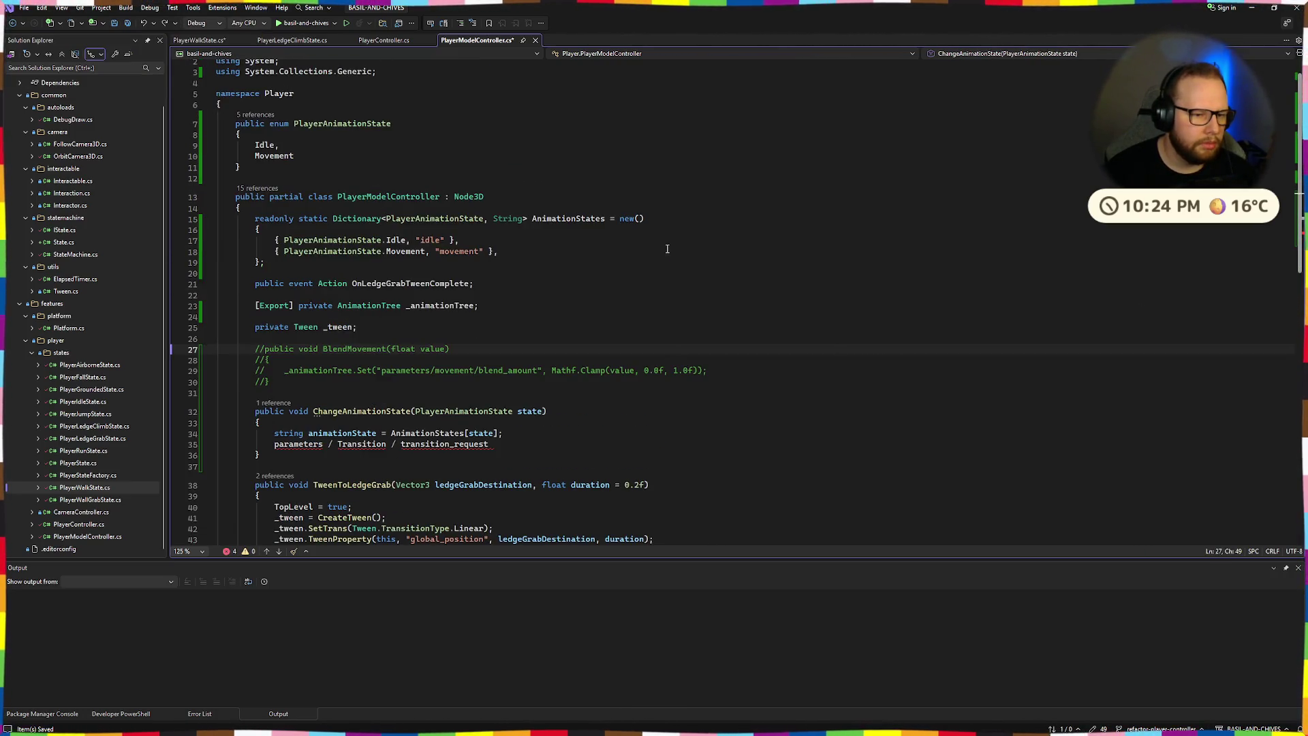
{"action": "key", "text": "ctrl+z"}
{"action": "key", "text": "ctrl+z"}
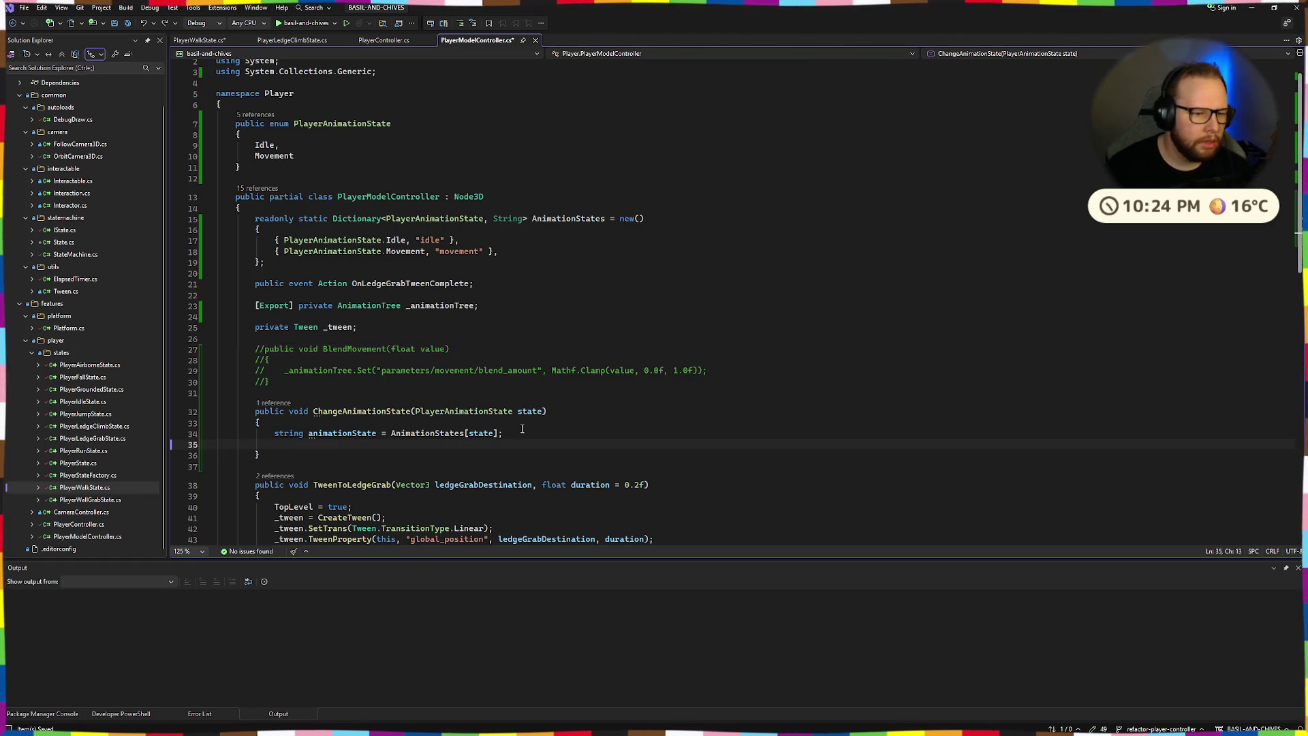
{"action": "key", "text": "ctrl+y"}
{"action": "key", "text": "ctrl+y"}
{"action": "double_click", "coordinate": [349, 434]}
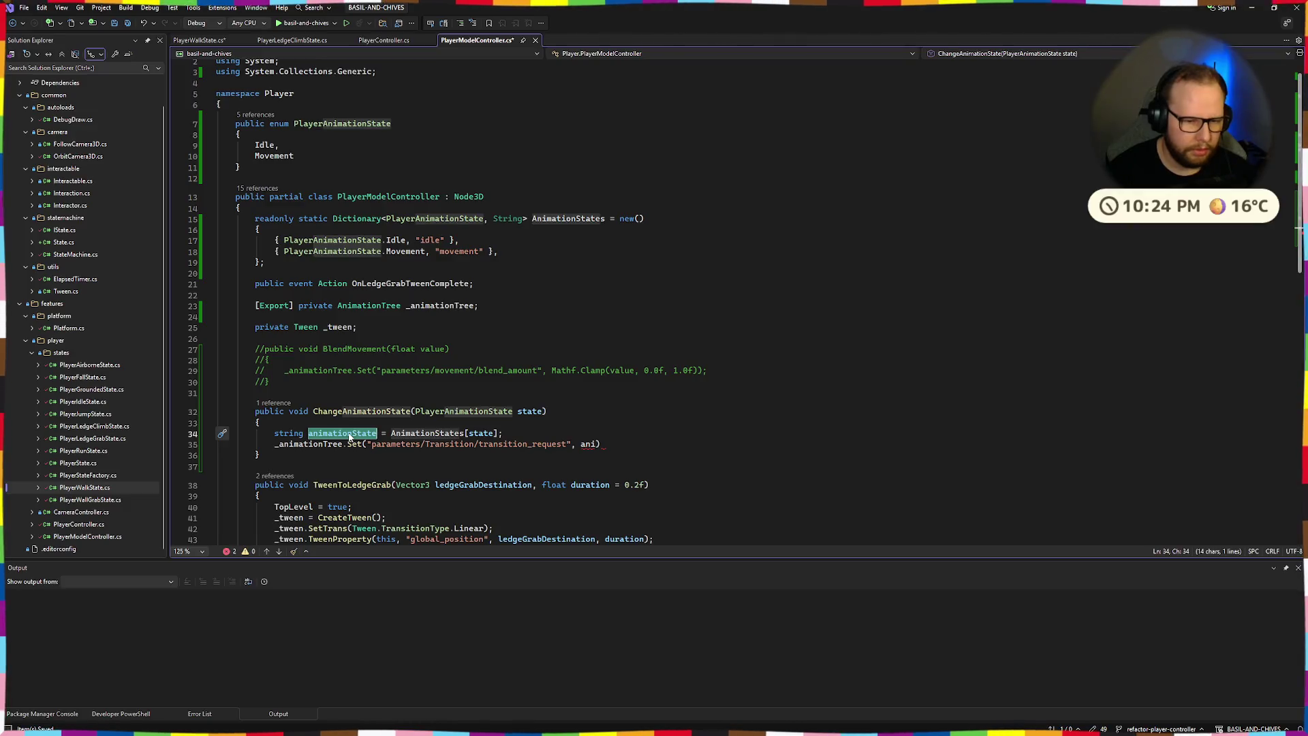
{"action": "mouse_move", "coordinate": [392, 434]}
{"action": "left_mouse_down"}
{"action": "mouse_move", "coordinate": [497, 434]}
{"action": "mouse_move", "coordinate": [198, 433]}
{"action": "left_mouse_up"}
{"action": "key", "text": "ctrl+c"}
Use AnimationStates[state] as the Set argument, delete the animationState line, and add the semicolon.
{"action": "double_click", "coordinate": [588, 444]}
{"action": "key", "text": "ctrl+v"}
{"action": "left_click", "coordinate": [543, 434]}
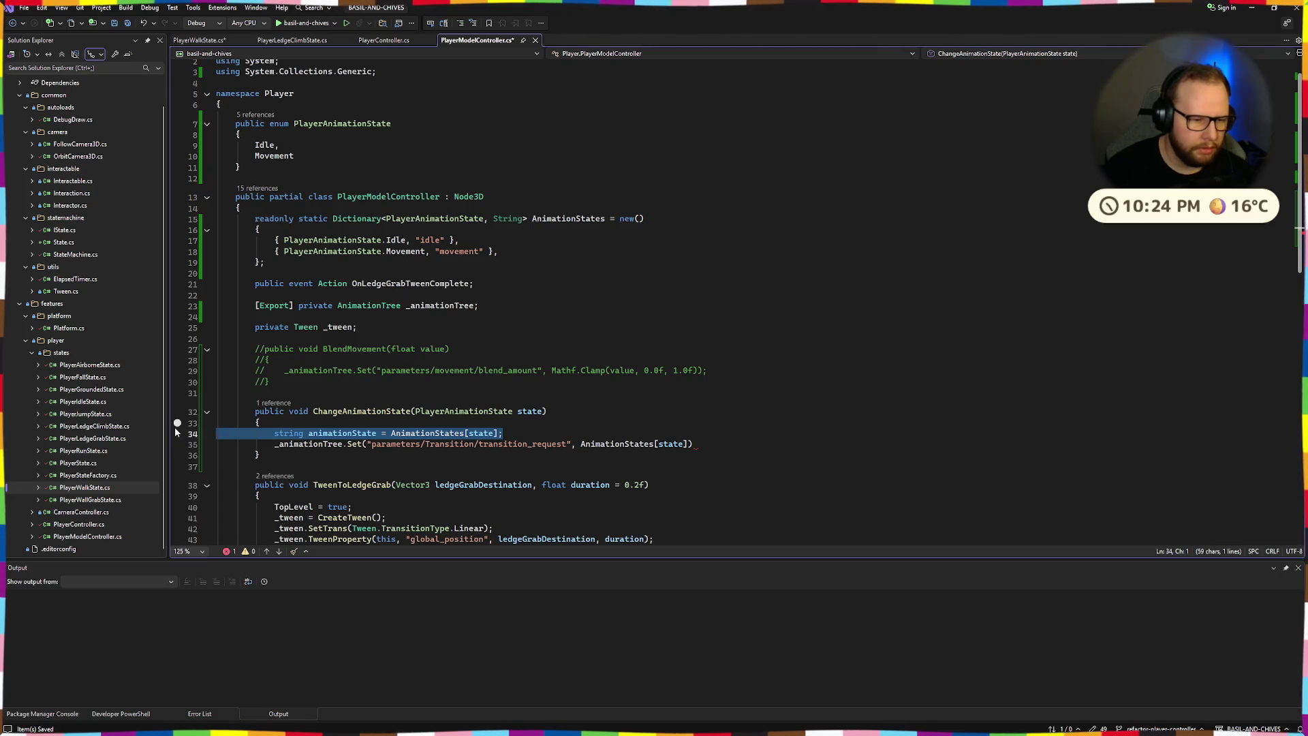
{"action": "key", "text": "Delete"}
{"action": "key", "text": "Delete"}
{"action": "left_click", "coordinate": [716, 434]}
{"action": "type", "text": ";"}
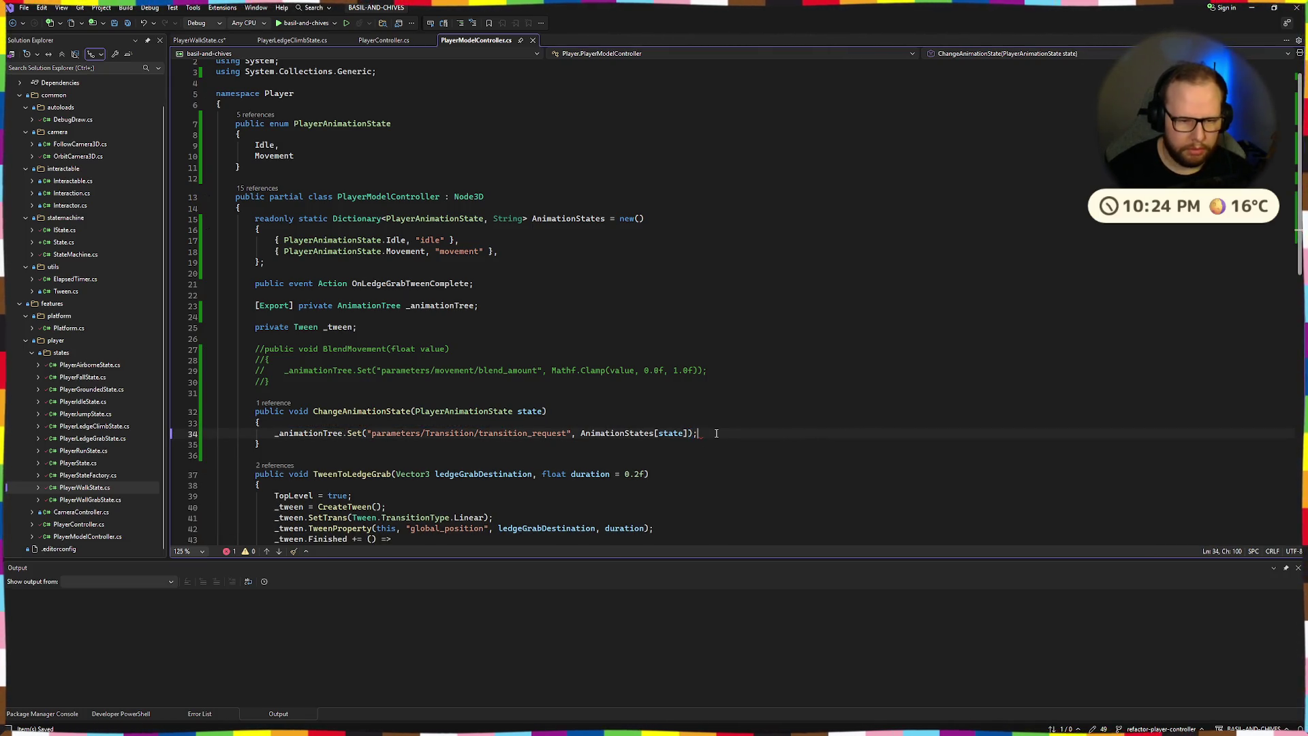
Review ChangeAnimationState's single _animationTree.Set("parameters/Transition/transition_request", ...) line.
{"action": "mouse_move", "coordinate": [619, 456]}
{"action": "left_mouse_down"}
{"action": "mouse_move", "coordinate": [225, 341]}
{"action": "mouse_move", "coordinate": [217, 284]}
{"action": "left_mouse_up"}
{"action": "left_click", "coordinate": [534, 317]}
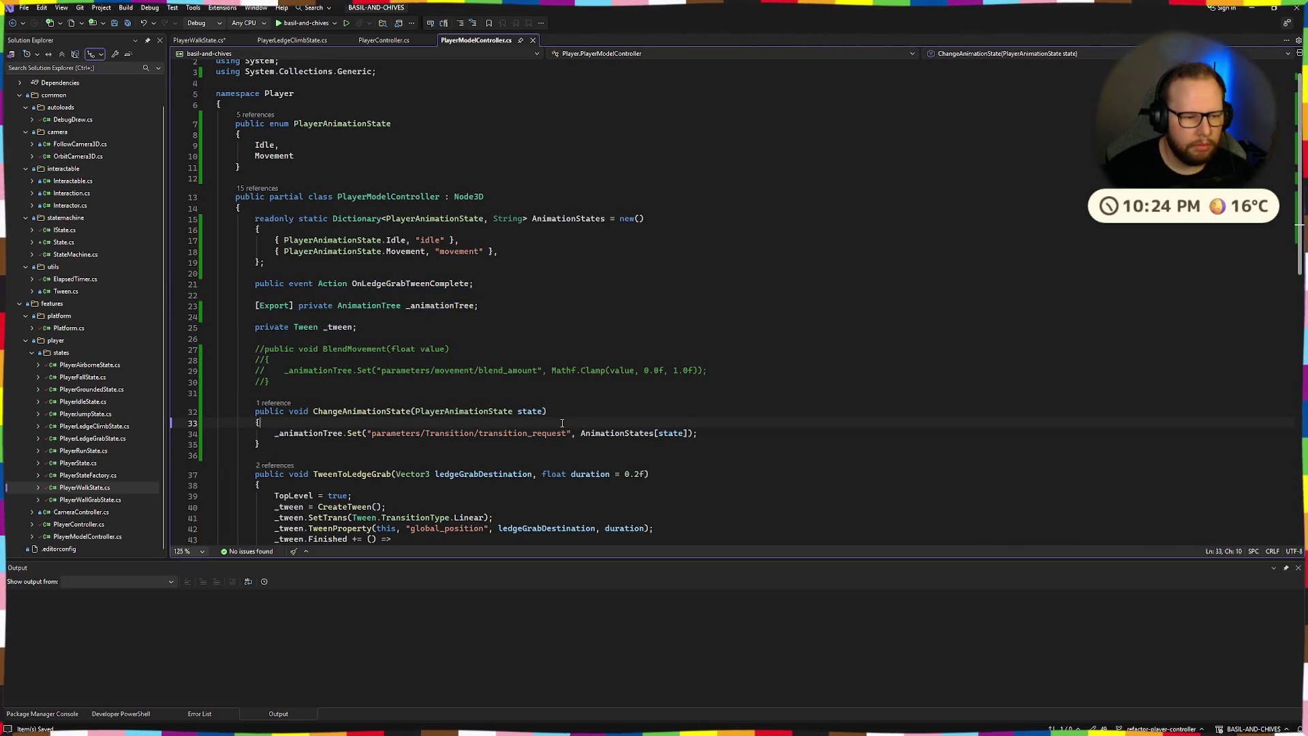
{"action": "scroll", "coordinate": [534, 316], "scroll_direction": "down", "scroll_amount": 4}
{"action": "left_click", "coordinate": [753, 323]}
{"action": "left_click", "coordinate": [707, 301]}
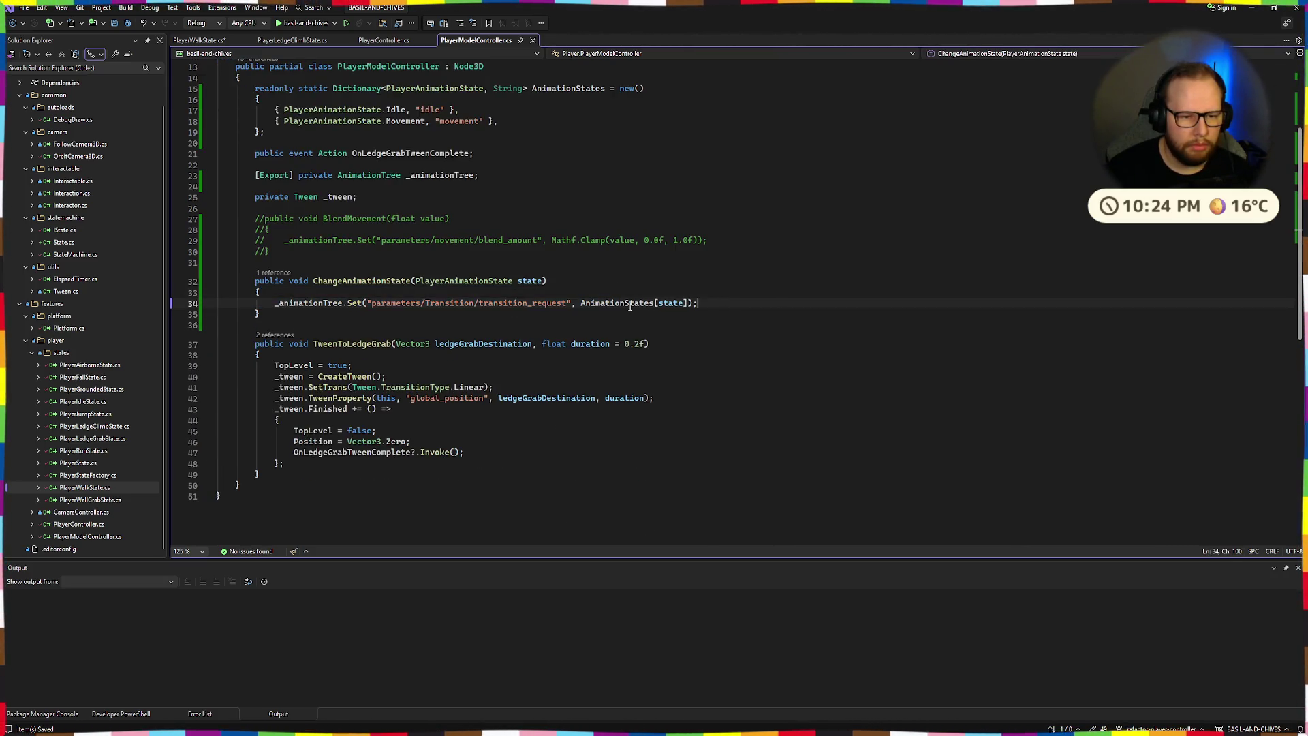
{"action": "scroll", "coordinate": [695, 350], "scroll_direction": "up", "scroll_amount": 2}
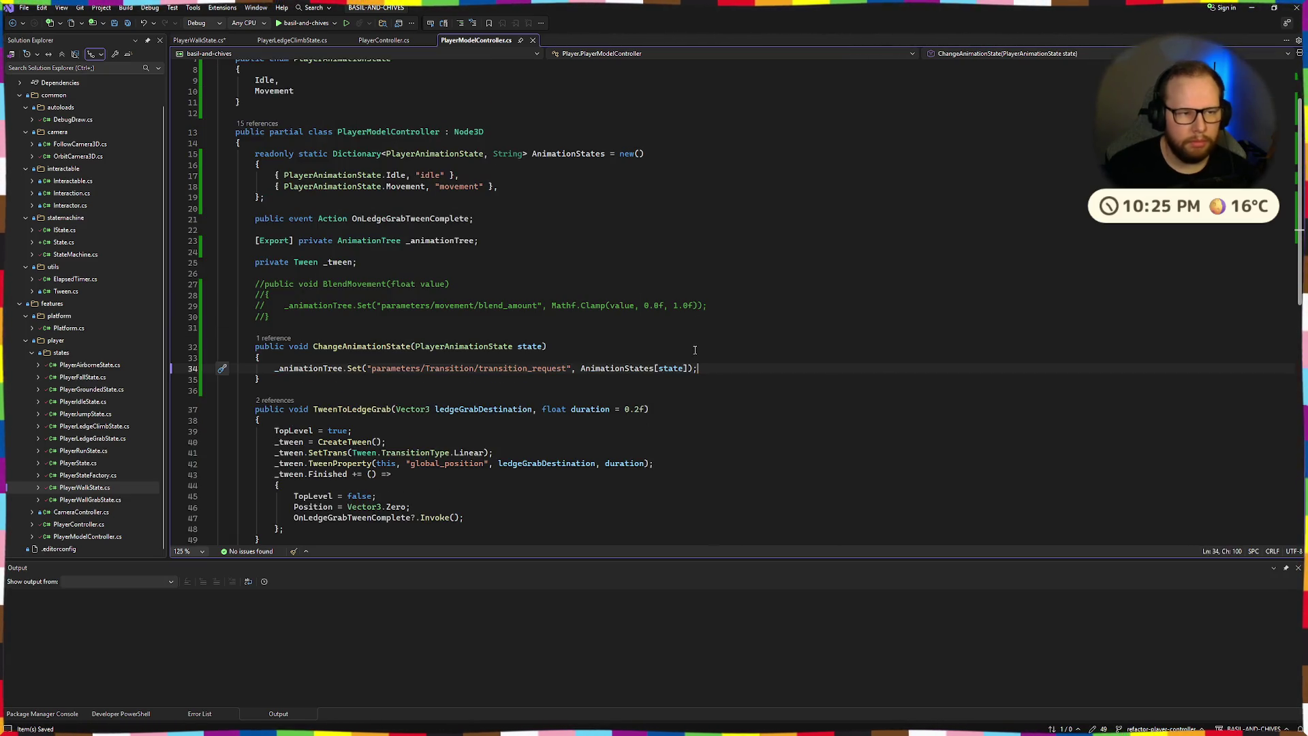
{"action": "left_click", "coordinate": [654, 357]}
{"action": "left_click", "coordinate": [604, 392]}
{"action": "left_click", "coordinate": [289, 381]}
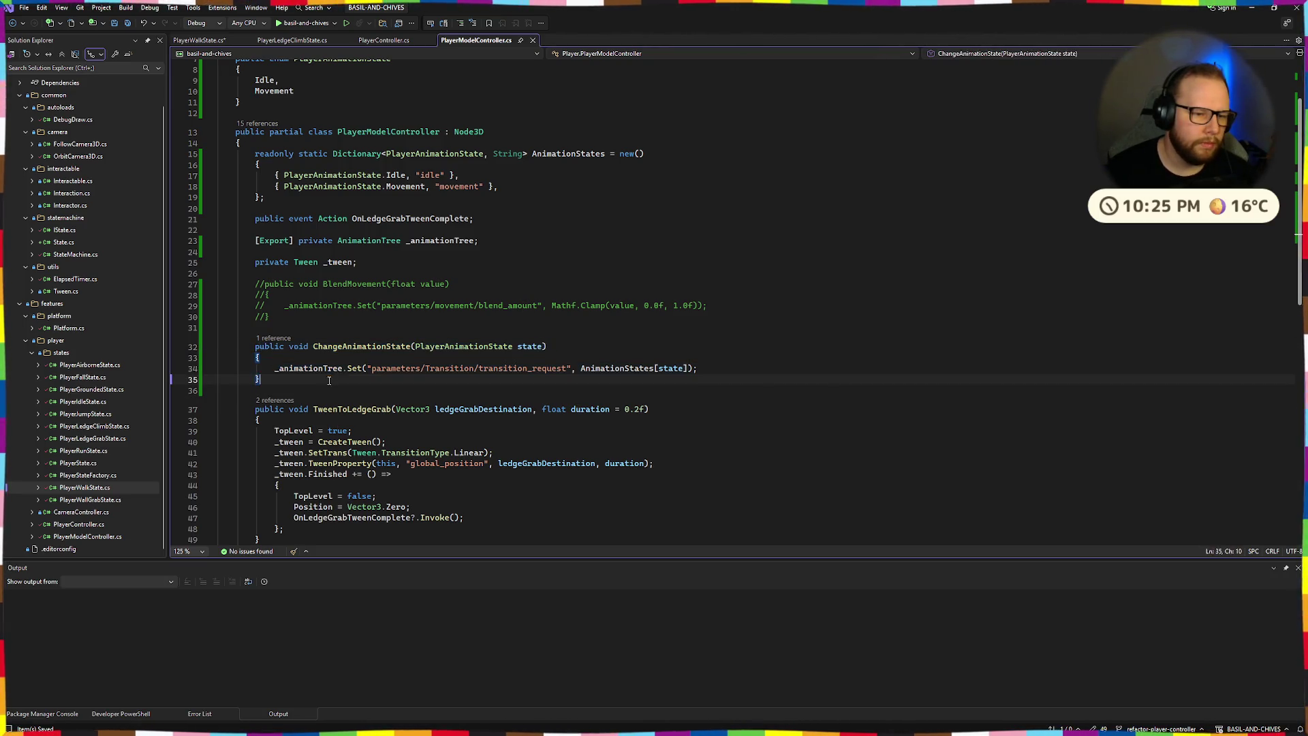
{"action": "left_click_drag", "start_coordinate": [275, 368], "coordinate": [697, 369]}
{"action": "left_click", "coordinate": [716, 372]}
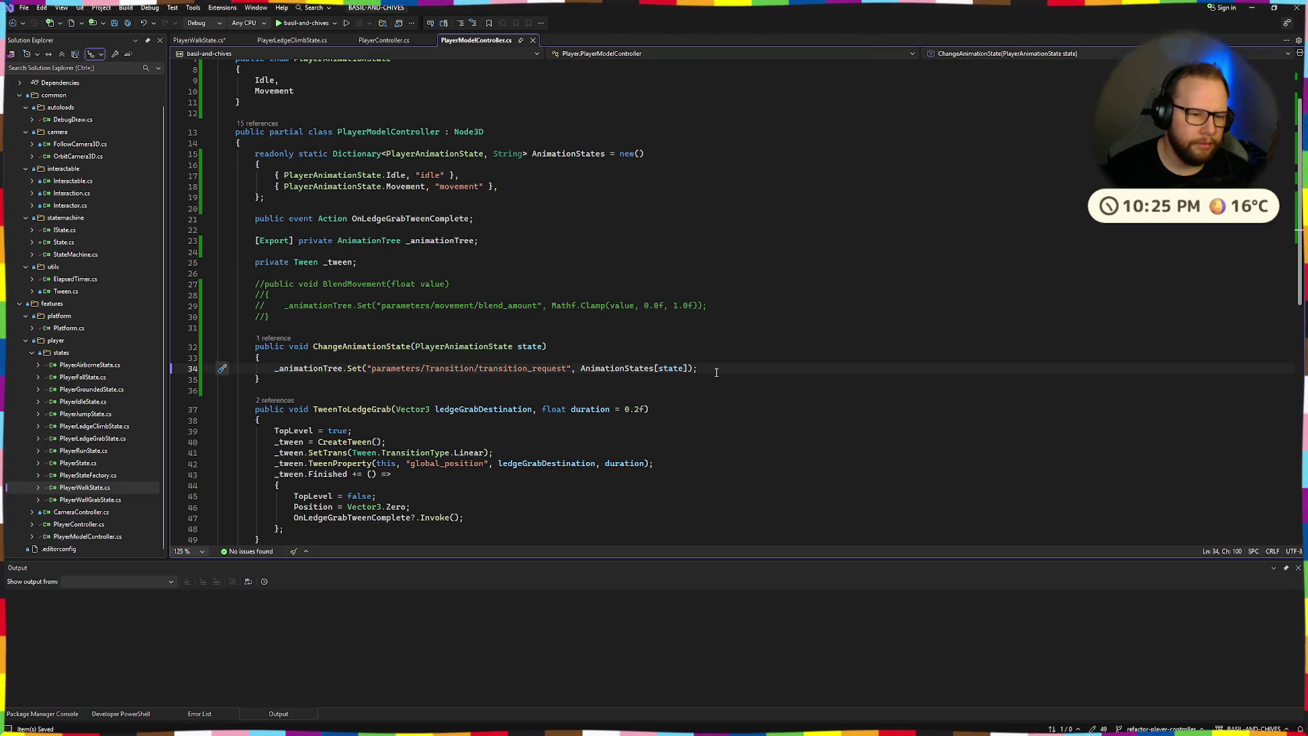
Save the script and add a blank line after ChangeAnimationState's closing brace.
{"action": "key", "text": "Up"}
{"action": "key", "text": "Up"}
{"action": "key", "text": "Up"}
{"action": "key", "text": "ctrl+s"}
{"action": "left_click", "coordinate": [293, 379]}
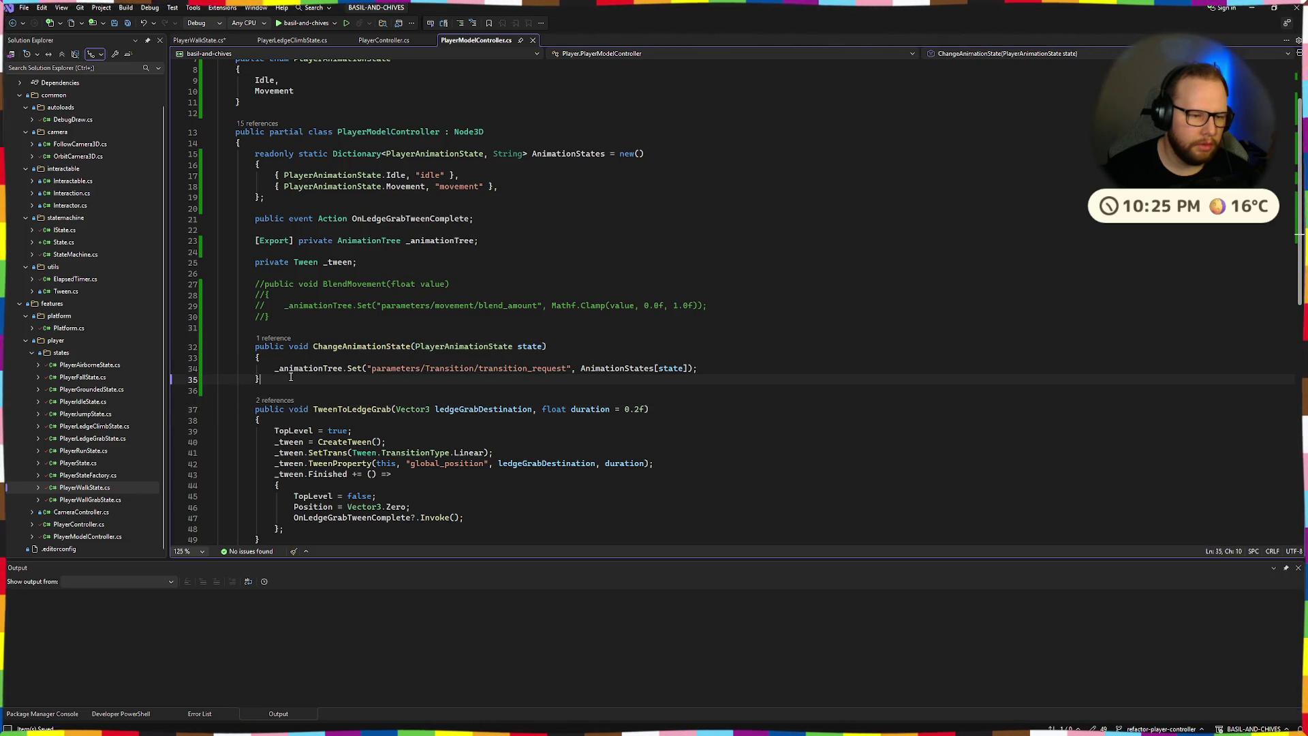
{"action": "key", "text": "Return"}
{"action": "key", "text": "Return"}
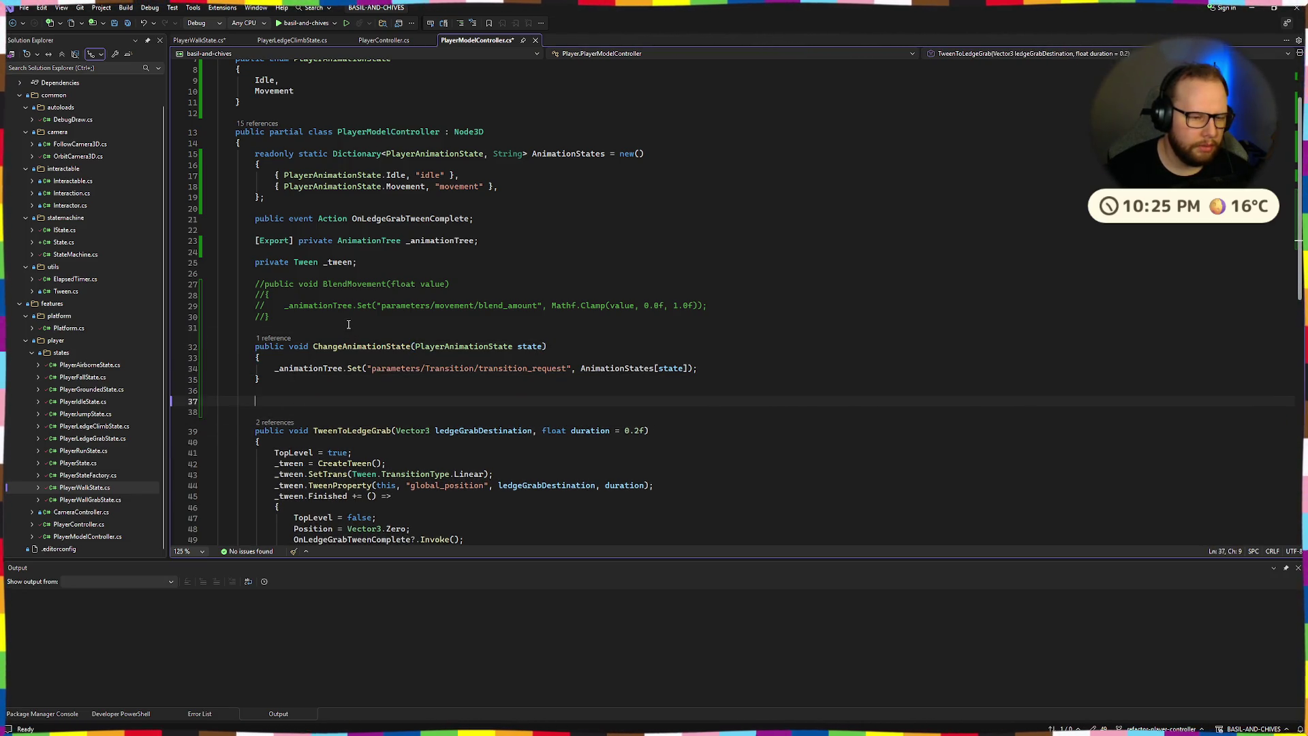
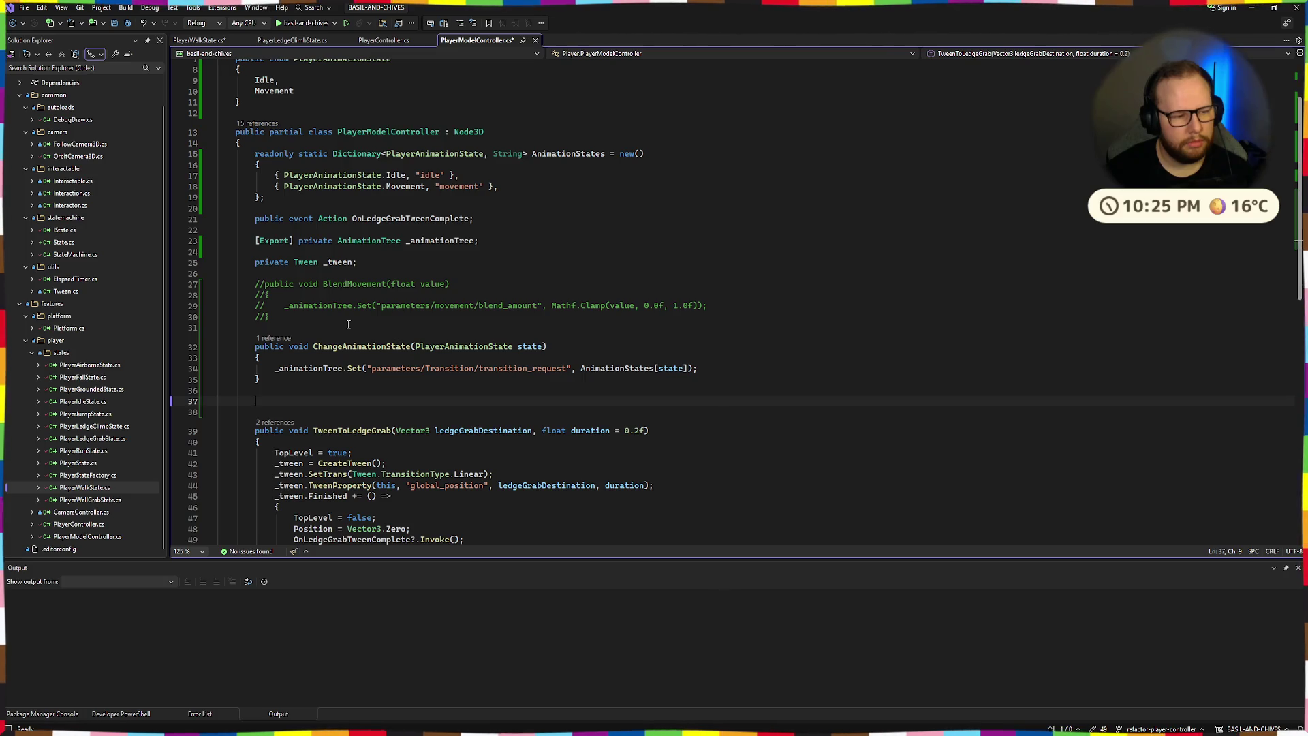
Save the cleaned-up model controller and add ChangeAnimationState(PlayerAnimationState.Idle) to PlayerWalkState's OnEnter.
{"action": "key", "text": "BackSpace"}
{"action": "key", "text": "BackSpace"}
{"action": "key", "text": "ctrl+s"}
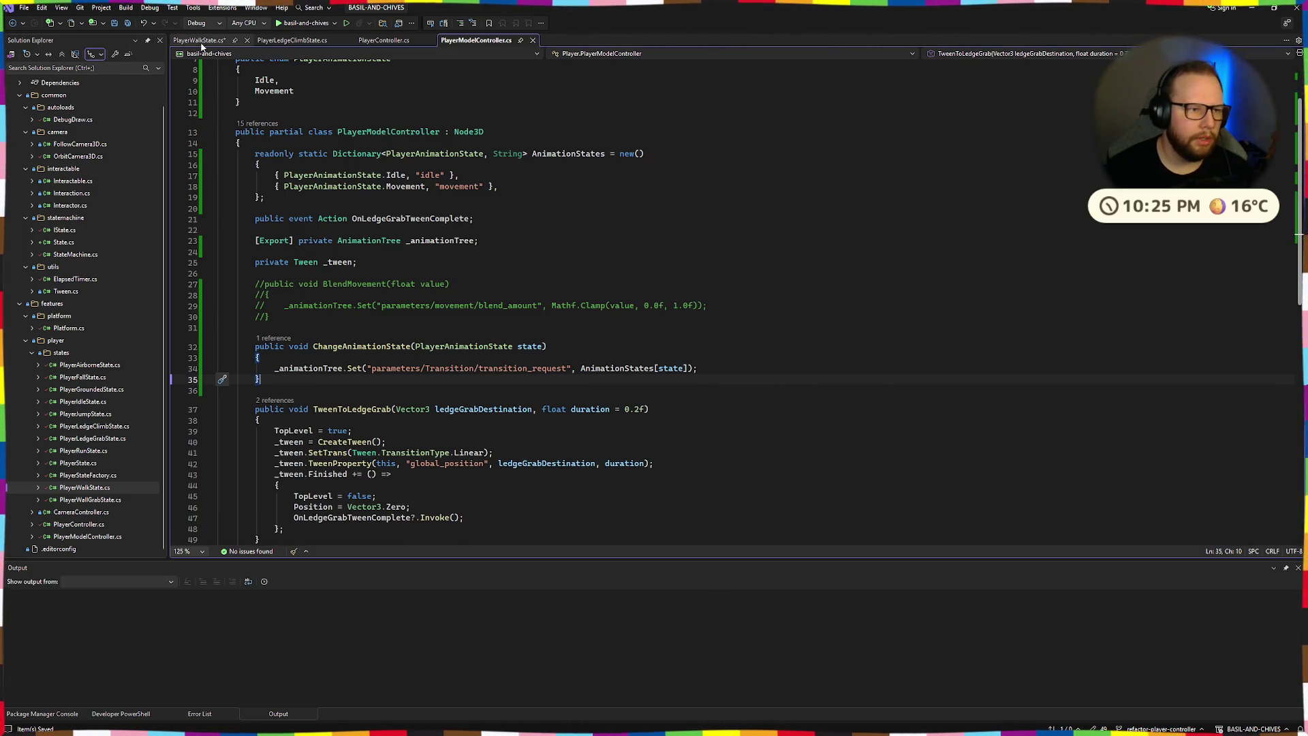
{"action": "left_click", "coordinate": [195, 44]}
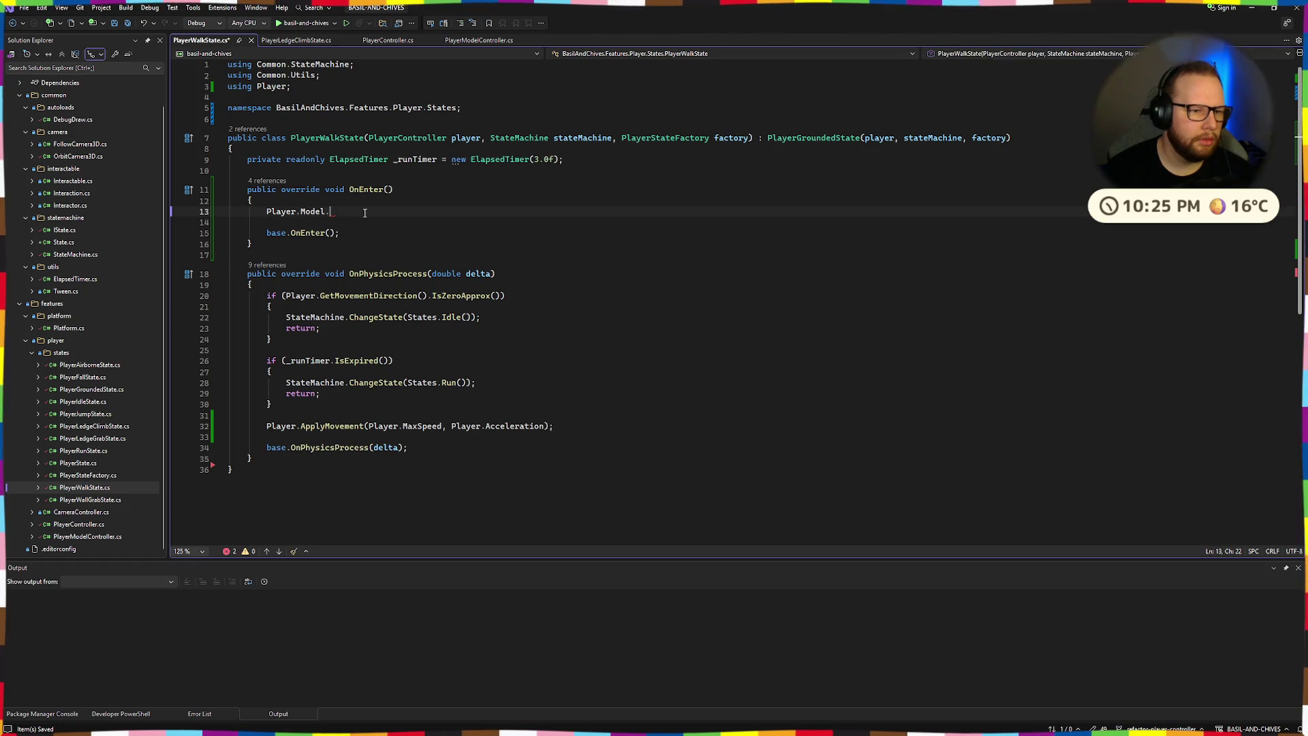
{"action": "type", "text": "Chang"}
{"action": "key", "text": "Tab"}
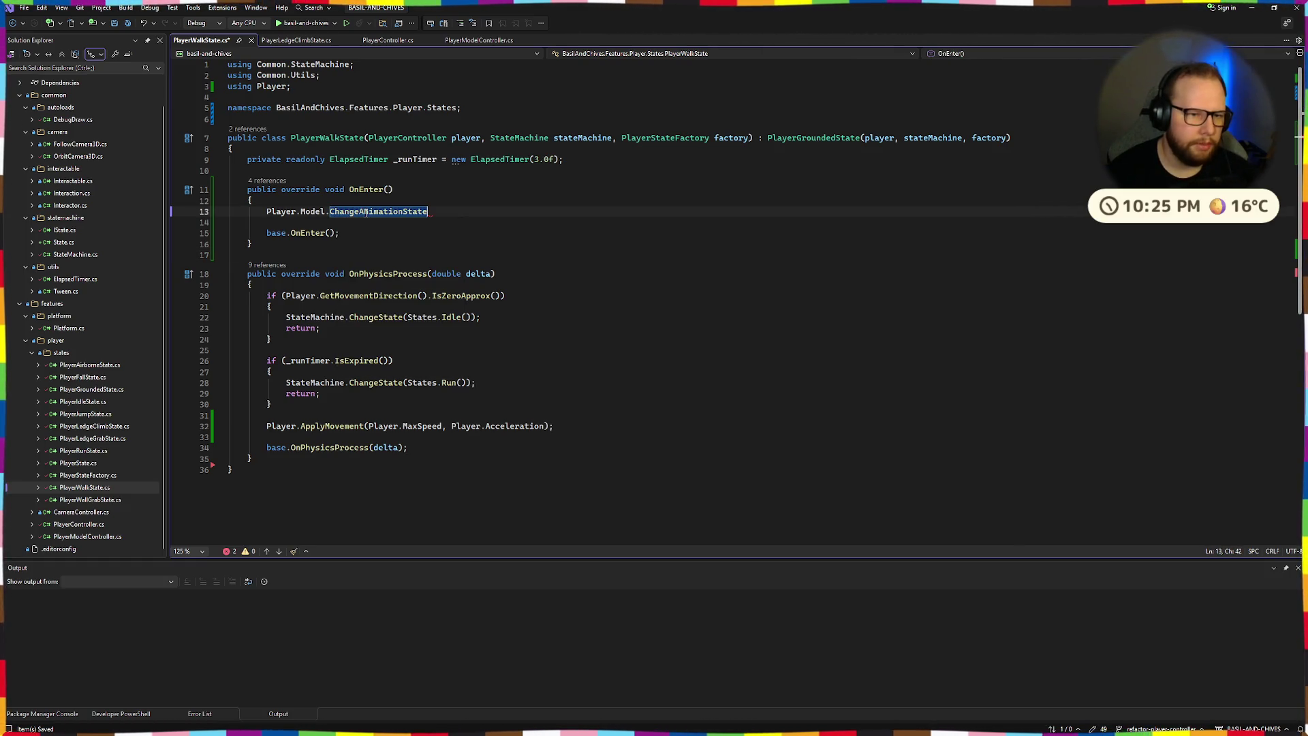
{"action": "type", "text": "("}
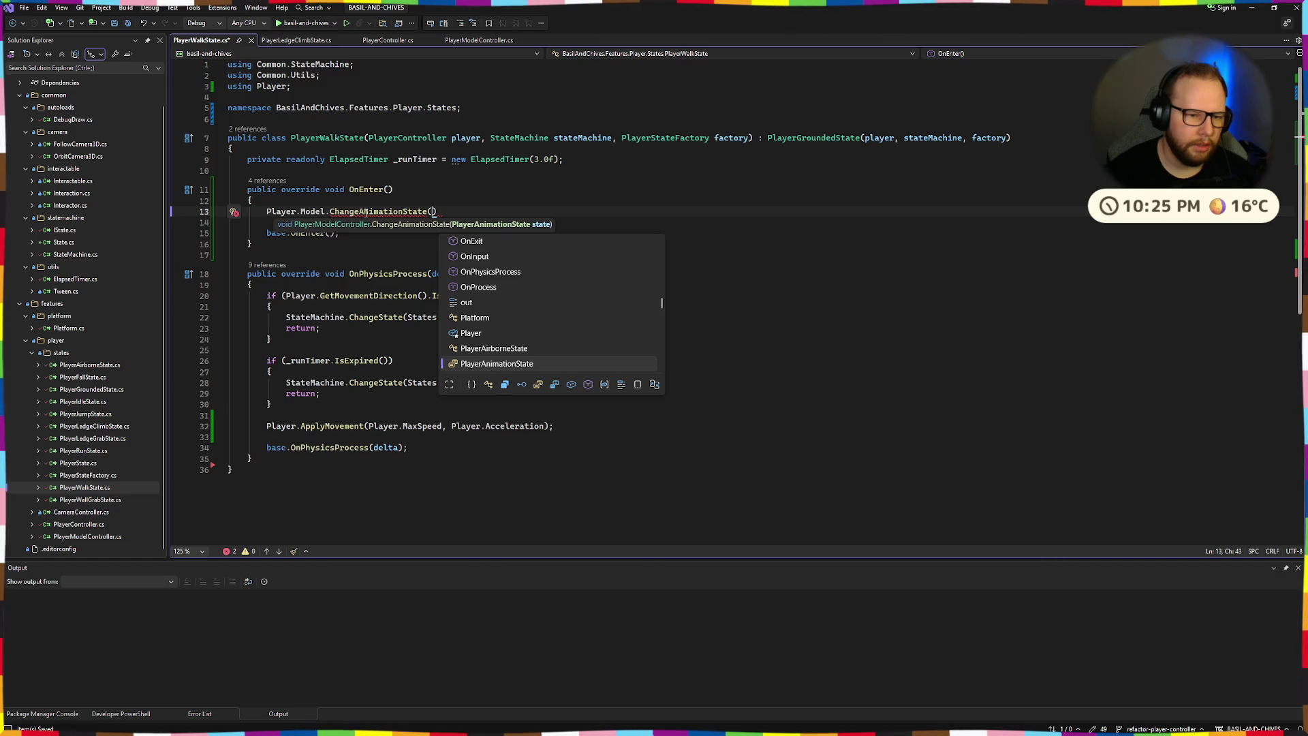
{"action": "key", "text": "Tab"}
{"action": "type", "text": "."}
{"action": "key", "text": "Escape"}
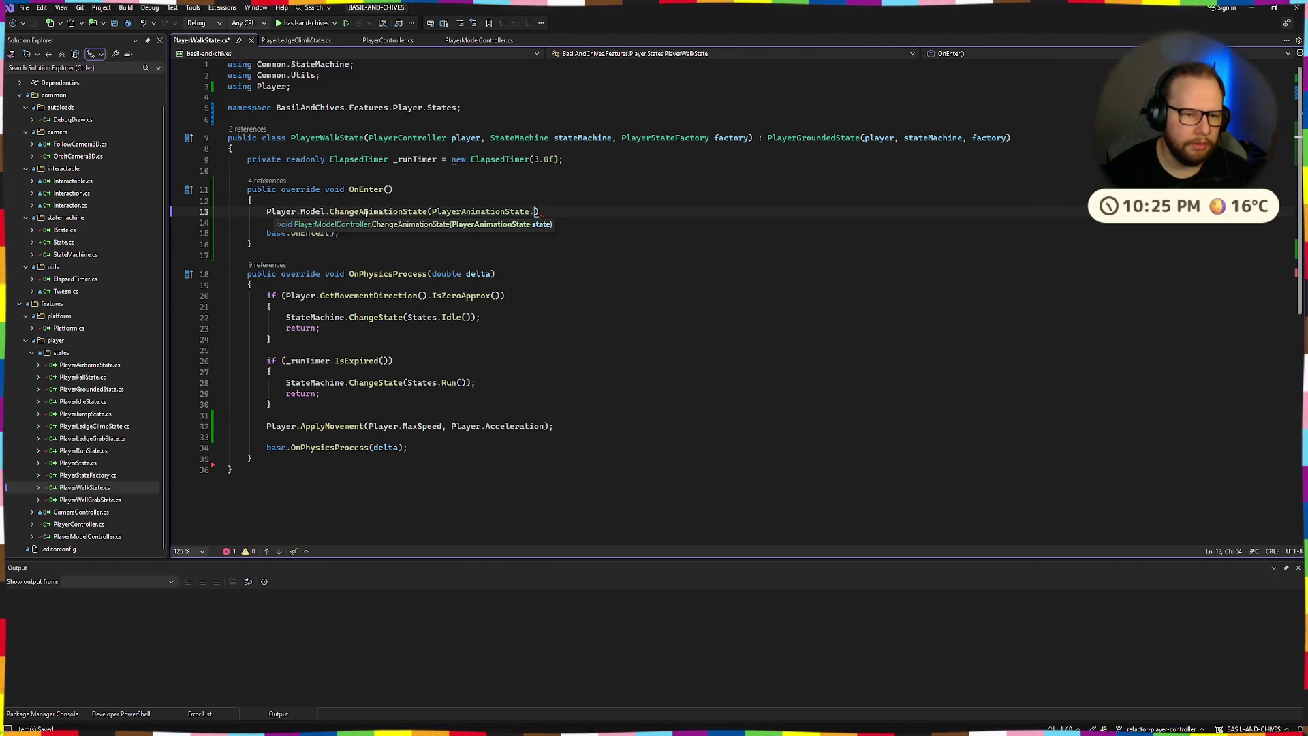
{"action": "type", "text": "Idle"}
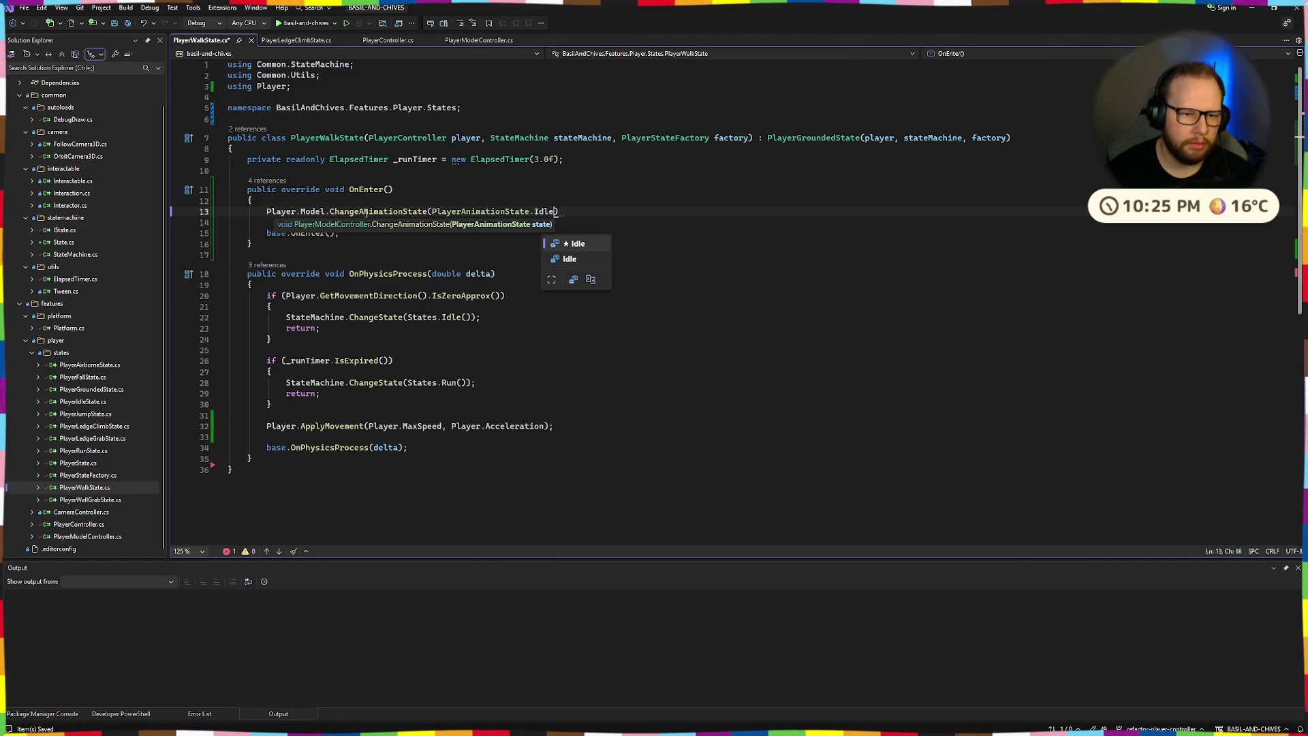
{"action": "type", "text": ");"}
Finish the OnEnter edit and launch the game in the debugger.
{"action": "left_click", "coordinate": [461, 226]}
{"action": "key", "text": "Up"}
{"action": "key", "text": "Up"}
{"action": "left_click", "coordinate": [300, 23]}
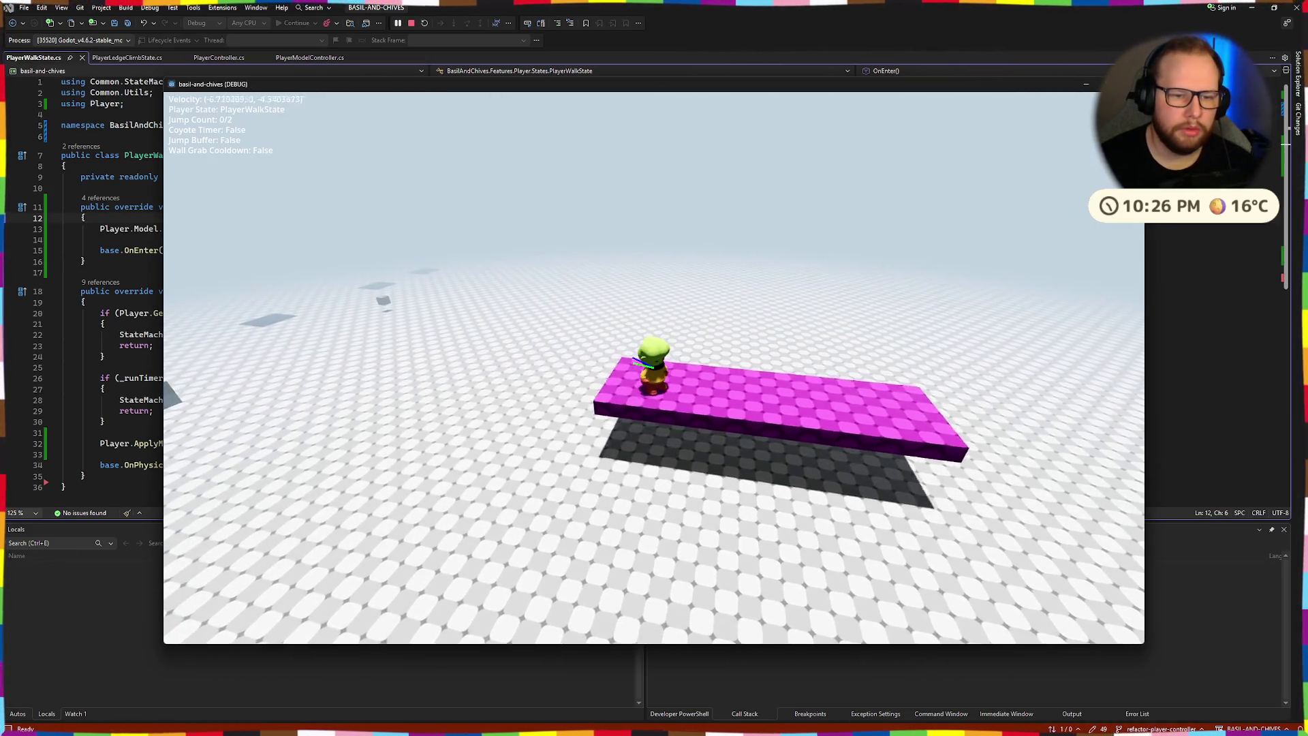
Close the test run, change the walk state's animation from Idle to Movement, and save.
{"action": "key", "text": "s"}
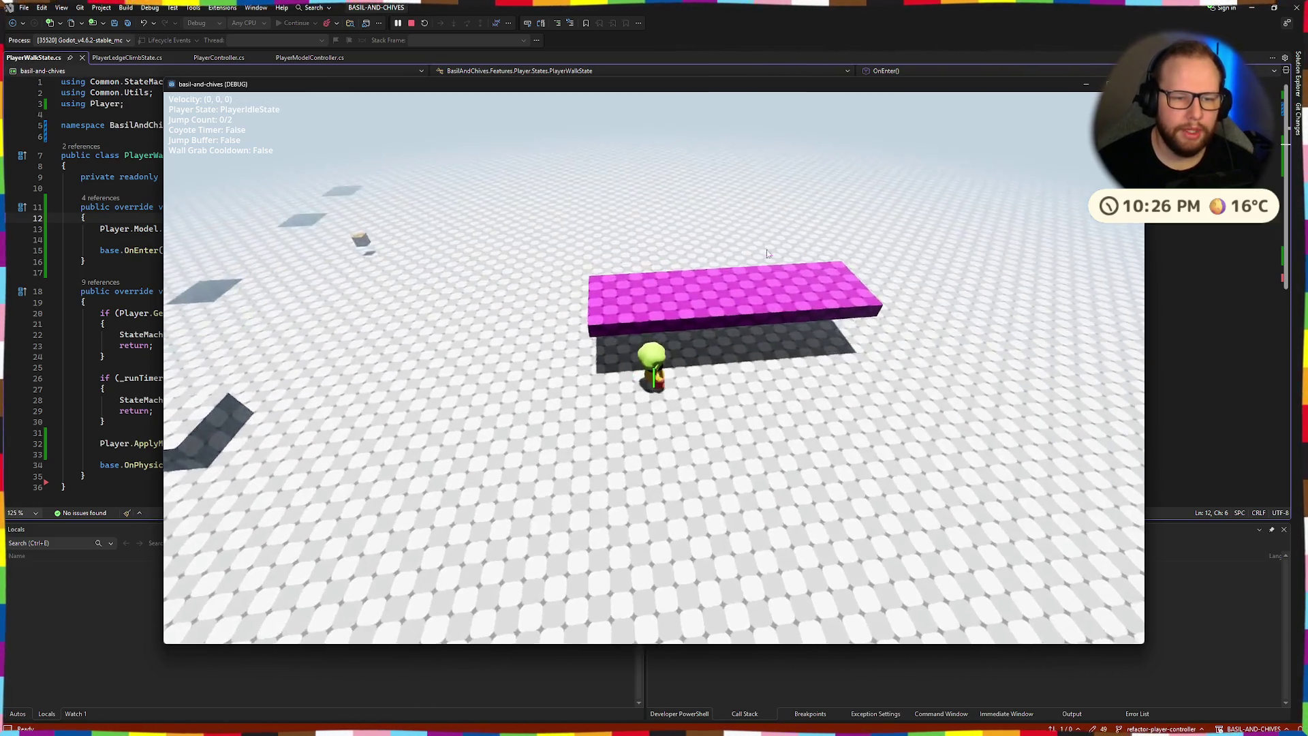
{"action": "key", "text": "Escape"}
{"action": "left_click", "coordinate": [549, 214]}
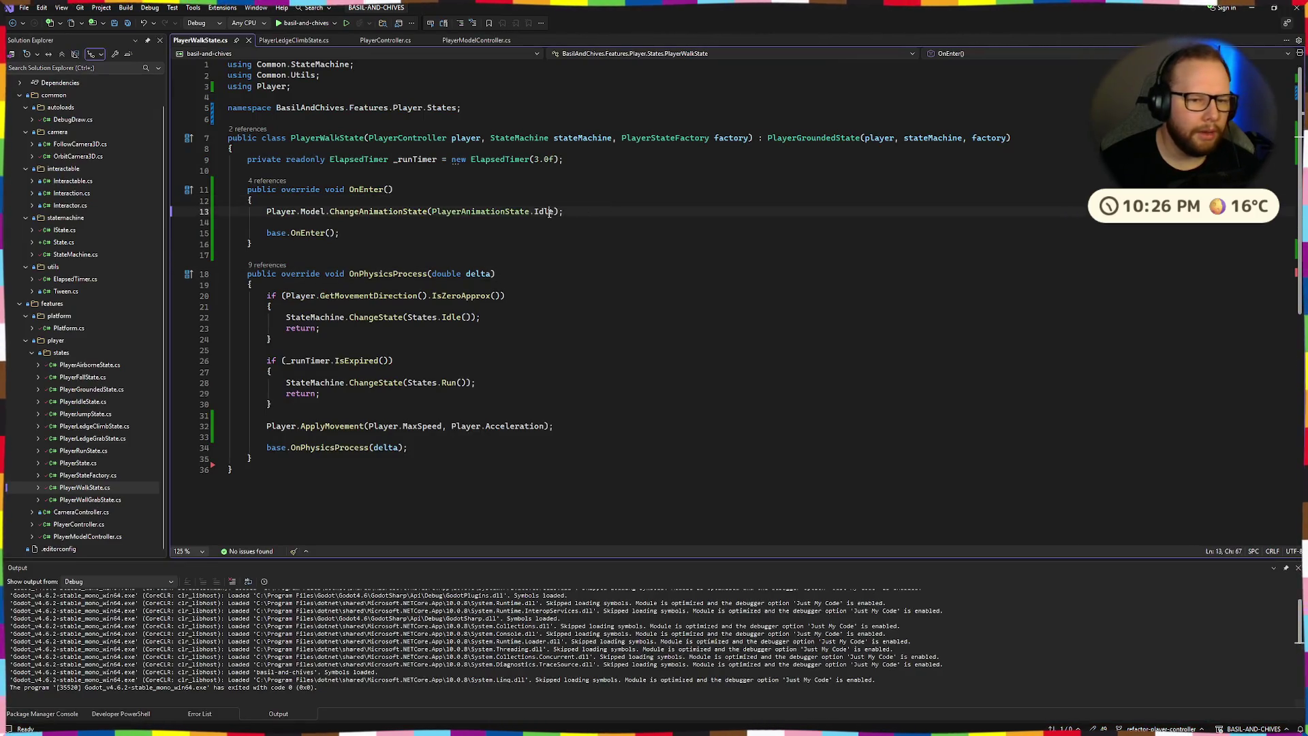
{"action": "double_click", "coordinate": [549, 213]}
{"action": "type", "text": "Movement);"}
{"action": "key", "text": "Tab"}
{"action": "key", "text": "ctrl+s"}
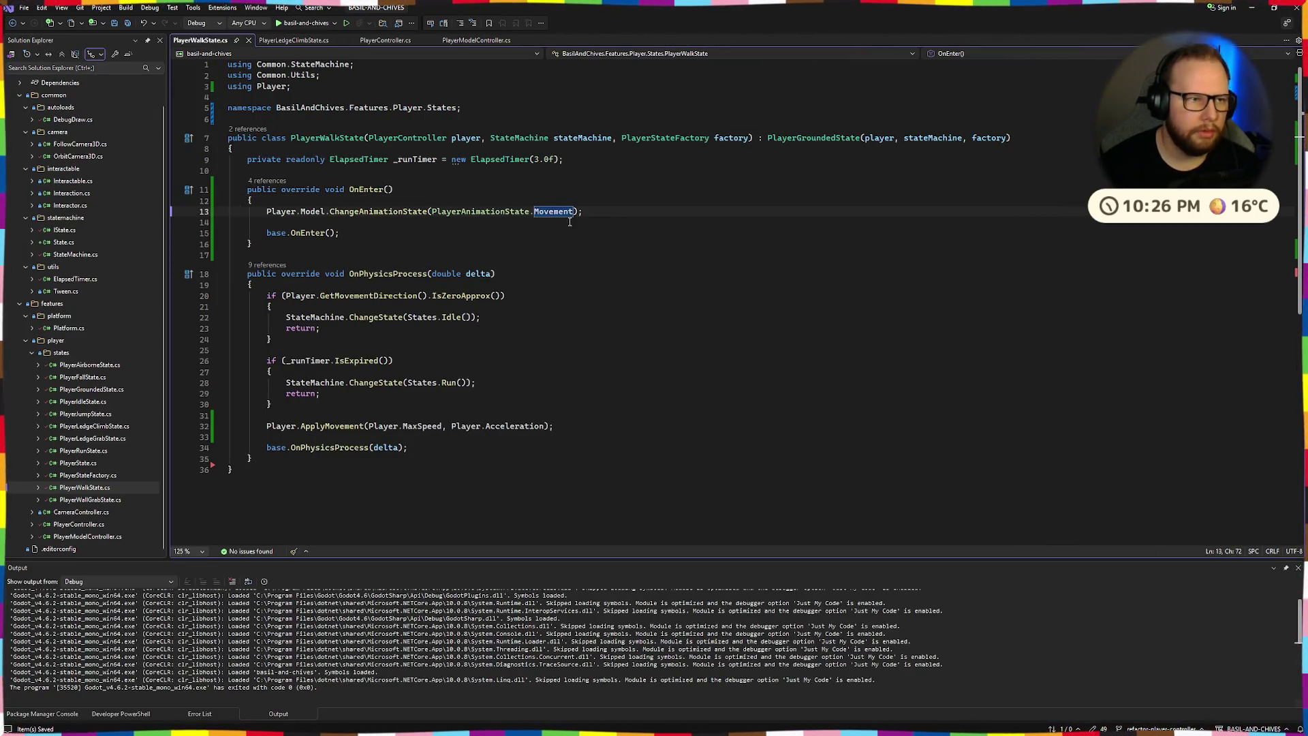
Relaunch the game, test walking and running, then leave the game.
{"action": "left_click", "coordinate": [304, 23]}
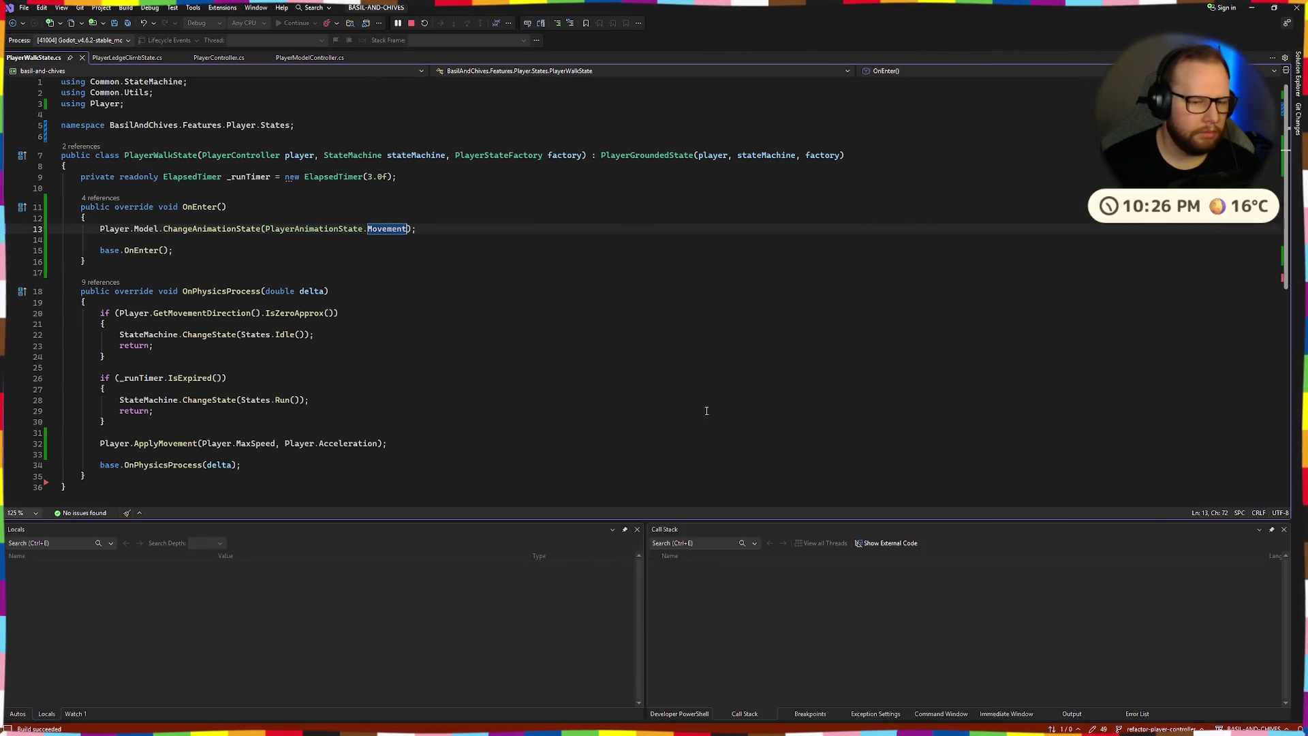
{"action": "key", "text": "a"}
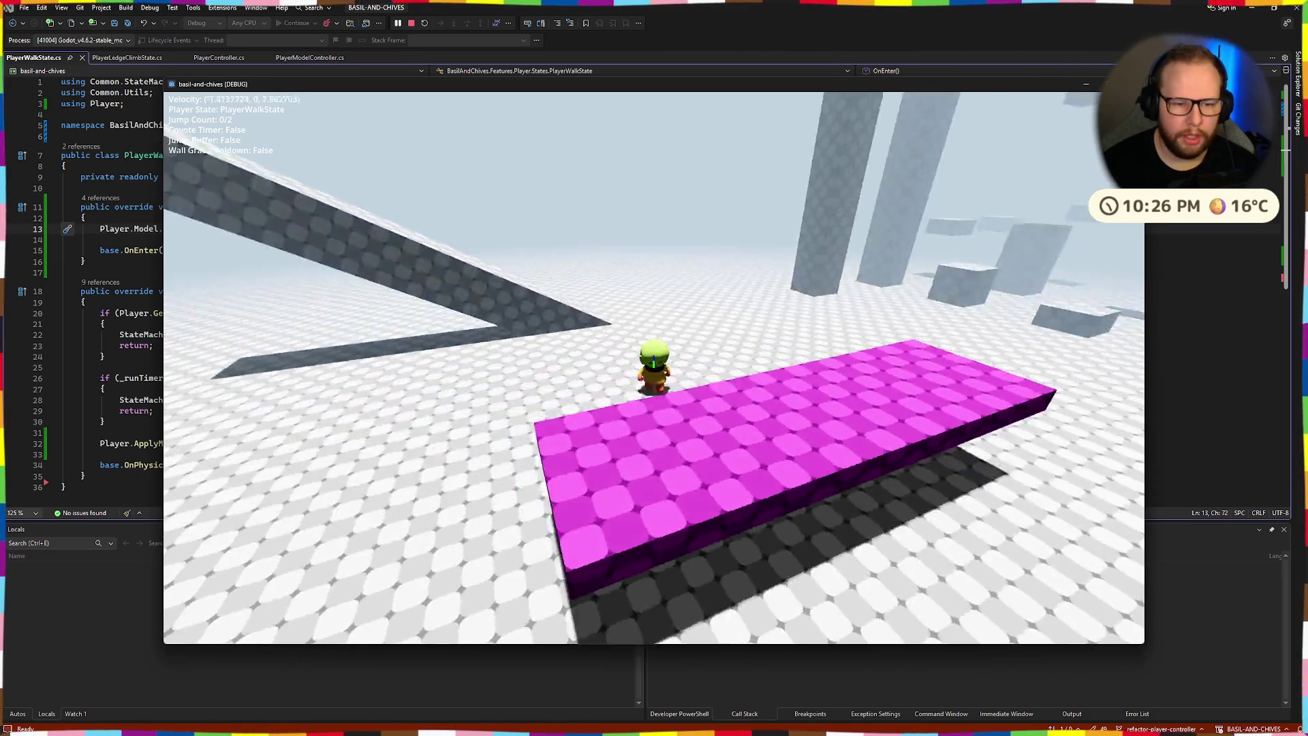
{"action": "key", "text": "shift"}
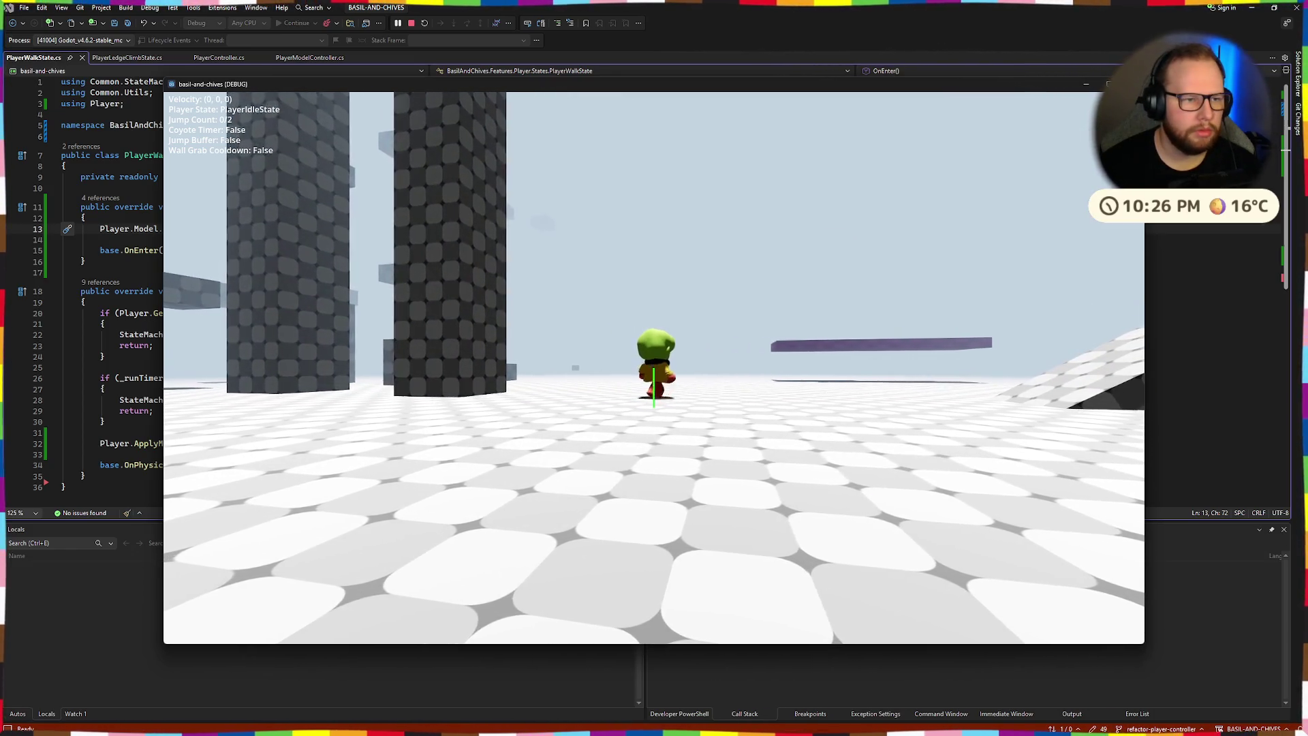
{"action": "key", "text": "alt+Tab"}
{"action": "key", "text": "alt+Tab"}
Inspect the character's idle animation in Blender's viewport, then bring the Godot editor forward.
{"action": "key", "text": "ctrl+super+Right"}
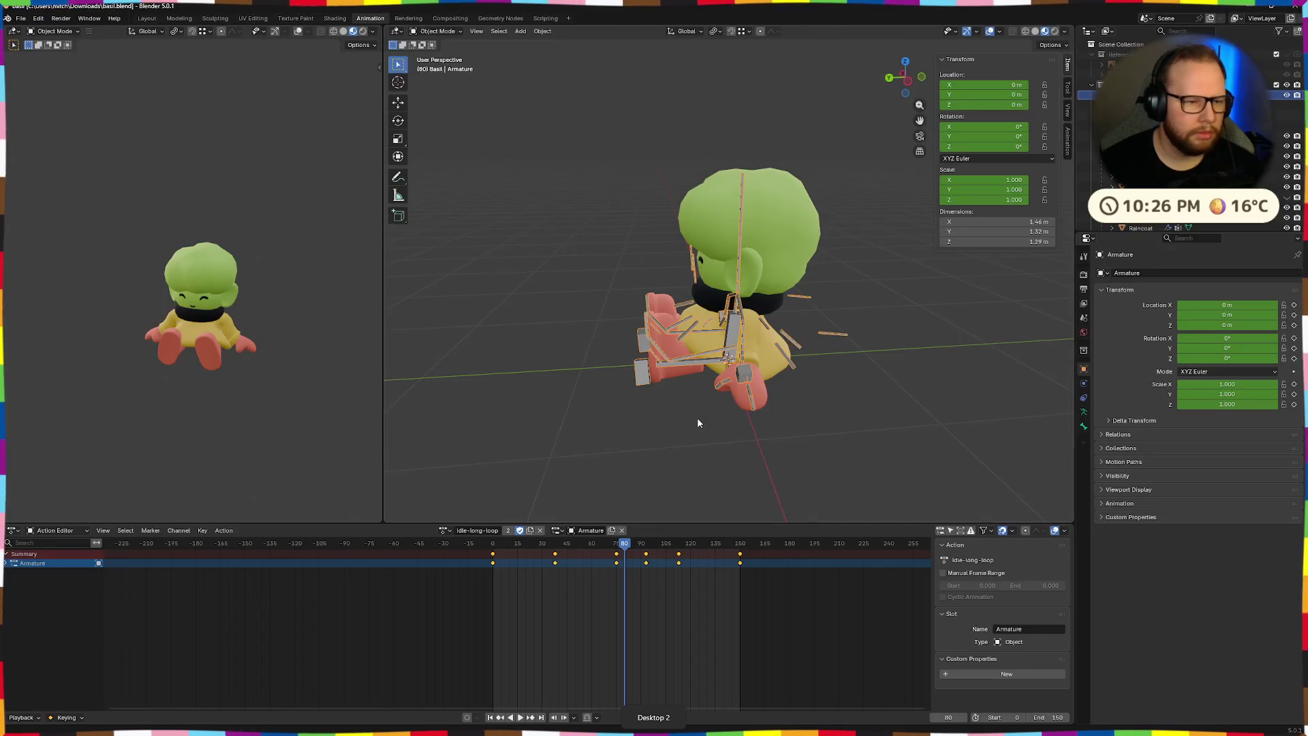
{"action": "scroll", "coordinate": [697, 417], "scroll_direction": "down", "scroll_amount": 3}
{"action": "mouse_move", "coordinate": [678, 329]}
{"action": "left_mouse_down"}
{"action": "mouse_move", "coordinate": [779, 341]}
{"action": "mouse_move", "coordinate": [673, 345]}
{"action": "mouse_move", "coordinate": [906, 326]}
{"action": "mouse_move", "coordinate": [770, 310]}
{"action": "mouse_move", "coordinate": [644, 319]}
{"action": "mouse_move", "coordinate": [666, 303]}
{"action": "mouse_move", "coordinate": [661, 291]}
{"action": "left_mouse_up"}
{"action": "scroll", "coordinate": [799, 333], "scroll_direction": "up", "scroll_amount": 4}
{"action": "scroll", "coordinate": [803, 326], "scroll_direction": "down", "scroll_amount": 3}
{"action": "scroll", "coordinate": [735, 269], "scroll_direction": "up", "scroll_amount": 3}
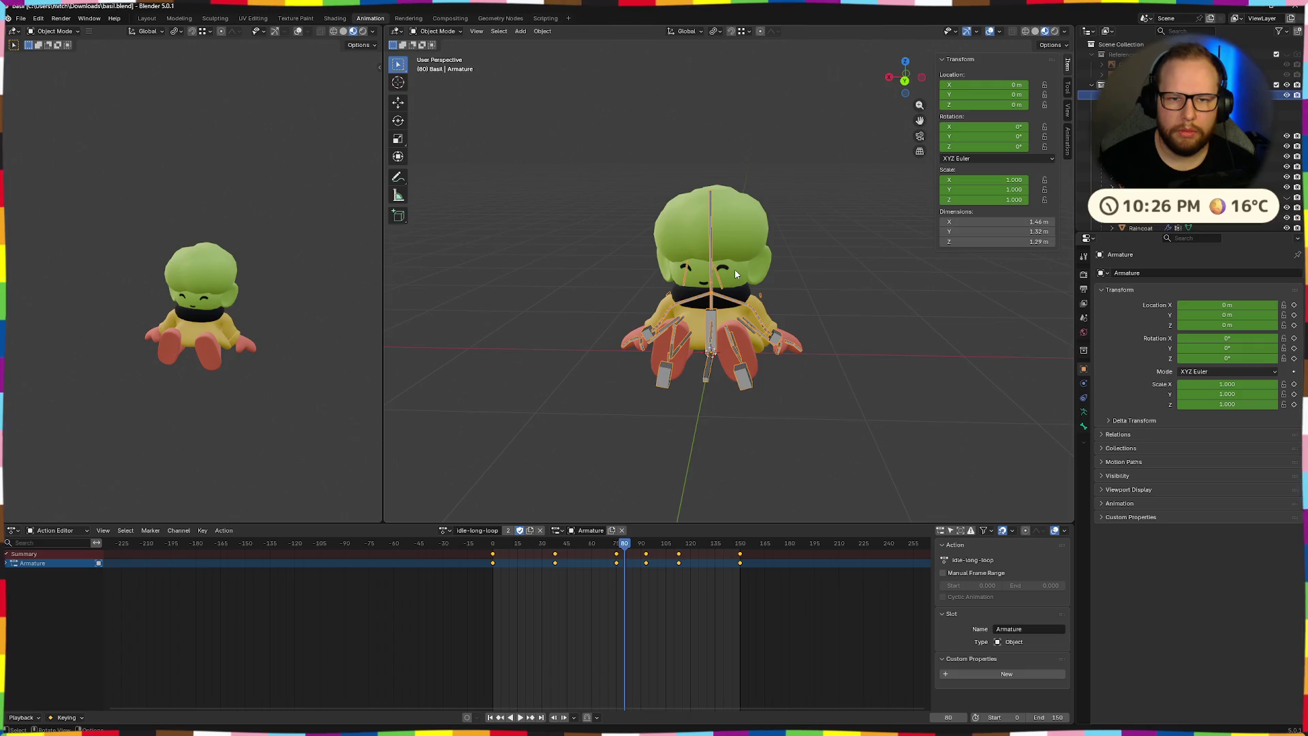
{"action": "scroll", "coordinate": [735, 274], "scroll_direction": "down", "scroll_amount": 3}
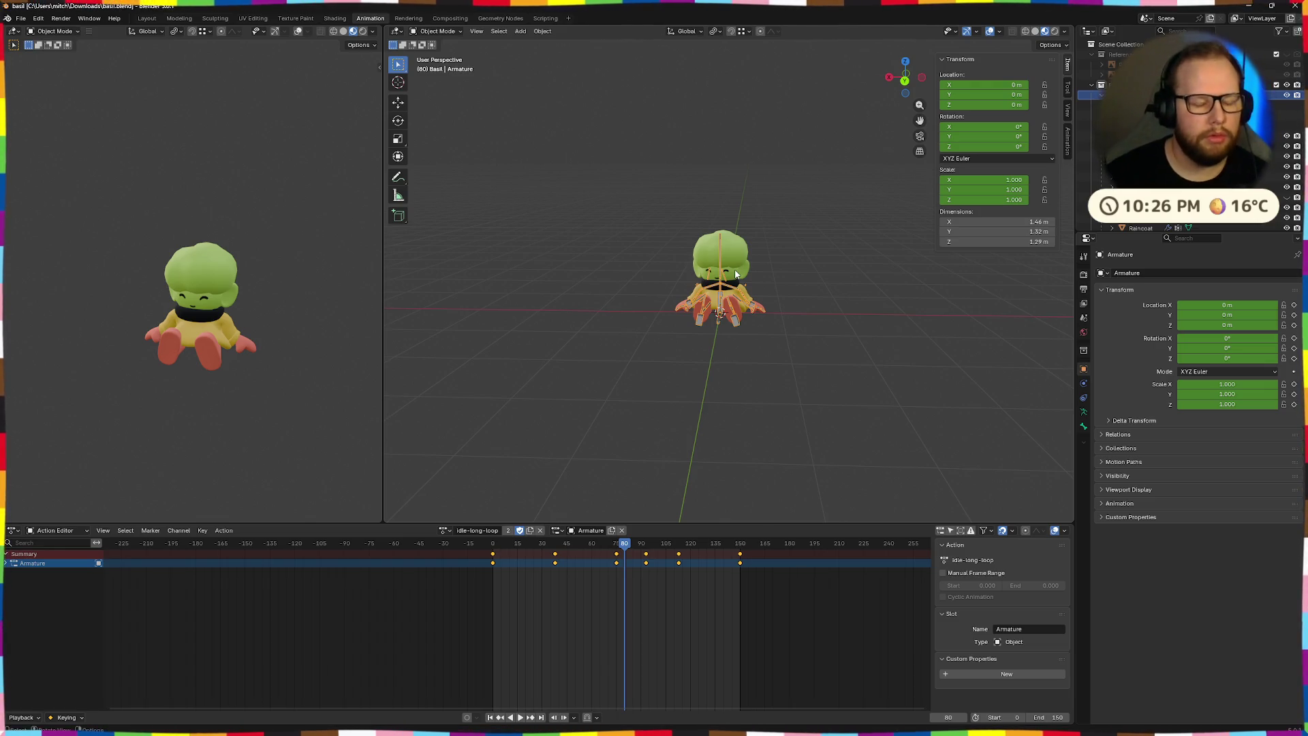
{"action": "key", "text": "ctrl+super+Right"}
{"action": "mouse_move", "coordinate": [877, 244]}
{"action": "left_mouse_down"}
{"action": "mouse_move", "coordinate": [930, 244]}
{"action": "mouse_move", "coordinate": [875, 240]}
{"action": "left_mouse_up"}
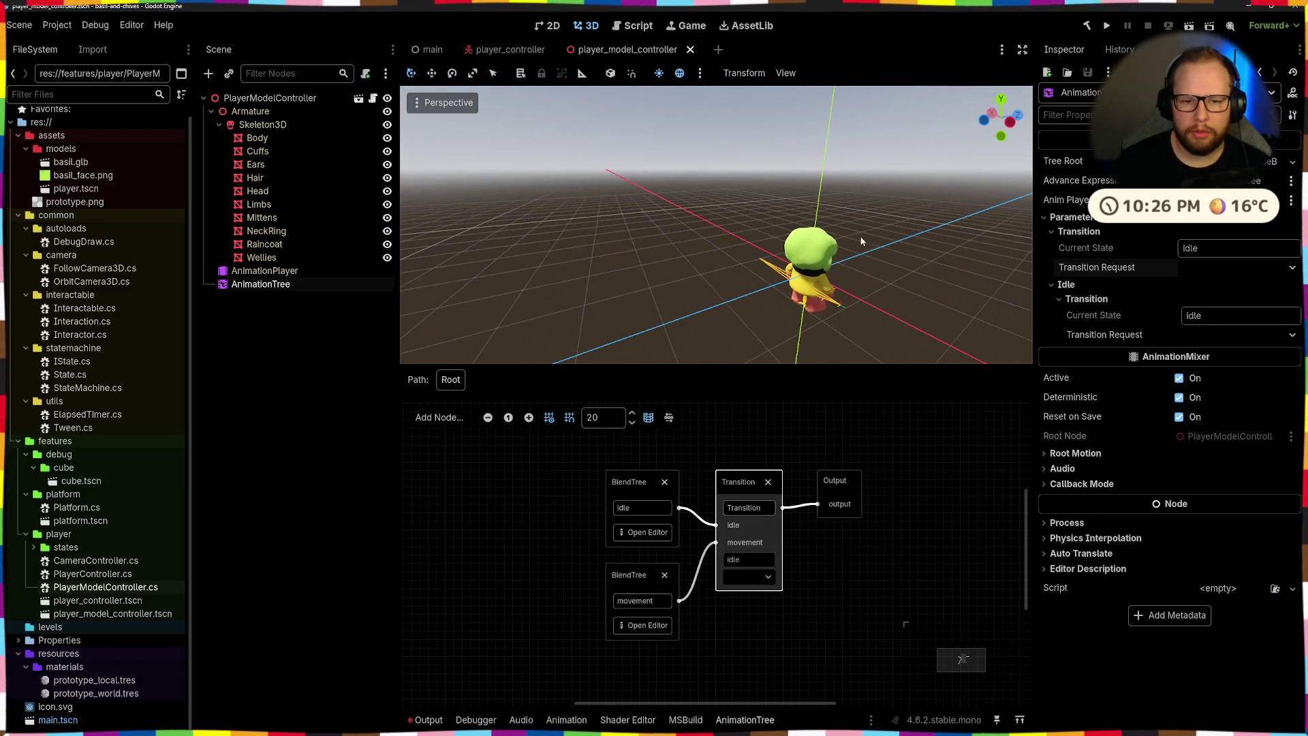
Check the Hair mesh's Transform in Godot's Inspector, then return to the character in Blender.
{"action": "left_click", "coordinate": [811, 255]}
{"action": "scroll", "coordinate": [824, 369], "scroll_direction": "down", "scroll_amount": 3}
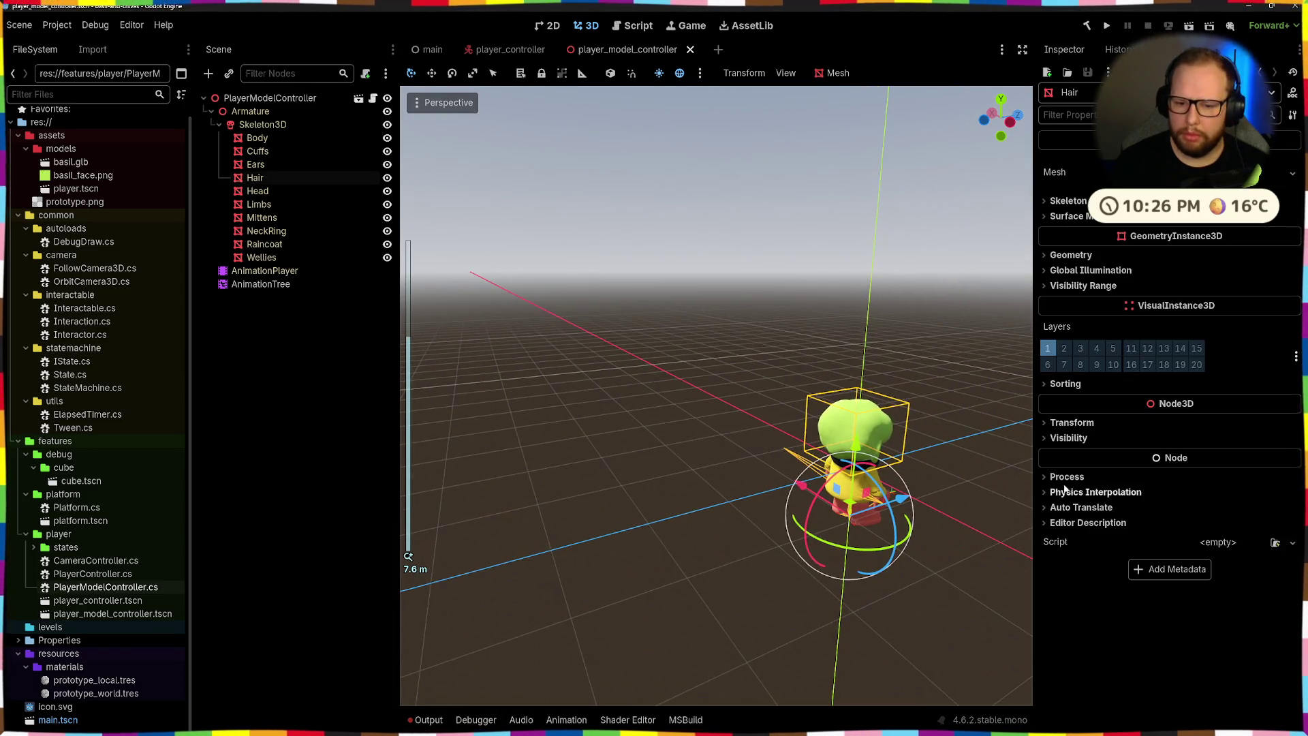
{"action": "left_click", "coordinate": [1070, 423]}
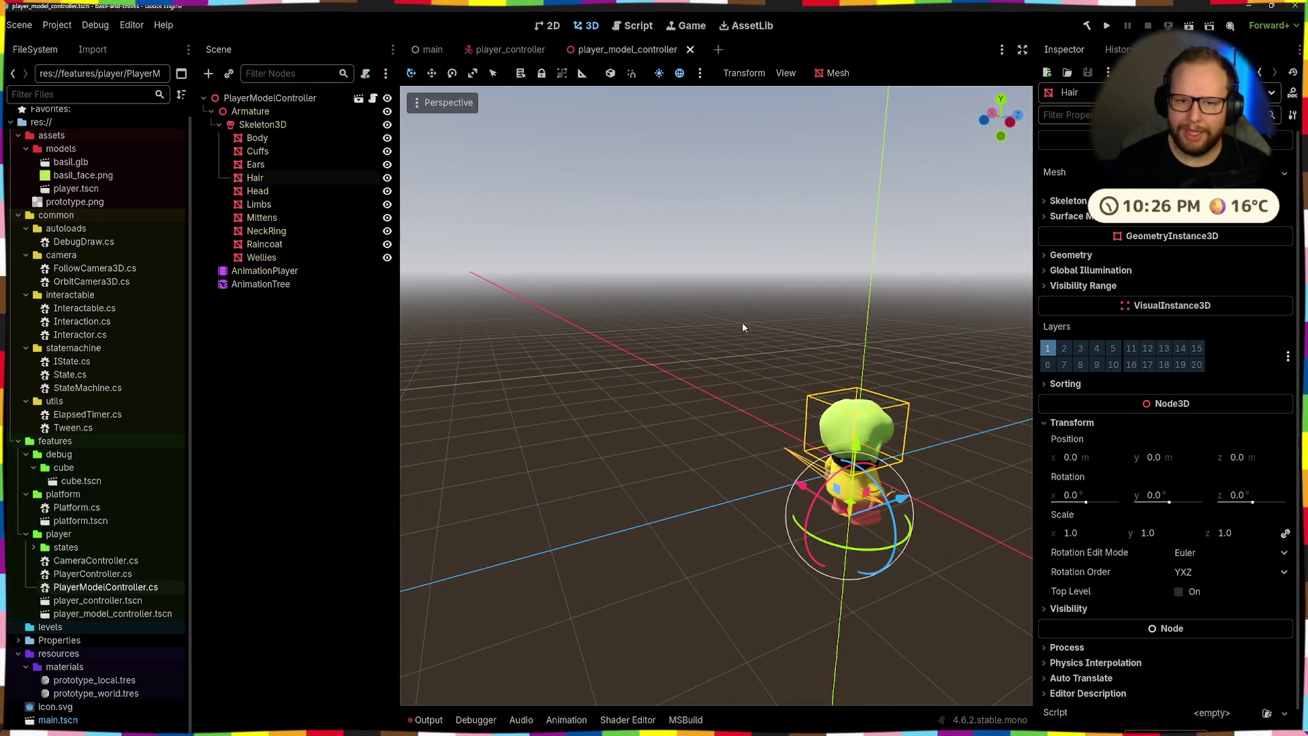
{"action": "key", "text": "ctrl+super+Left"}
{"action": "key", "text": "ctrl+super+Left"}
{"action": "mouse_move", "coordinate": [743, 327]}
{"action": "left_mouse_down"}
{"action": "mouse_move", "coordinate": [820, 327]}
{"action": "mouse_move", "coordinate": [774, 304]}
{"action": "left_mouse_up"}
{"action": "scroll", "coordinate": [820, 327], "scroll_direction": "up", "scroll_amount": 3}
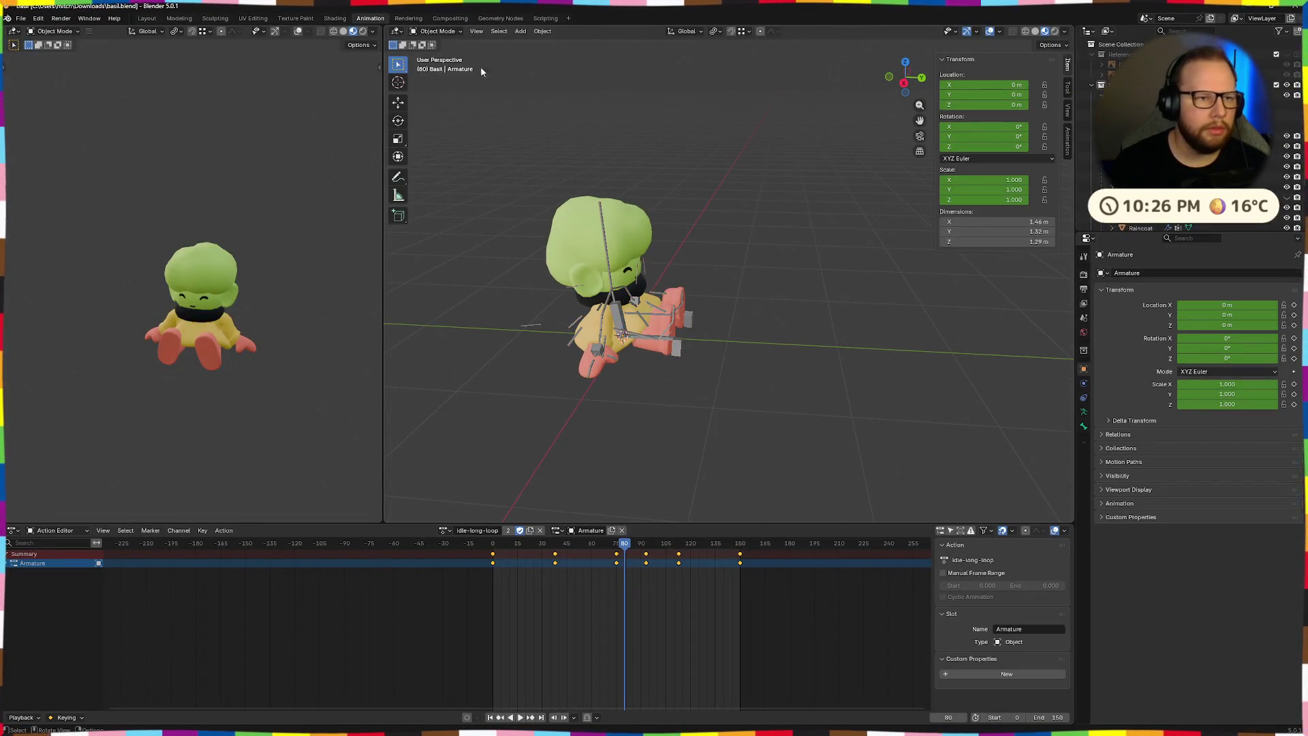
In the Modeling workspace, select the whole character in Object Mode and rotate it 180° on Z.
{"action": "left_click", "coordinate": [174, 20]}
{"action": "scroll", "coordinate": [698, 263], "scroll_direction": "down", "scroll_amount": 5}
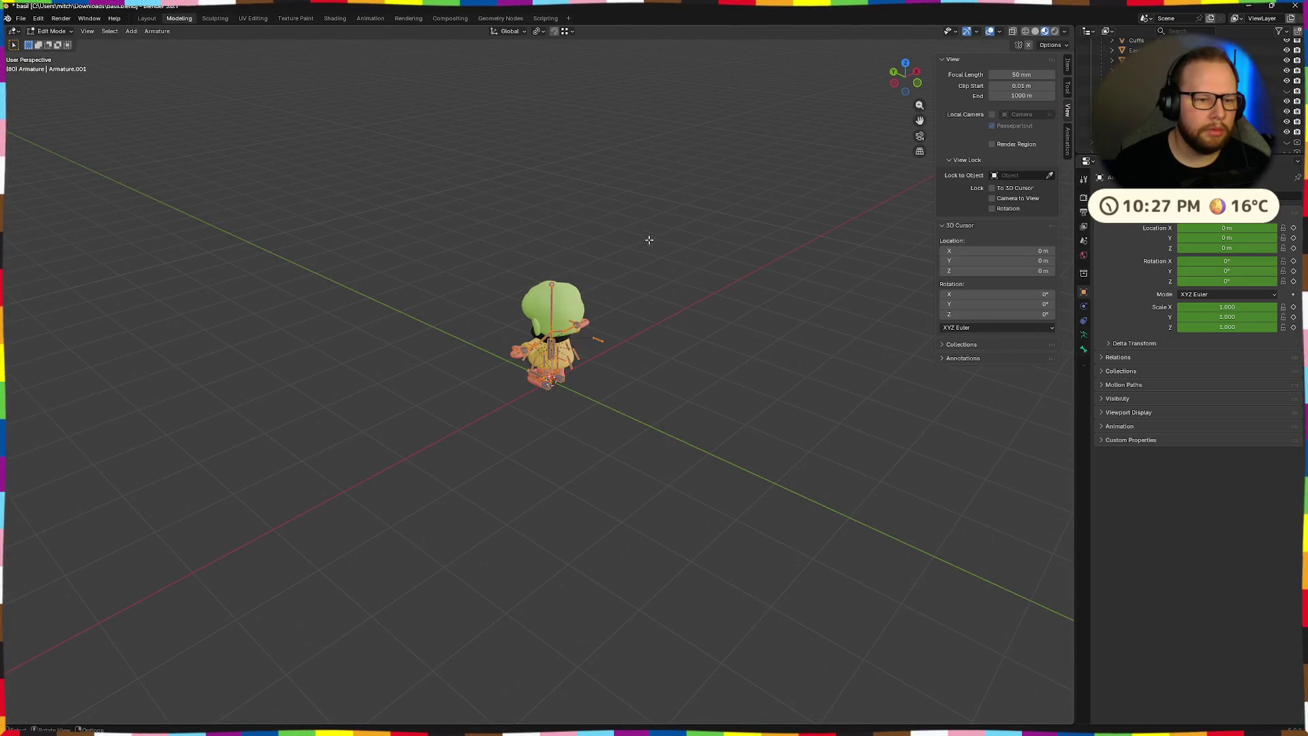
{"action": "left_click", "coordinate": [660, 323]}
{"action": "key", "text": "Tab"}
{"action": "left_click_drag", "start_coordinate": [409, 225], "coordinate": [709, 312]}
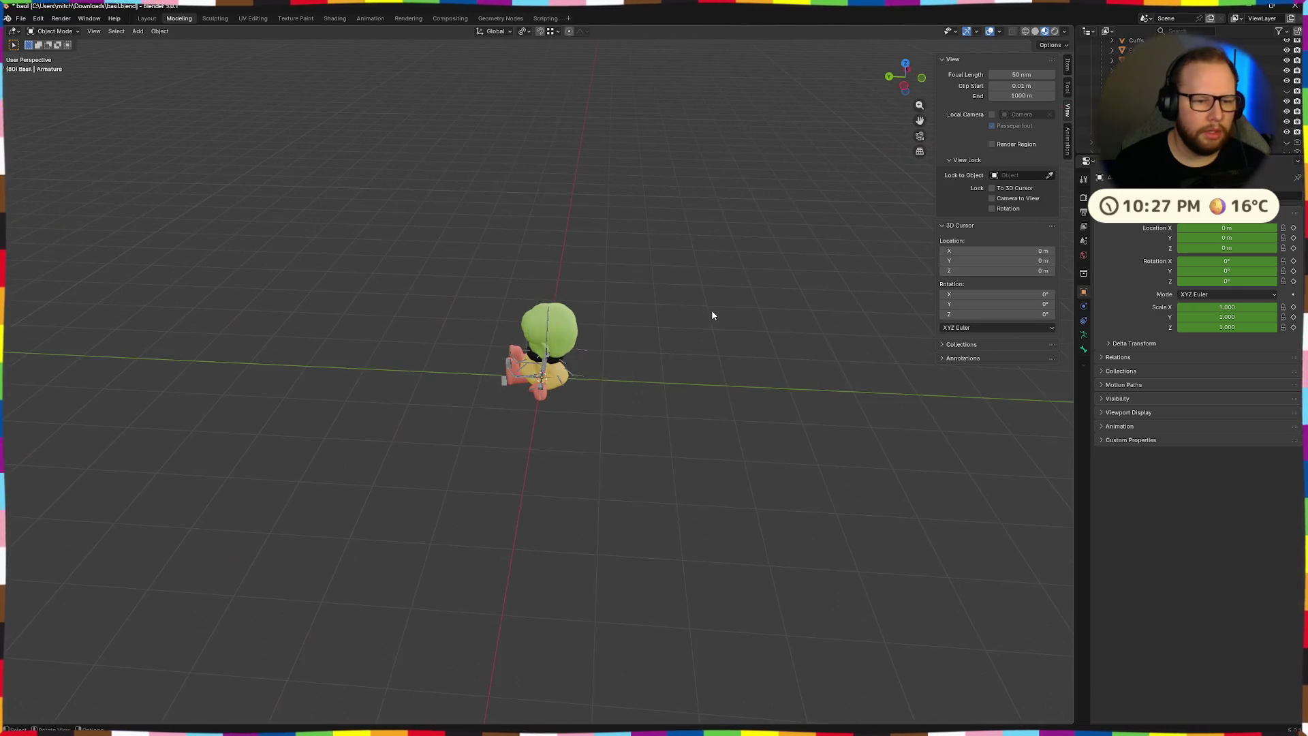
{"action": "key", "text": "a"}
{"action": "scroll", "coordinate": [638, 298], "scroll_direction": "up", "scroll_amount": 5}
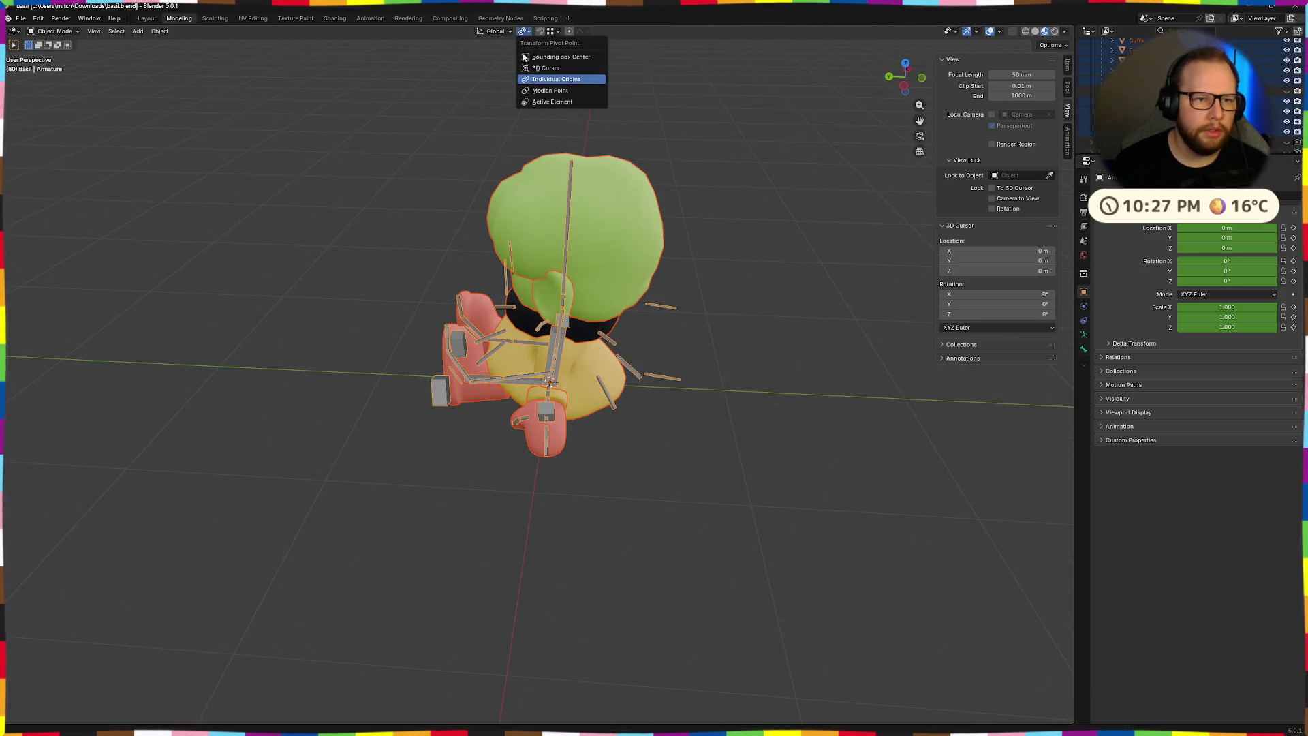
{"action": "scroll", "coordinate": [676, 365], "scroll_direction": "down", "scroll_amount": 4}
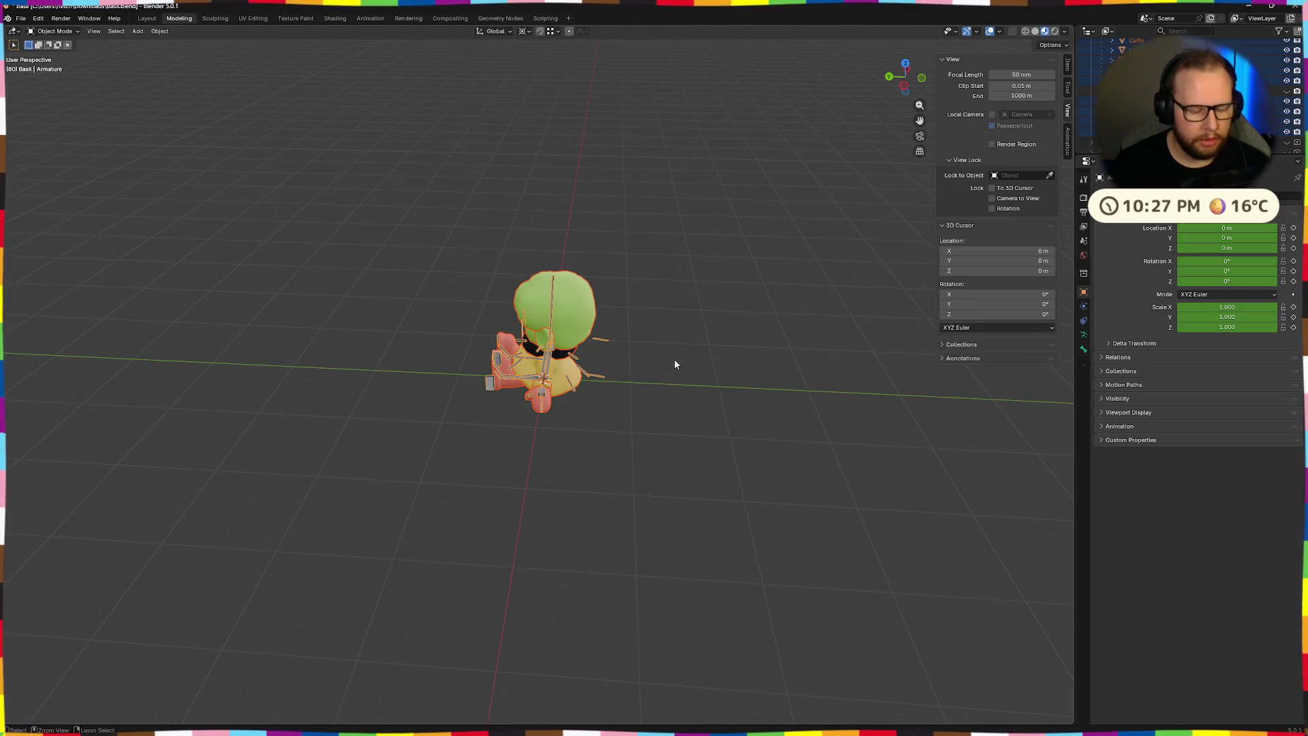
{"action": "type", "text": "rz"}
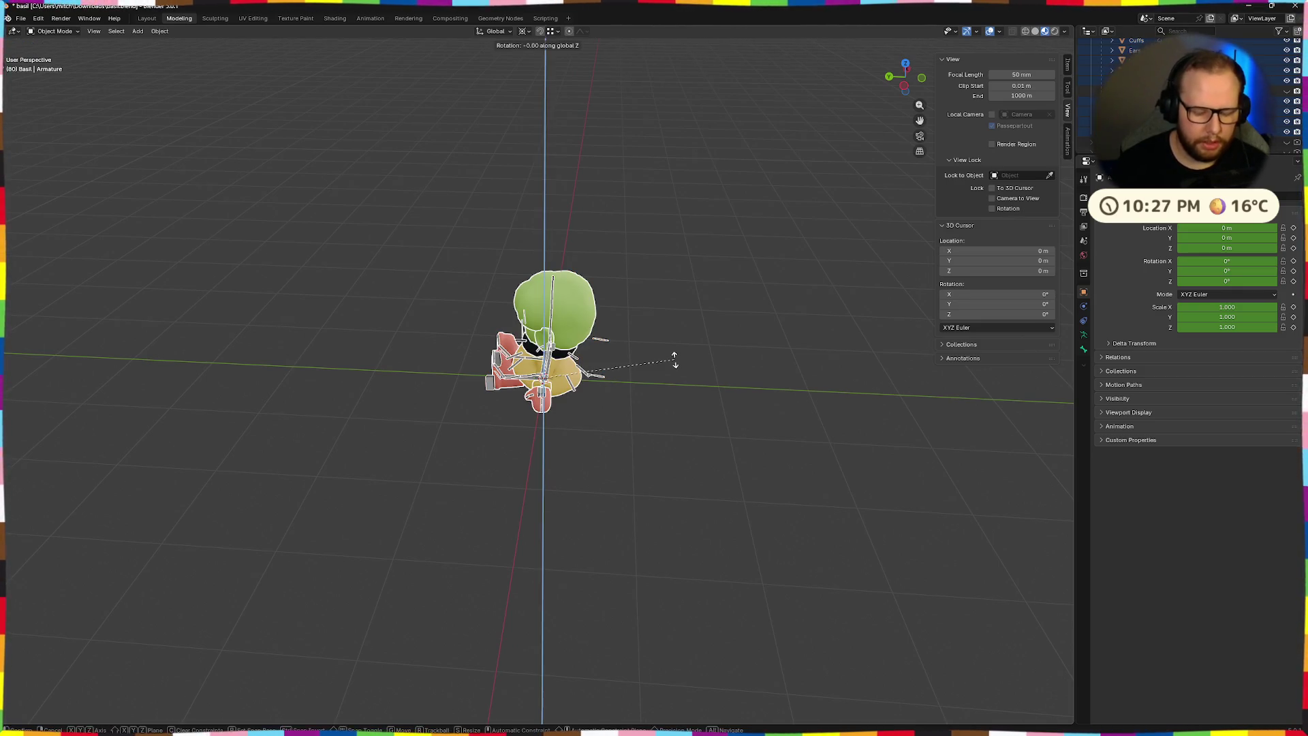
{"action": "type", "text": "180"}
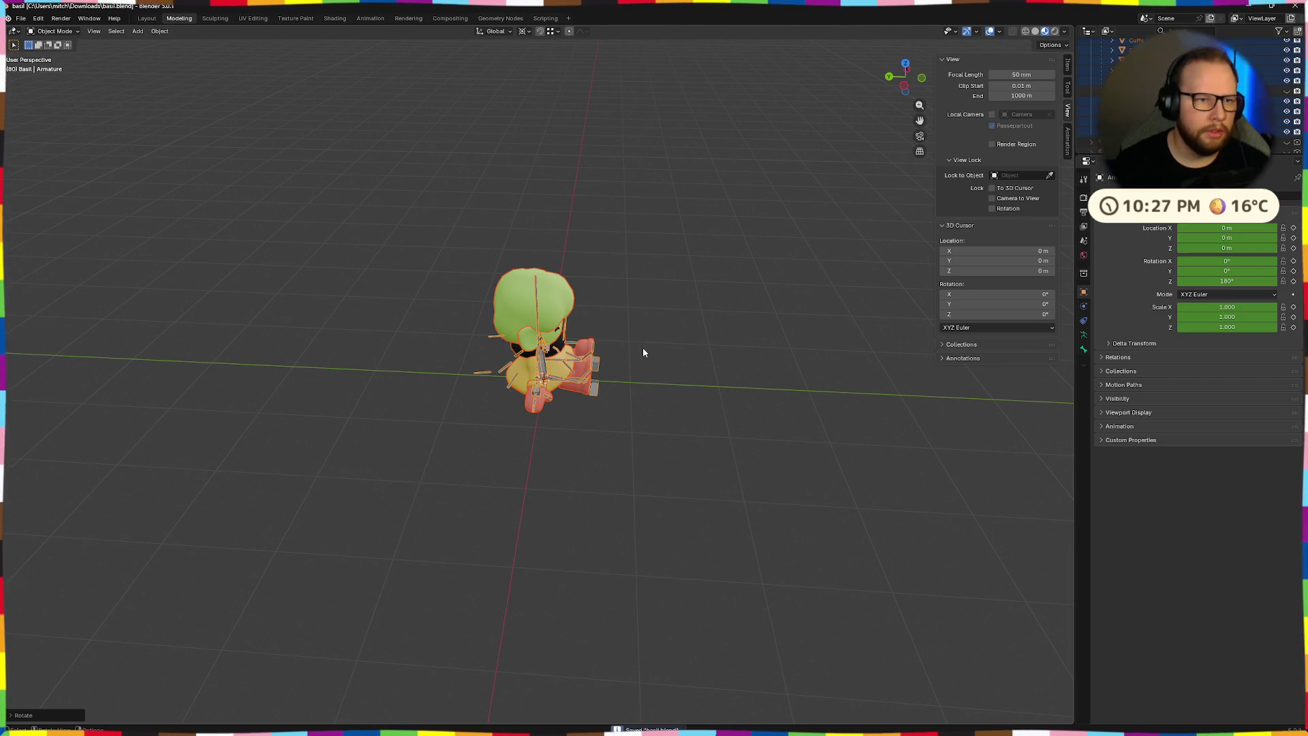
Export the character as glTF 2.0 to basil.glb.
{"action": "left_click", "coordinate": [20, 19]}
{"action": "mouse_move", "coordinate": [36, 174]}
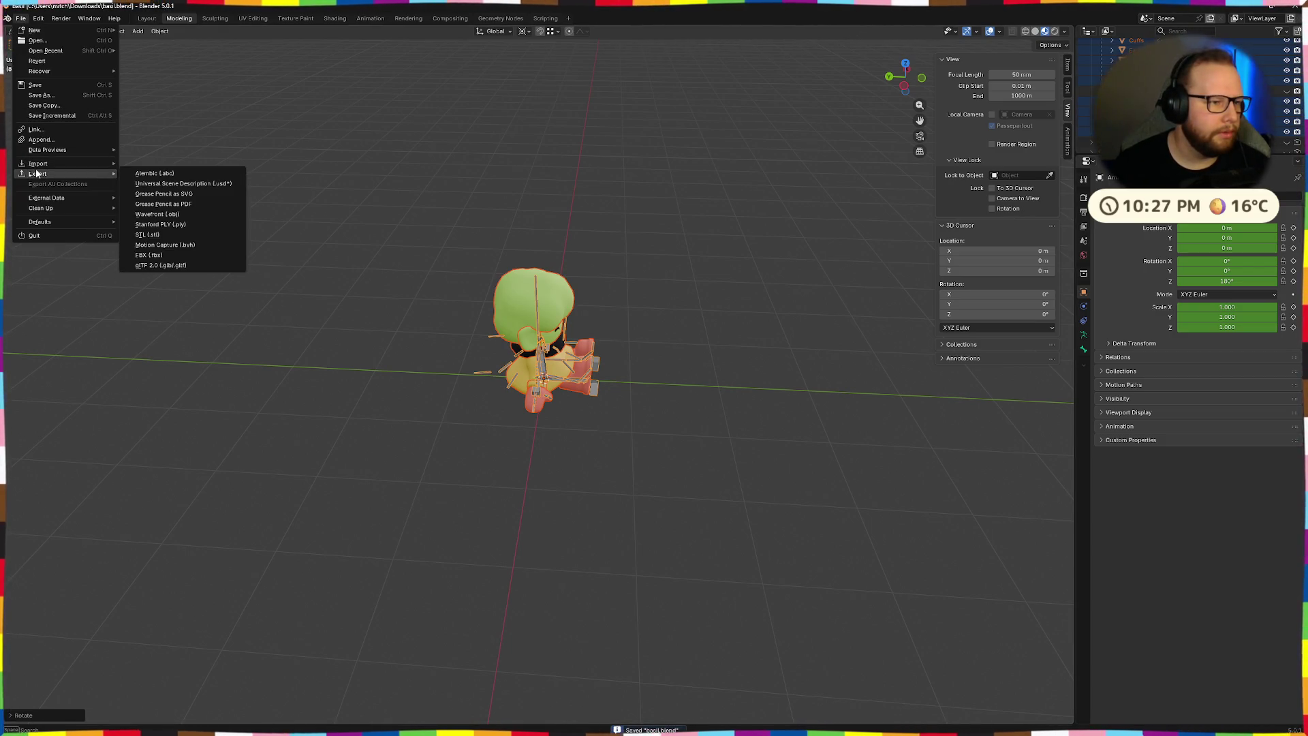
{"action": "left_click", "coordinate": [161, 265]}
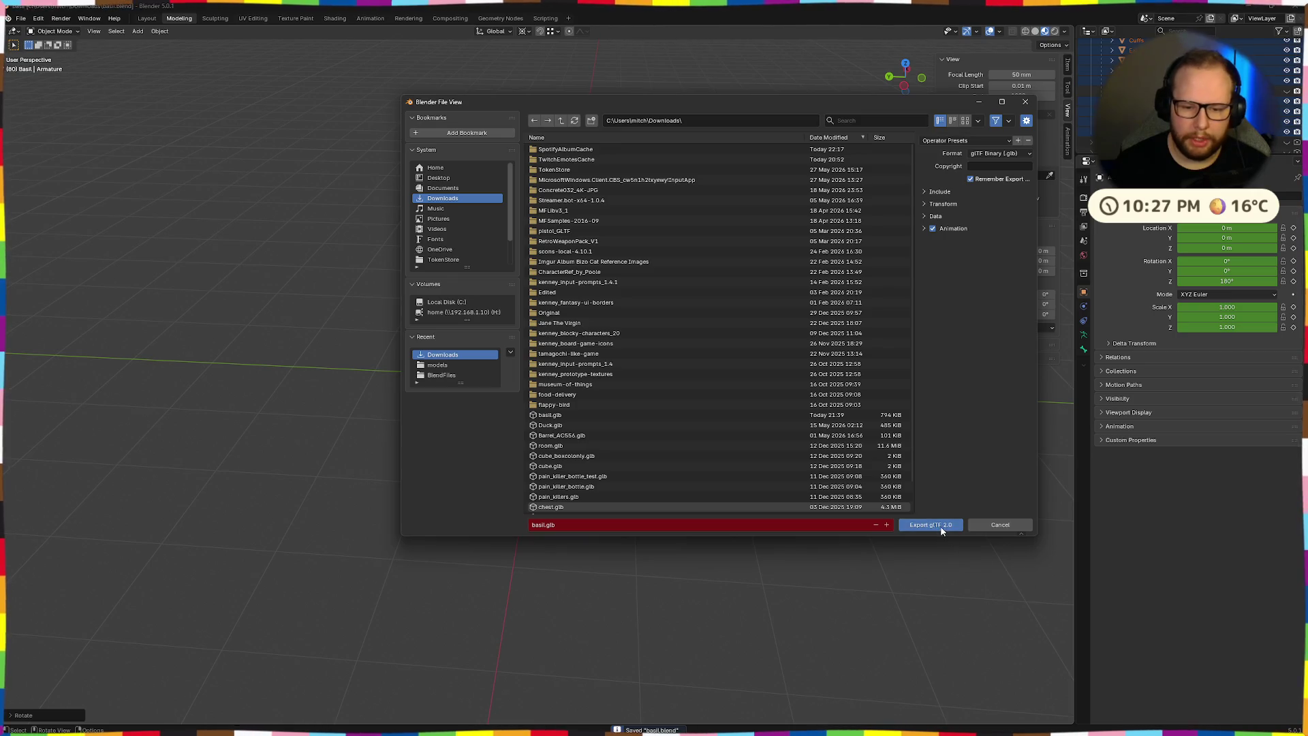
{"action": "left_click", "coordinate": [941, 529]}
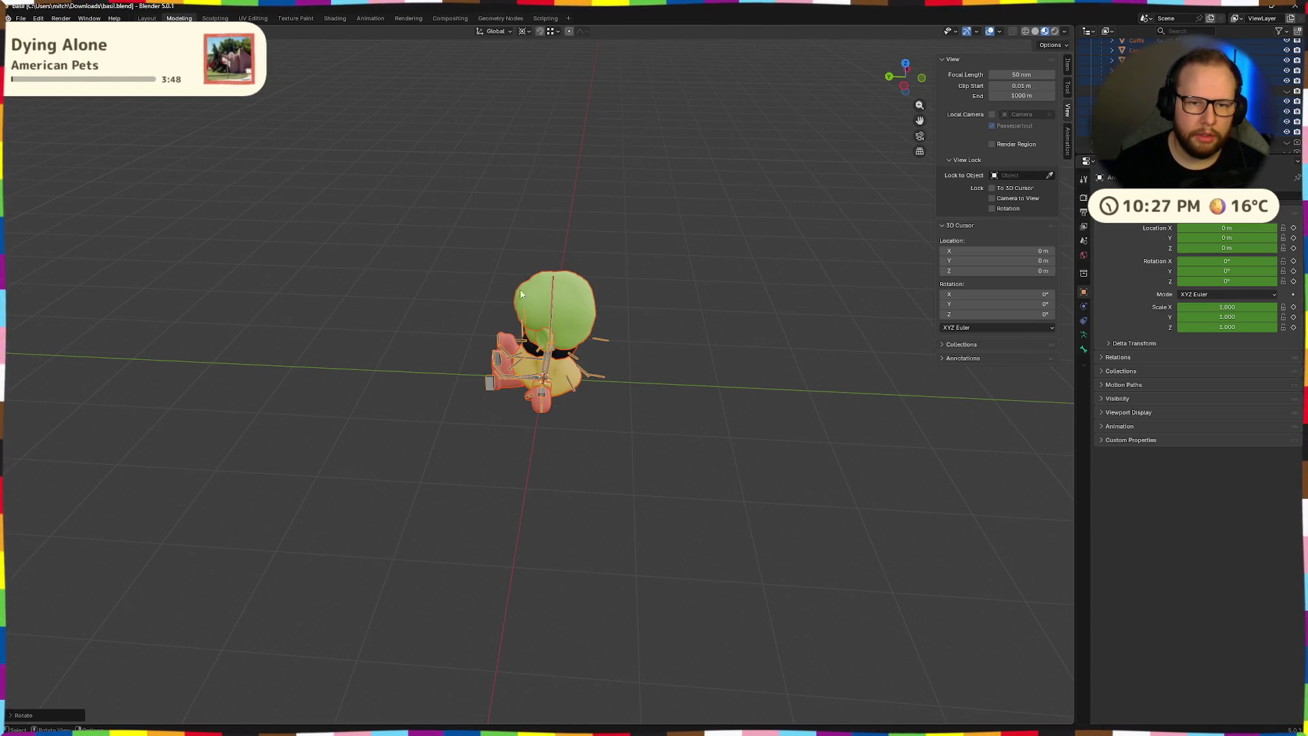
Save basil.blend and take the armature out of pose mode.
{"action": "left_click_drag", "start_coordinate": [549, 256], "coordinate": [566, 343]}
{"action": "key", "text": "ctrl+s"}
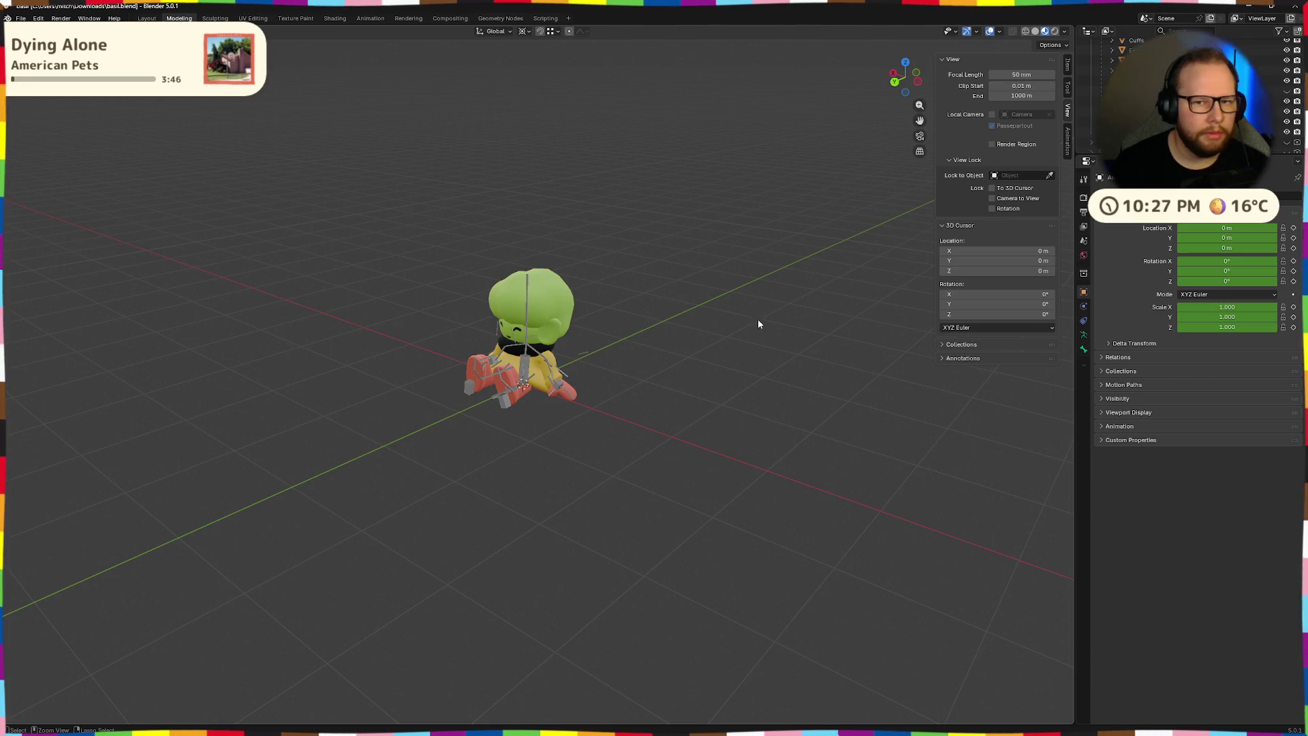
{"action": "left_click_drag", "start_coordinate": [766, 330], "coordinate": [686, 329]}
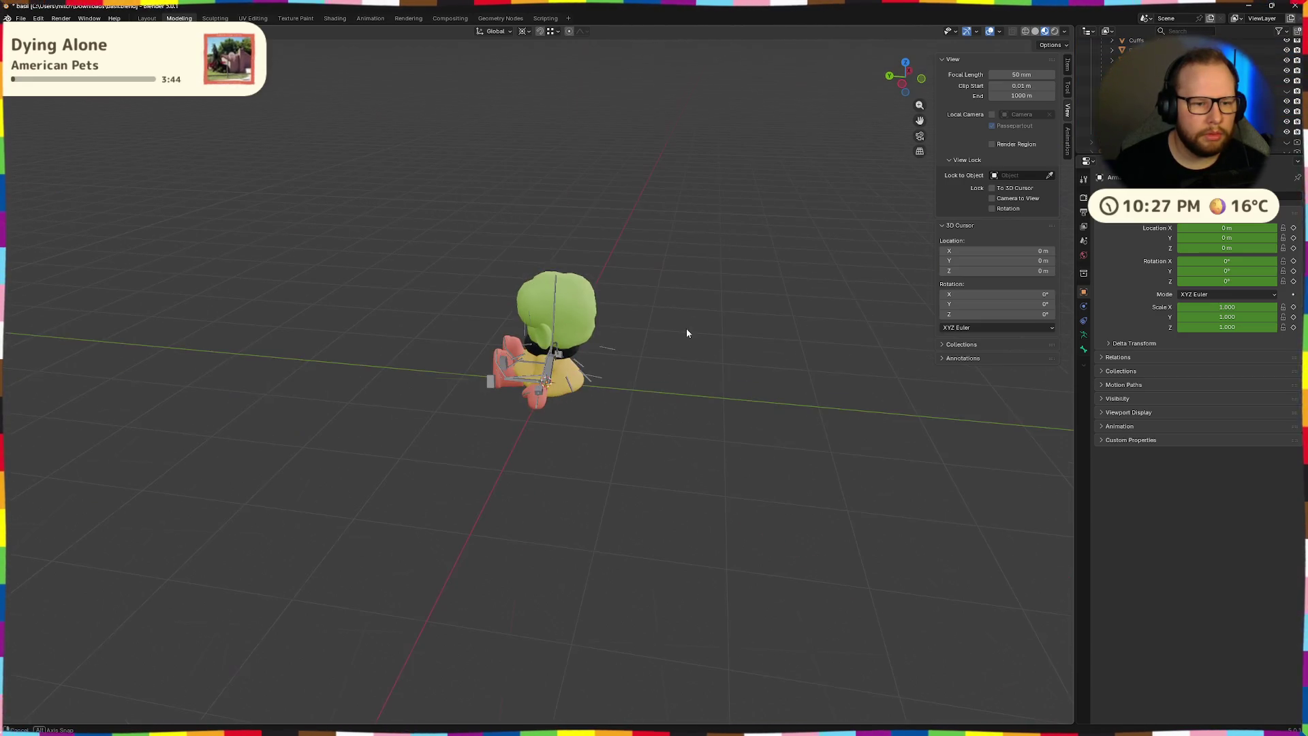
{"action": "key", "text": "ctrl+Tab"}
{"action": "key", "text": "Tab"}
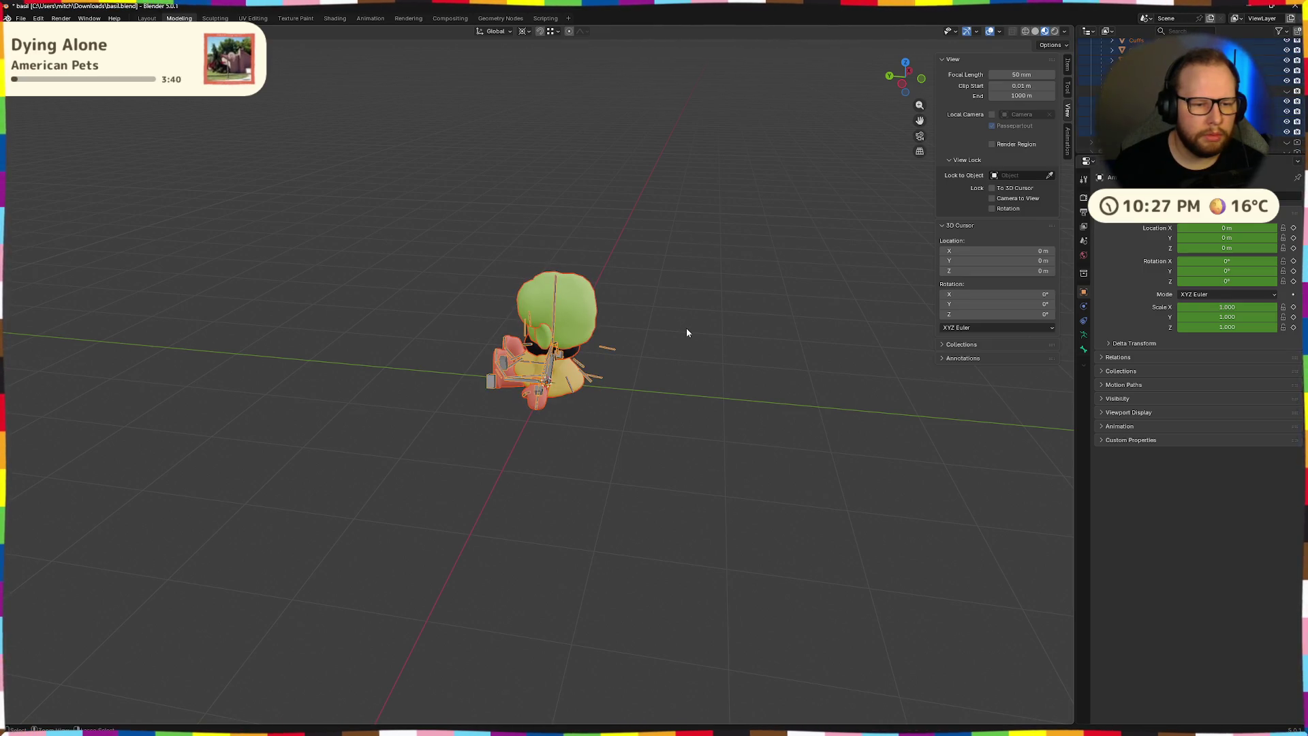
Turn the model 180° around Z, apply Rotation & Scale, and save.
{"action": "key", "text": "ctrl+shift+z"}
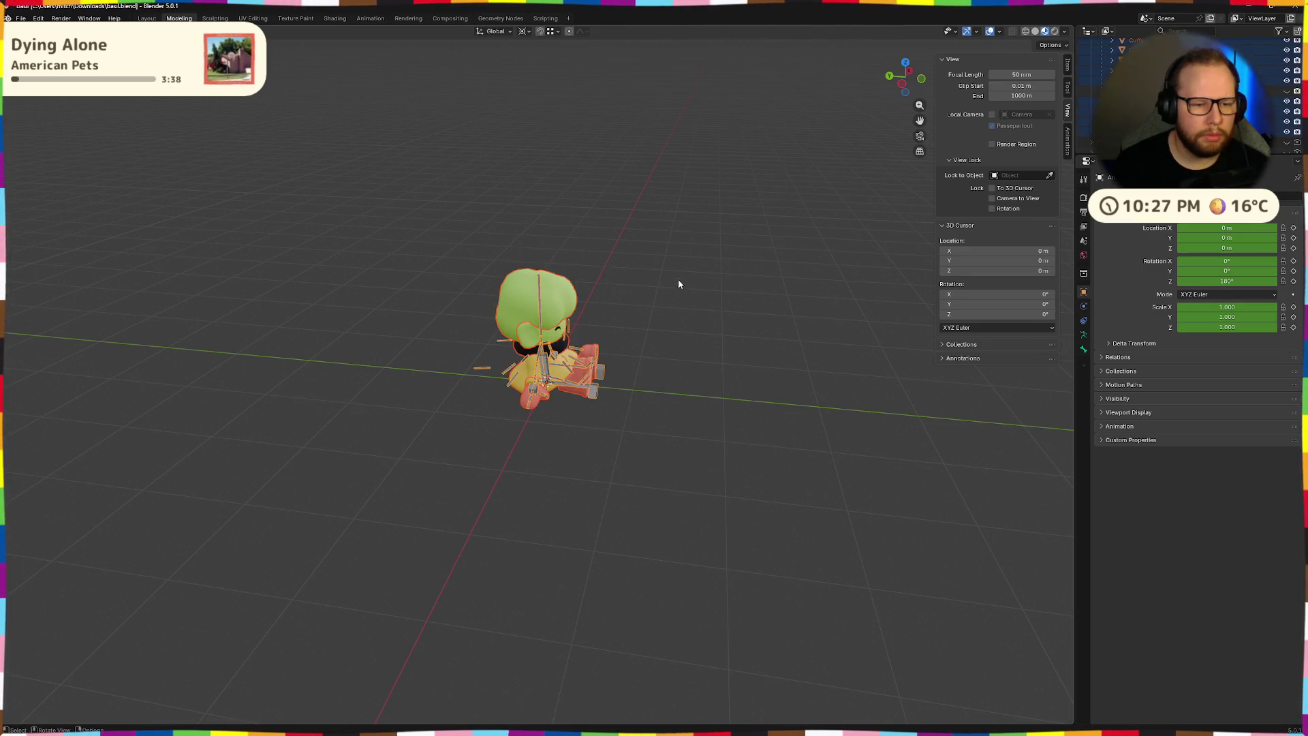
{"action": "left_click", "coordinate": [672, 300]}
{"action": "key", "text": "a"}
{"action": "key", "text": "ctrl+a"}
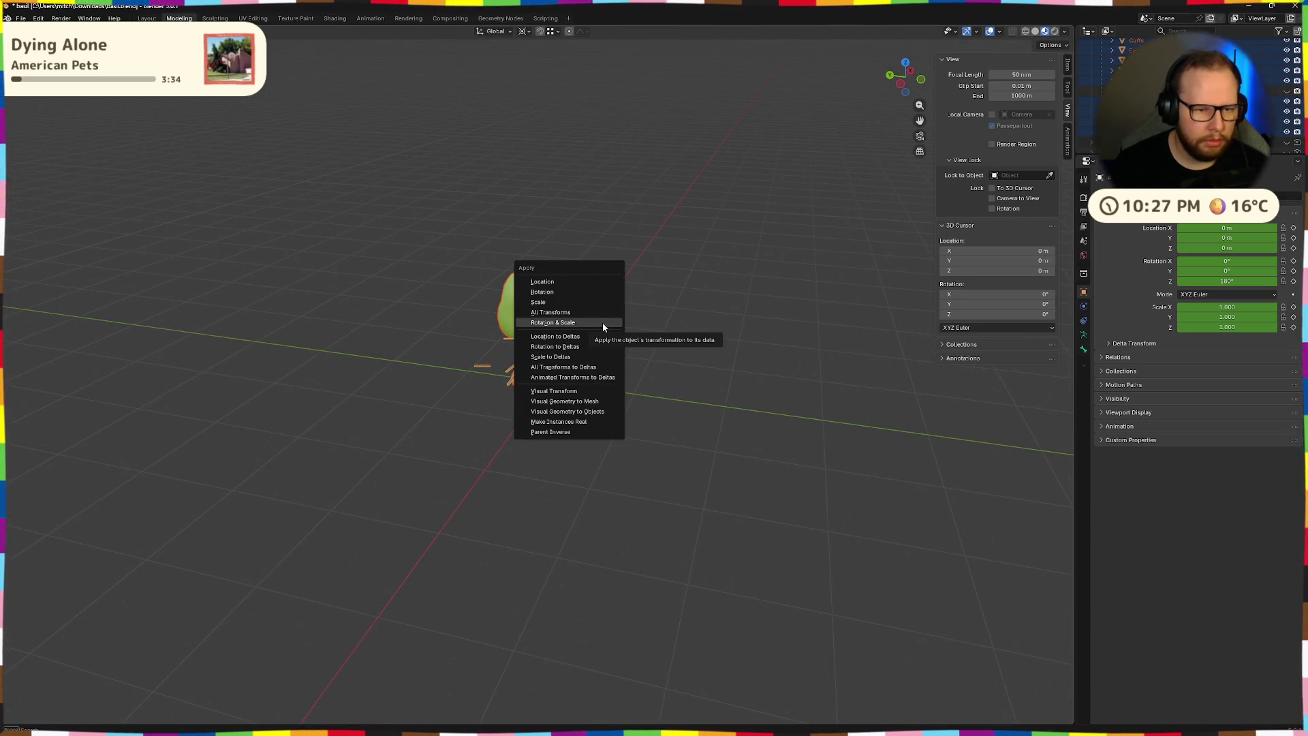
{"action": "left_click", "coordinate": [603, 324]}
{"action": "key", "text": "ctrl+s"}
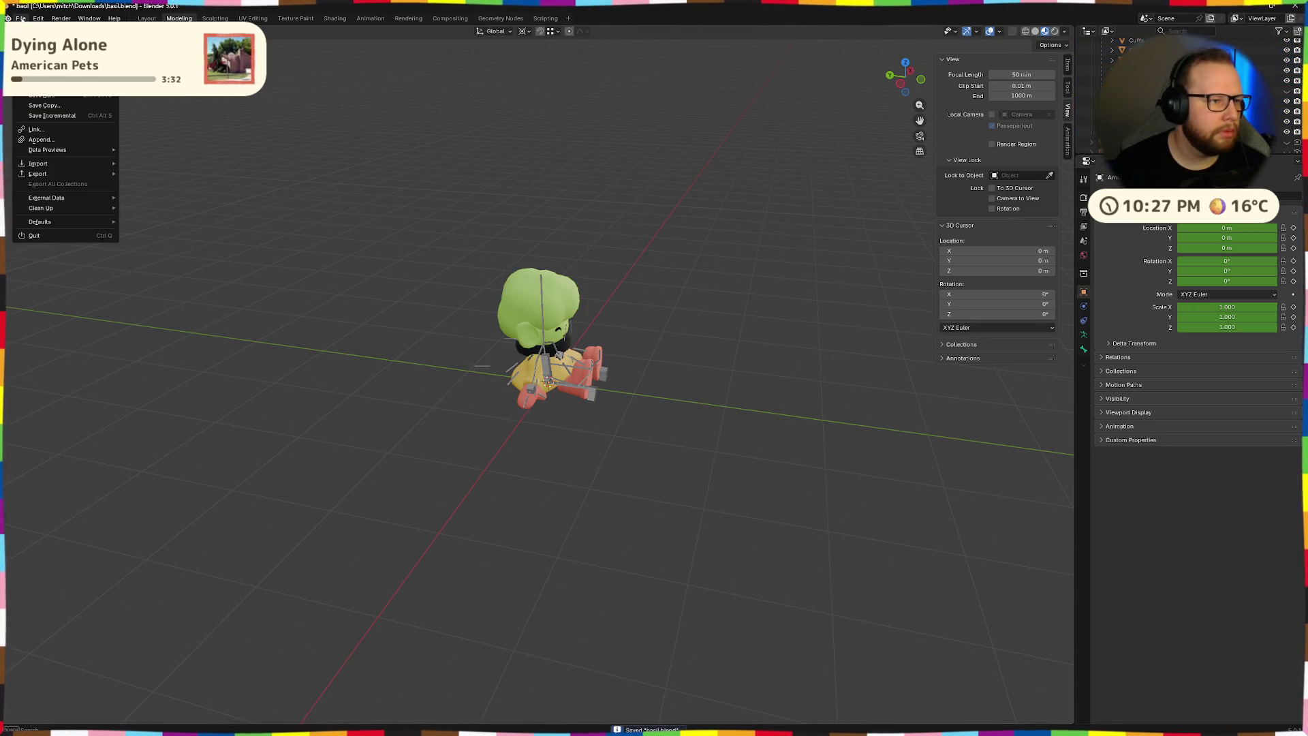
Export the model as glTF 2.0 and return to the Godot editor.
{"action": "left_click", "coordinate": [20, 18]}
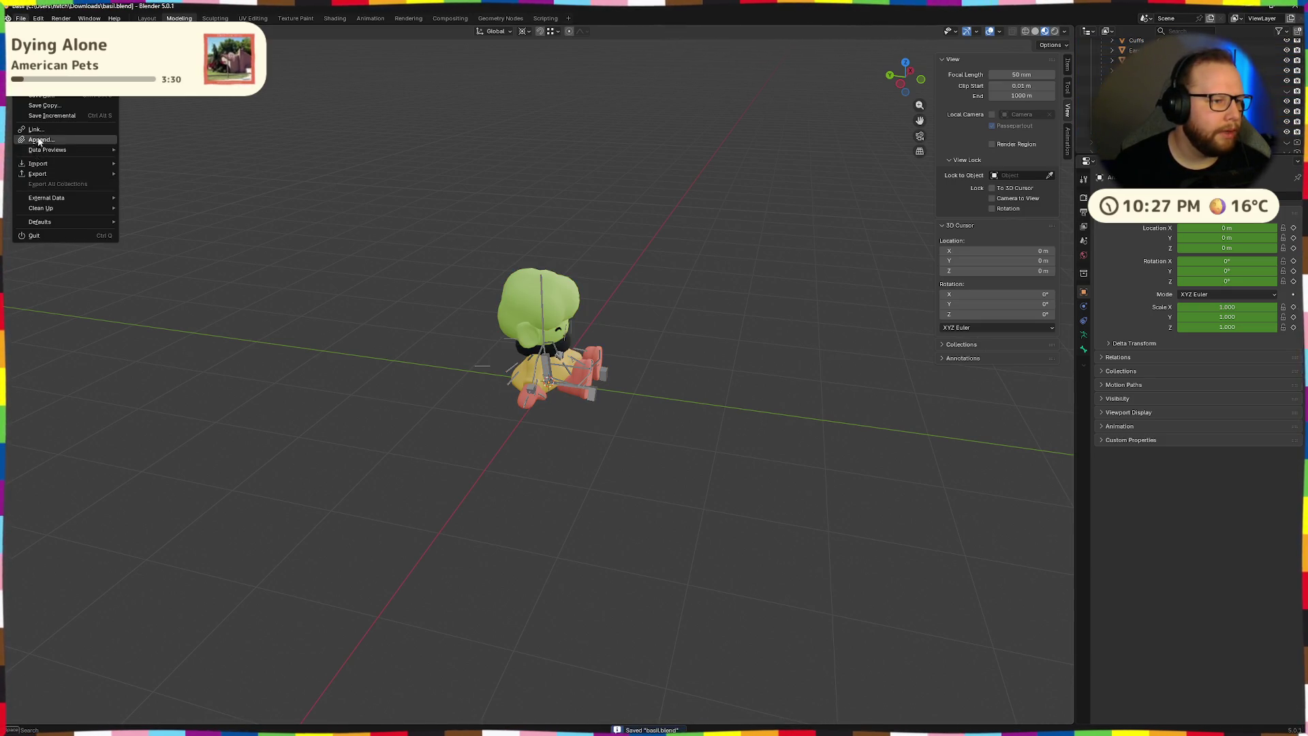
{"action": "mouse_move", "coordinate": [46, 175]}
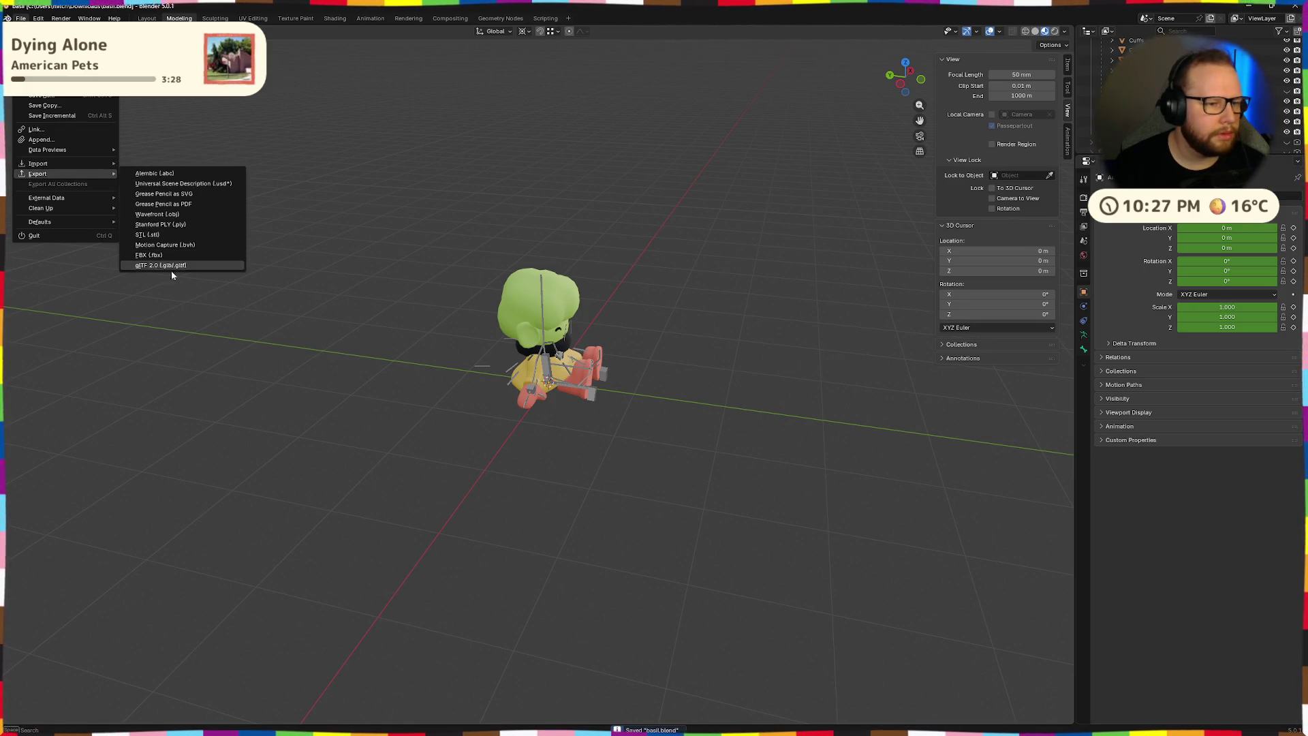
{"action": "left_click", "coordinate": [161, 263]}
{"action": "left_click", "coordinate": [940, 527]}
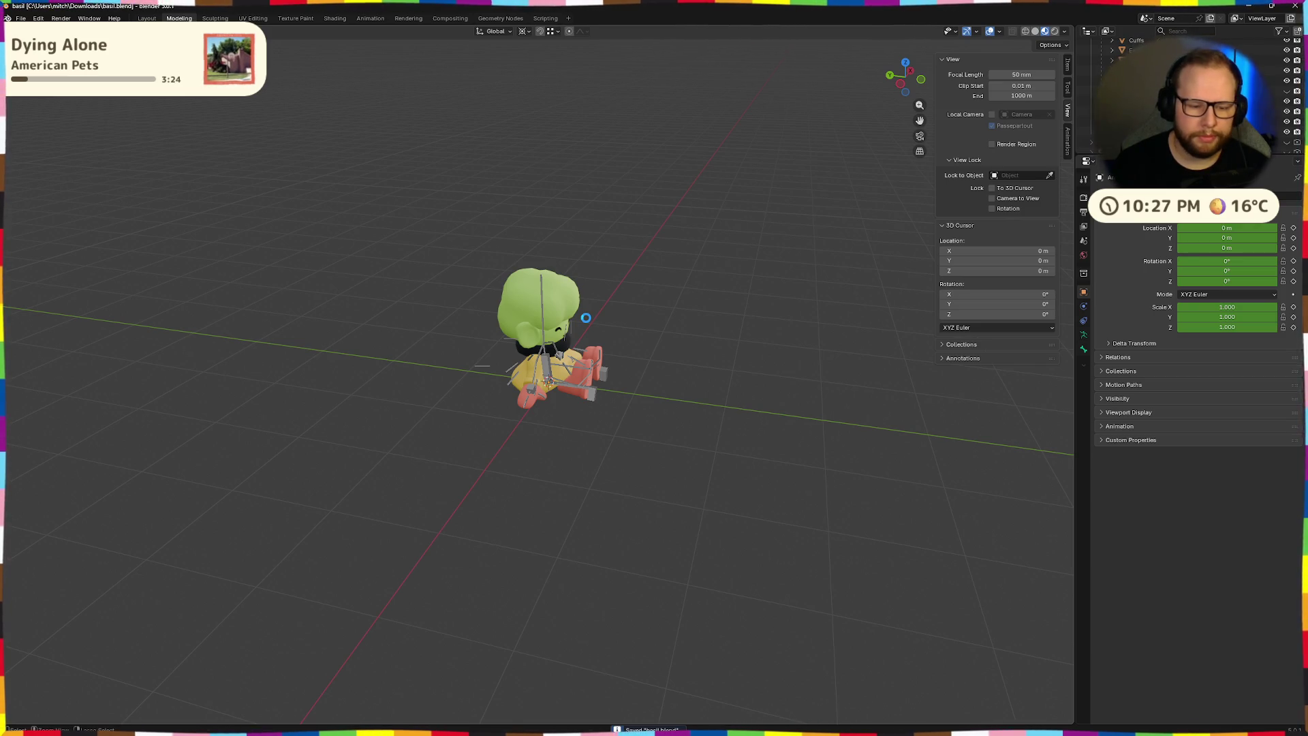
{"action": "key", "text": "ctrl+super+Right"}
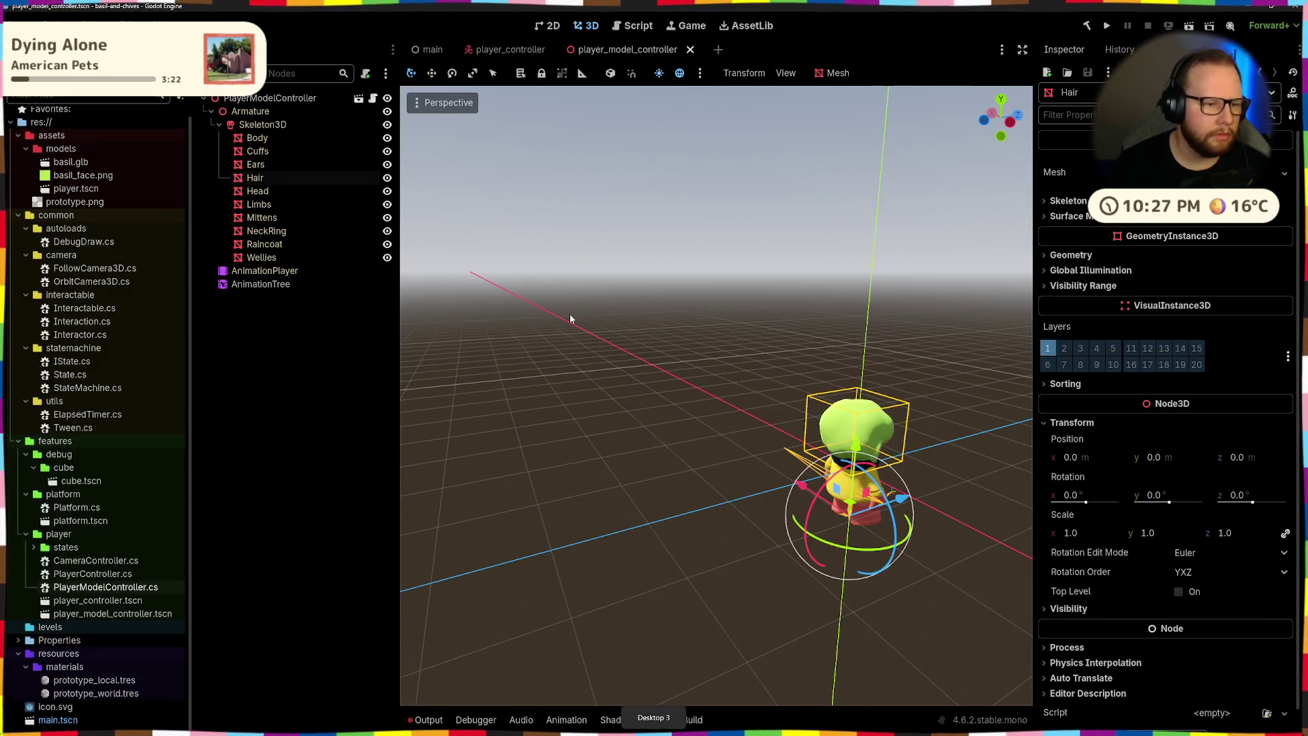
Confirm basil.glb is in Downloads and open res://assets/models in the FileSystem dock.
{"action": "key", "text": "super+e"}
{"action": "left_click", "coordinate": [428, 249]}
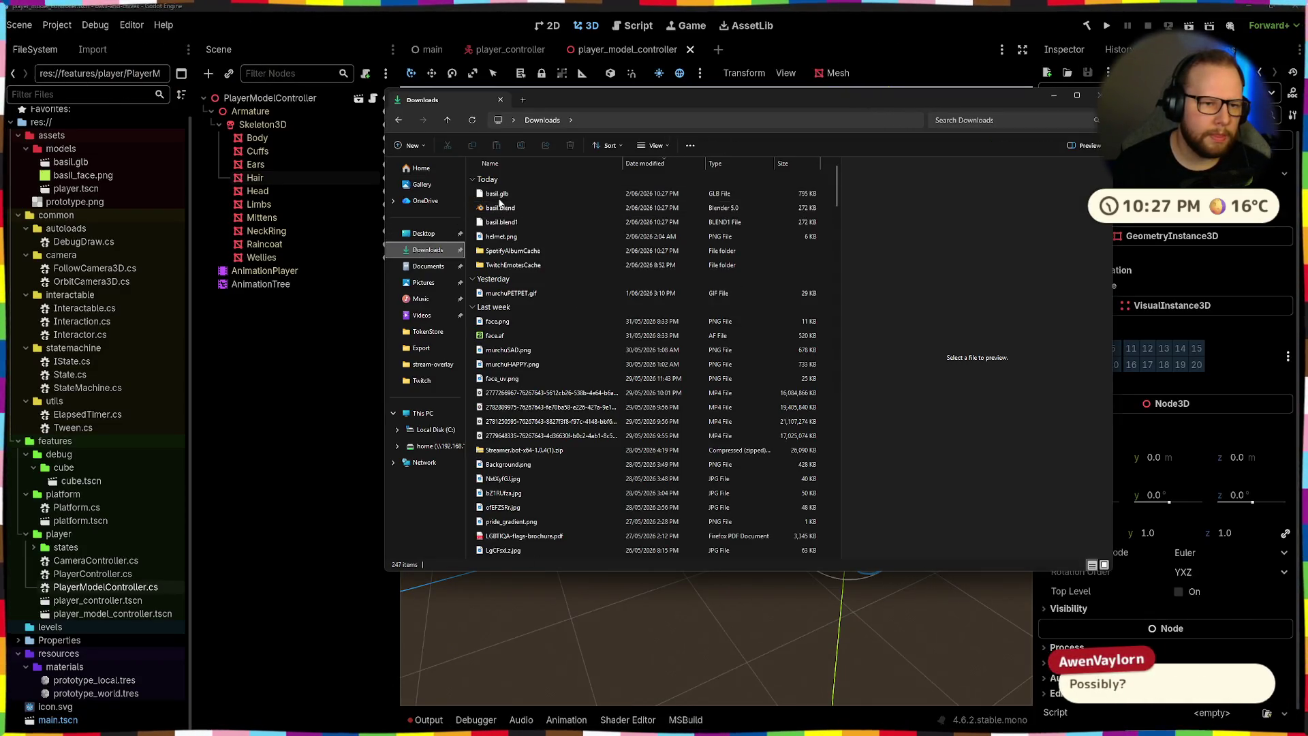
{"action": "left_click", "coordinate": [498, 194]}
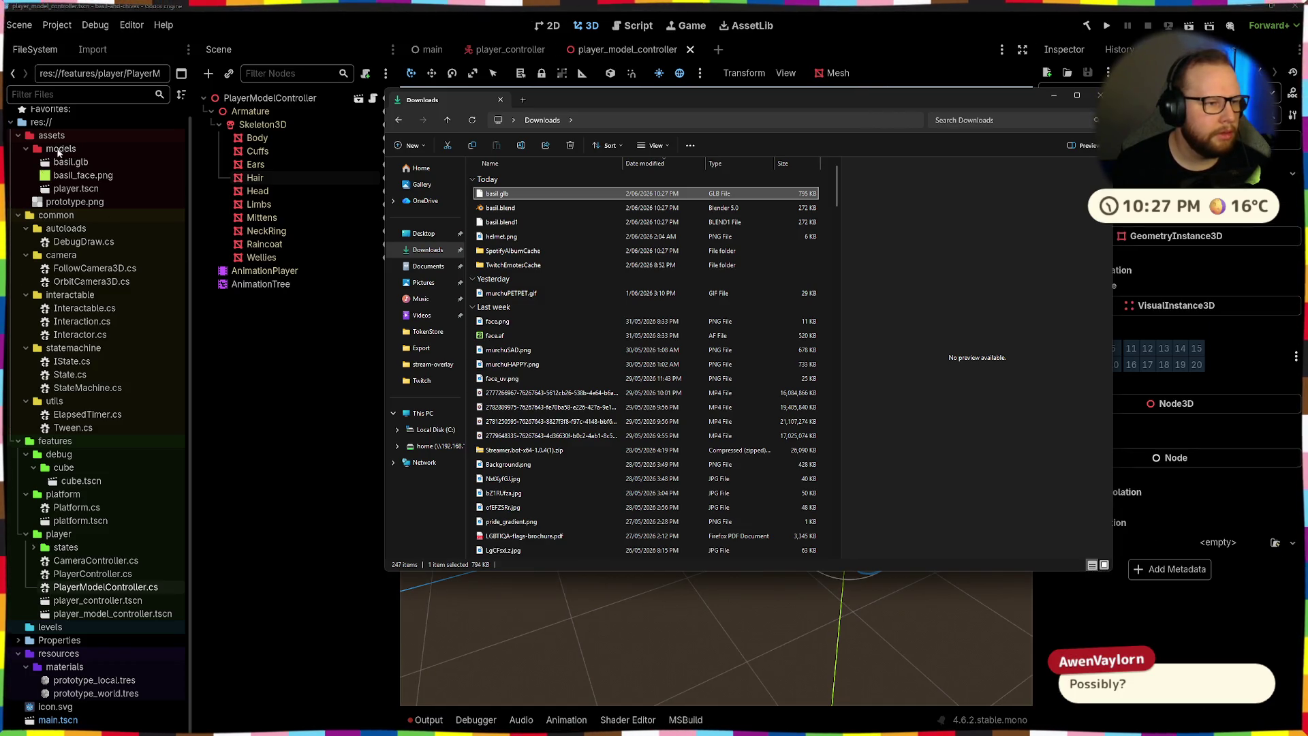
{"action": "left_click", "coordinate": [60, 148]}
Run the project and walk the player around to test the re-exported model.
{"action": "mouse_move", "coordinate": [409, 446]}
{"action": "left_mouse_down"}
{"action": "mouse_move", "coordinate": [747, 399]}
{"action": "mouse_move", "coordinate": [698, 421]}
{"action": "mouse_move", "coordinate": [1294, 40]}
{"action": "left_mouse_up"}
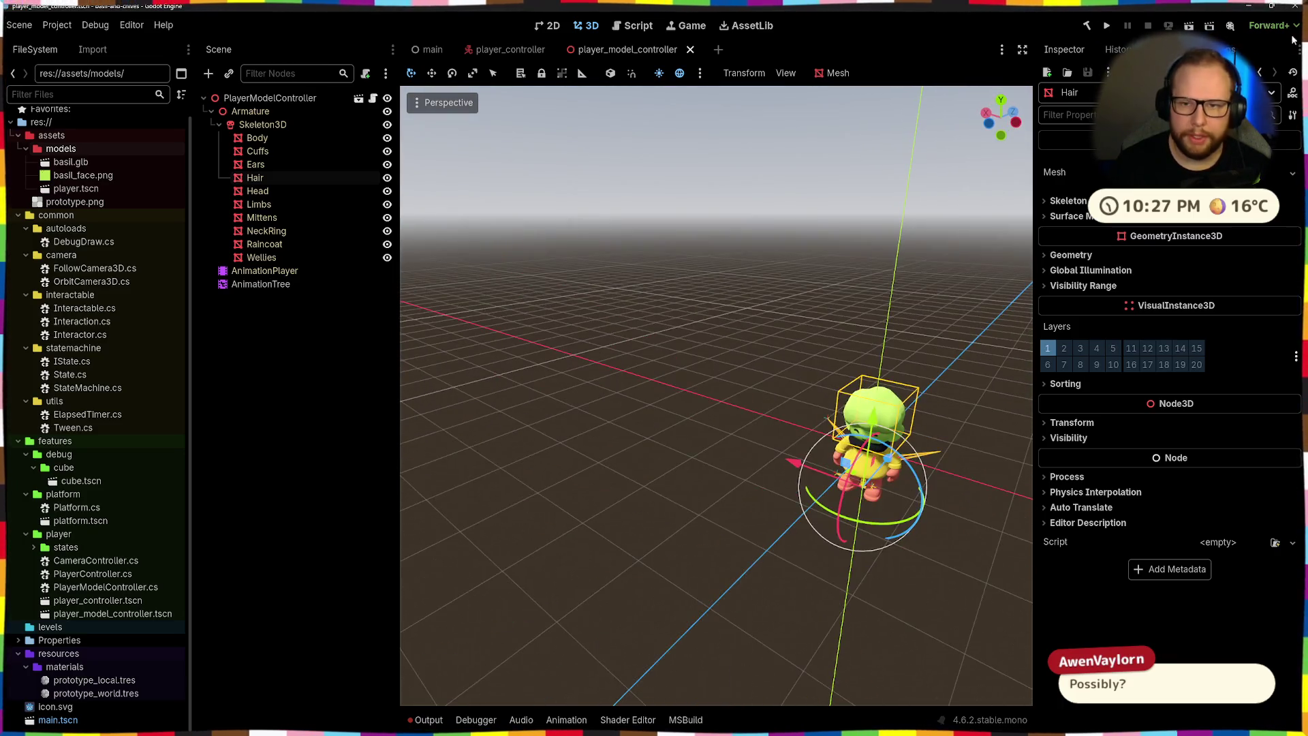
{"action": "left_click", "coordinate": [1108, 26]}
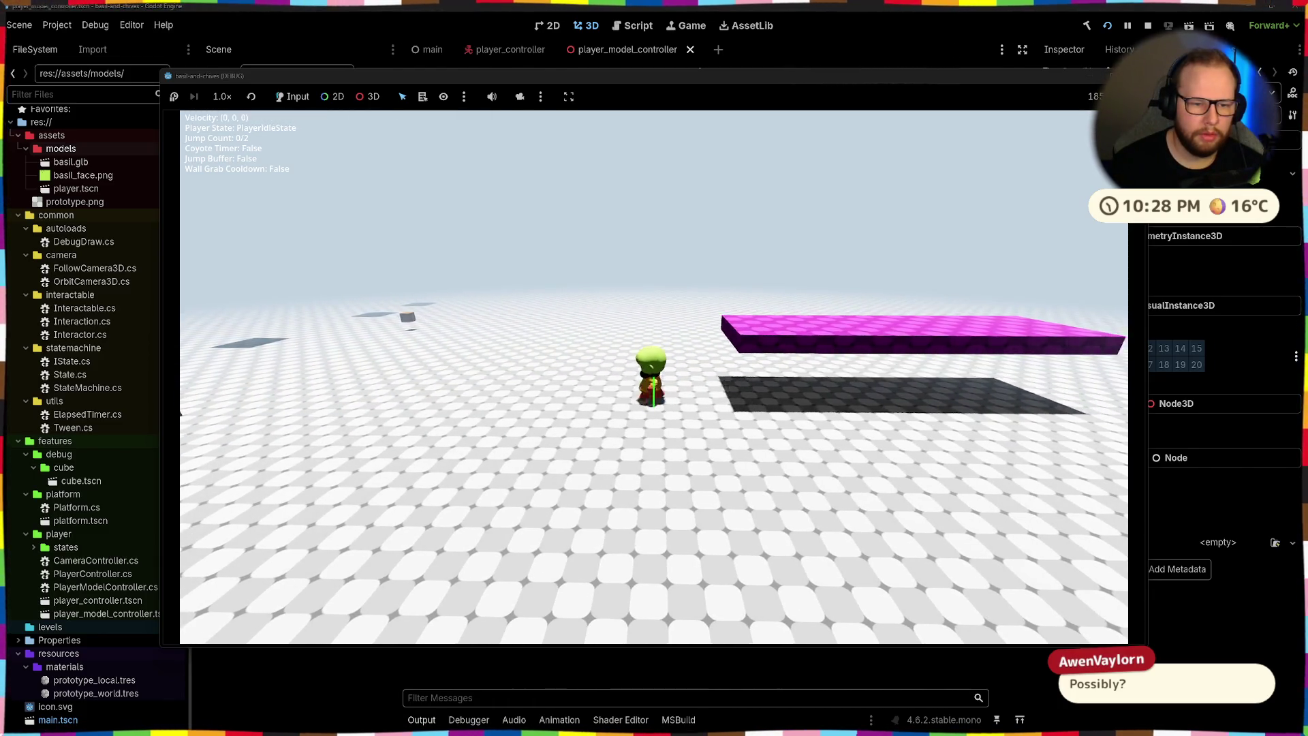
{"action": "key", "text": "w"}
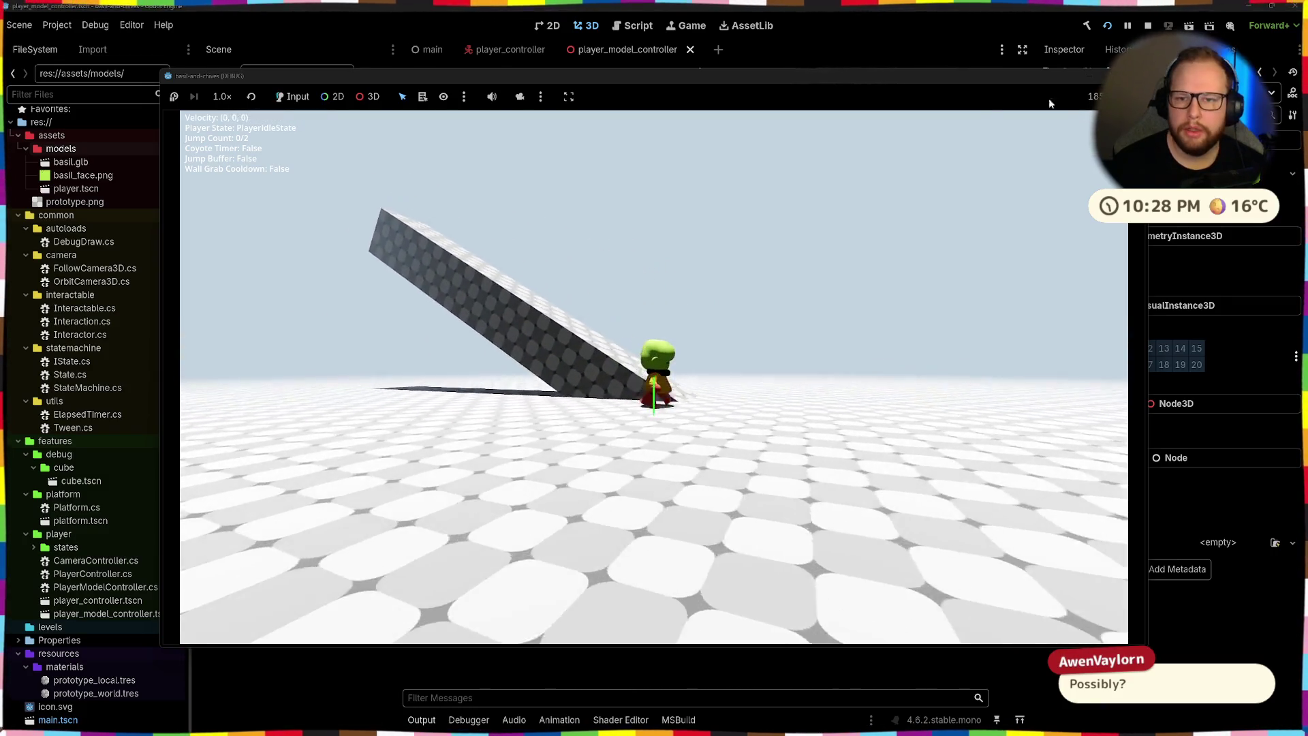
{"action": "key", "text": "ctrl+super+Right"}
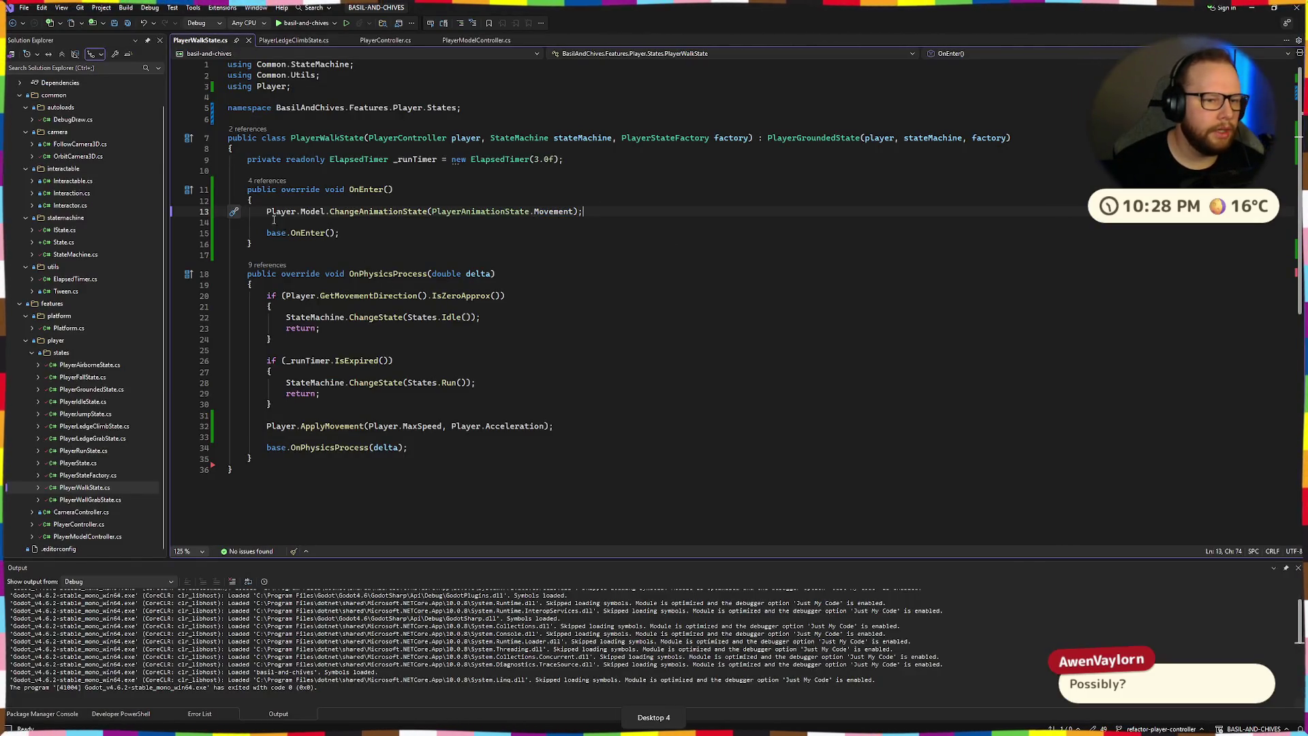
Copy the animation change call from the walk state and open PlayerIdleState.cs.
{"action": "left_click_drag", "start_coordinate": [266, 212], "coordinate": [583, 212]}
{"action": "key", "text": "ctrl+c"}
{"action": "left_click_drag", "start_coordinate": [508, 295], "coordinate": [271, 306]}
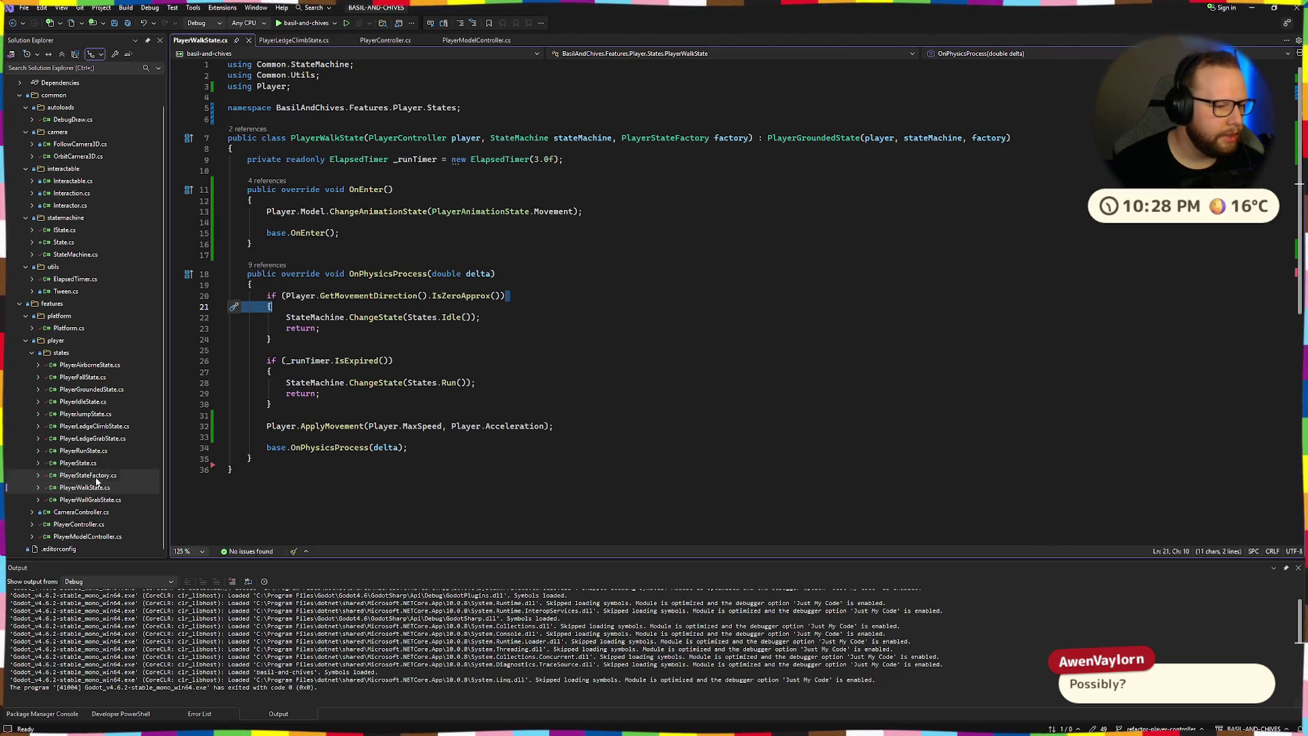
{"action": "left_click", "coordinate": [101, 402]}
{"action": "double_click", "coordinate": [100, 402]}
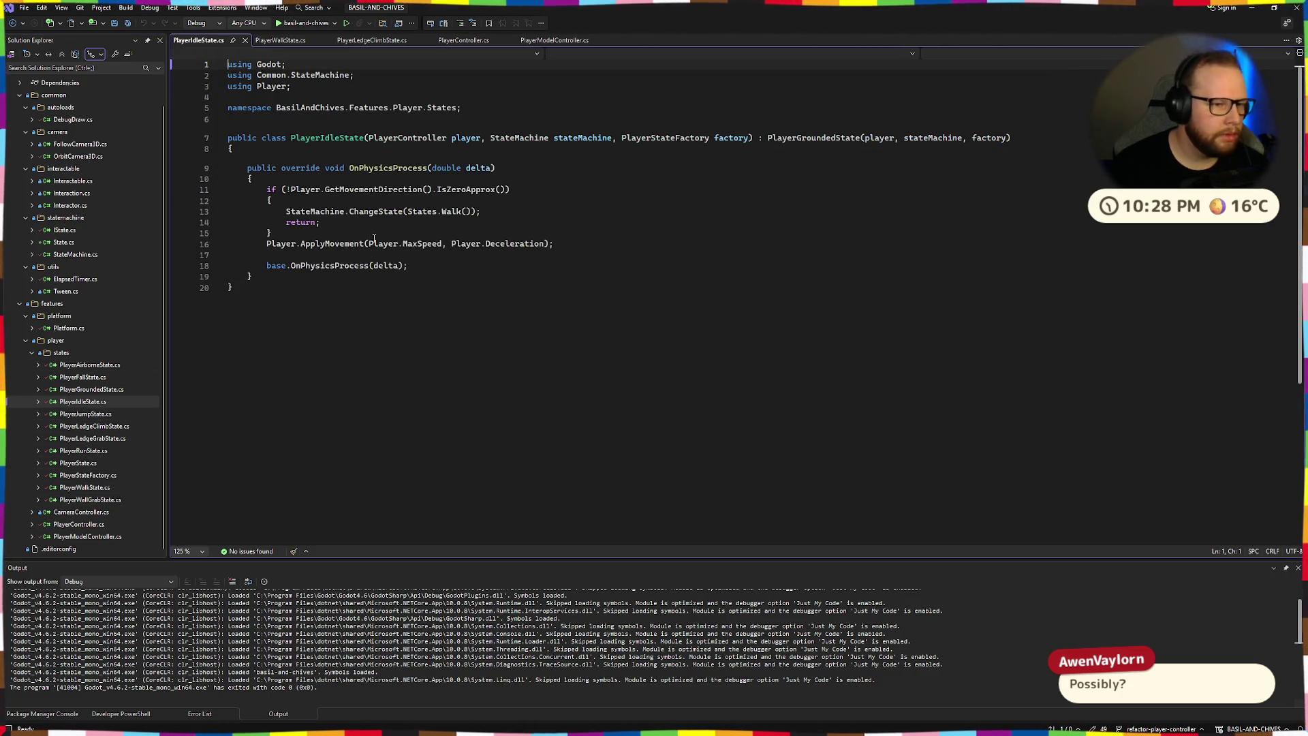
Add an OnEnter override with the pasted ChangeAnimationState call before base.OnEnter(), and save.
{"action": "left_click", "coordinate": [287, 159]}
{"action": "key", "text": "Return"}
{"action": "type", "text": "public ov"}
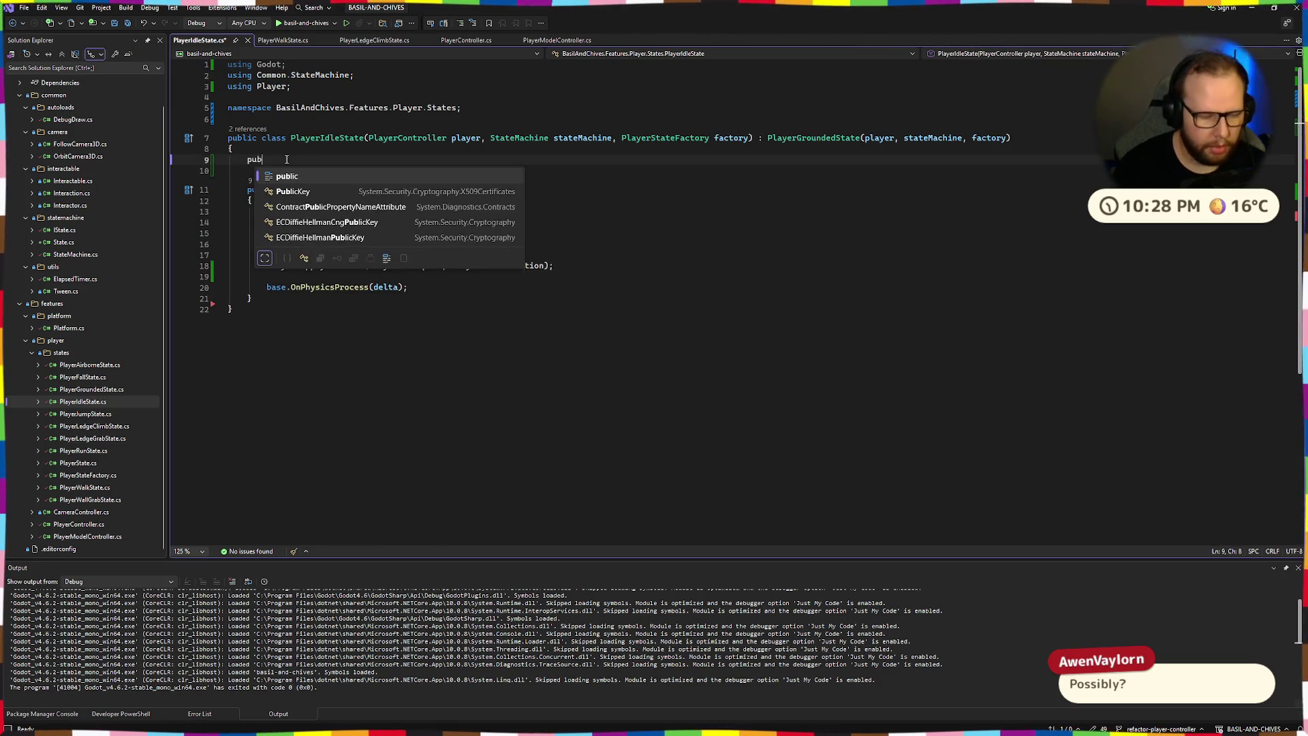
{"action": "key", "text": "Tab"}
{"action": "type", "text": "void I"}
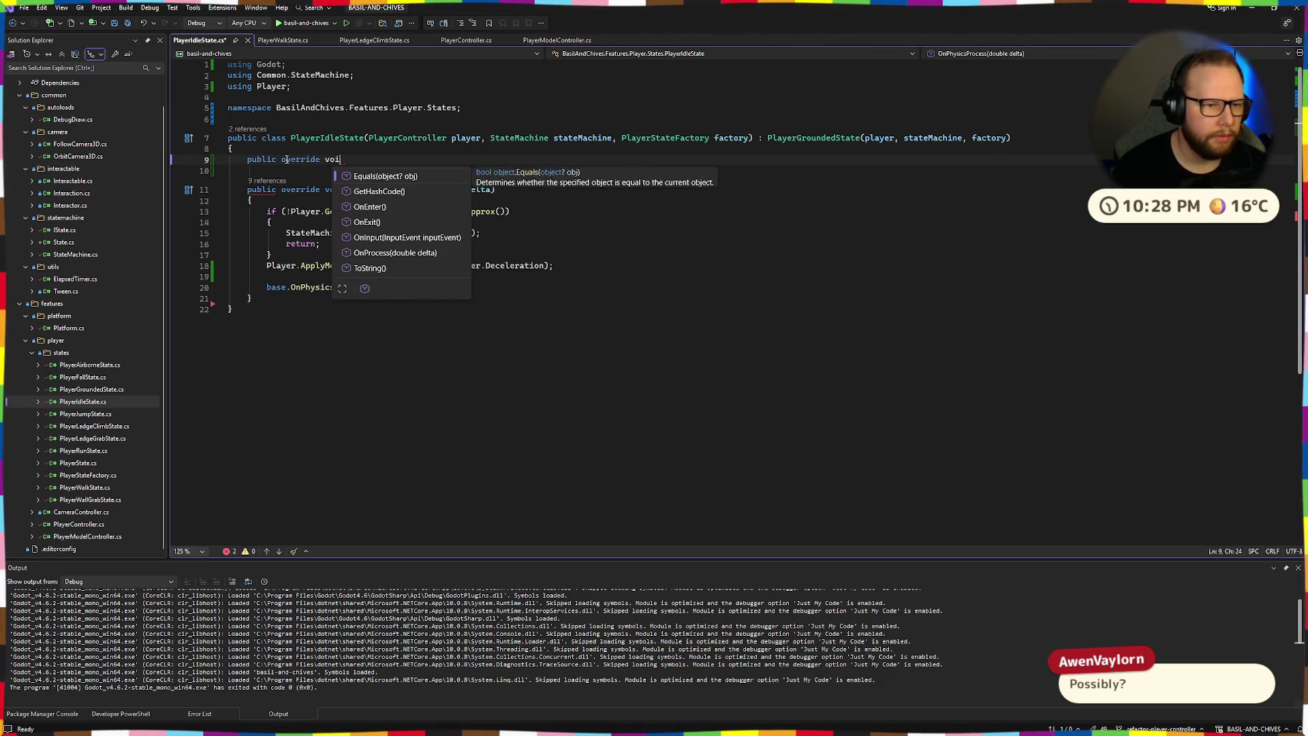
{"action": "key", "text": "Down"}
{"action": "key", "text": "Tab"}
{"action": "key", "text": "Home"}
{"action": "key", "text": "Return"}
{"action": "key", "text": "Return"}
{"action": "key", "text": "Up"}
{"action": "key", "text": "Up"}
{"action": "key", "text": "ctrl+v"}
{"action": "key", "text": "ctrl+s"}
Change the animation state argument from Movement to Idle and launch the debugger.
{"action": "double_click", "coordinate": [563, 190]}
{"action": "type", "text": "Id"}
{"action": "key", "text": "Tab"}
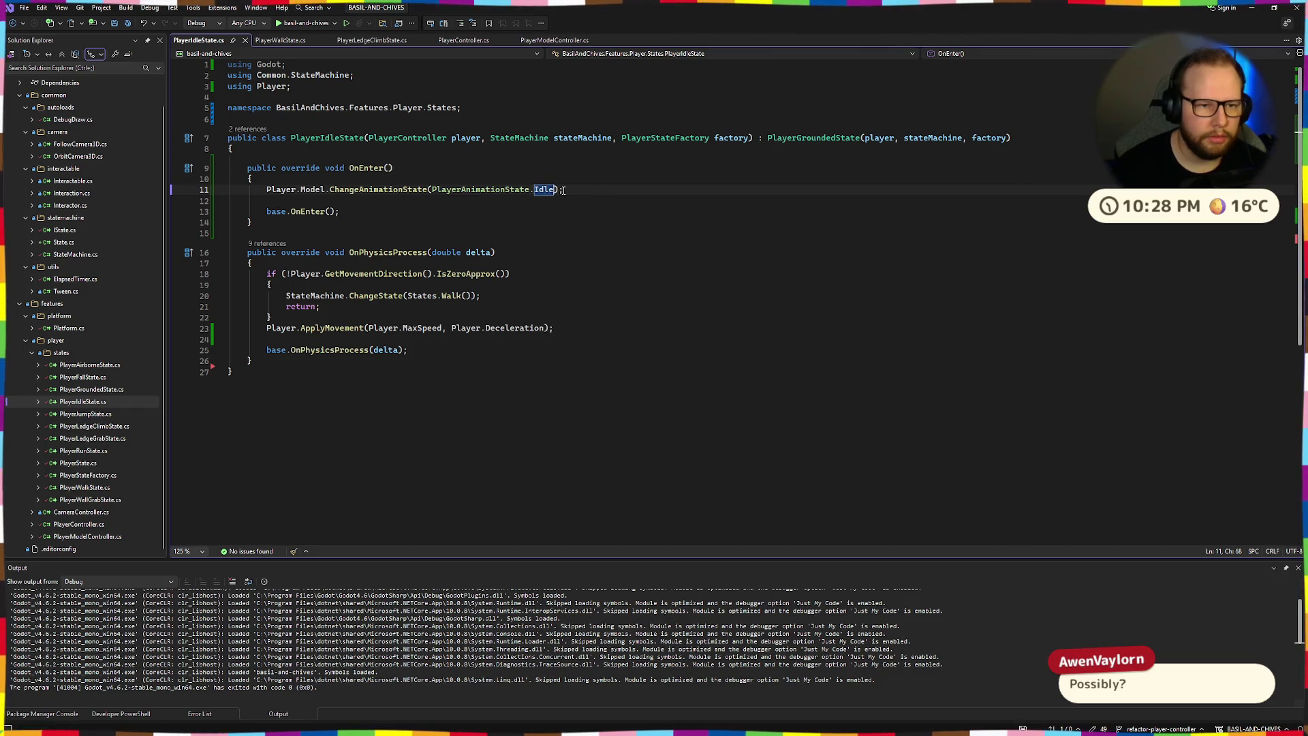
{"action": "left_click", "coordinate": [301, 25]}
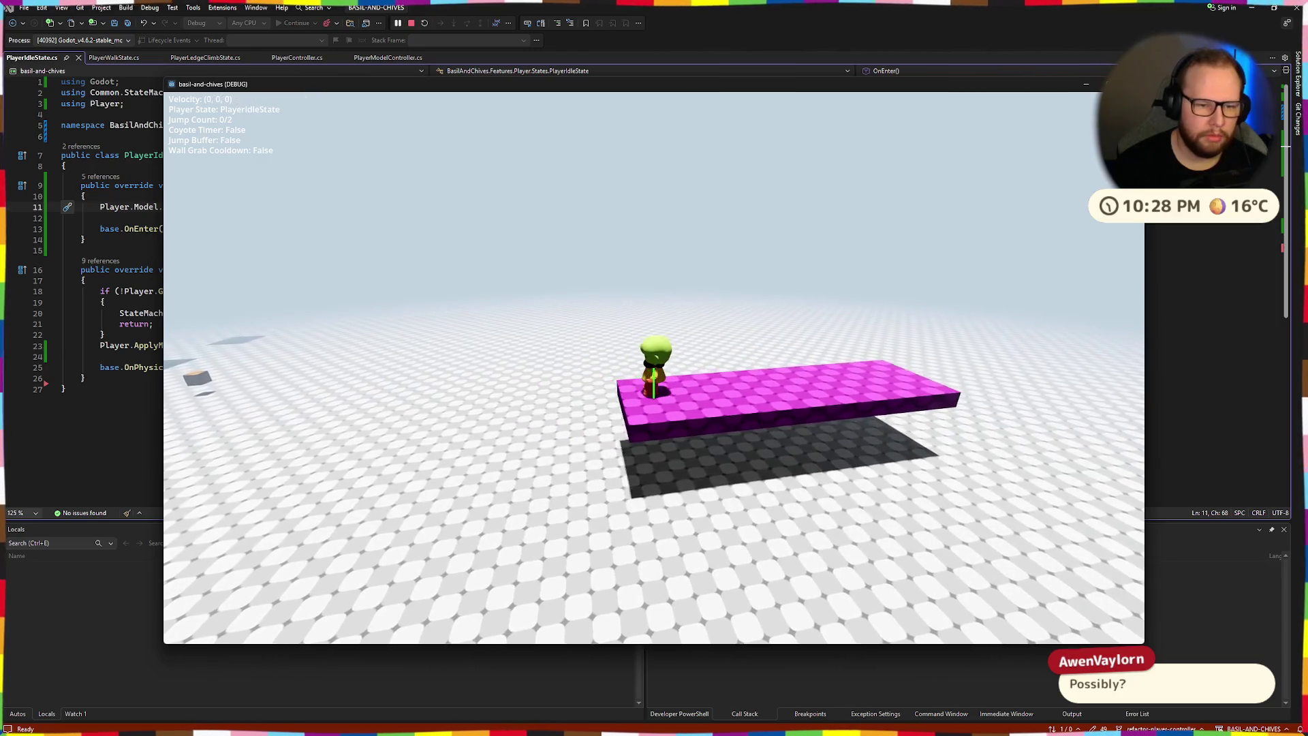
Walk the player with S and W, stand still to check idle, then close the game.
{"action": "key", "text": "s"}
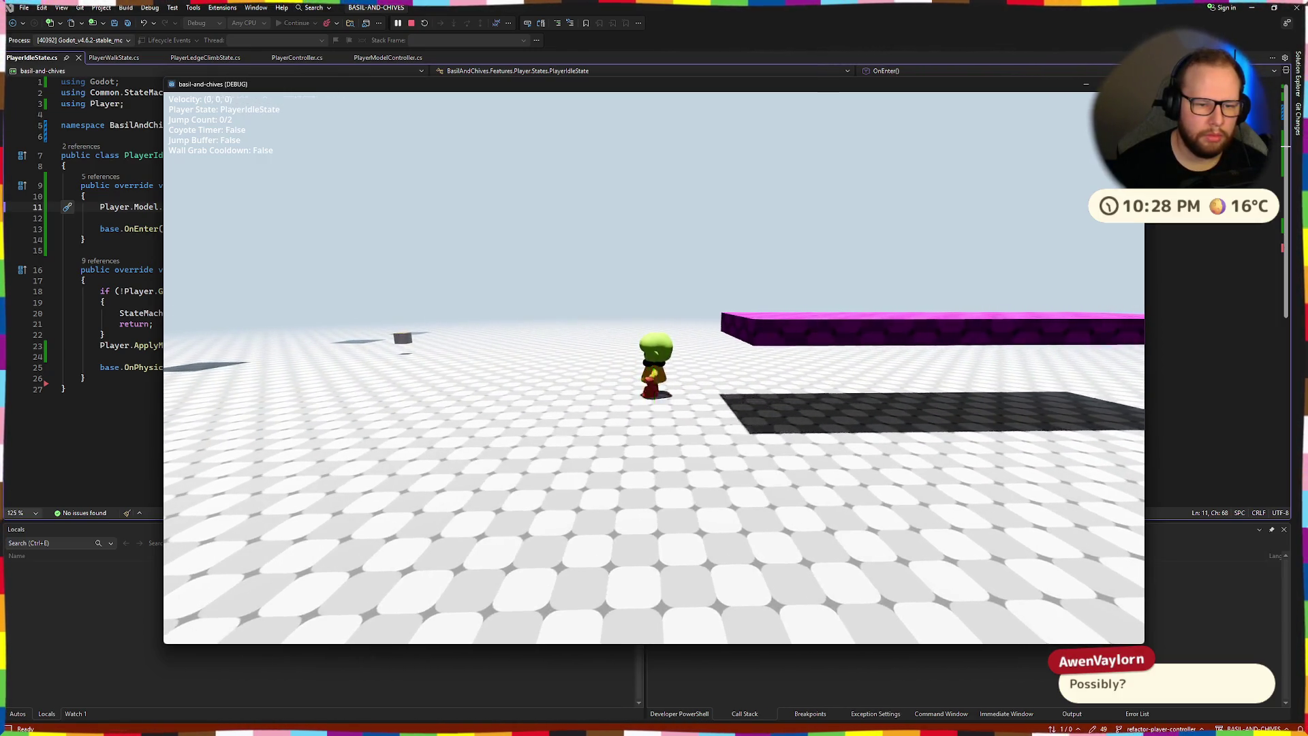
{"action": "key", "text": "Right"}
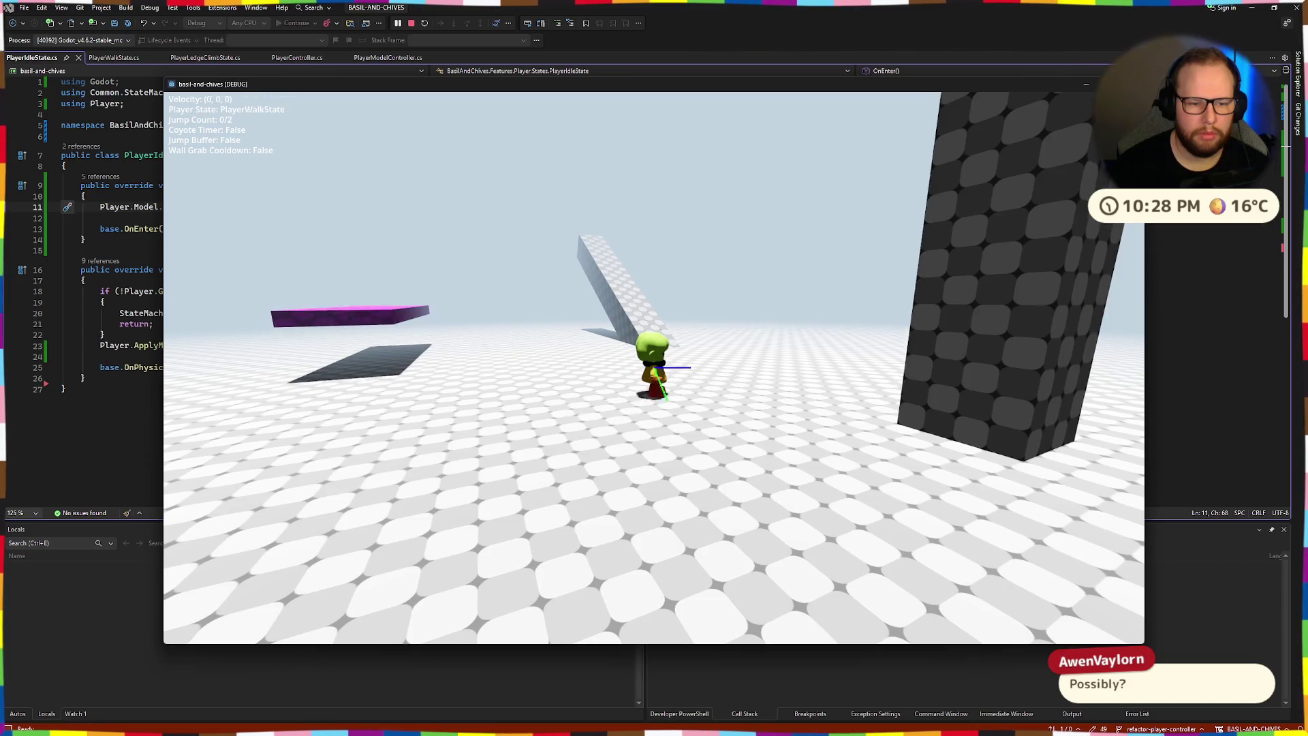
{"action": "key", "text": "w"}
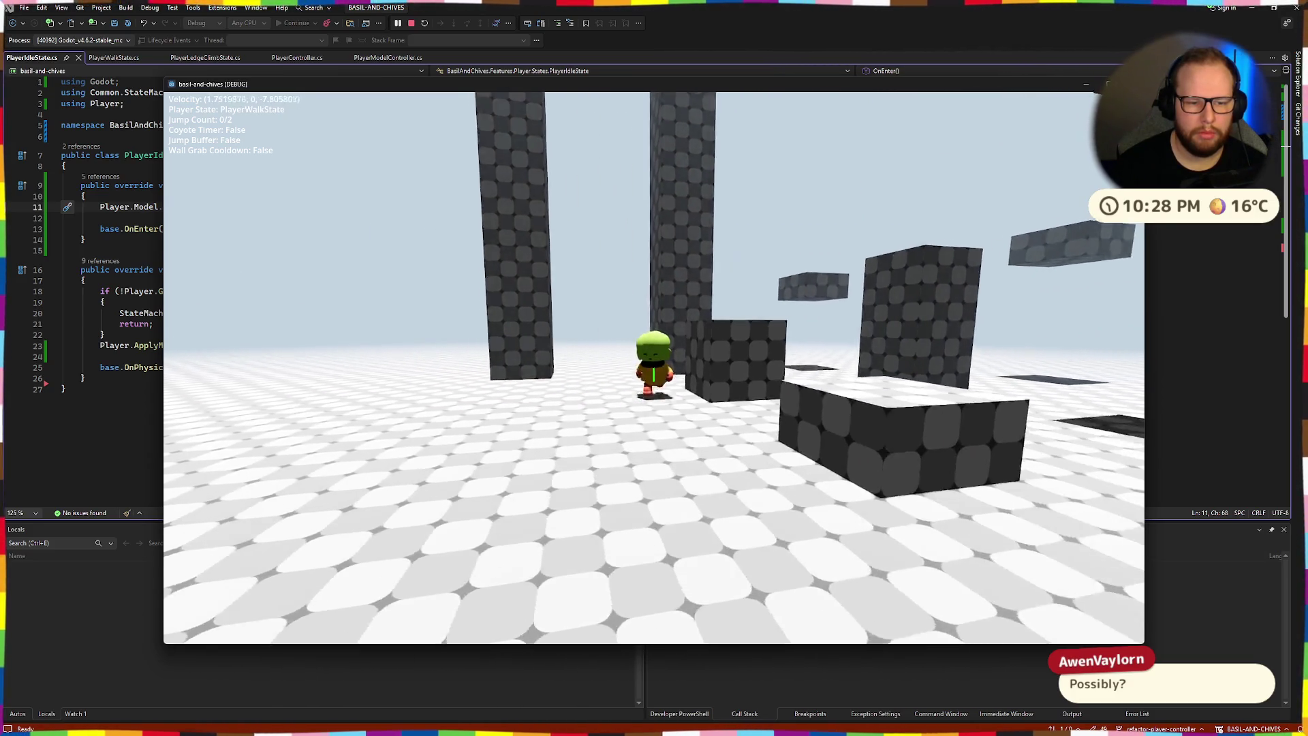
{"action": "key", "text": "Left"}
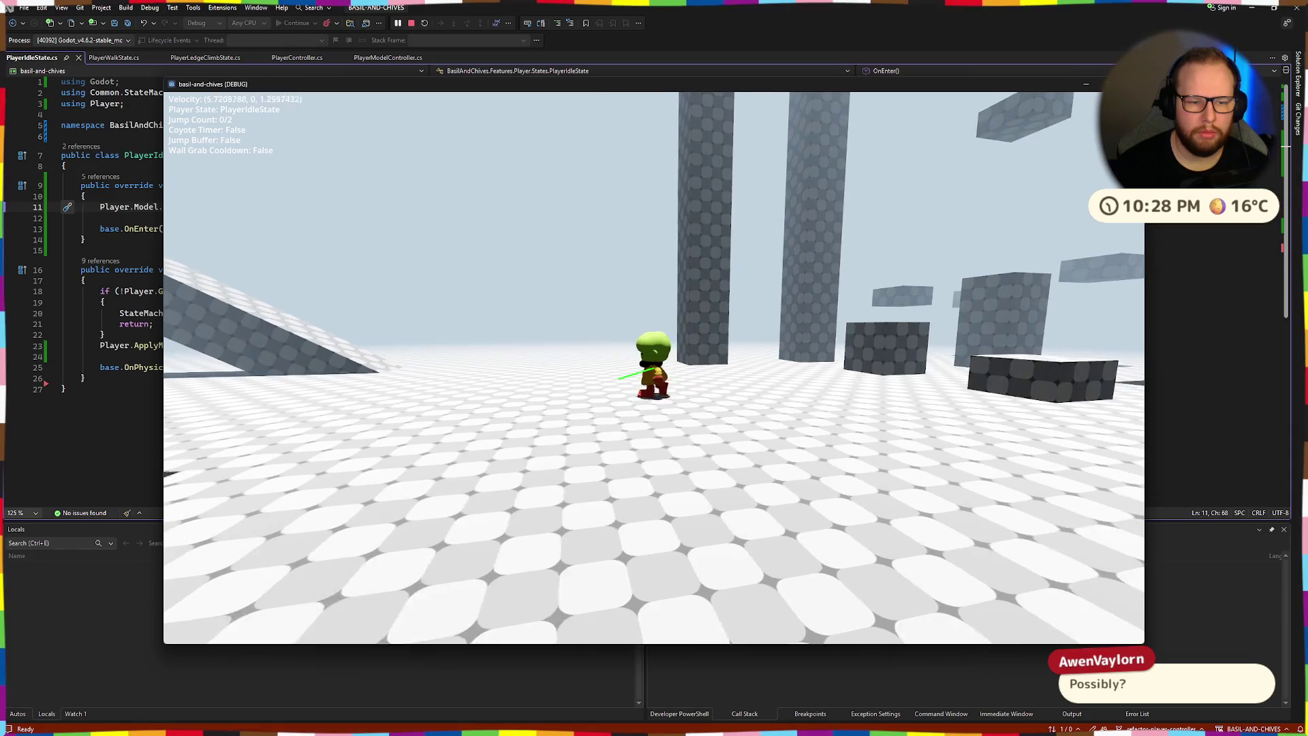
{"action": "key", "text": "Left"}
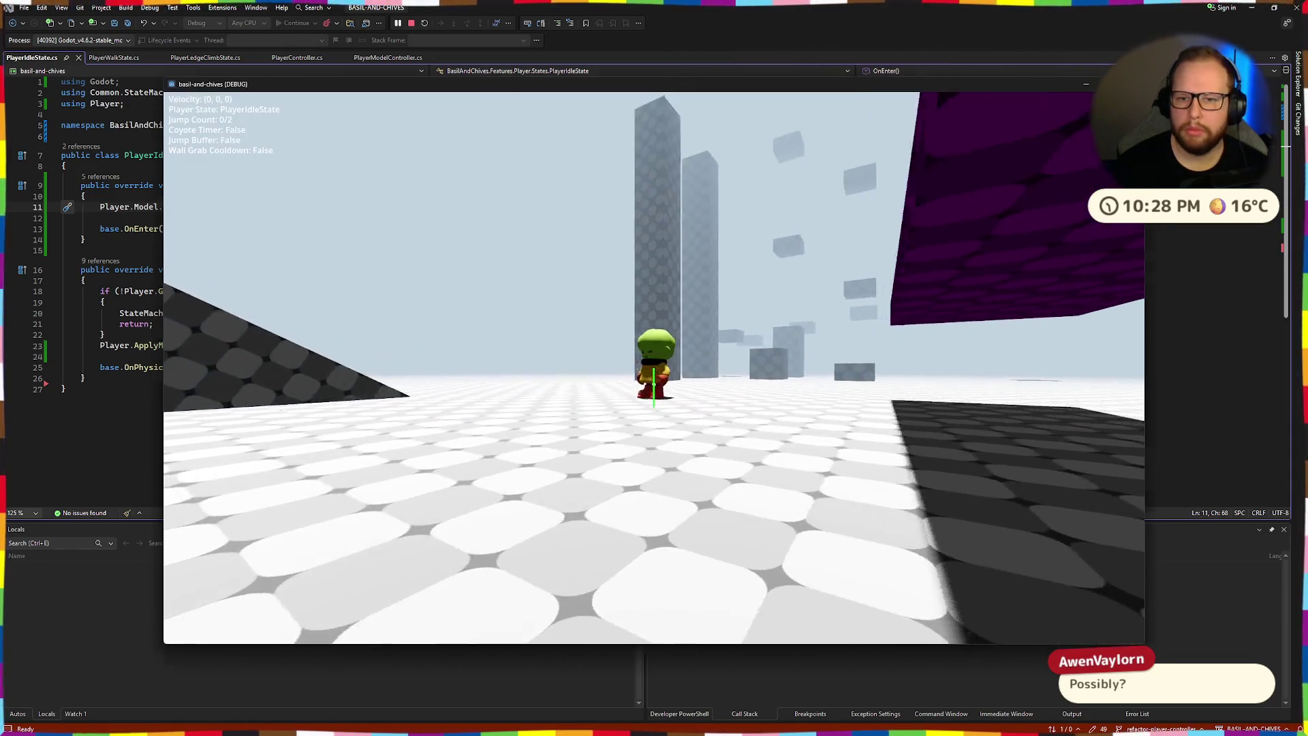
{"action": "key", "text": "alt+F4"}
{"action": "left_click", "coordinate": [261, 283]}
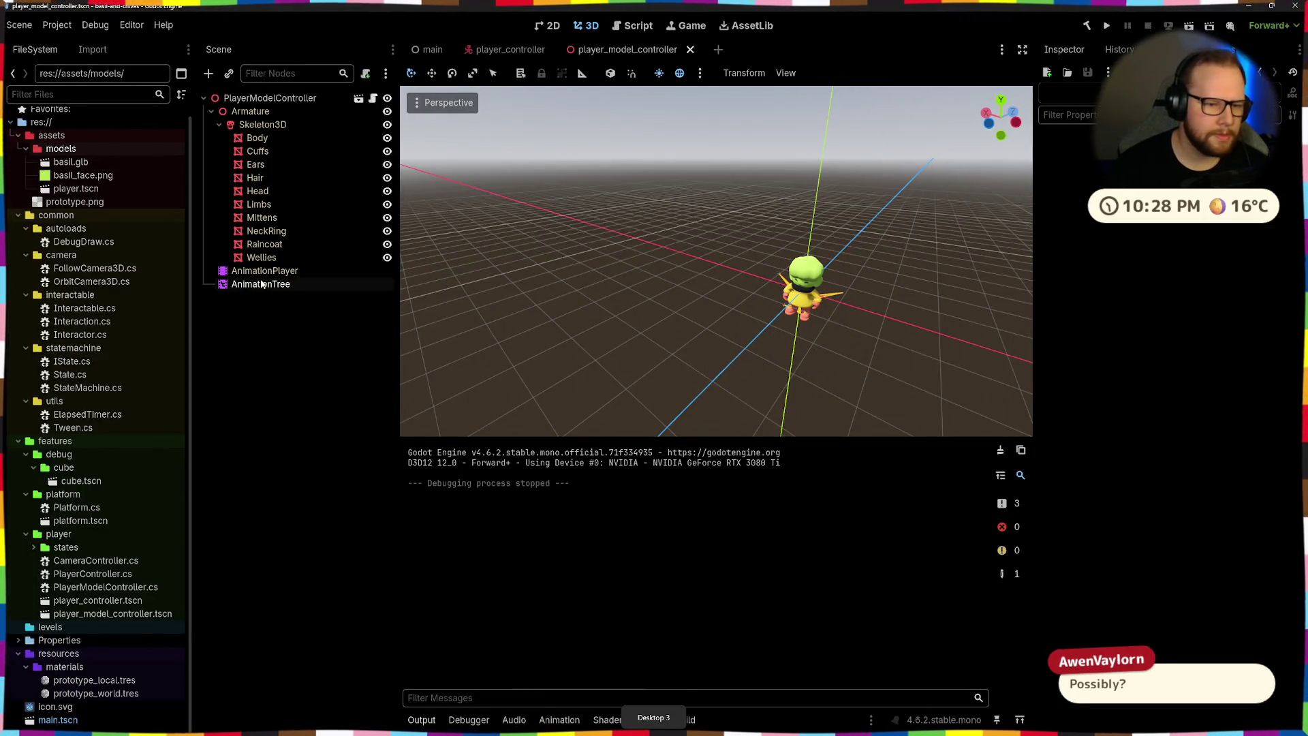
Save the player_model_controller scene, rerun the game walking left and forward, then stop with F8.
{"action": "left_click", "coordinate": [740, 718]}
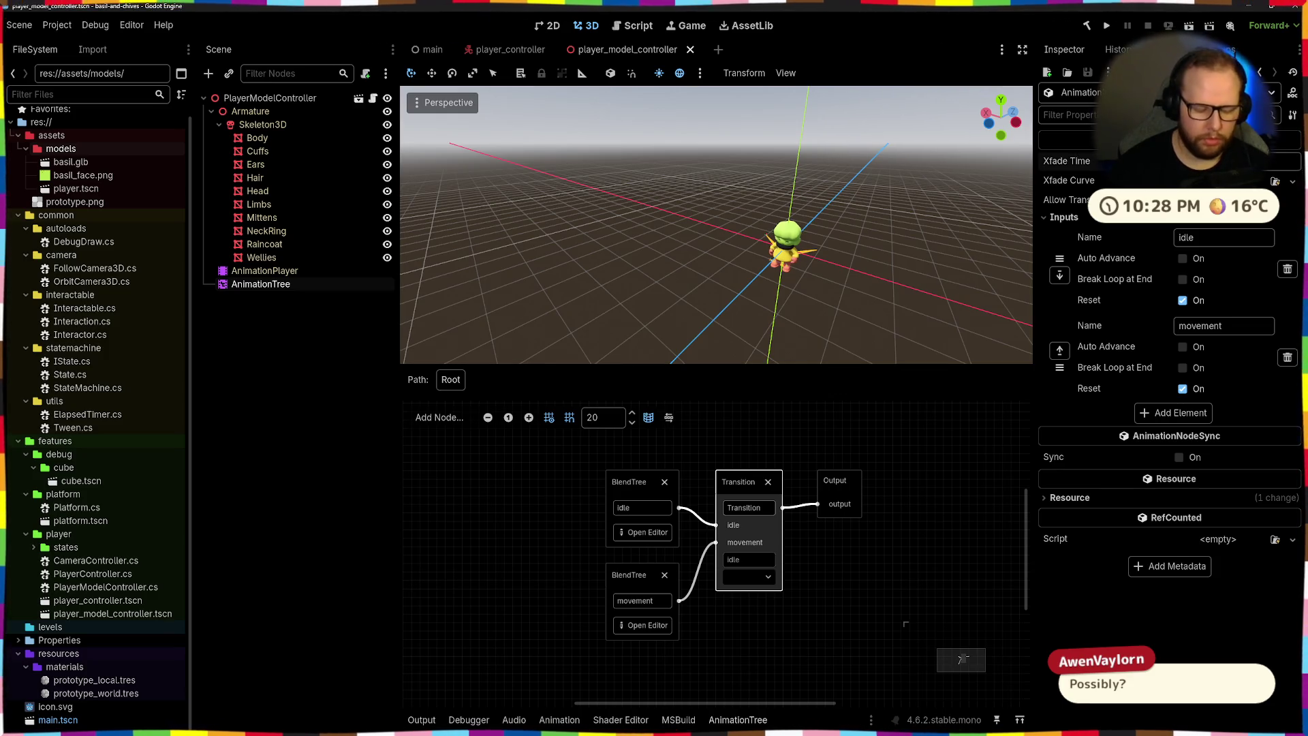
{"action": "key", "text": "ctrl+s"}
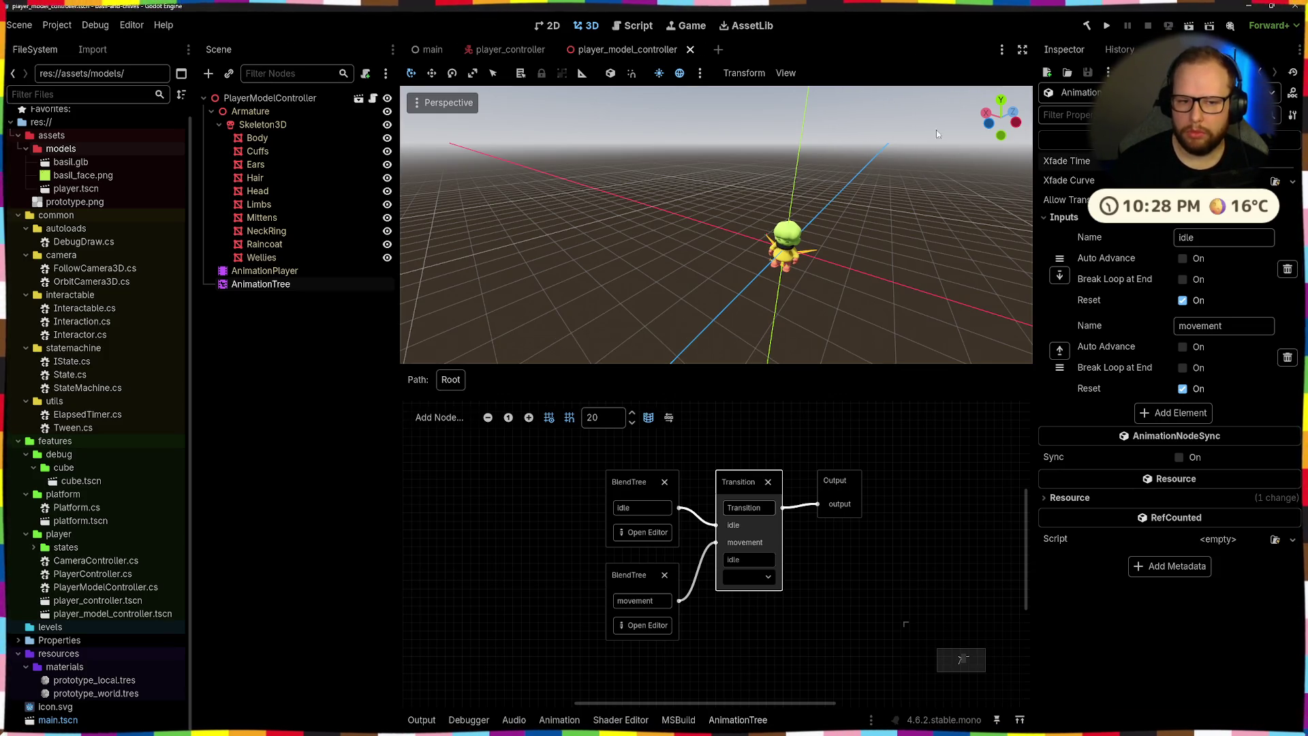
{"action": "left_click", "coordinate": [1108, 26]}
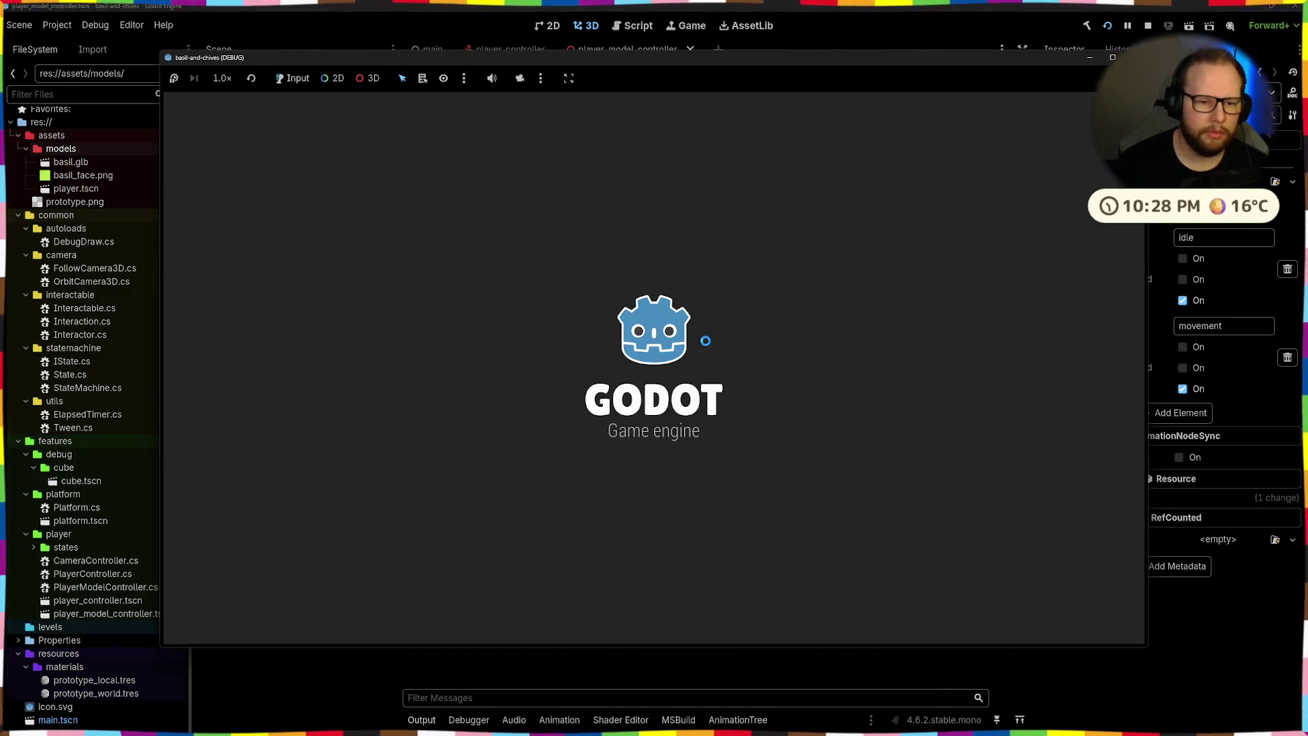
{"action": "key", "text": "a"}
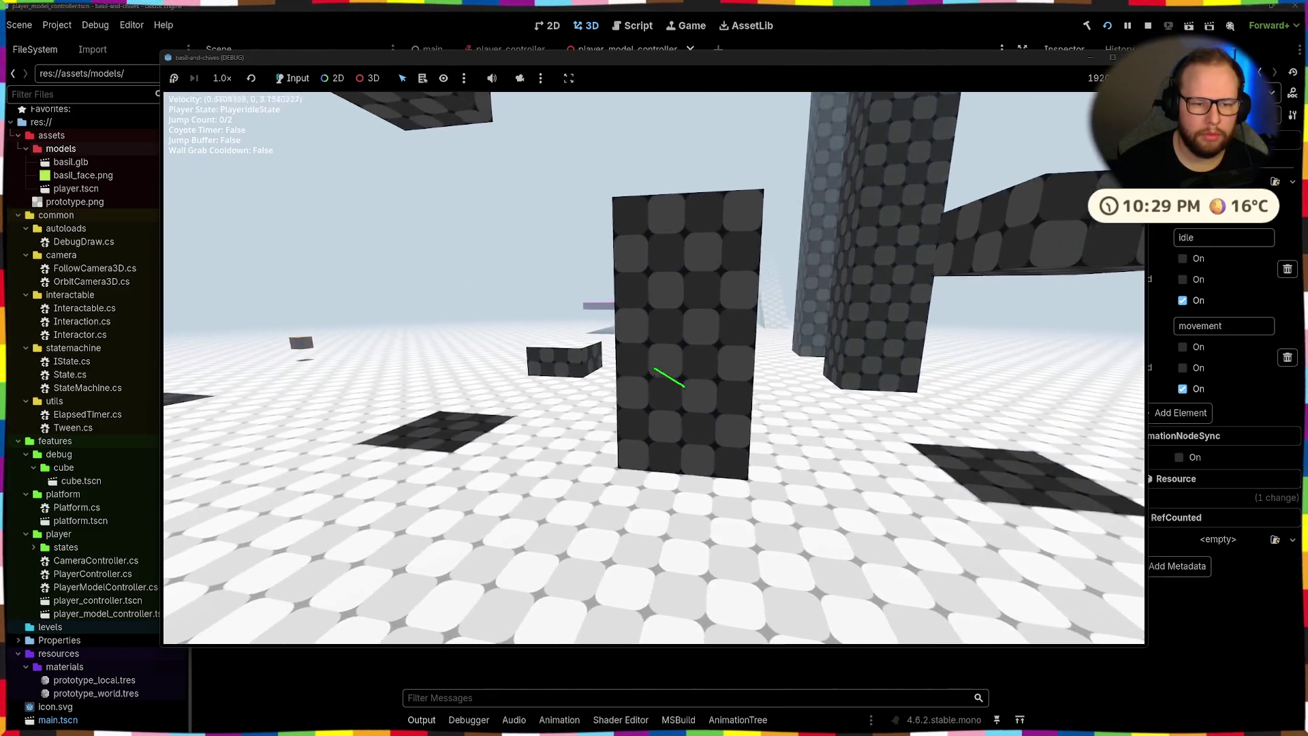
{"action": "key", "text": "w"}
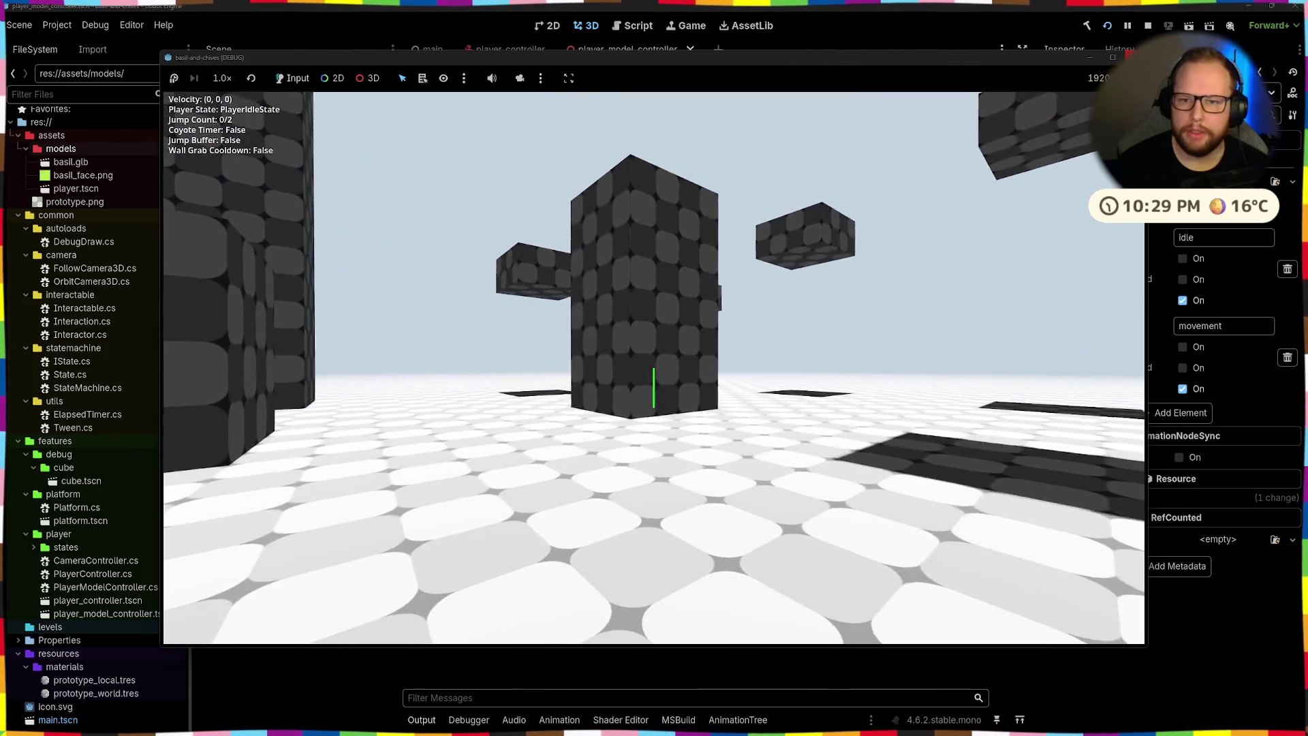
{"action": "key", "text": "F8"}
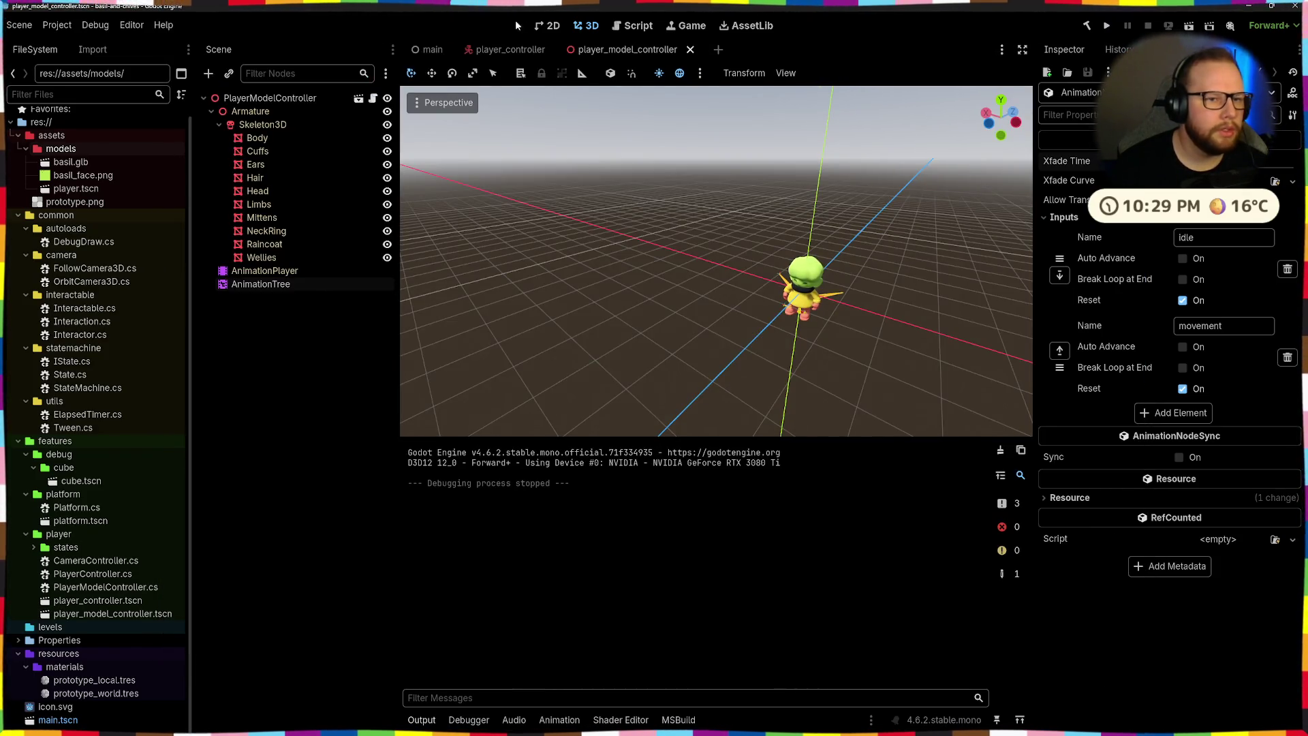
{"action": "left_click", "coordinate": [507, 49]}
{"action": "left_click", "coordinate": [297, 94]}
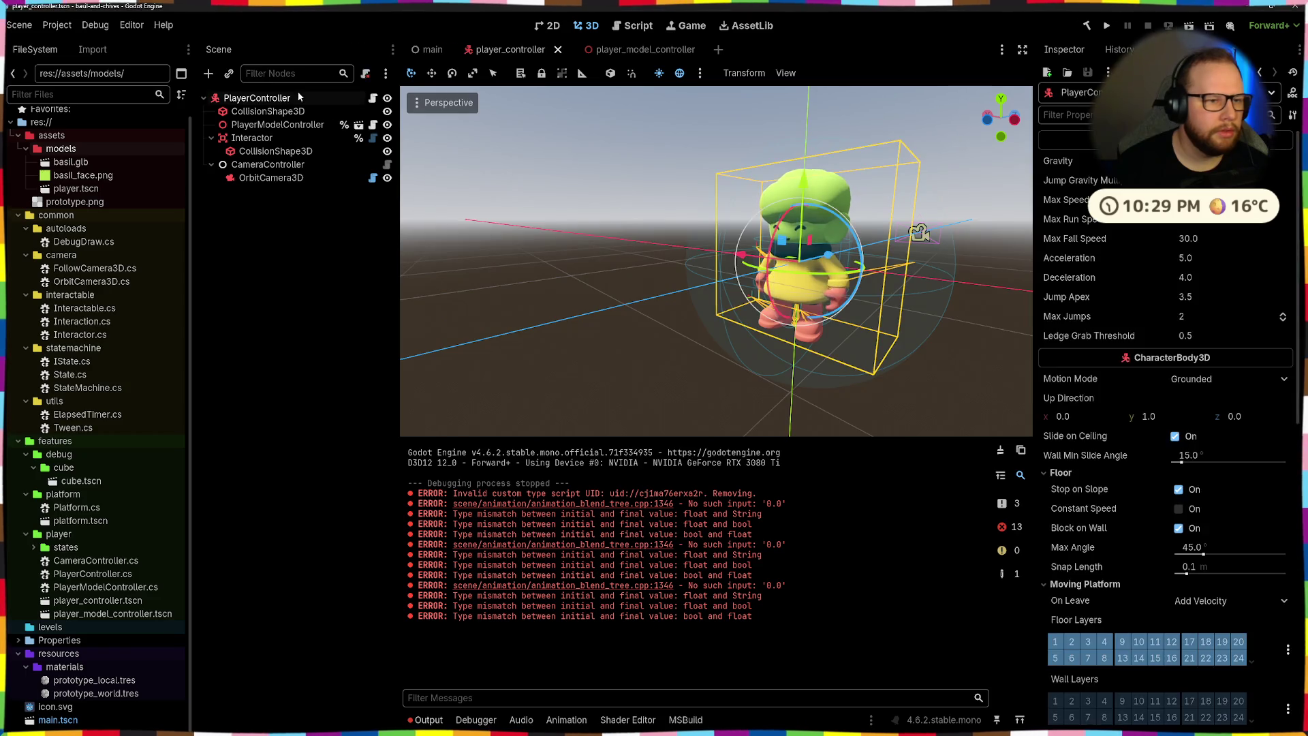
{"action": "left_click", "coordinate": [599, 49]}
{"action": "left_click", "coordinate": [259, 113]}
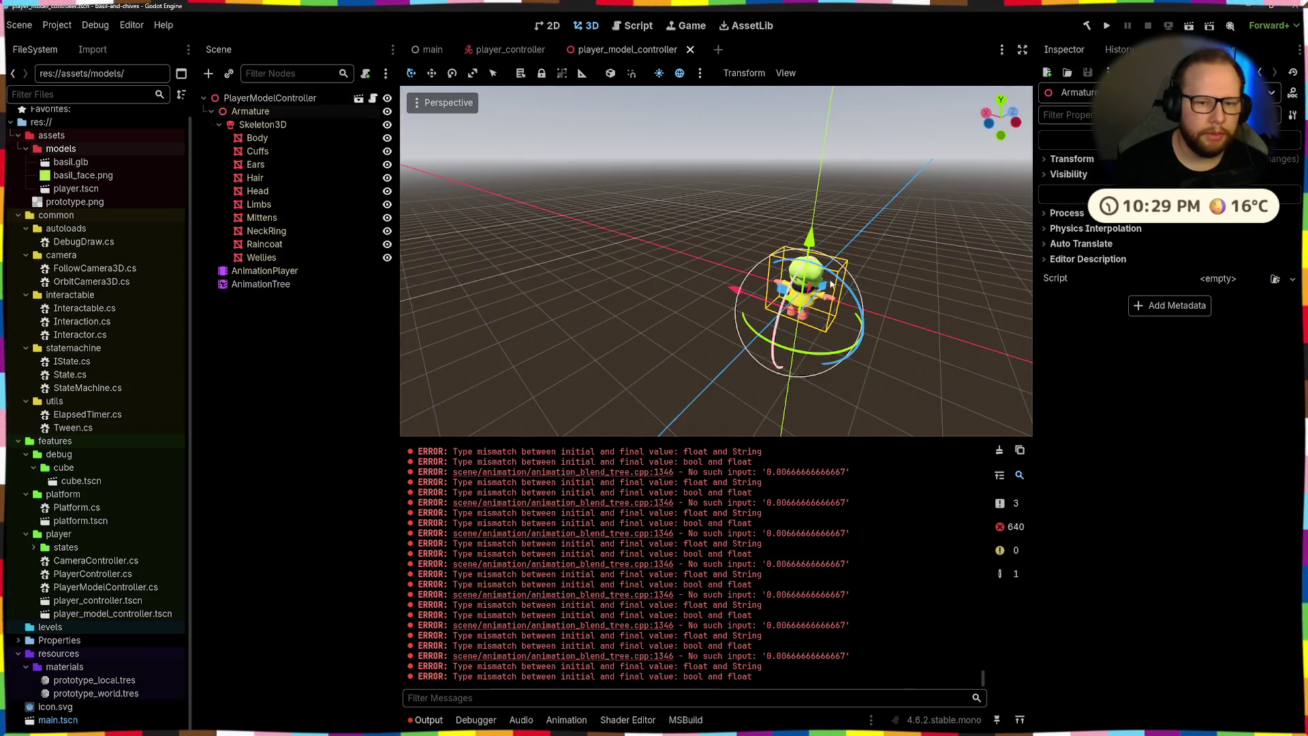
{"action": "left_click_drag", "start_coordinate": [897, 258], "coordinate": [1009, 245]}
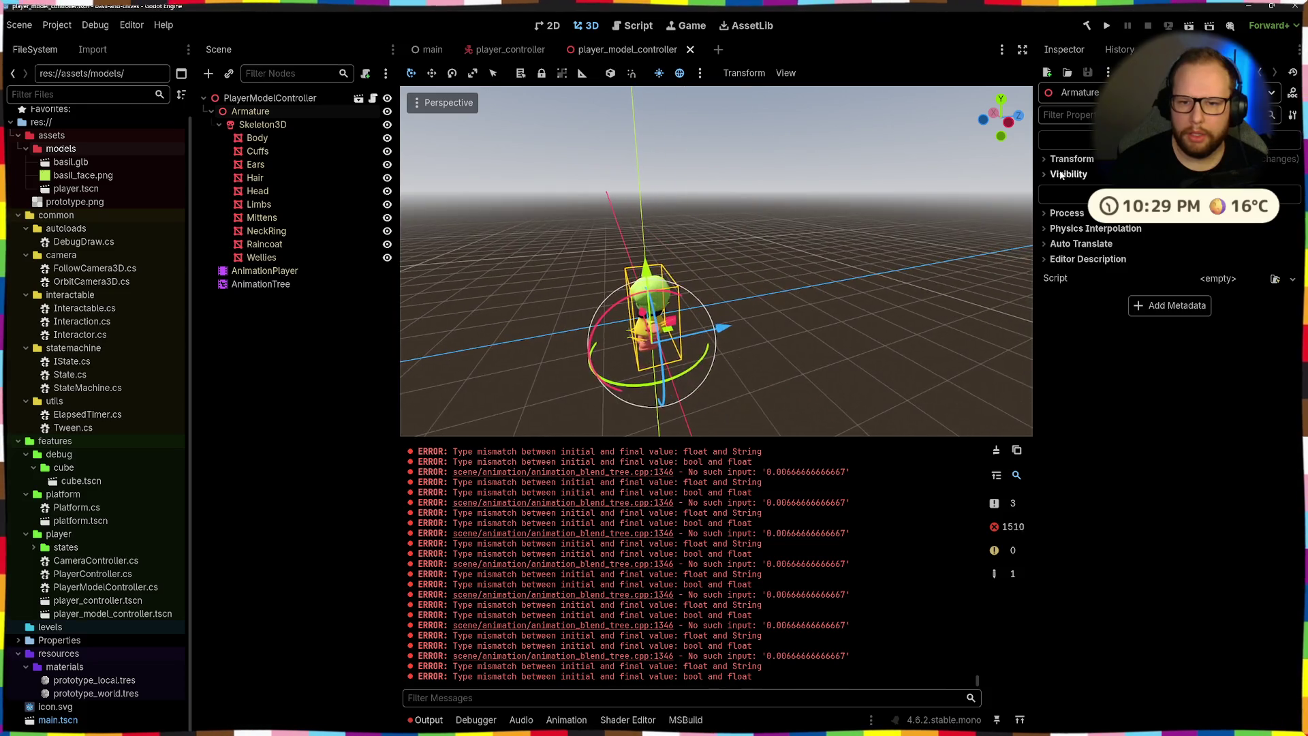
{"action": "left_click", "coordinate": [1065, 230]}
{"action": "left_click", "coordinate": [266, 99]}
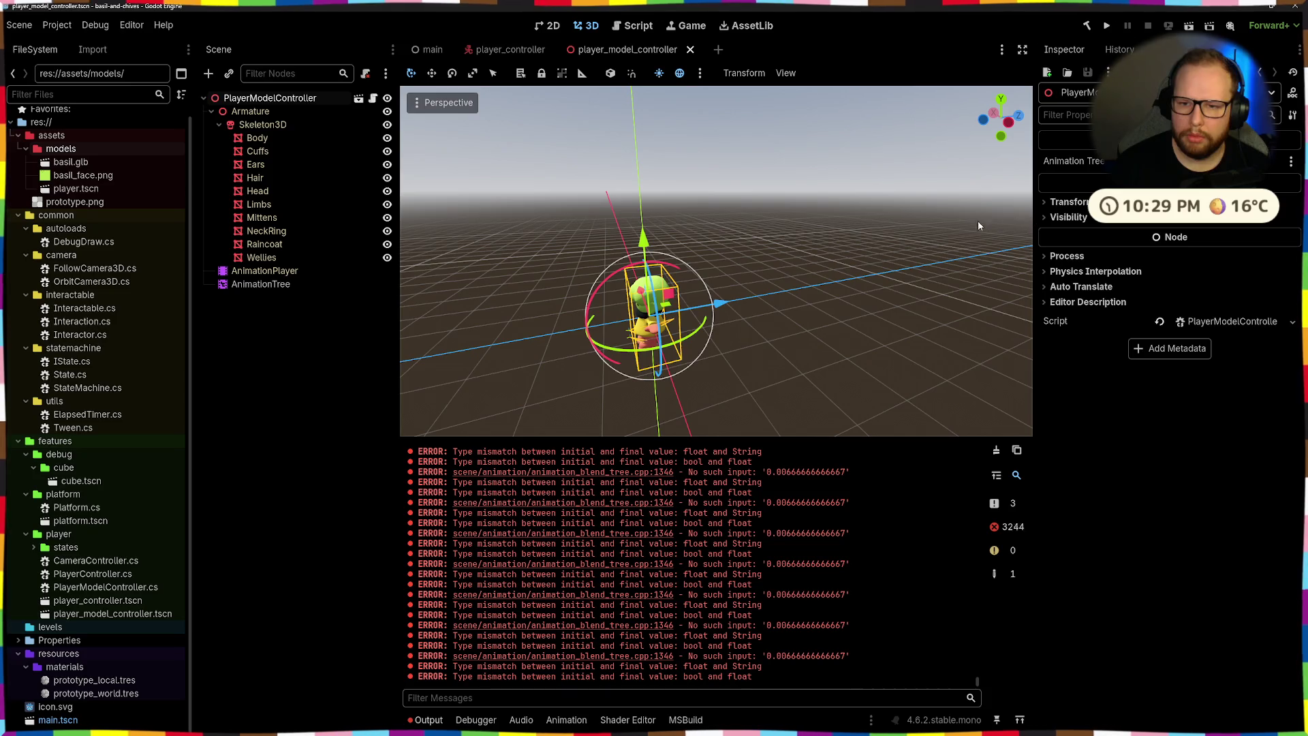
{"action": "left_click", "coordinate": [270, 138]}
{"action": "left_click_drag", "start_coordinate": [545, 238], "coordinate": [769, 265]}
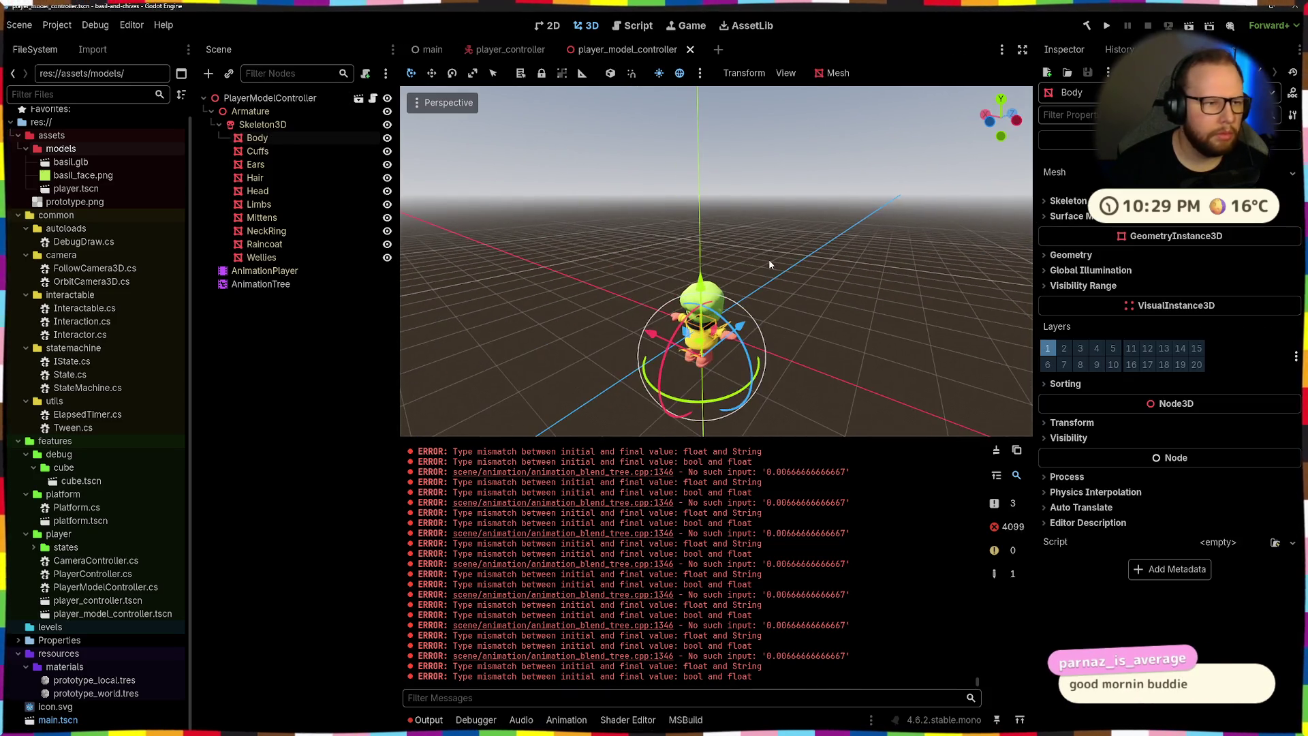
{"action": "scroll", "coordinate": [730, 261], "scroll_direction": "up", "scroll_amount": 4}
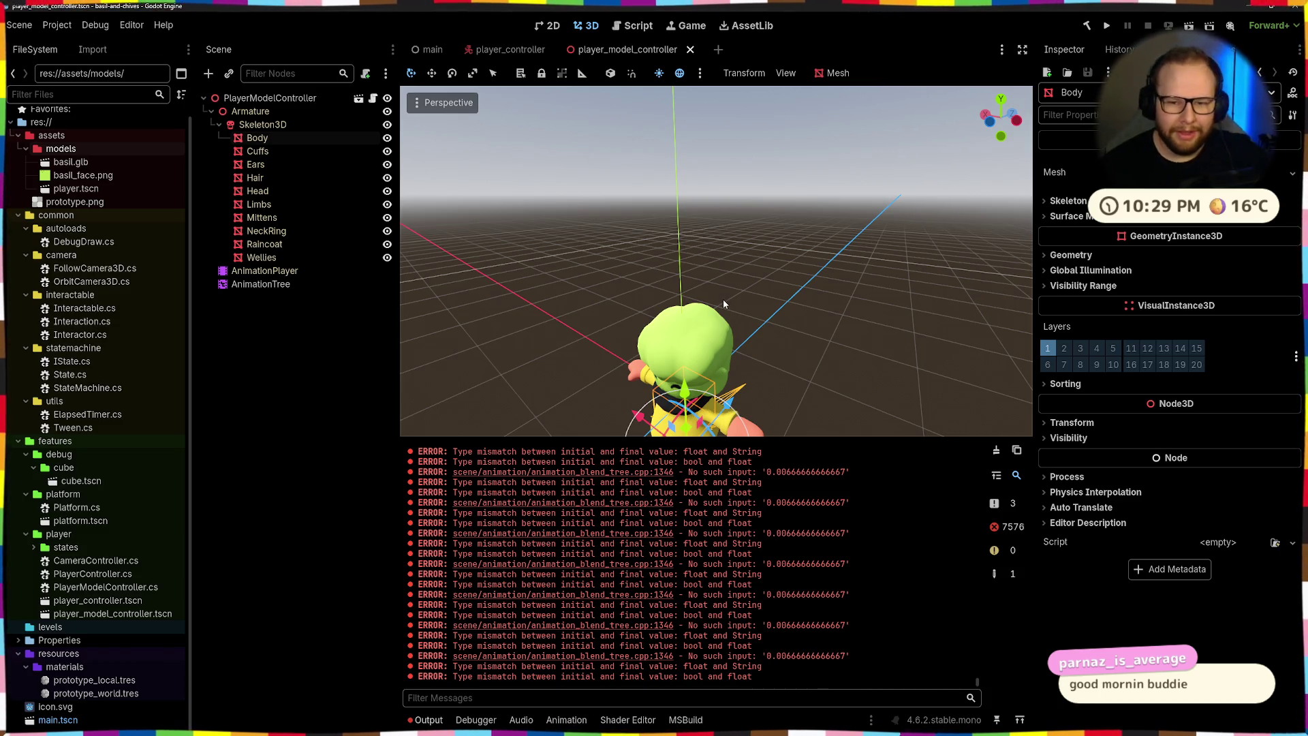
{"action": "scroll", "coordinate": [849, 259], "scroll_direction": "down", "scroll_amount": 4}
{"action": "left_click_drag", "start_coordinate": [849, 259], "coordinate": [797, 270]}
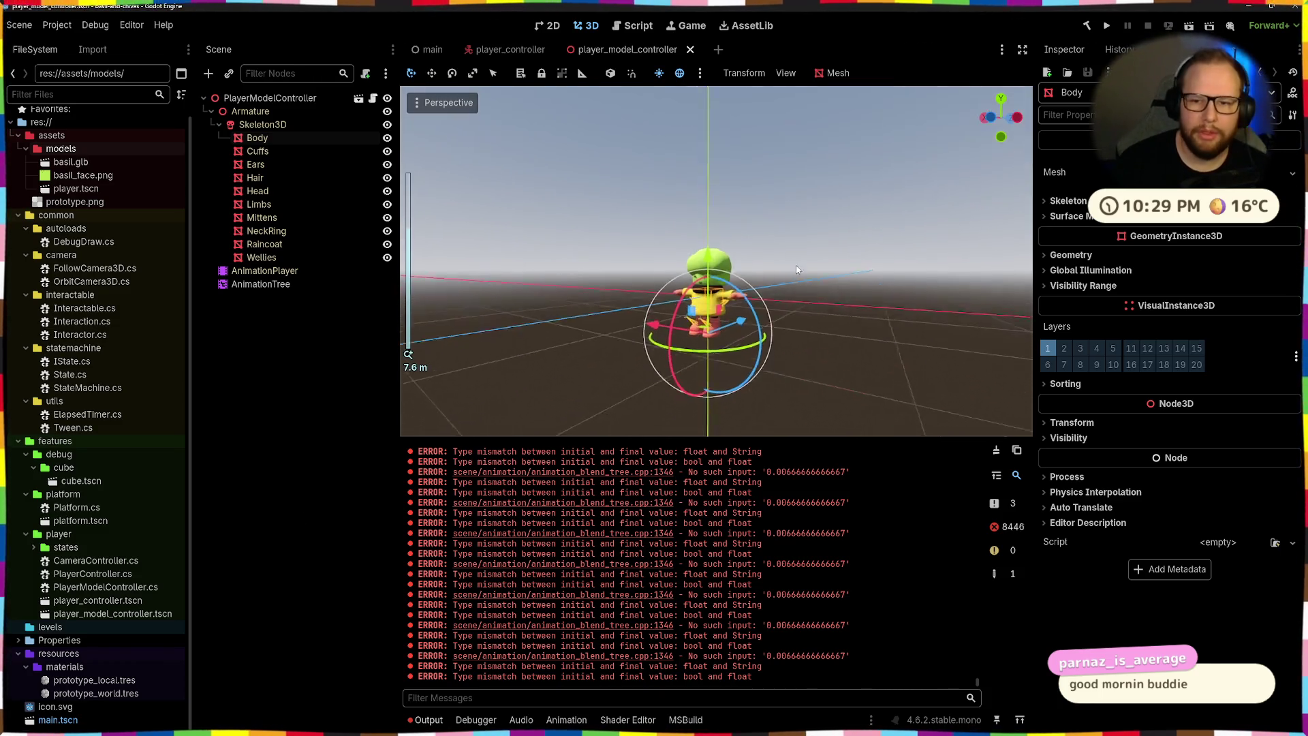
{"action": "left_click_drag", "start_coordinate": [914, 199], "coordinate": [822, 245]}
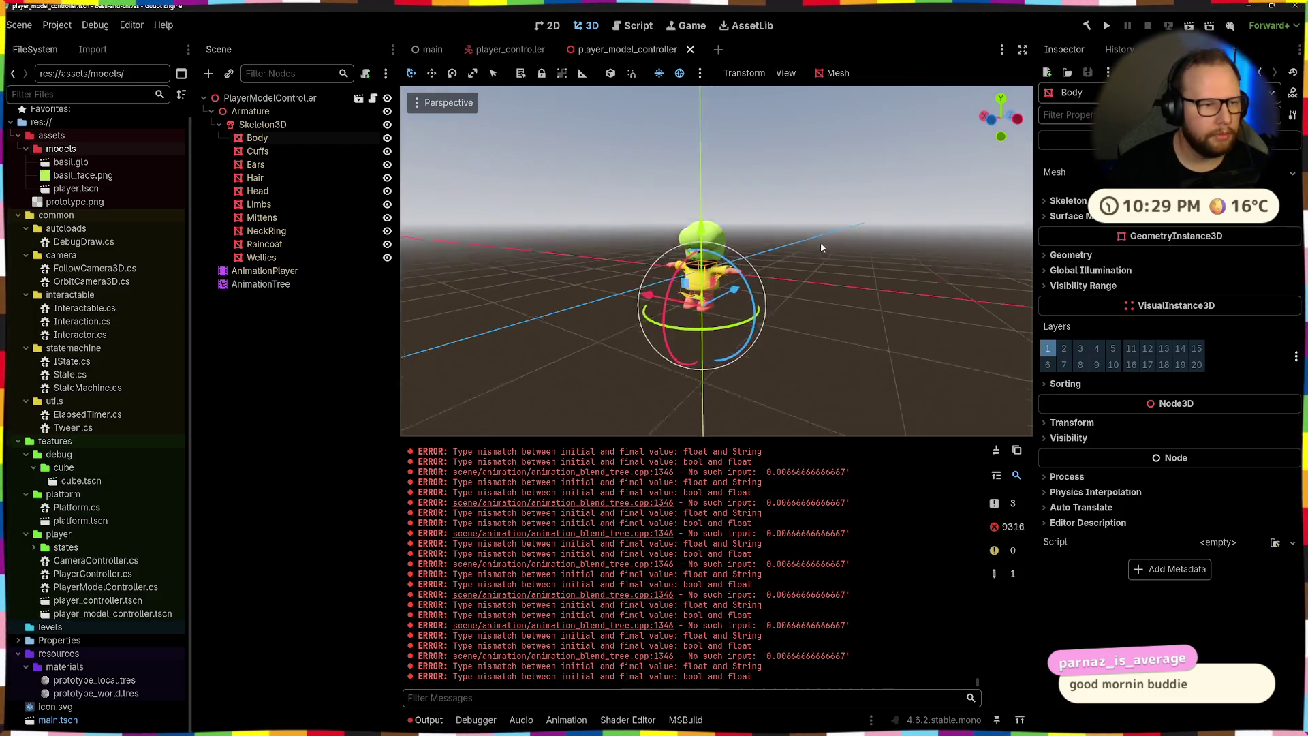
{"action": "scroll", "coordinate": [784, 293], "scroll_direction": "up", "scroll_amount": 4}
{"action": "scroll", "coordinate": [744, 346], "scroll_direction": "down", "scroll_amount": 2}
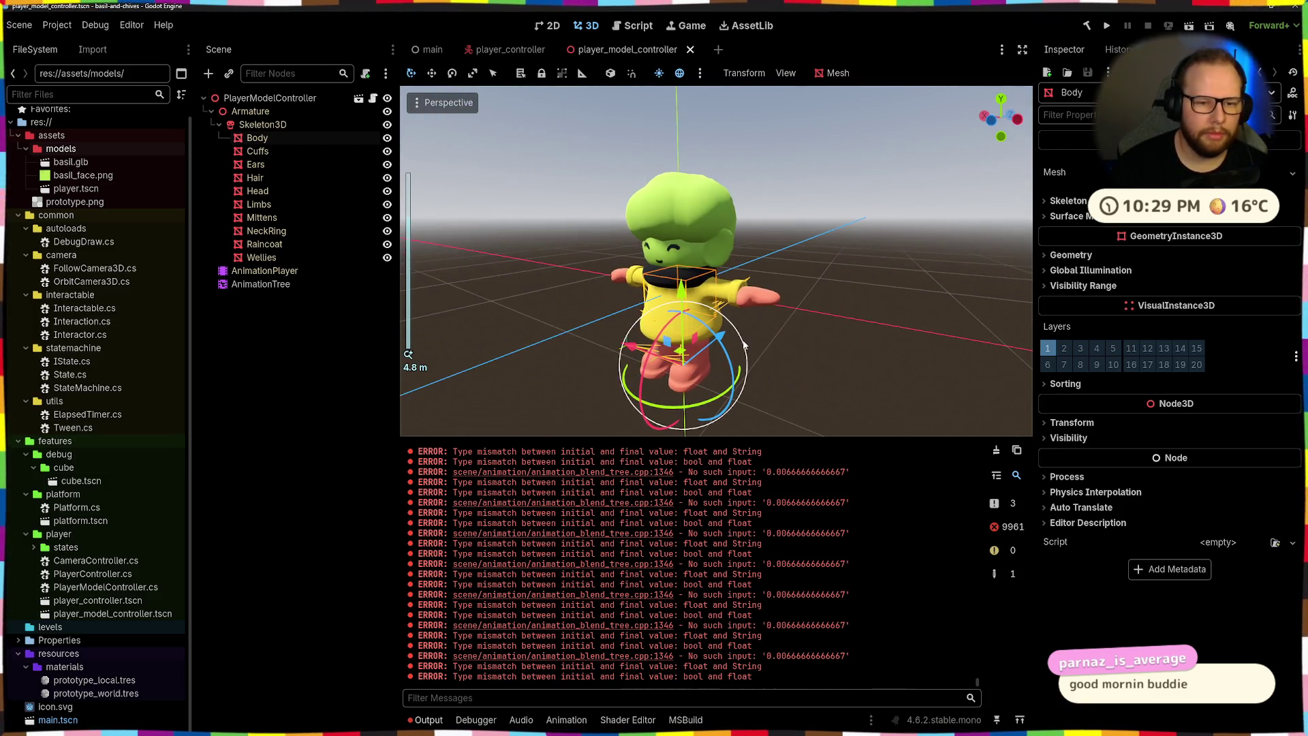
{"action": "left_click", "coordinate": [256, 126]}
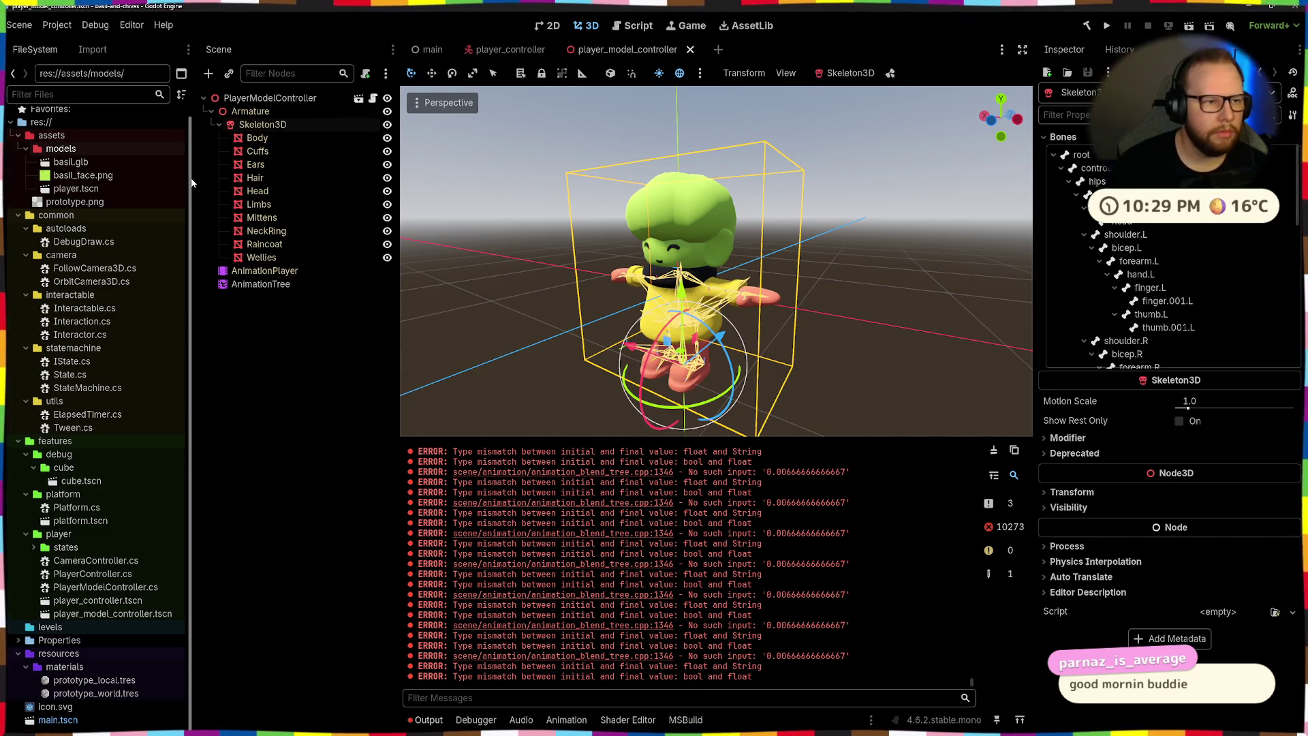
{"action": "left_click", "coordinate": [250, 111]}
{"action": "left_click", "coordinate": [1067, 212]}
{"action": "left_click", "coordinate": [1067, 213]}
{"action": "left_click", "coordinate": [1077, 243]}
{"action": "left_click", "coordinate": [1084, 277]}
{"action": "left_click", "coordinate": [1077, 243]}
{"action": "left_click", "coordinate": [1090, 228]}
{"action": "left_click", "coordinate": [1067, 212]}
{"action": "left_click", "coordinate": [1068, 175]}
{"action": "left_click", "coordinate": [1077, 159]}
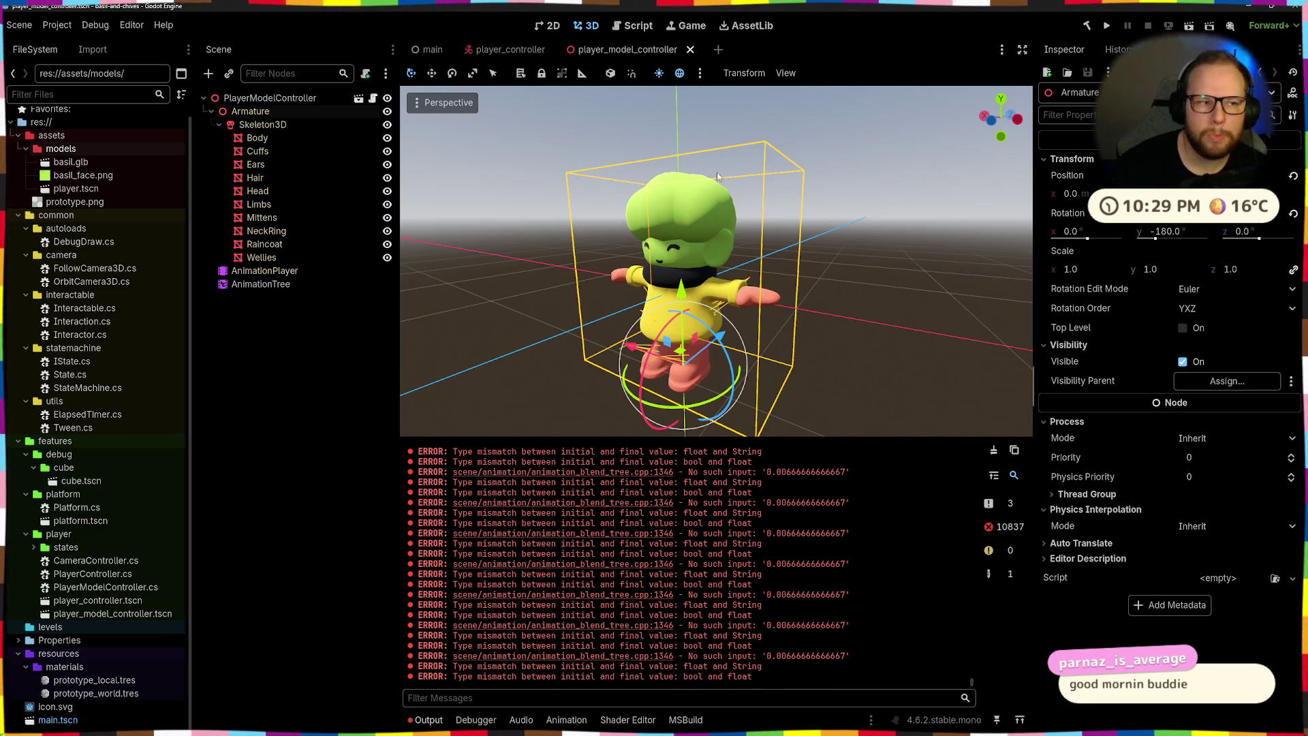
{"action": "left_click", "coordinate": [235, 100]}
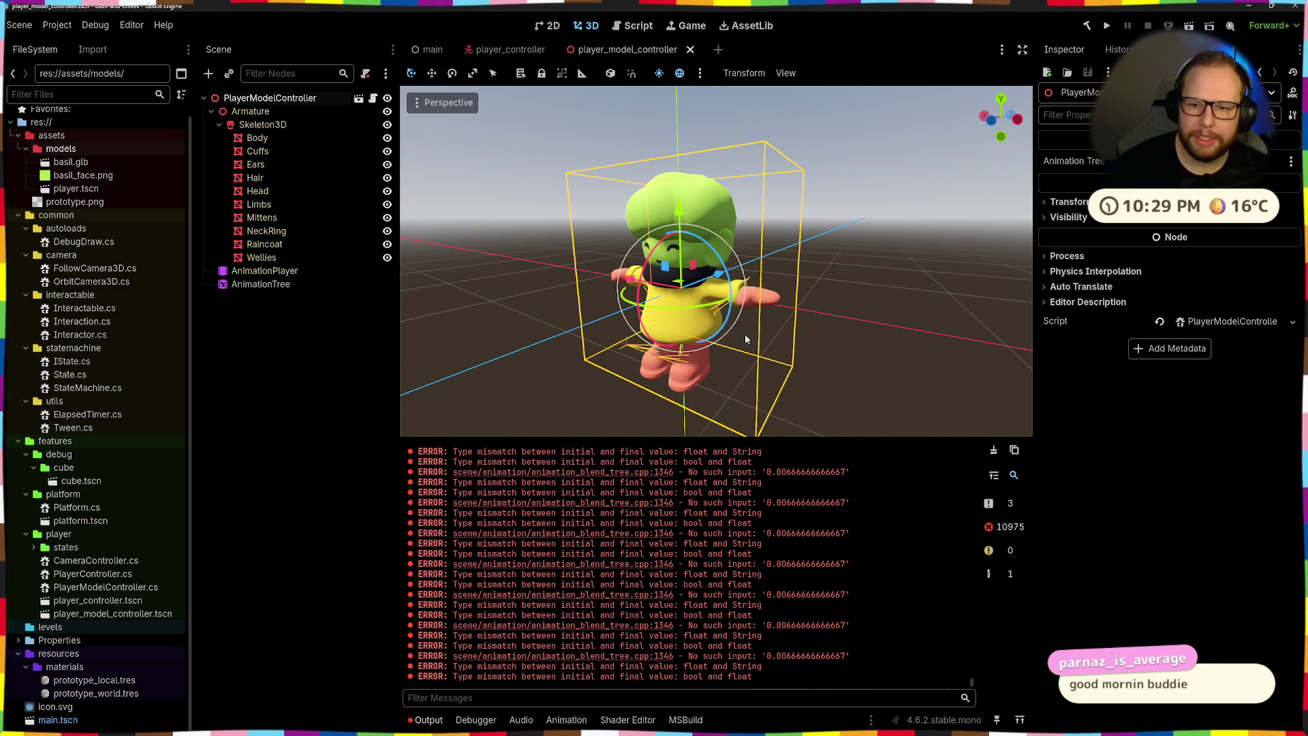
{"action": "mouse_move", "coordinate": [829, 299]}
{"action": "left_mouse_down"}
{"action": "mouse_move", "coordinate": [879, 299]}
{"action": "mouse_move", "coordinate": [768, 296]}
{"action": "left_mouse_up"}
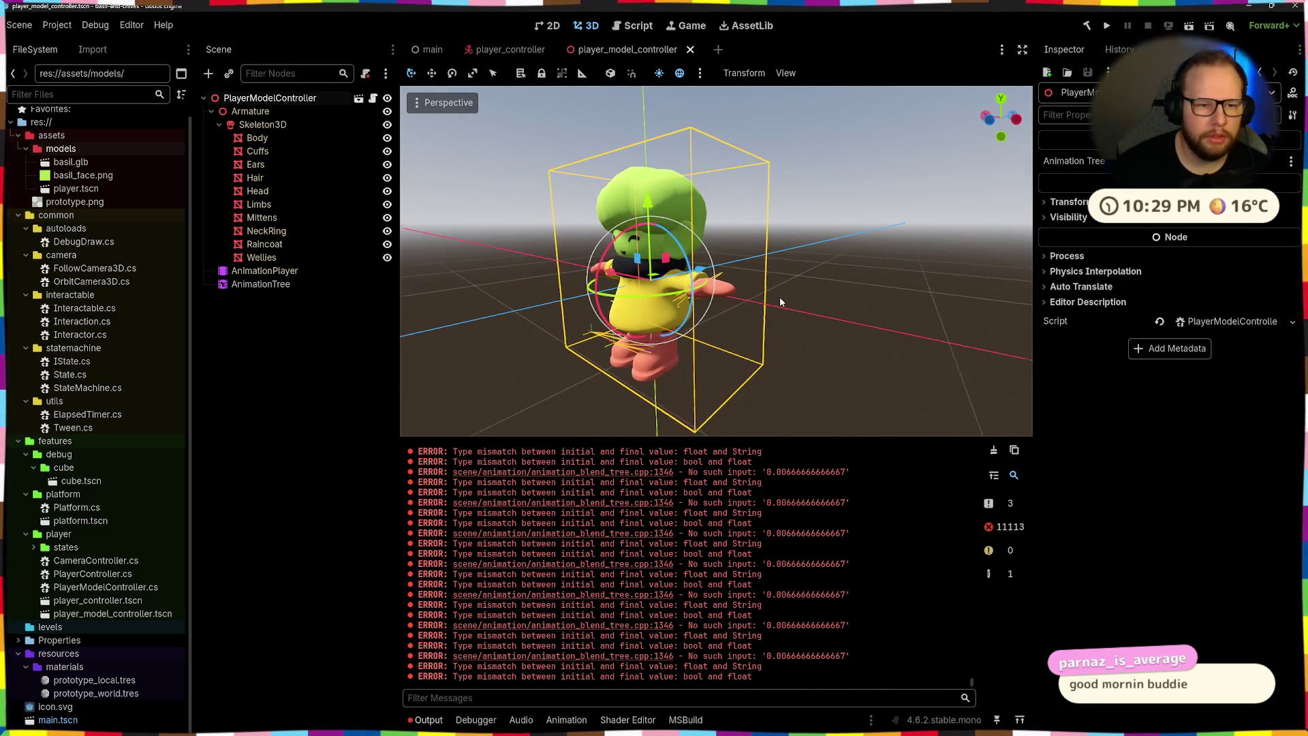
{"action": "left_click", "coordinate": [276, 139]}
{"action": "mouse_move", "coordinate": [750, 293]}
{"action": "left_mouse_down"}
{"action": "mouse_move", "coordinate": [823, 290]}
{"action": "mouse_move", "coordinate": [794, 262]}
{"action": "left_mouse_up"}
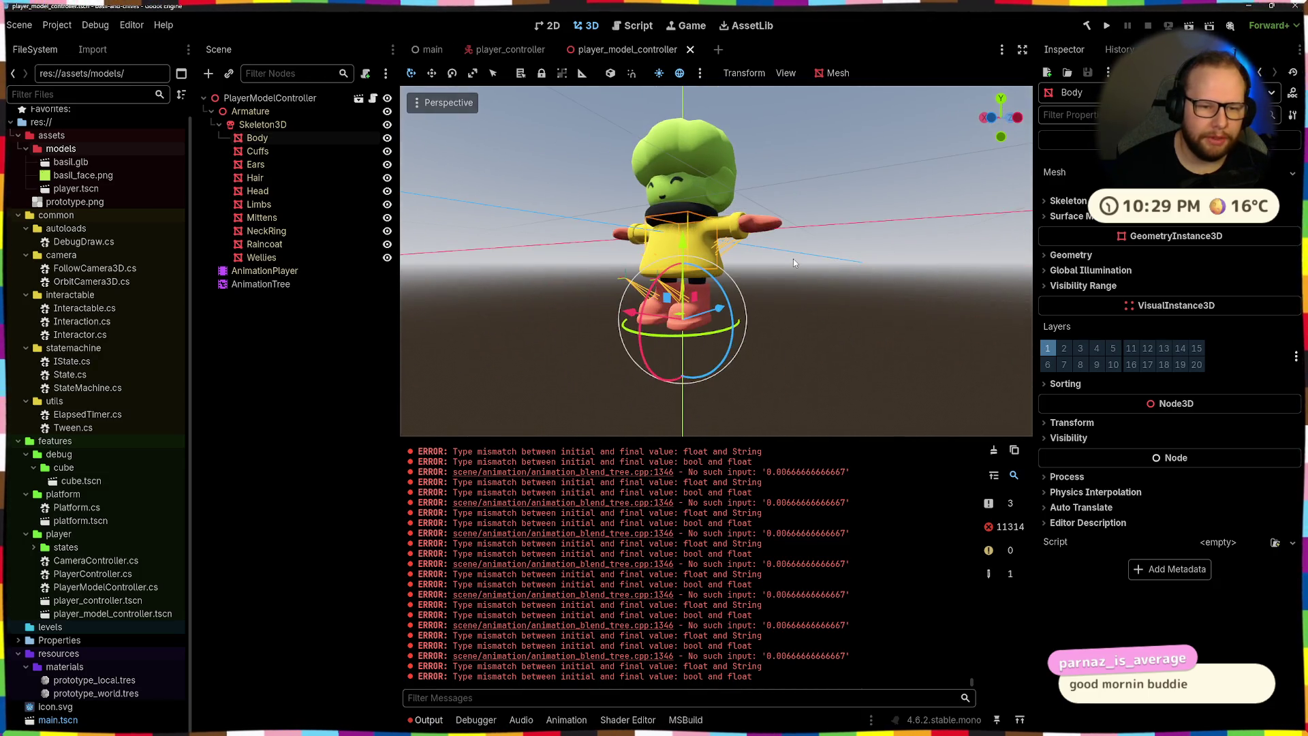
{"action": "left_click", "coordinate": [270, 323]}
{"action": "left_click", "coordinate": [267, 138]}
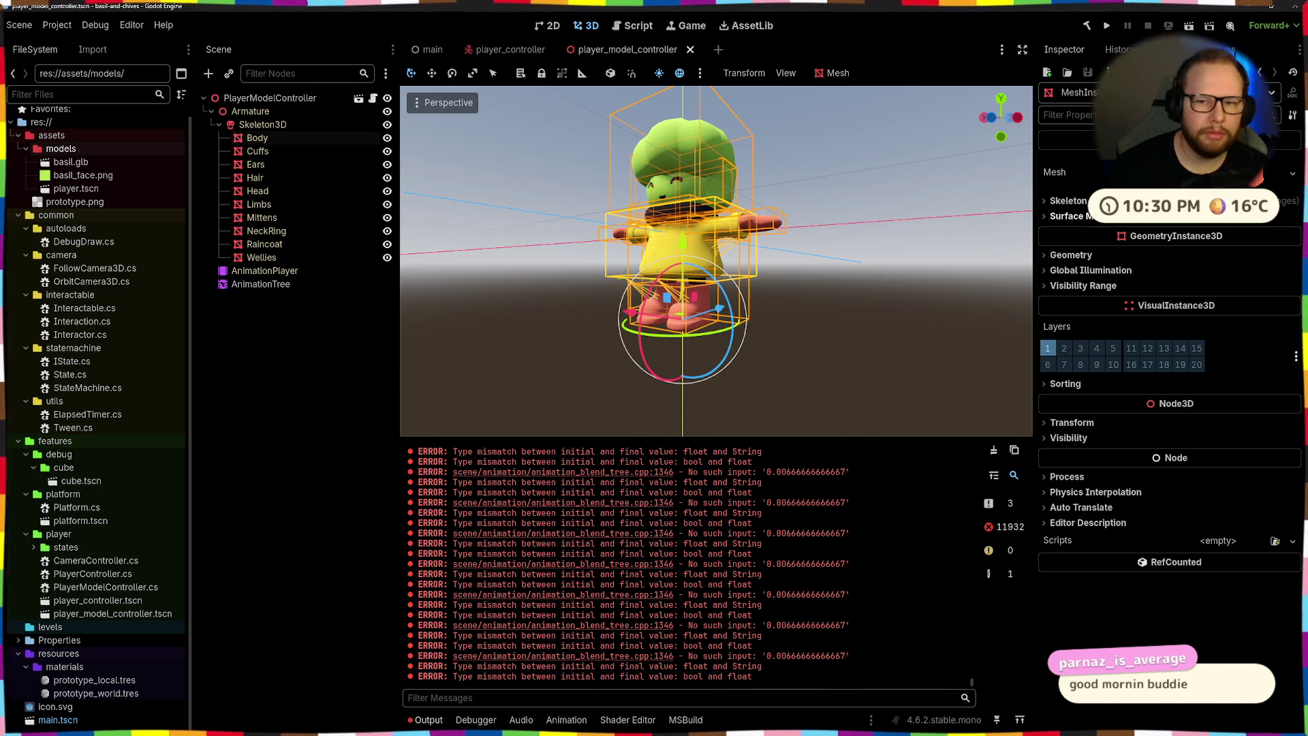
Expand the Body's Mesh resource and its Surface 0 to reveal the assigned material.
{"action": "left_click", "coordinate": [1075, 217]}
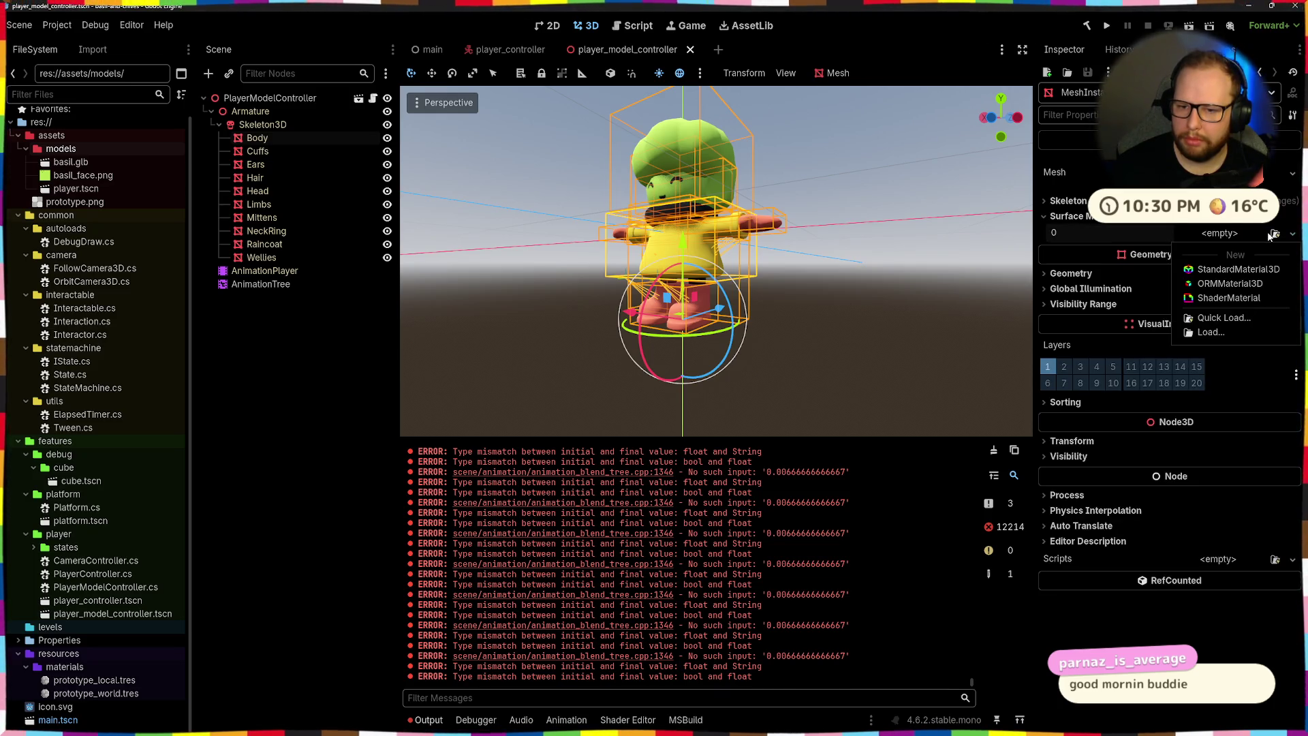
{"action": "left_click", "coordinate": [1200, 170]}
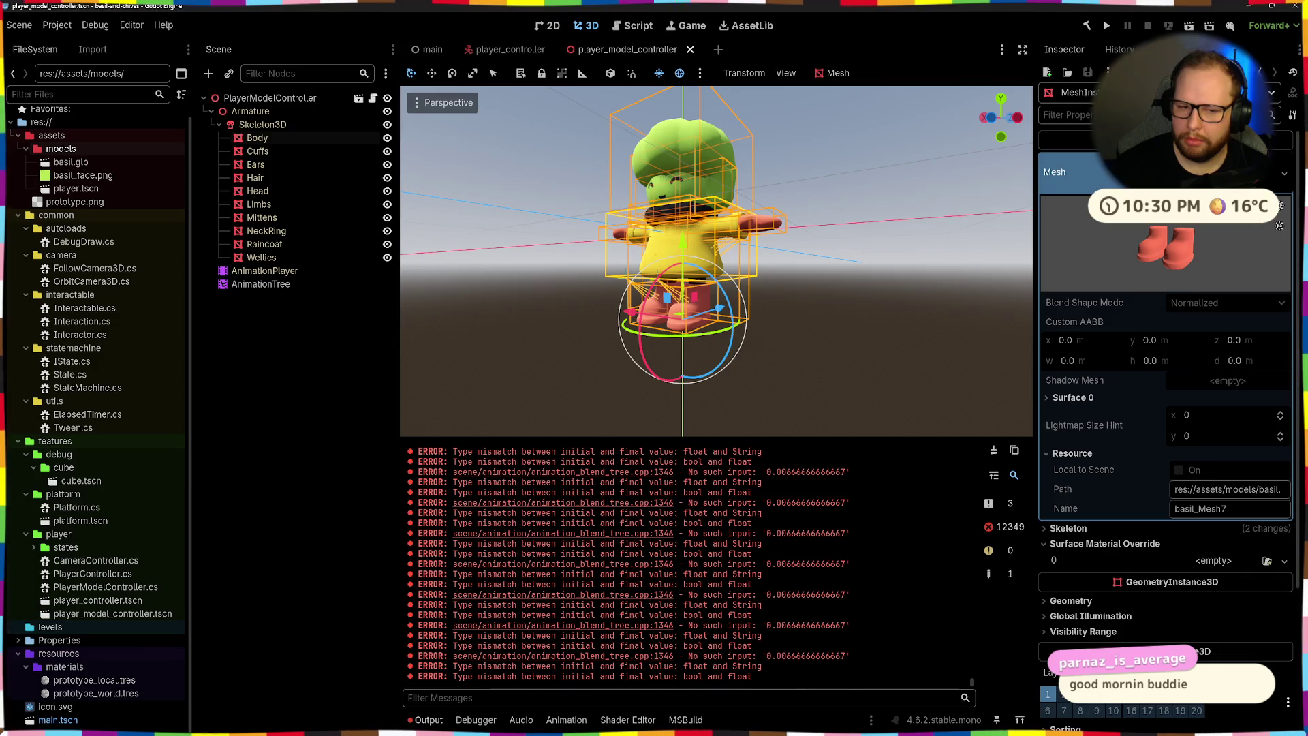
{"action": "left_click", "coordinate": [585, 358]}
{"action": "scroll", "coordinate": [585, 297], "scroll_direction": "down", "scroll_amount": 3}
{"action": "left_click", "coordinate": [818, 300]}
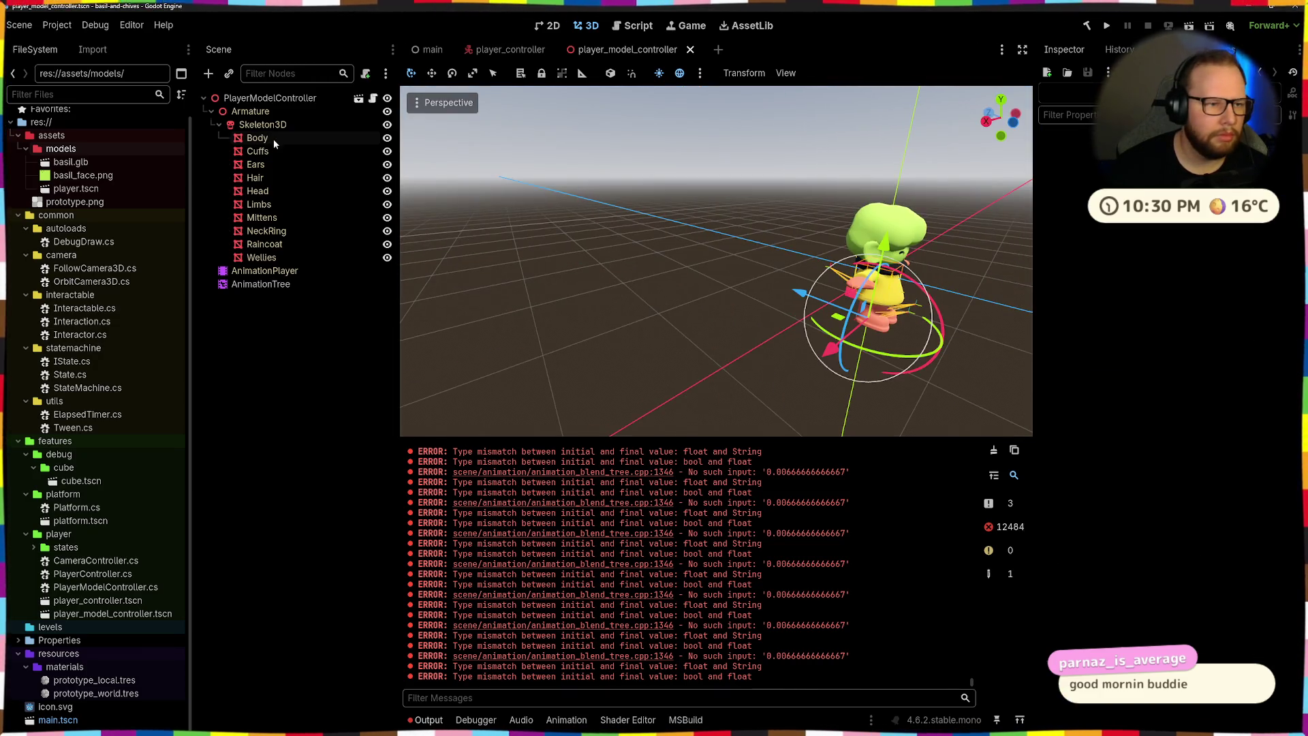
{"action": "scroll", "coordinate": [737, 250], "scroll_direction": "up", "scroll_amount": 3}
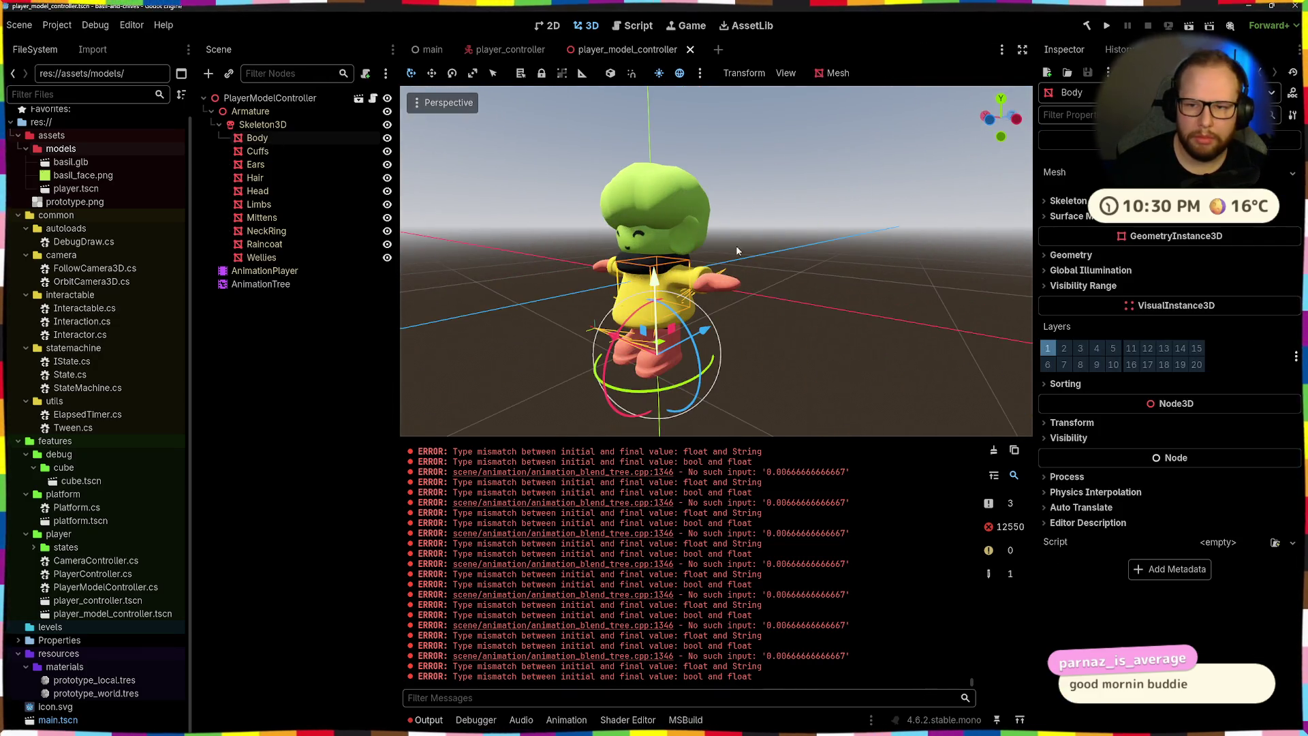
{"action": "left_click", "coordinate": [1200, 171]}
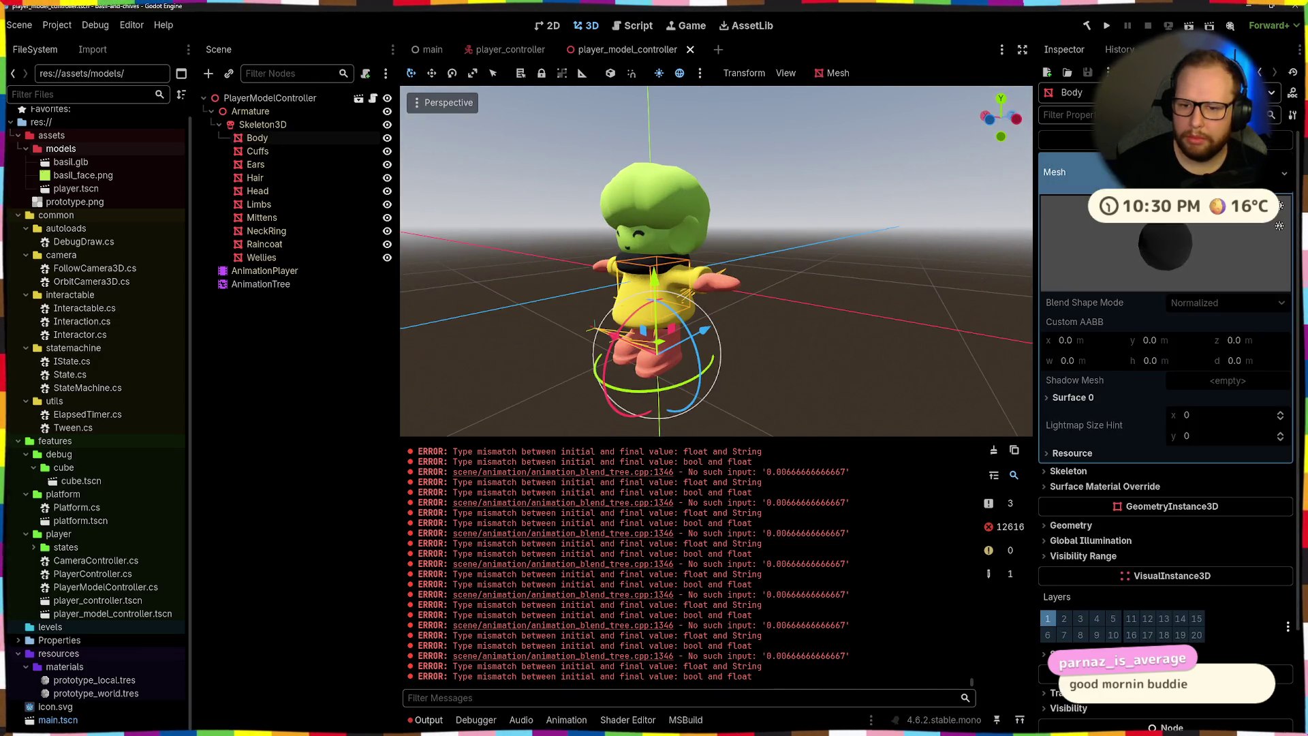
{"action": "left_click", "coordinate": [1053, 398]}
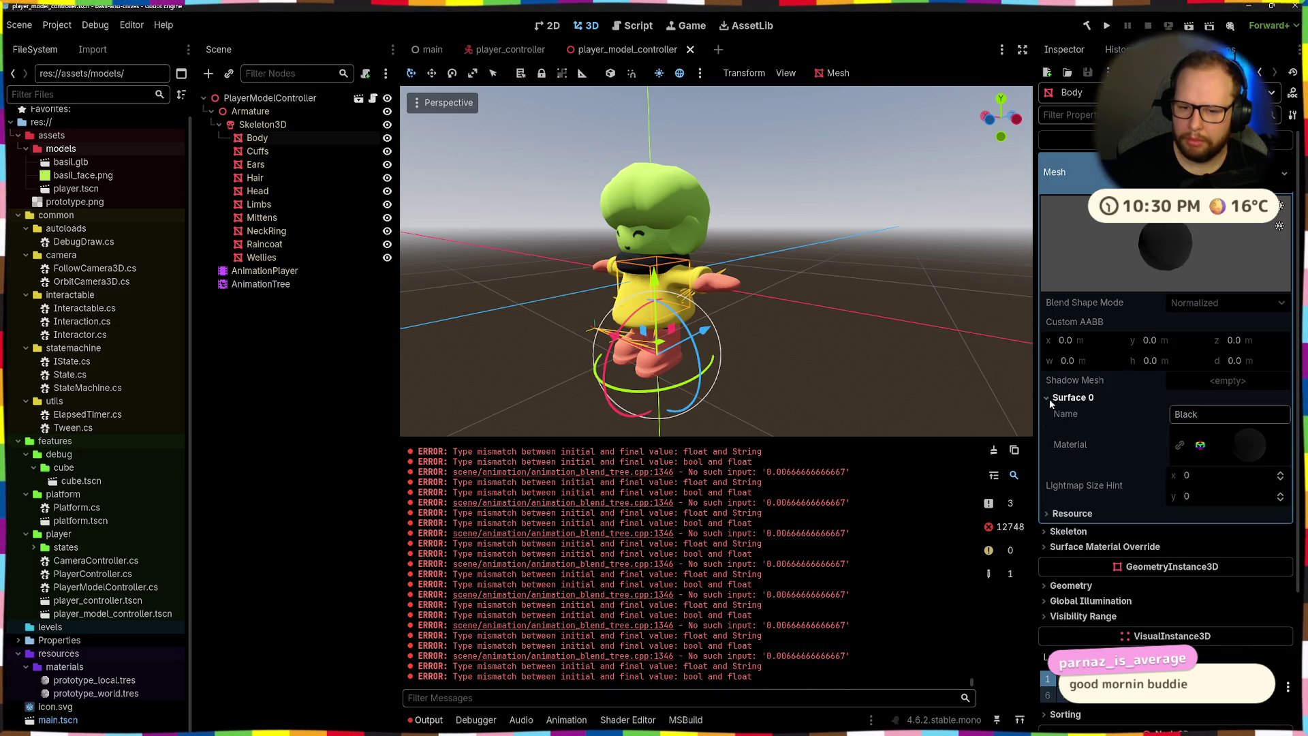
Open the Black surface material and look through its Distance Fade and Stencil sections.
{"action": "left_click", "coordinate": [1253, 444]}
{"action": "scroll", "coordinate": [1243, 437], "scroll_direction": "down", "scroll_amount": 5}
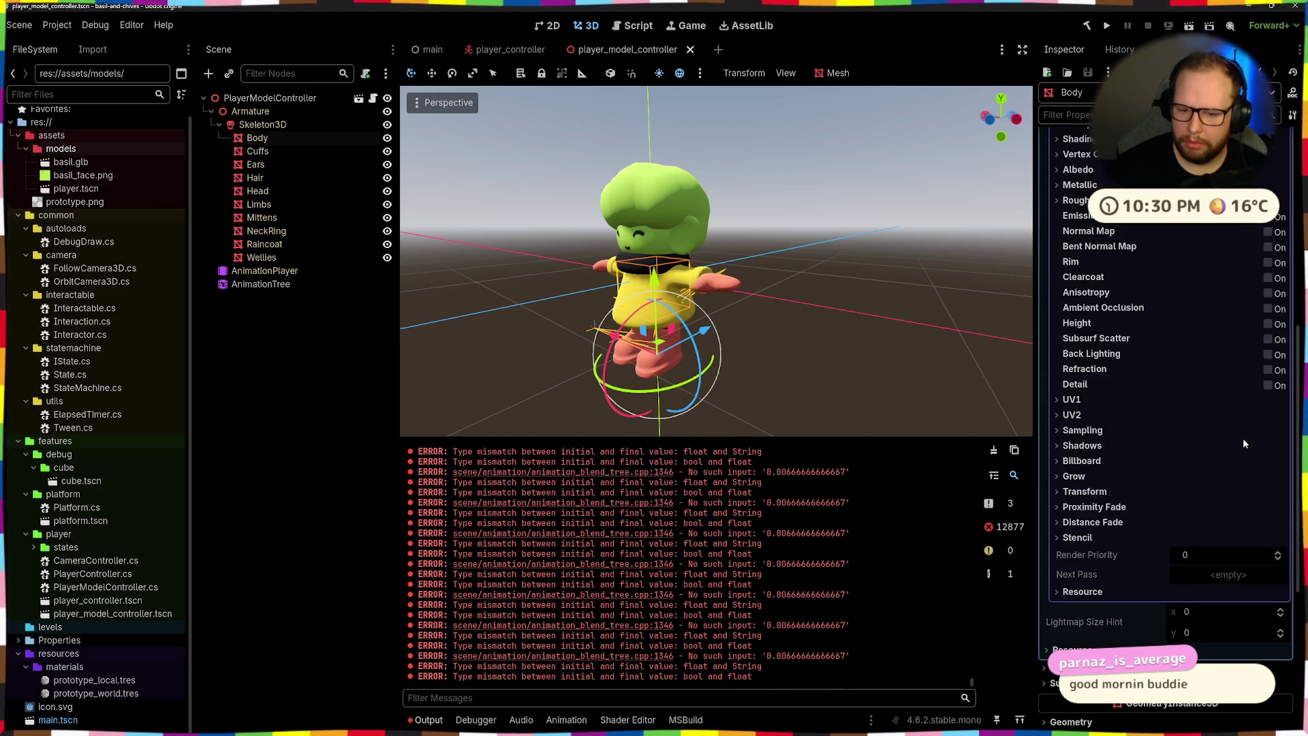
{"action": "left_click", "coordinate": [1089, 522]}
{"action": "left_click", "coordinate": [1084, 556]}
{"action": "left_click", "coordinate": [1085, 556]}
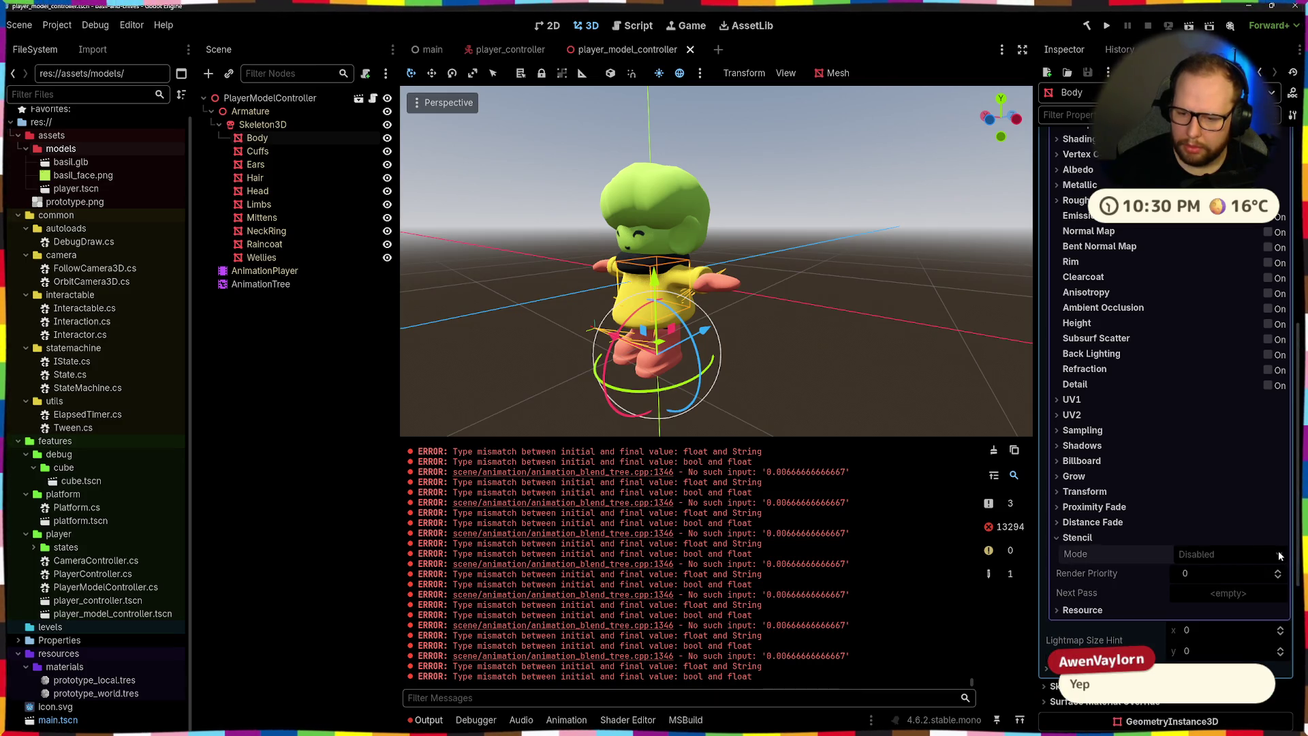
{"action": "scroll", "coordinate": [1220, 413], "scroll_direction": "up", "scroll_amount": 4}
{"action": "scroll", "coordinate": [1218, 408], "scroll_direction": "up", "scroll_amount": 5}
Check the mesh resource and mesh type option menus, then select the Wellies mesh part.
{"action": "left_click", "coordinate": [1284, 140]}
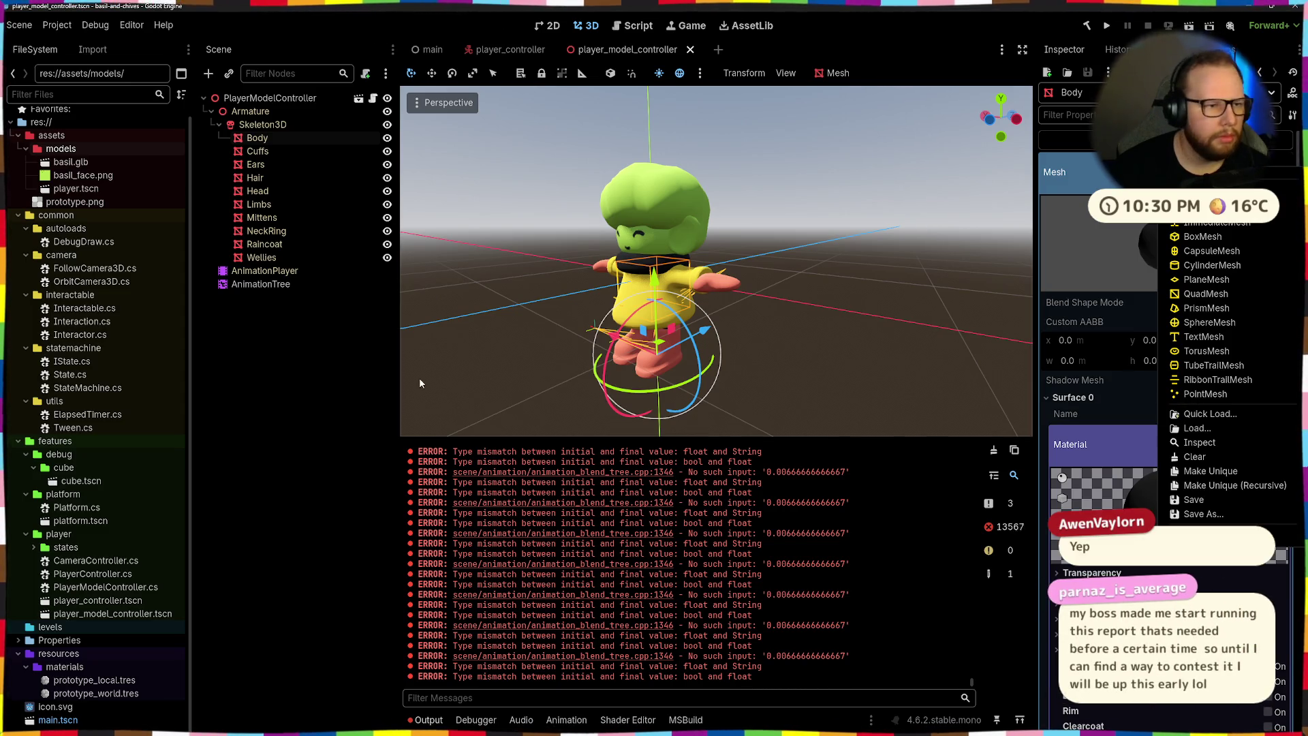
{"action": "left_click", "coordinate": [331, 383]}
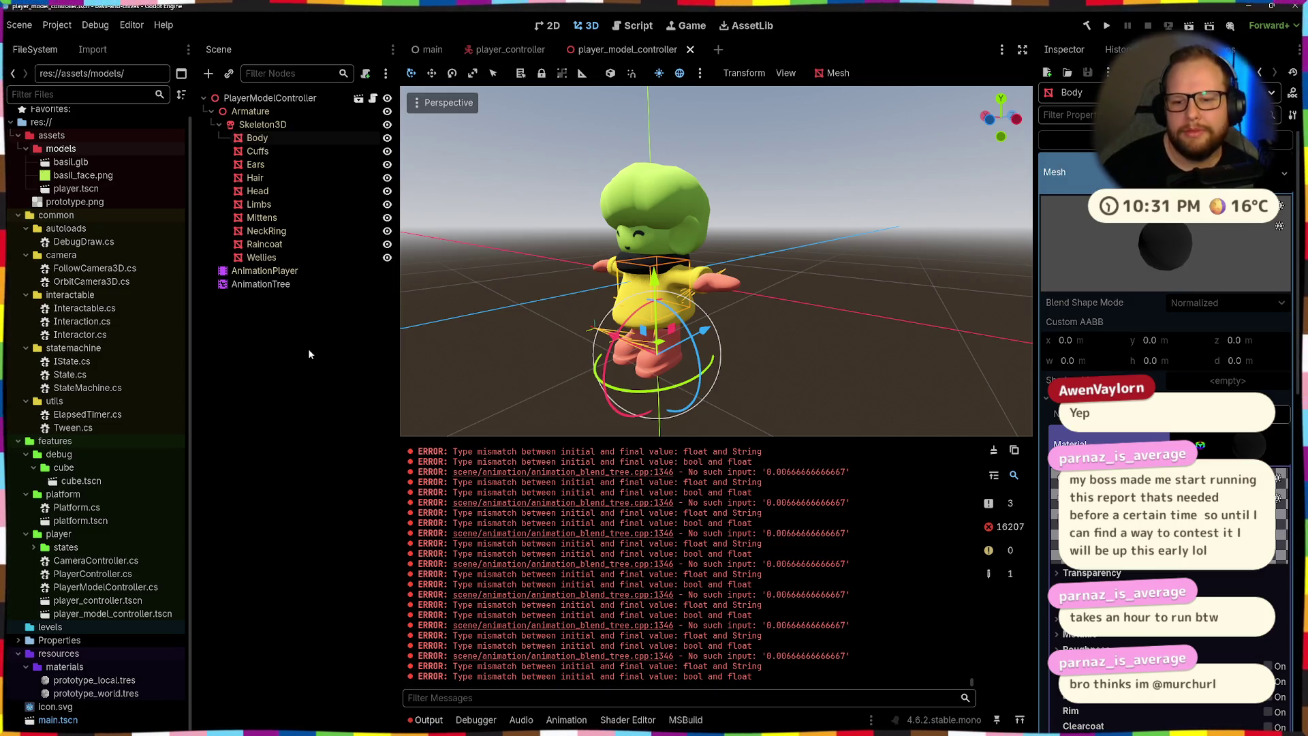
{"action": "left_click", "coordinate": [1285, 173]}
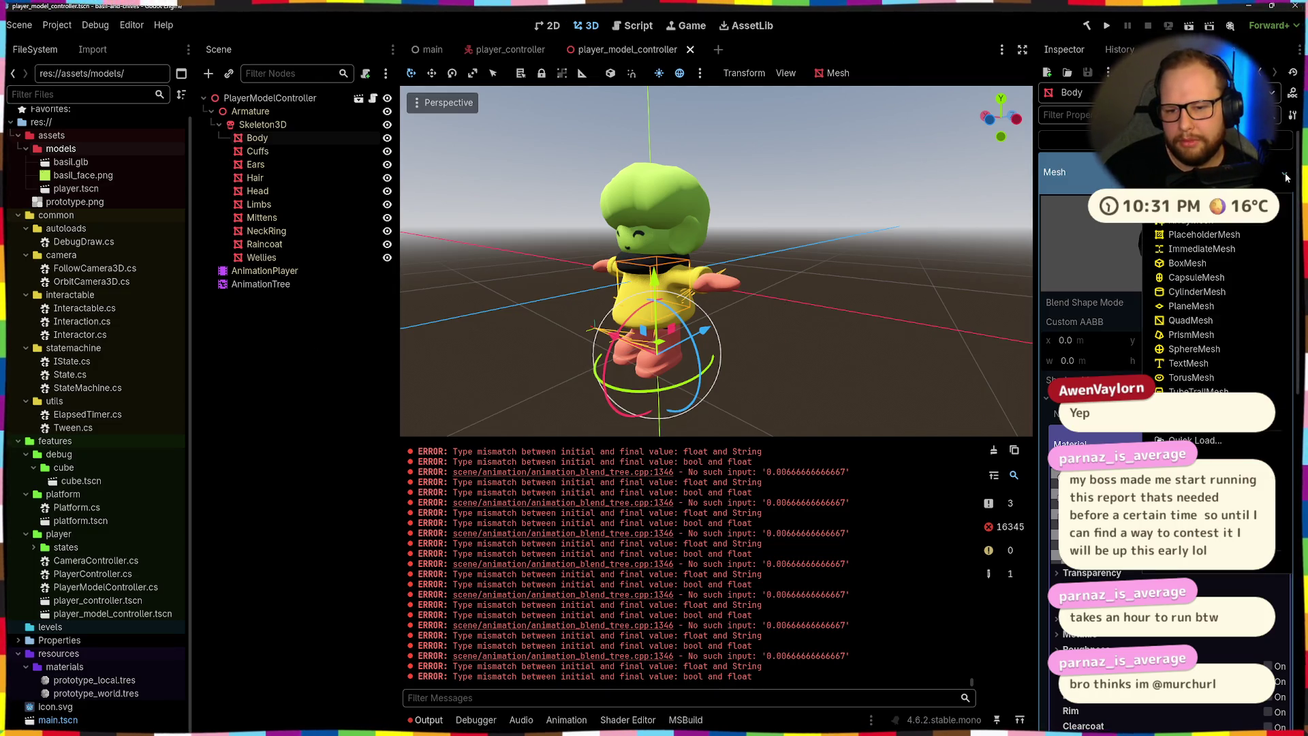
{"action": "left_click", "coordinate": [1074, 162]}
{"action": "scroll", "coordinate": [1107, 170], "scroll_direction": "down", "scroll_amount": 3}
{"action": "scroll", "coordinate": [1111, 433], "scroll_direction": "down", "scroll_amount": 5}
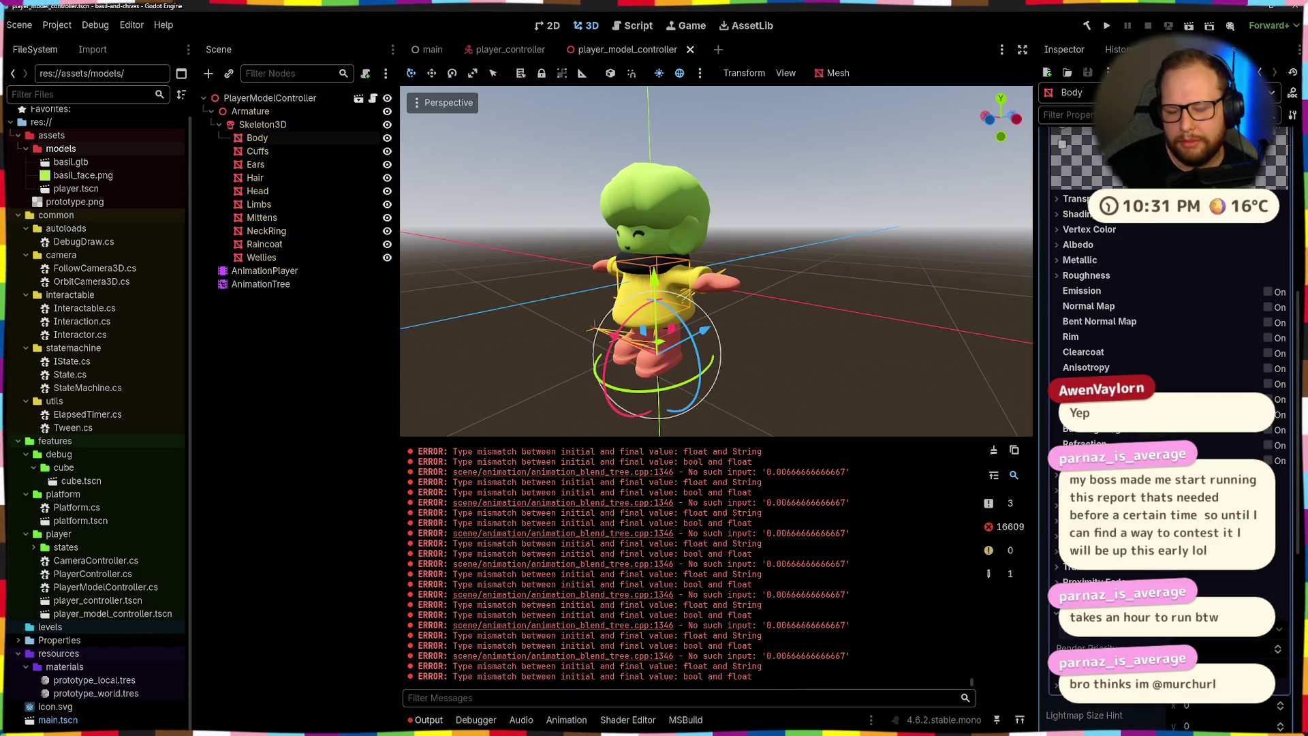
{"action": "scroll", "coordinate": [1179, 314], "scroll_direction": "up", "scroll_amount": 6}
{"action": "left_click", "coordinate": [266, 255]}
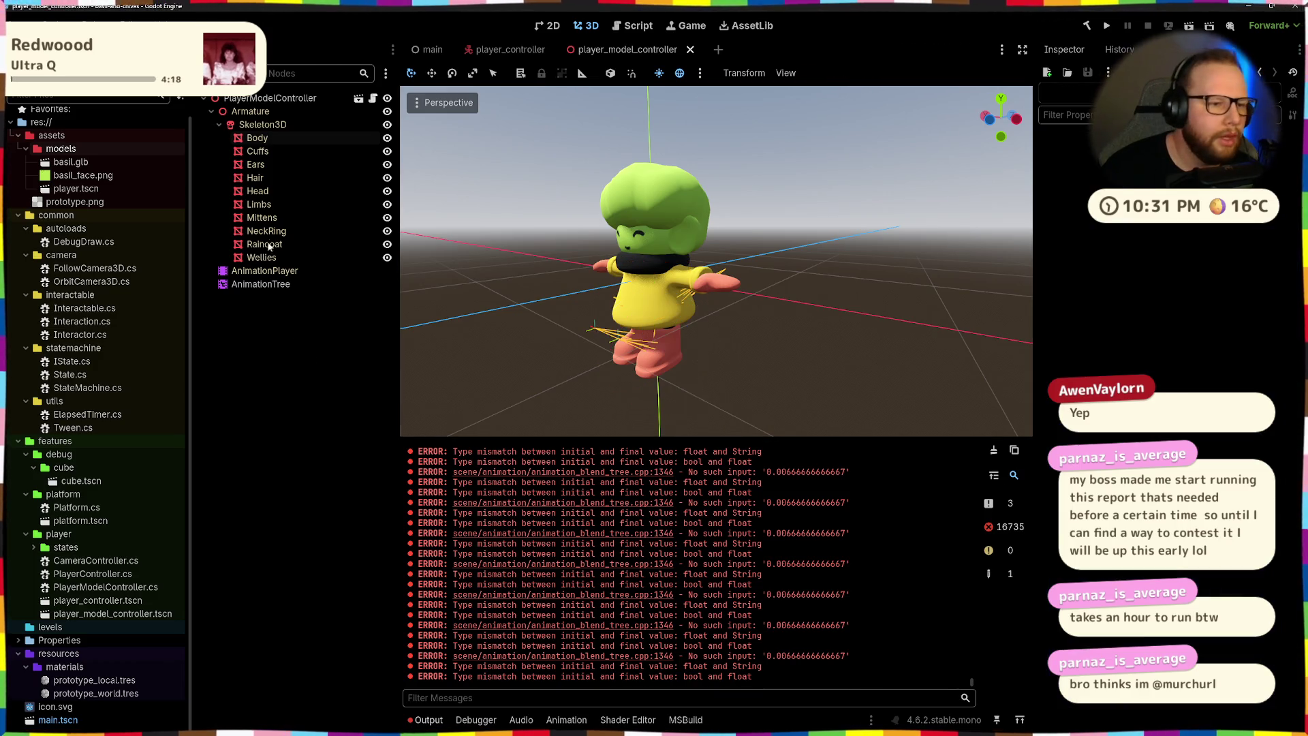
Inspect the Hair and Ears mesh parts, view the character from the front, then clear the Output log.
{"action": "left_click", "coordinate": [262, 218]}
{"action": "left_click", "coordinate": [255, 177]}
{"action": "left_click", "coordinate": [255, 164]}
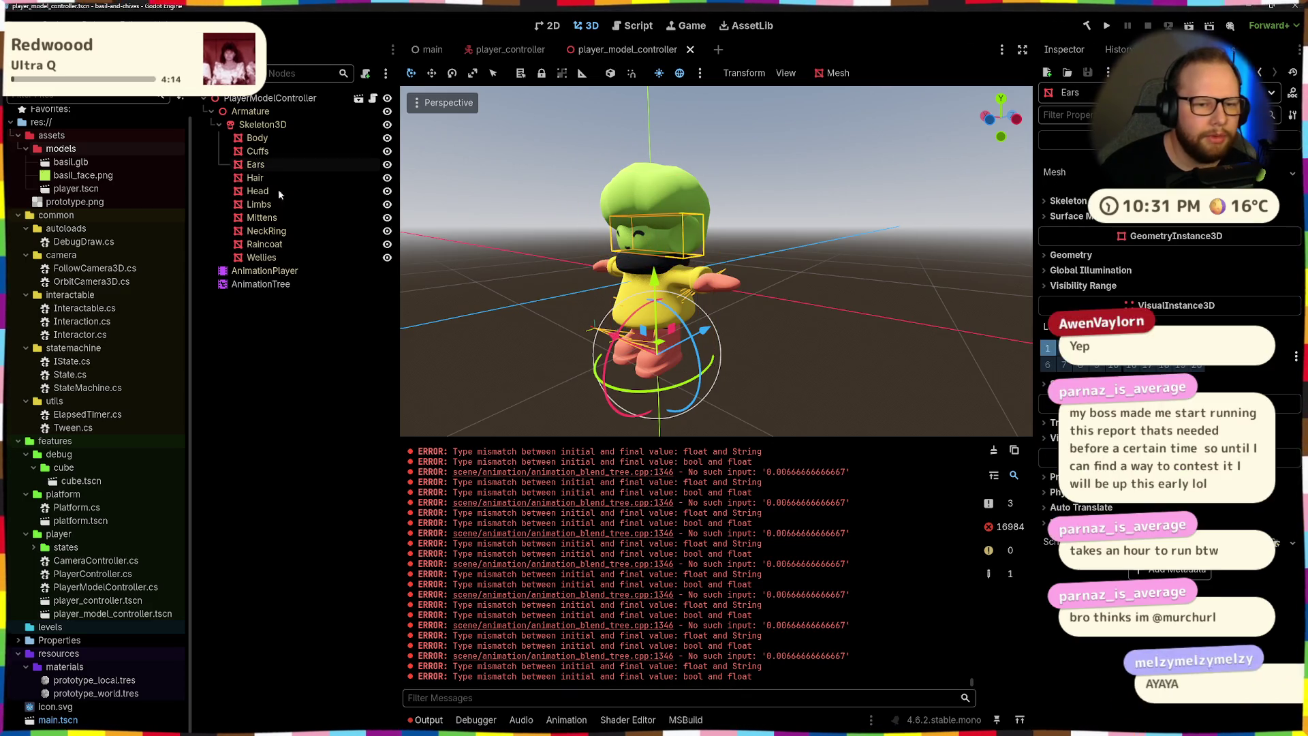
{"action": "mouse_move", "coordinate": [728, 296]}
{"action": "left_mouse_down"}
{"action": "mouse_move", "coordinate": [823, 304]}
{"action": "mouse_move", "coordinate": [745, 302]}
{"action": "left_mouse_up"}
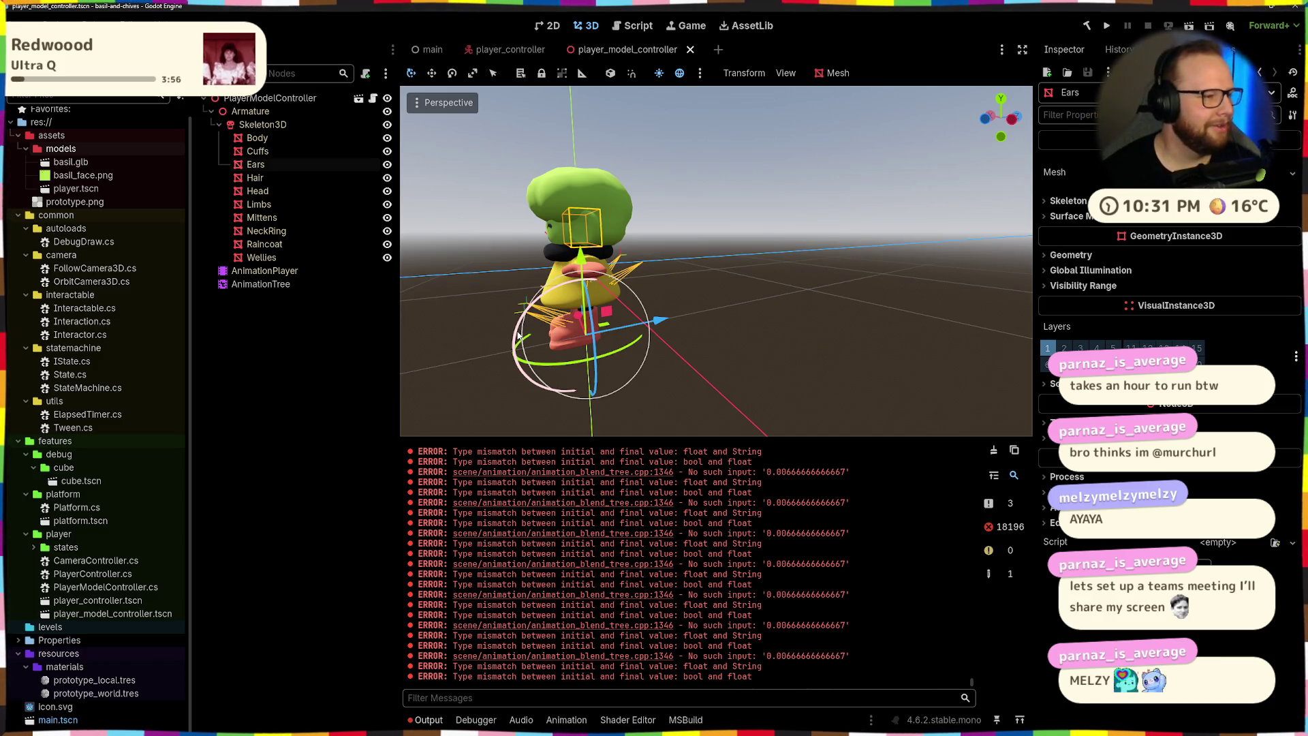
{"action": "key", "text": "KP_1"}
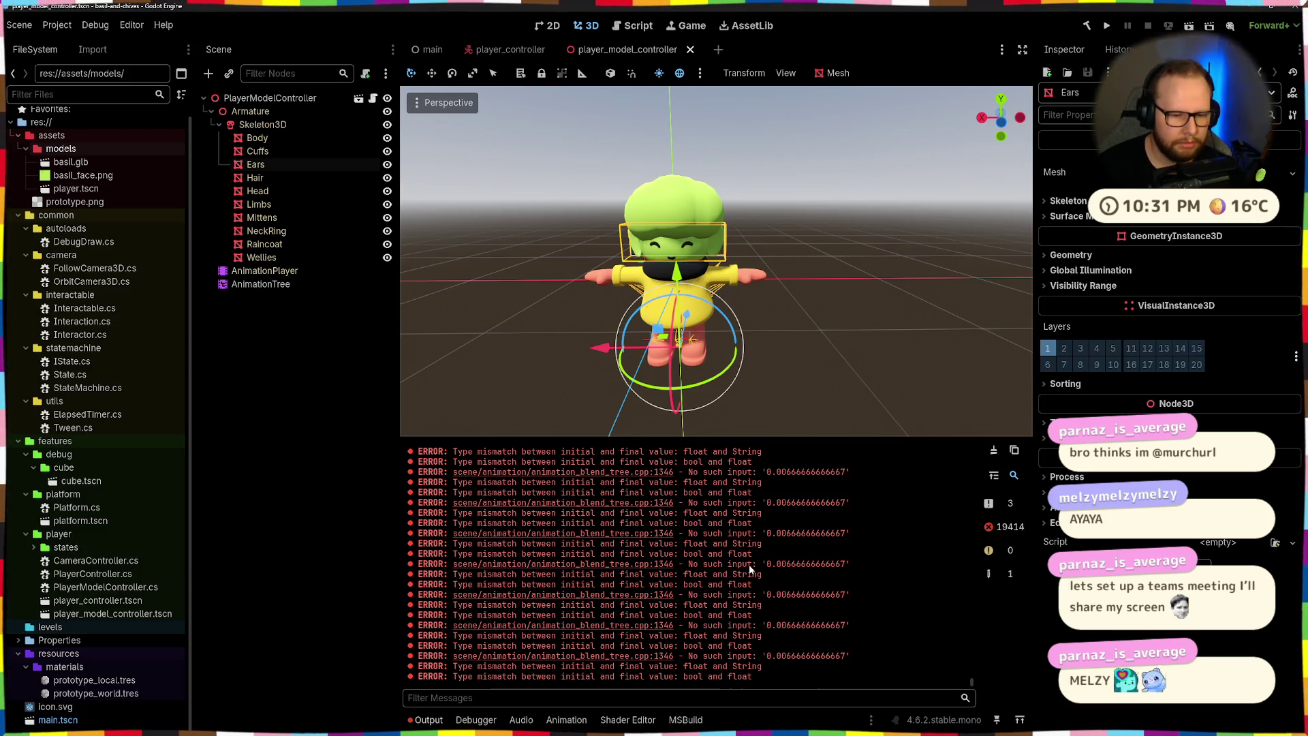
{"action": "left_click", "coordinate": [311, 395]}
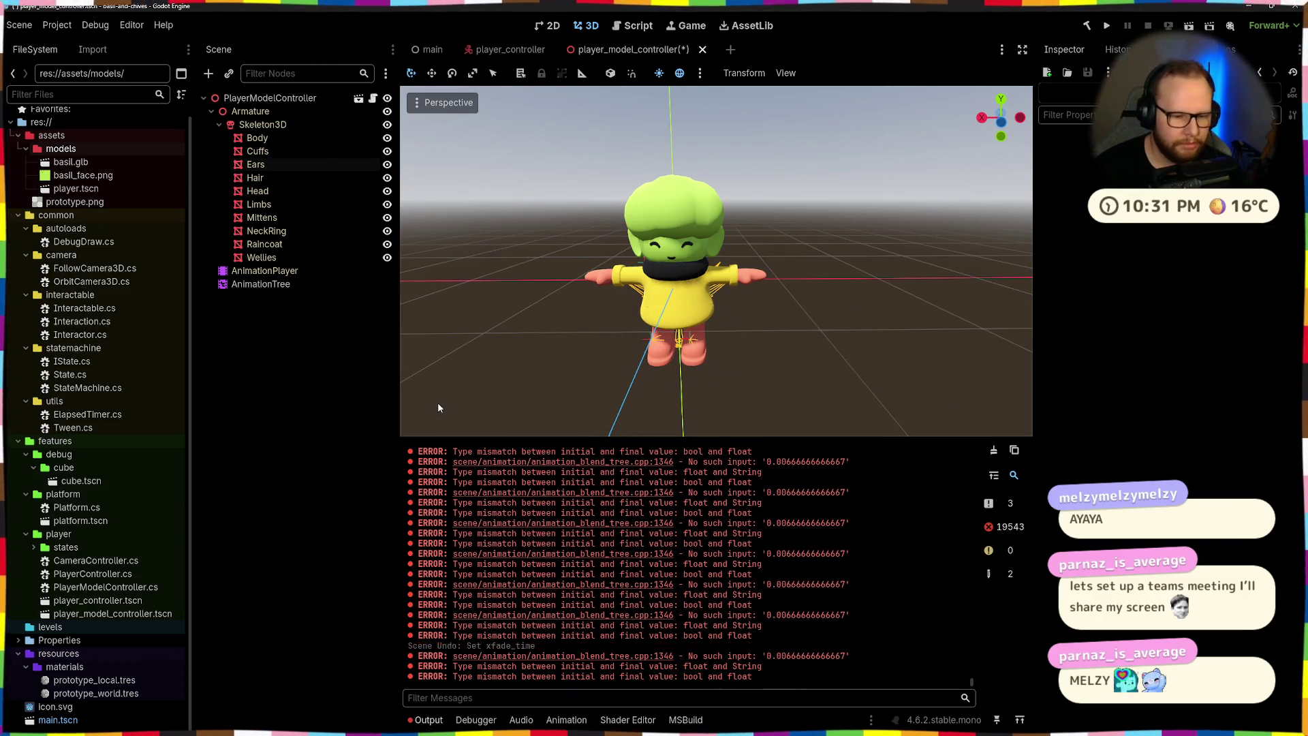
{"action": "left_click", "coordinate": [994, 449]}
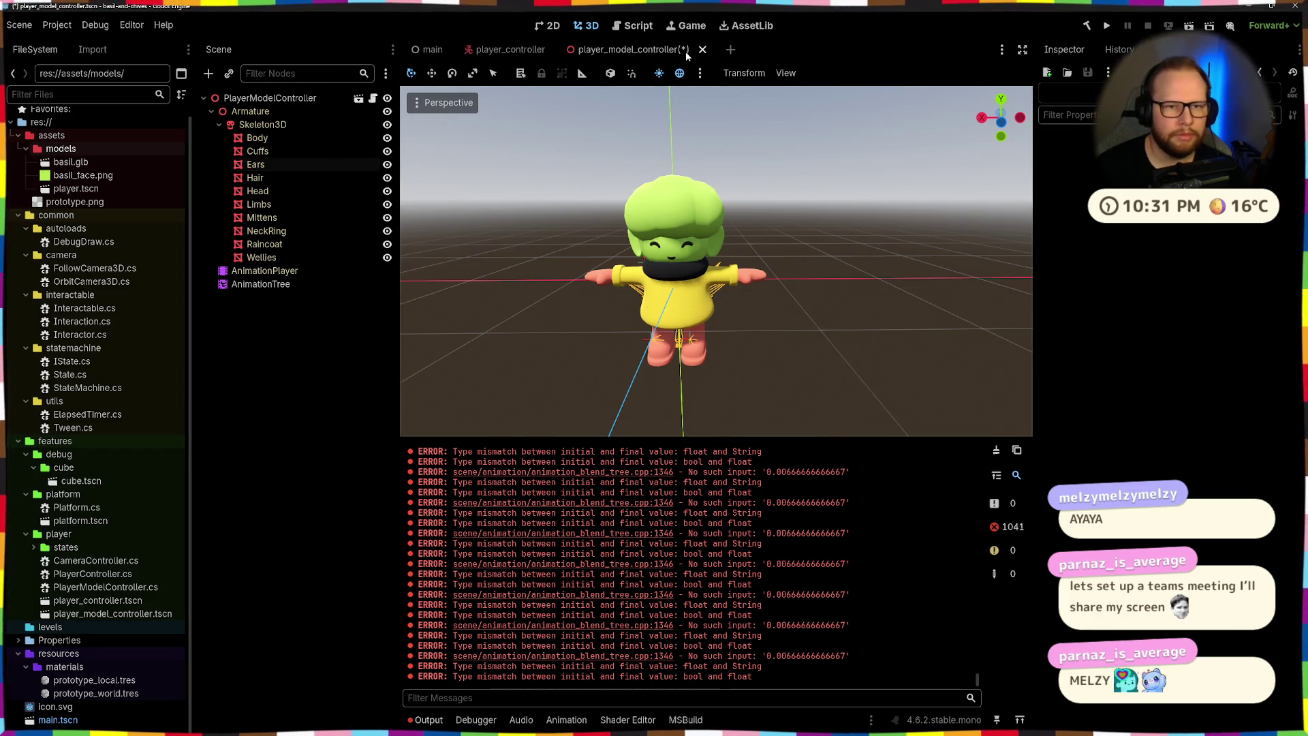
Close player_model_controller with Don't Save and clear the Output log.
{"action": "left_click", "coordinate": [703, 49]}
{"action": "left_click", "coordinate": [742, 403]}
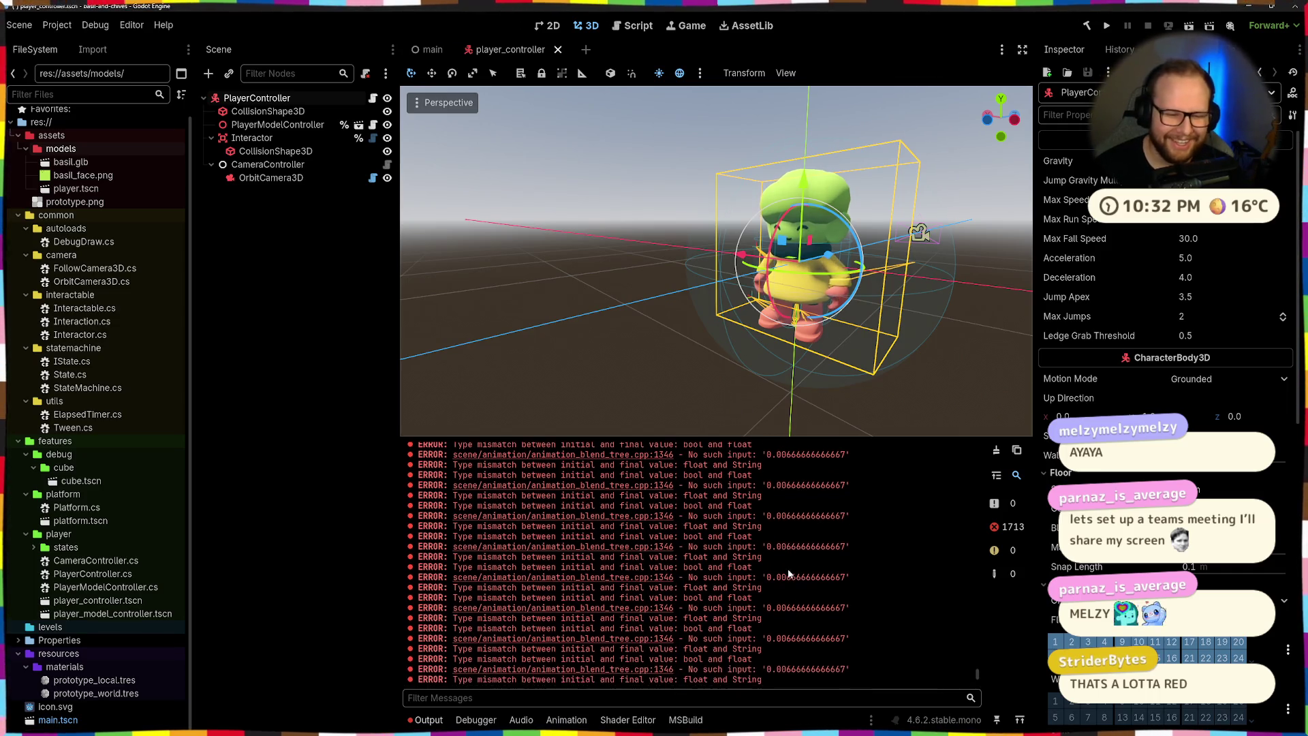
{"action": "left_click", "coordinate": [996, 451]}
{"action": "left_click", "coordinate": [316, 214]}
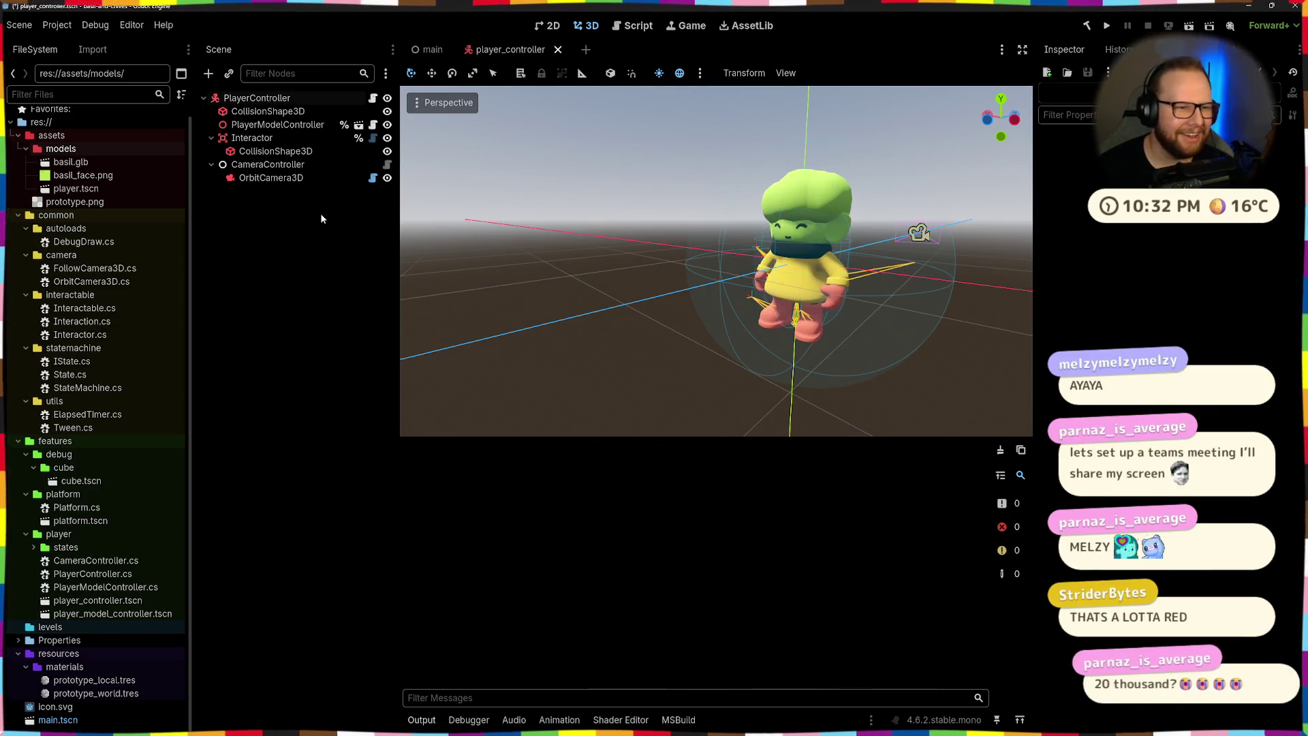
Reopen player_model_controller.tscn and select its AnimationTree node to show the idle tracks.
{"action": "left_click", "coordinate": [358, 125]}
{"action": "mouse_move", "coordinate": [654, 327]}
{"action": "left_mouse_down"}
{"action": "mouse_move", "coordinate": [706, 325]}
{"action": "mouse_move", "coordinate": [587, 248]}
{"action": "mouse_move", "coordinate": [749, 298]}
{"action": "left_mouse_up"}
{"action": "scroll", "coordinate": [593, 273], "scroll_direction": "up", "scroll_amount": 5}
{"action": "scroll", "coordinate": [750, 297], "scroll_direction": "down", "scroll_amount": 5}
{"action": "left_click", "coordinate": [270, 259]}
{"action": "left_click", "coordinate": [261, 284]}
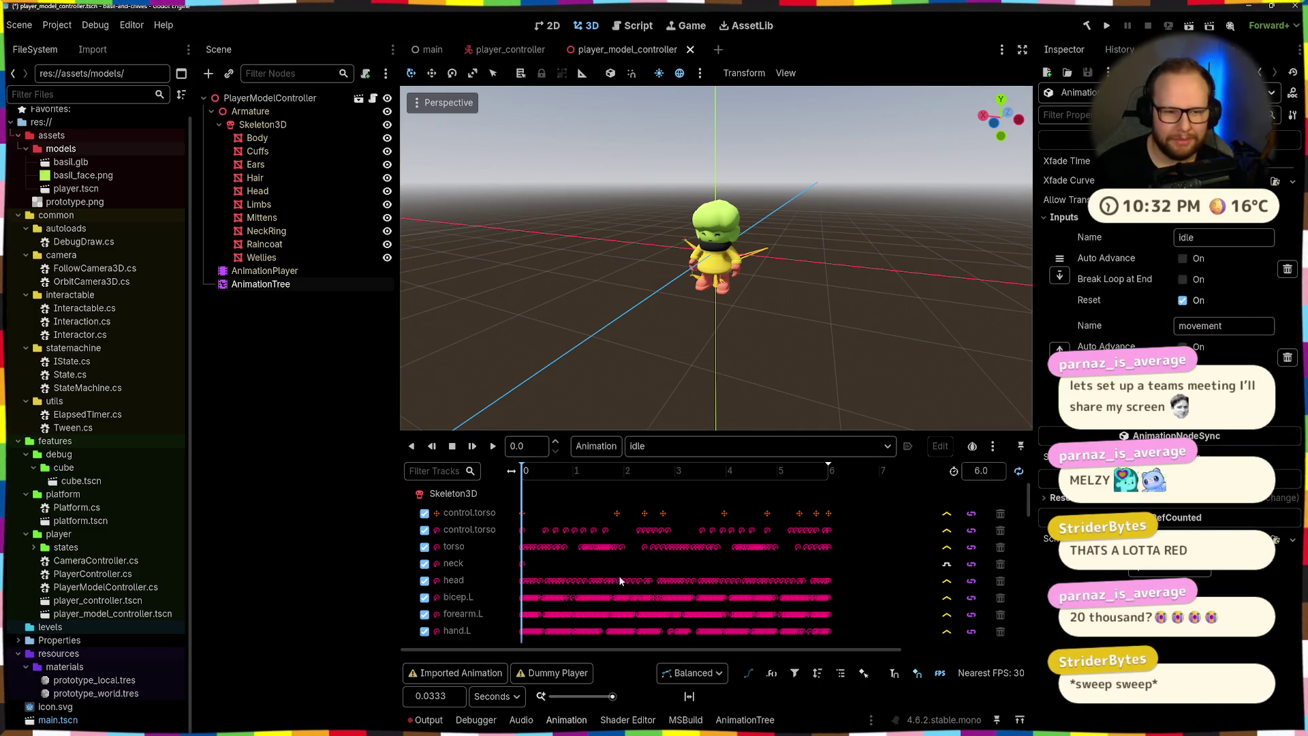
Play-test the game with F5, walk the character using S and D, stop with F8, return to Visual Studio.
{"action": "key", "text": "F5"}
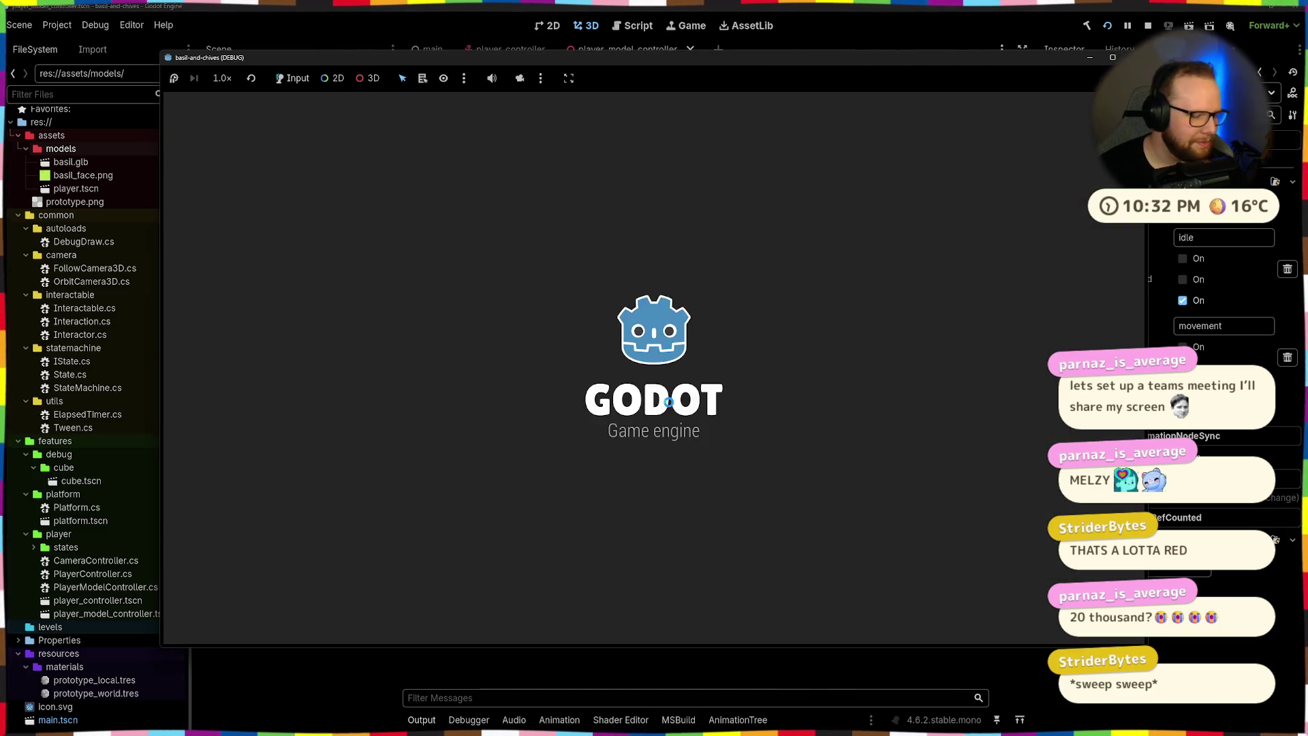
{"action": "key", "text": "s"}
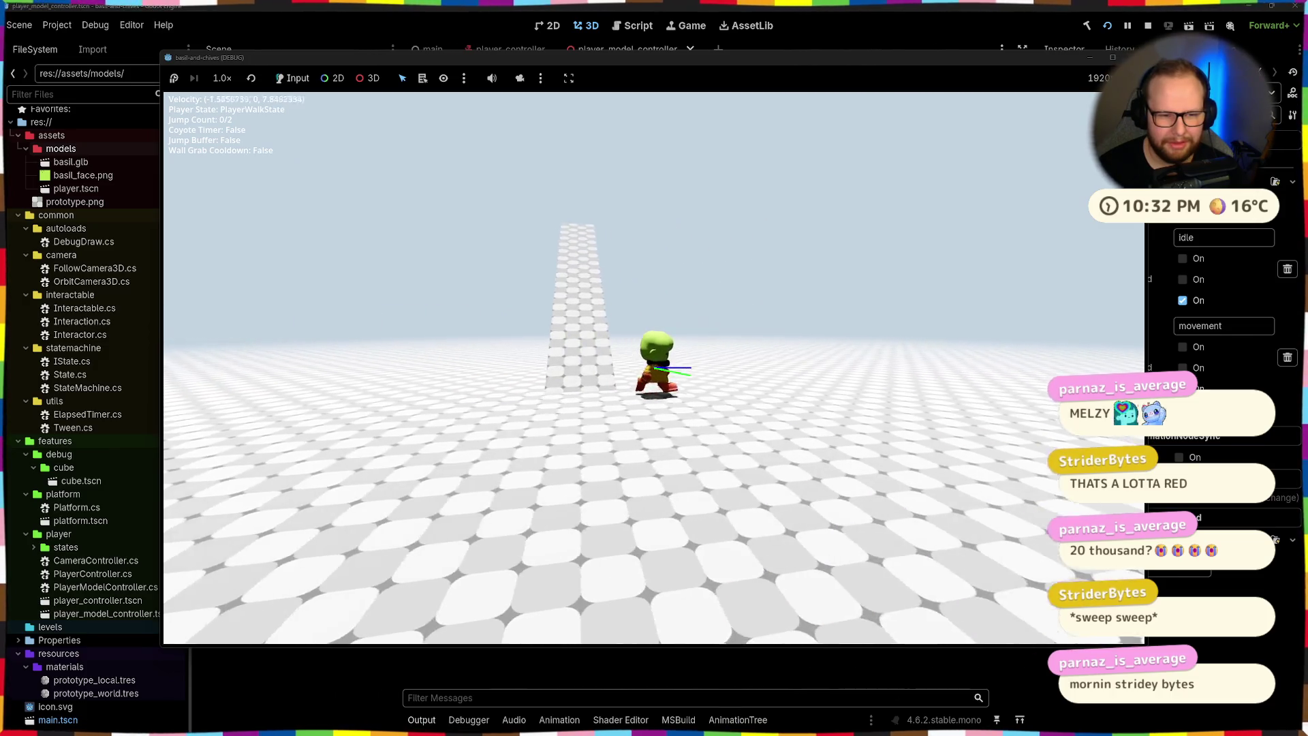
{"action": "key", "text": "d"}
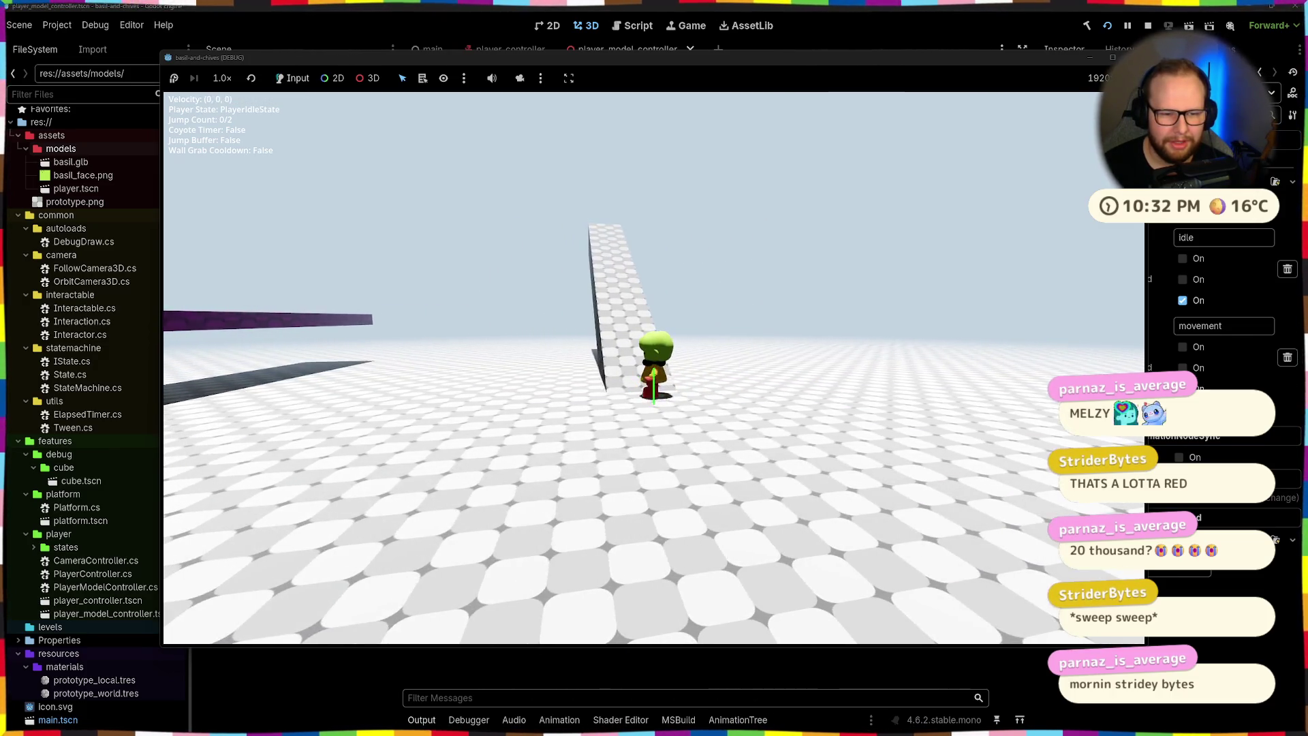
{"action": "key", "text": "F8"}
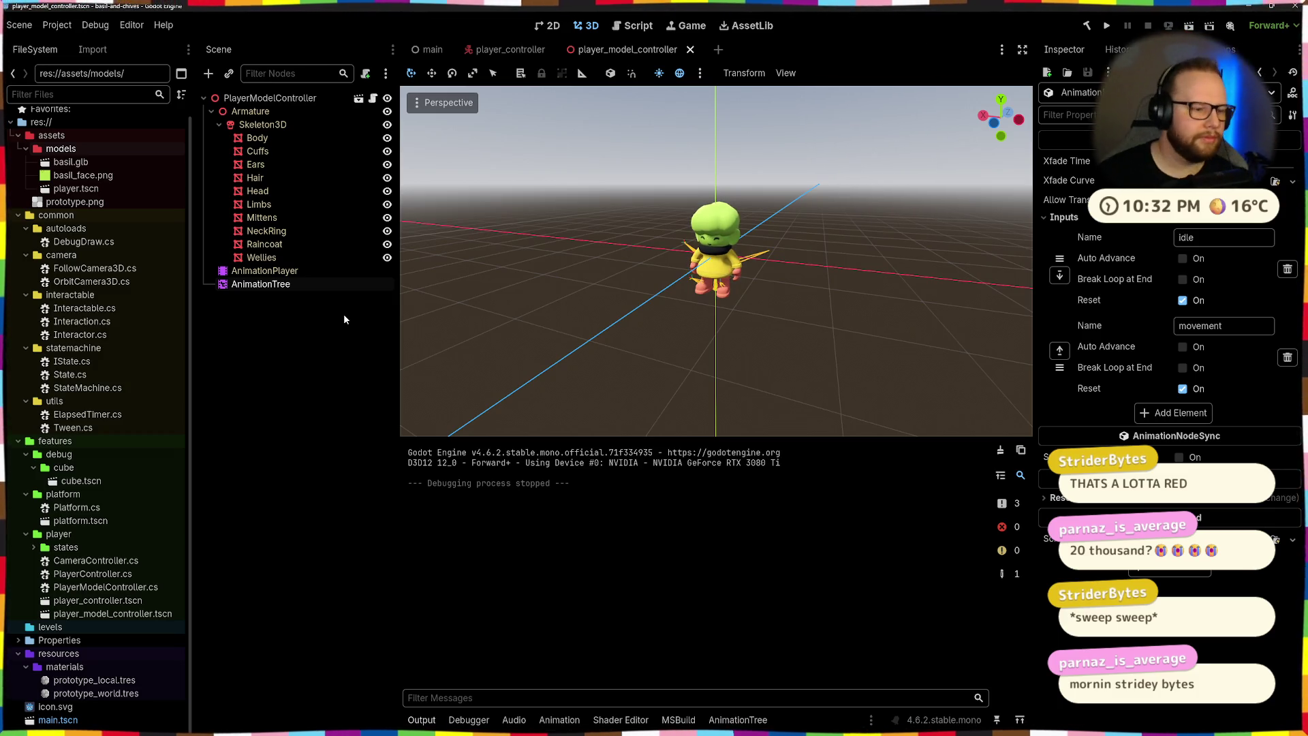
{"action": "key", "text": "ctrl+super+Right"}
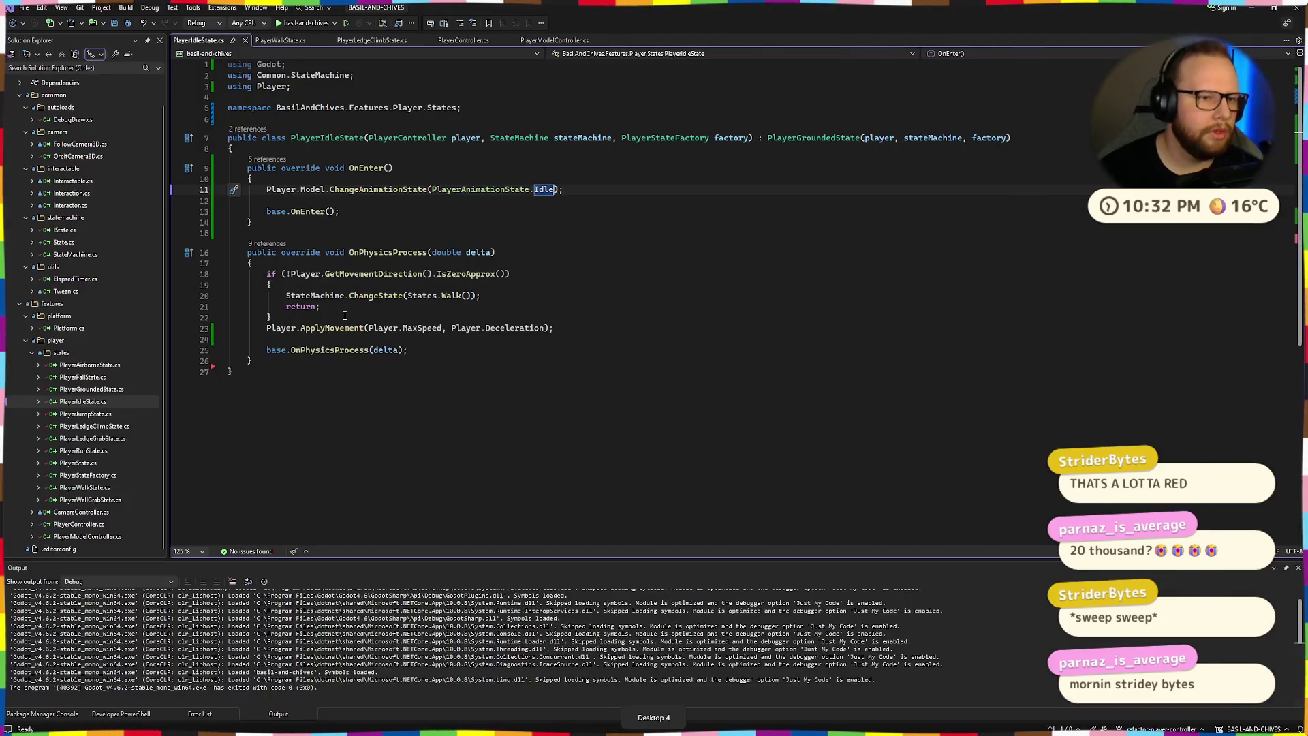
Declare 'private ElapsedTimer _afkTimer = ElapsedTimer.ExpiredElapsedTimer(1.0f);' at the top of PlayerIdleState.
{"action": "left_click", "coordinate": [321, 148]}
{"action": "key", "text": "Return"}
{"action": "key", "text": "Return"}
{"action": "key", "text": "Up"}
{"action": "type", "text": "private "}
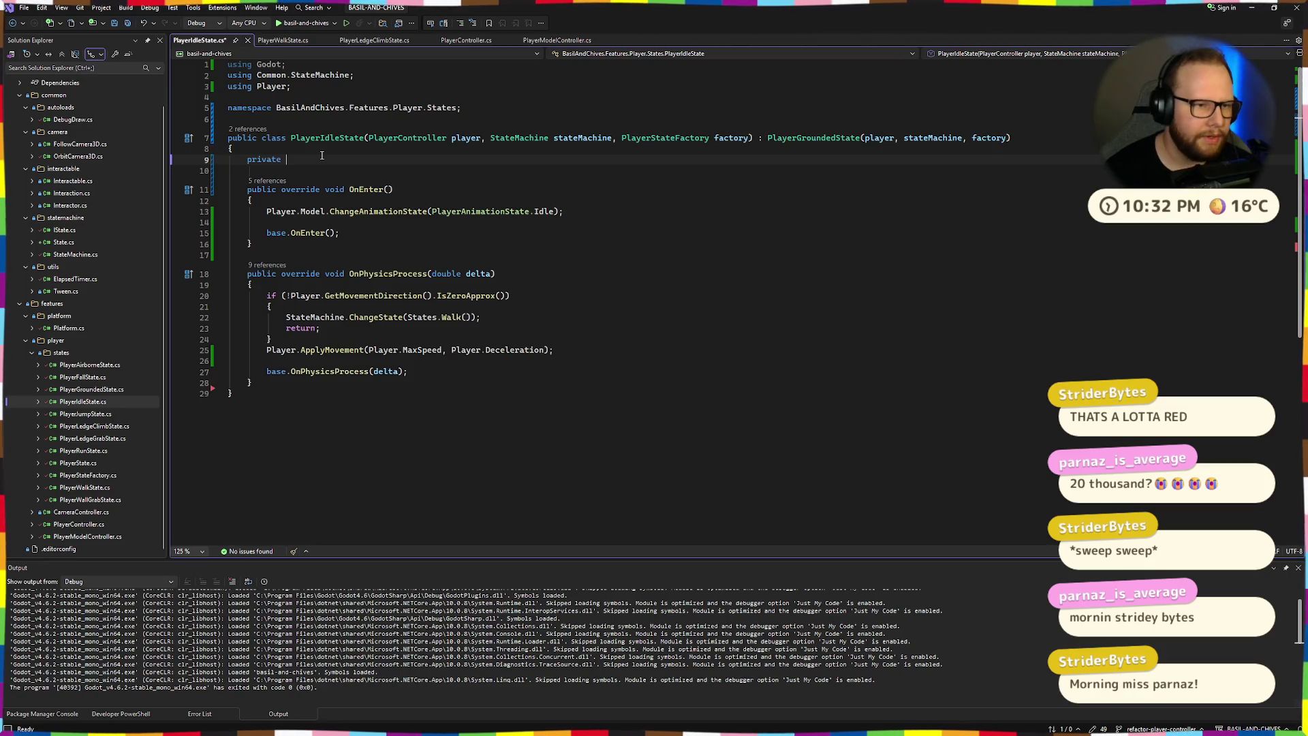
{"action": "type", "text": "Elap"}
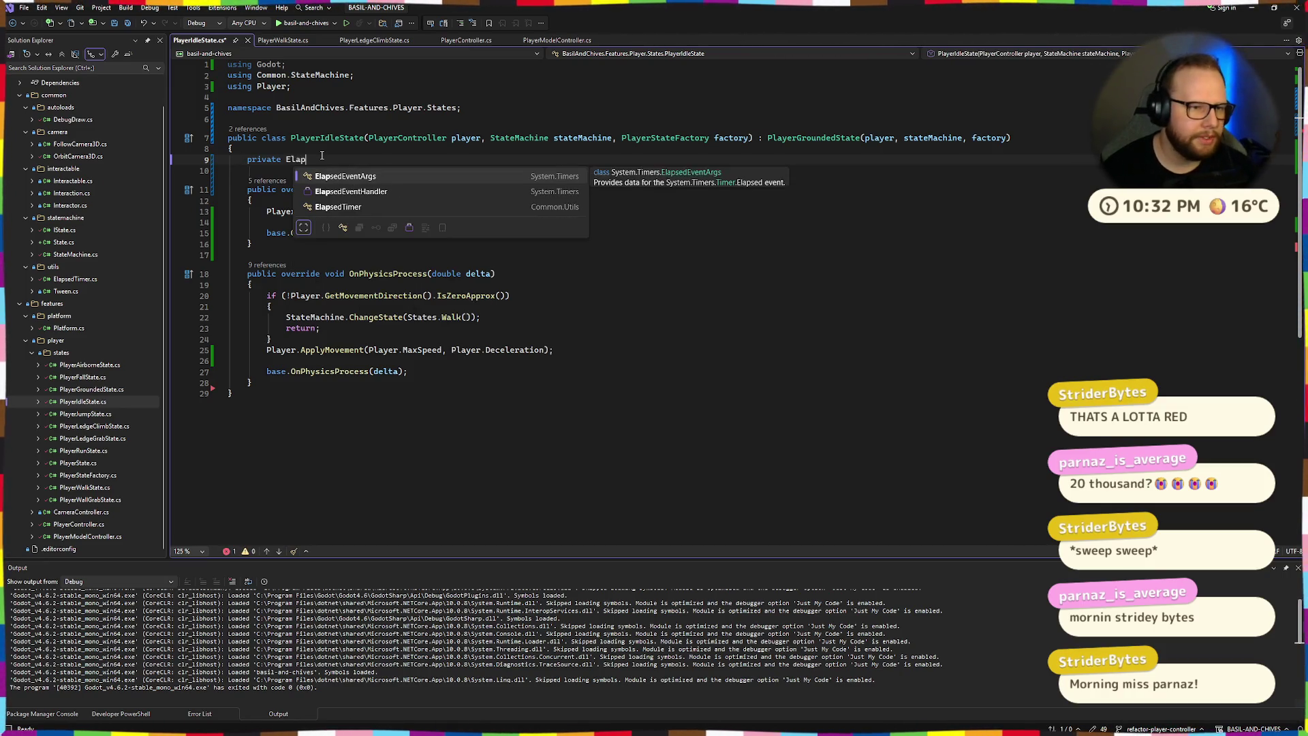
{"action": "key", "text": "Tab"}
{"action": "type", "text": "_lo"}
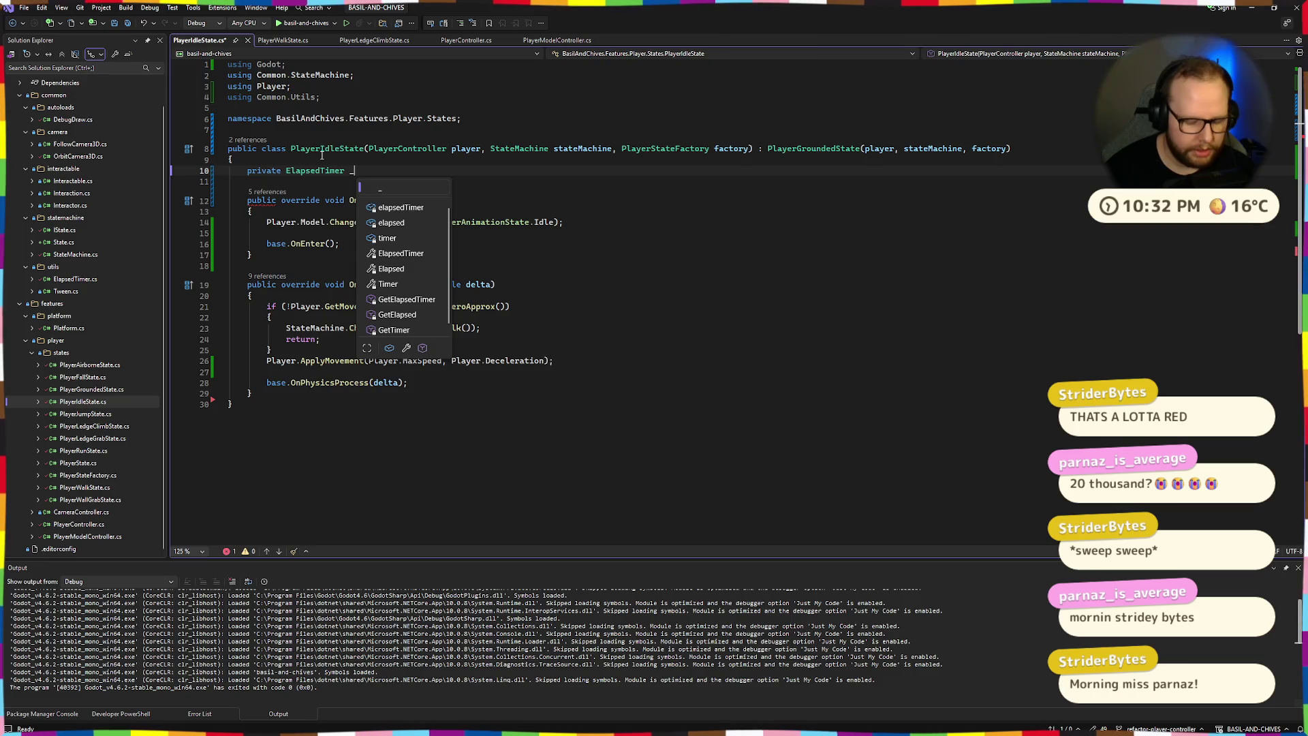
{"action": "key", "text": "ctrl+BackSpace"}
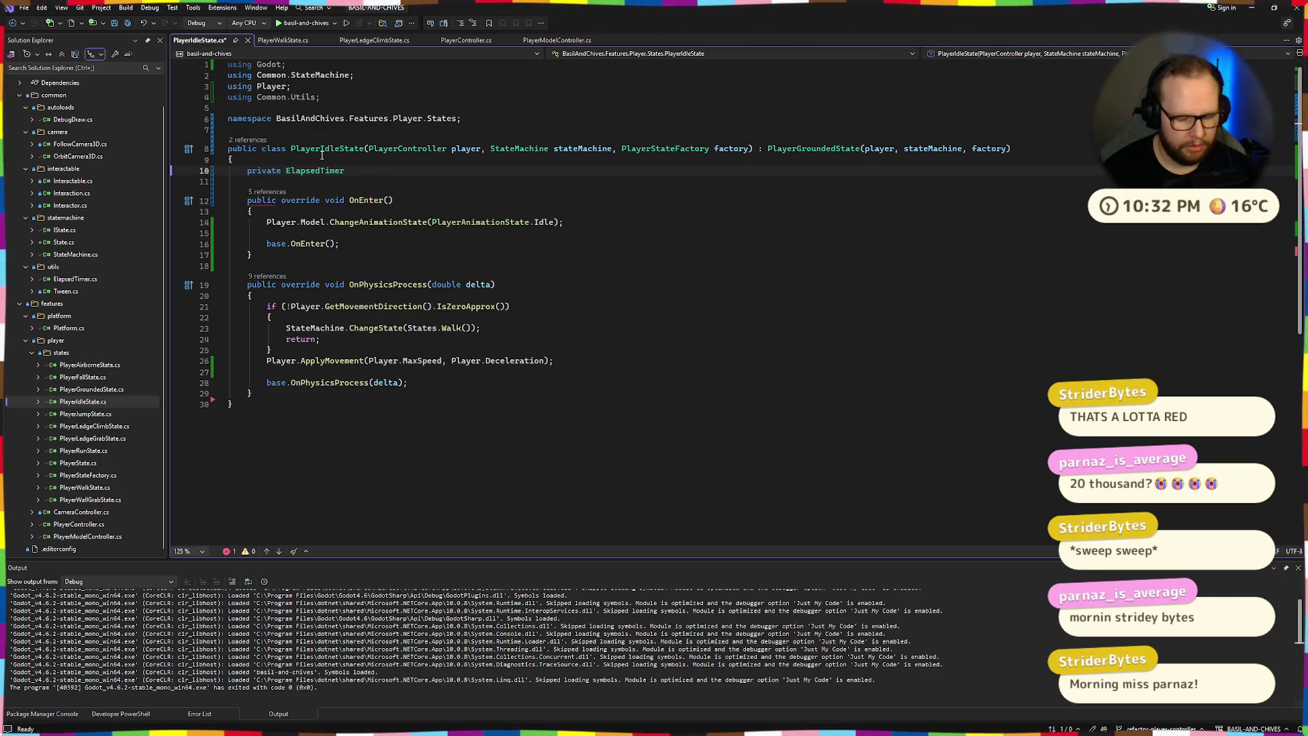
{"action": "type", "text": "_afk"}
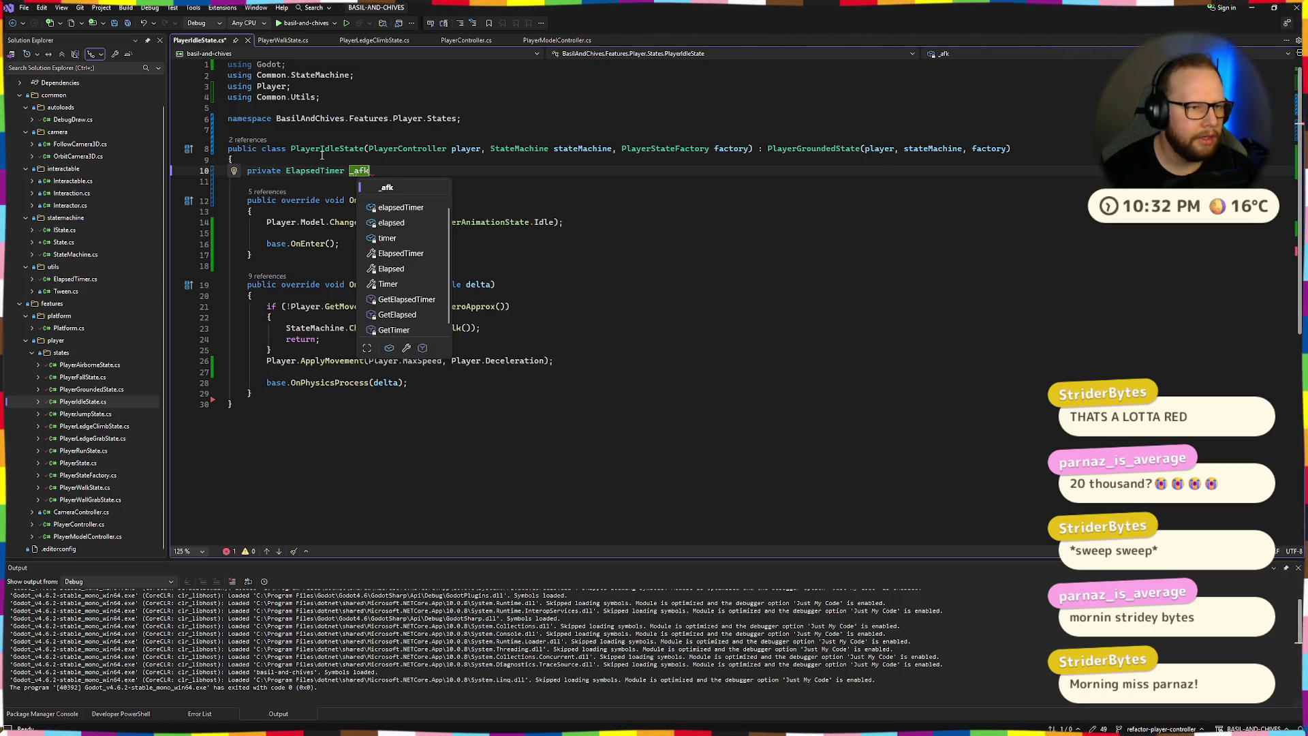
{"action": "type", "text": "Idle "}
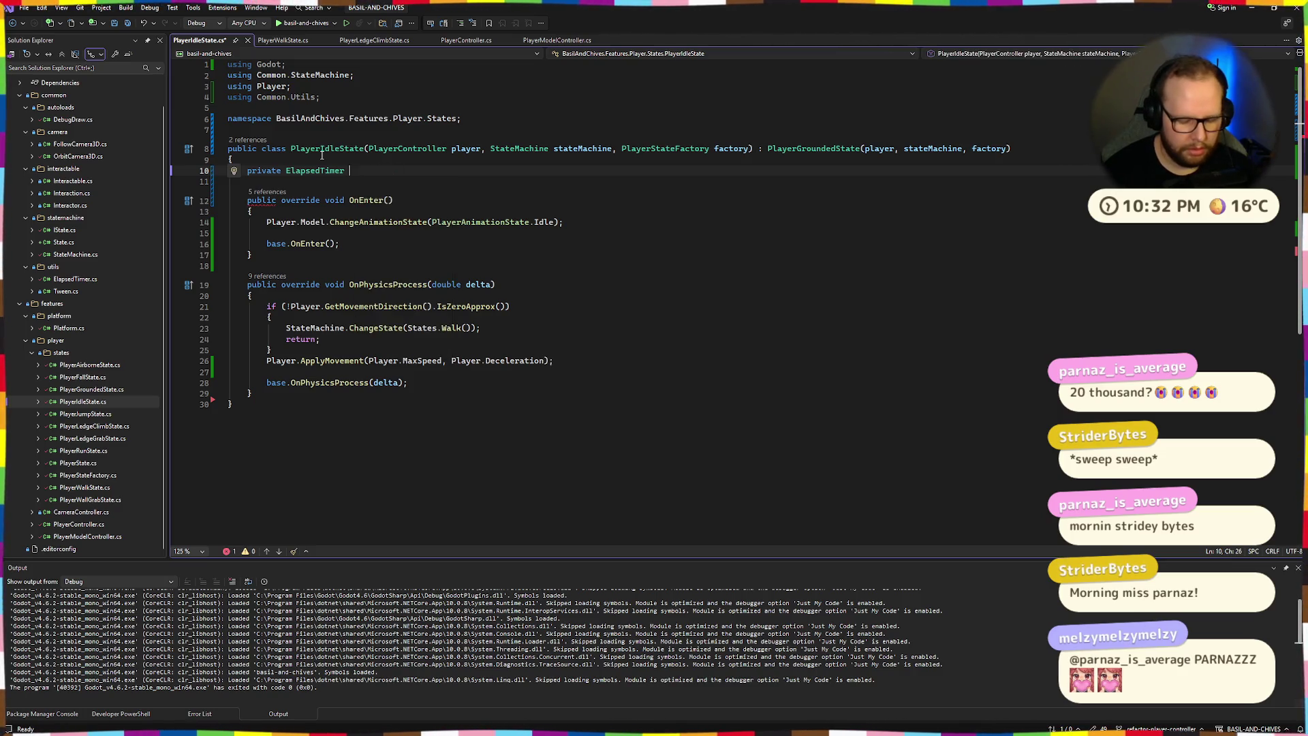
{"action": "type", "text": "_"}
{"action": "type", "text": "Idle"}
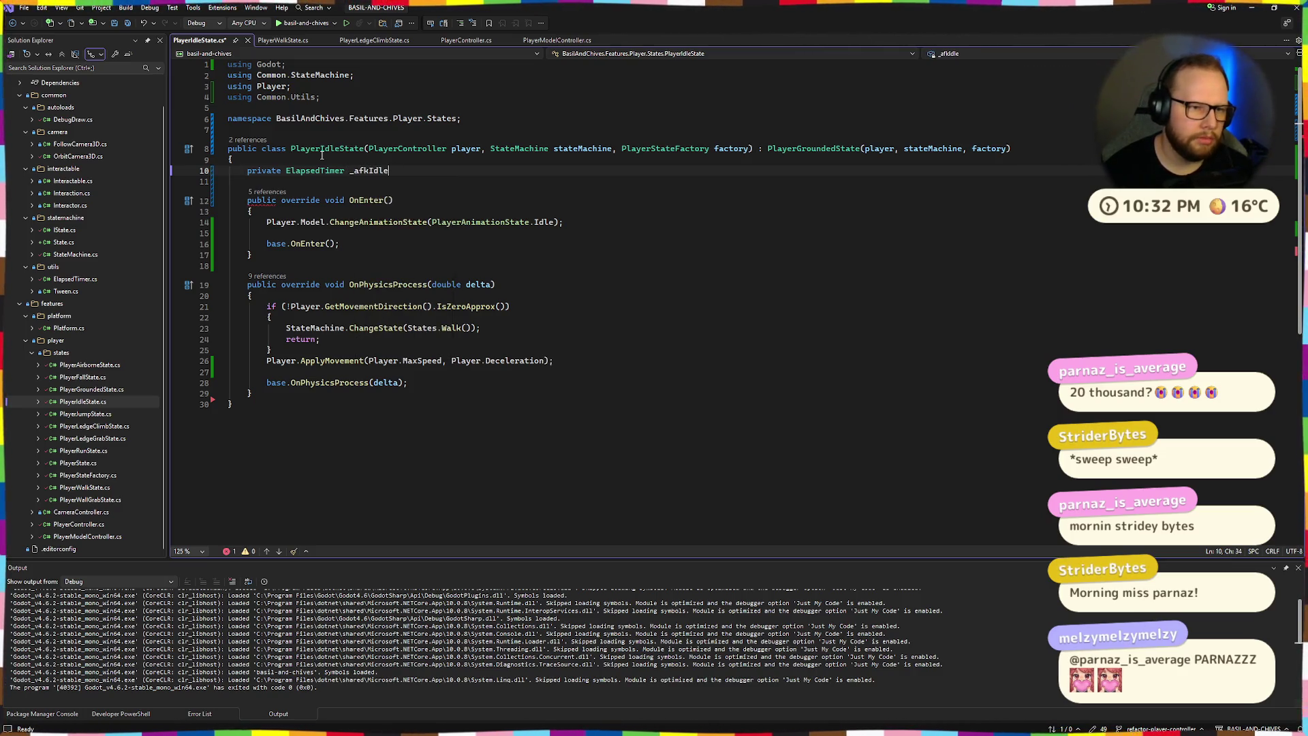
{"action": "key", "text": "BackSpace"}
{"action": "key", "text": "BackSpace"}
{"action": "type", "text": "Timer = n"}
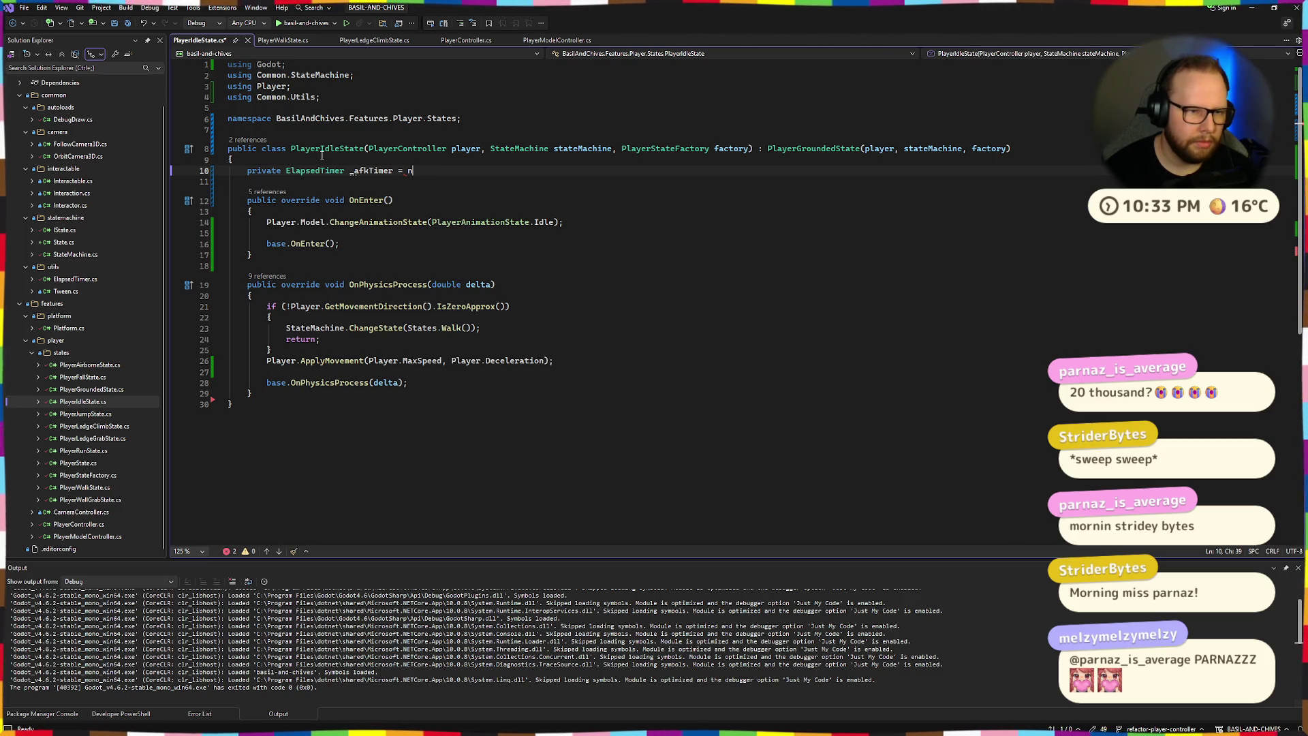
{"action": "type", "text": "ew El"}
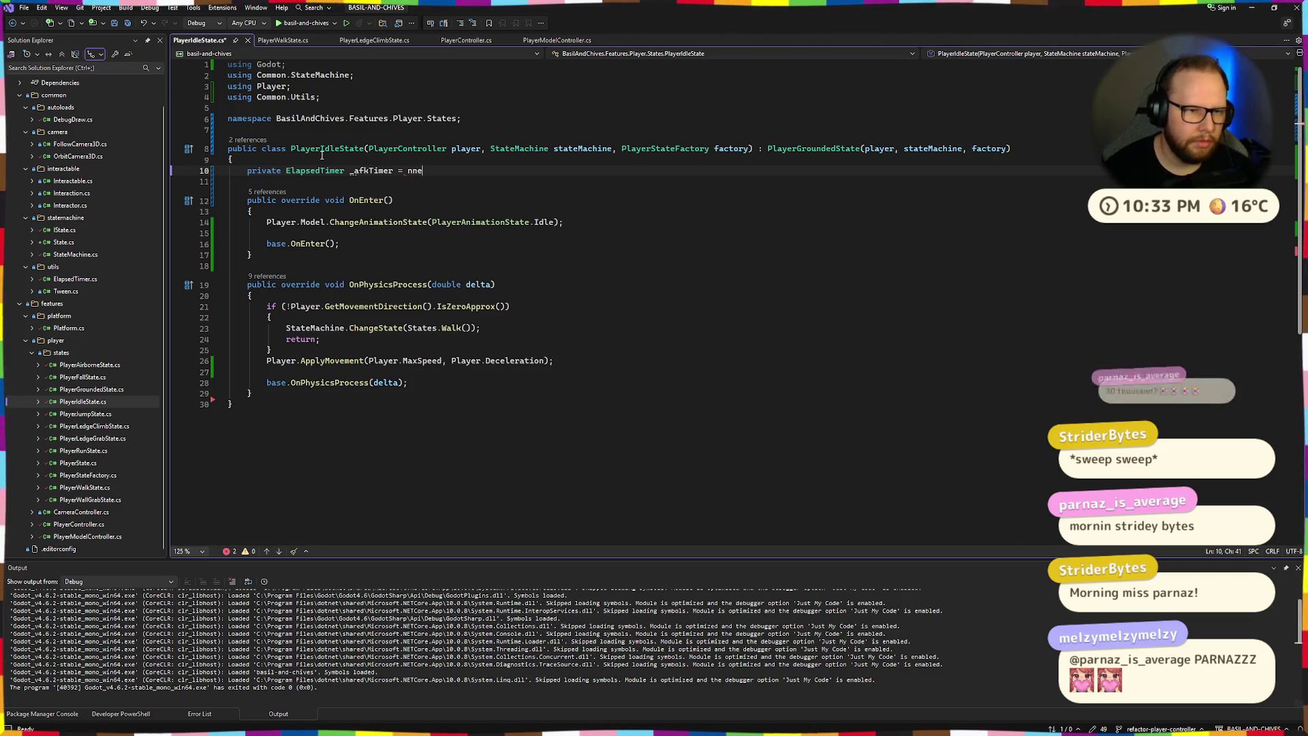
{"action": "key", "text": "Tab"}
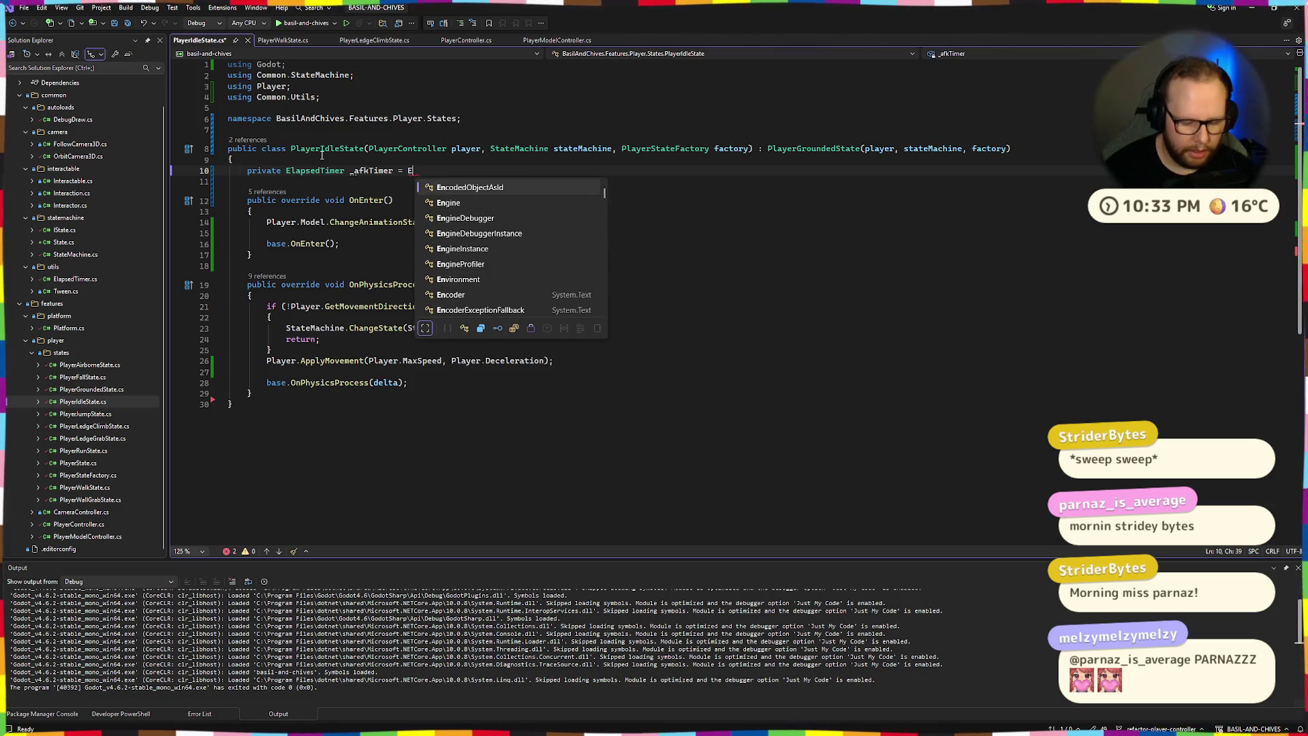
{"action": "type", "text": "Elap"}
{"action": "key", "text": "Tab"}
{"action": "type", "text": ".ExpiredElapsedTimer/"}
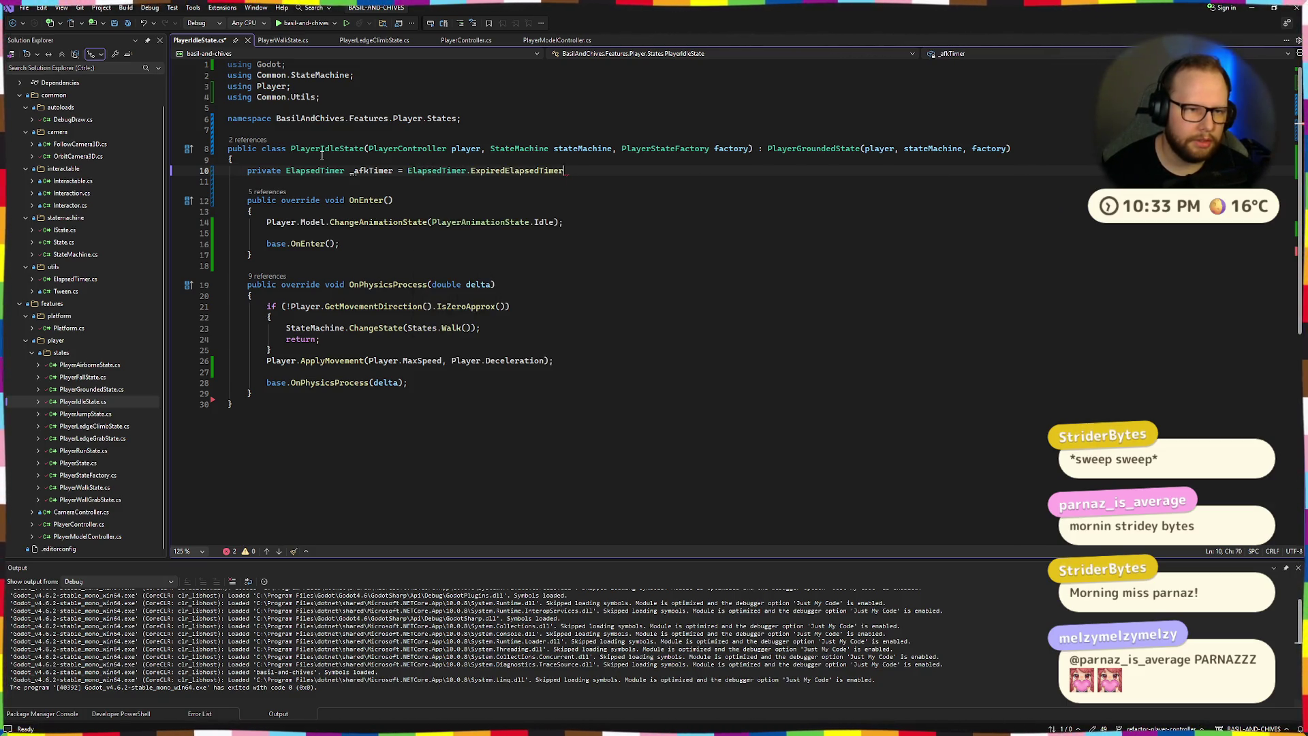
{"action": "type", "text": "("}
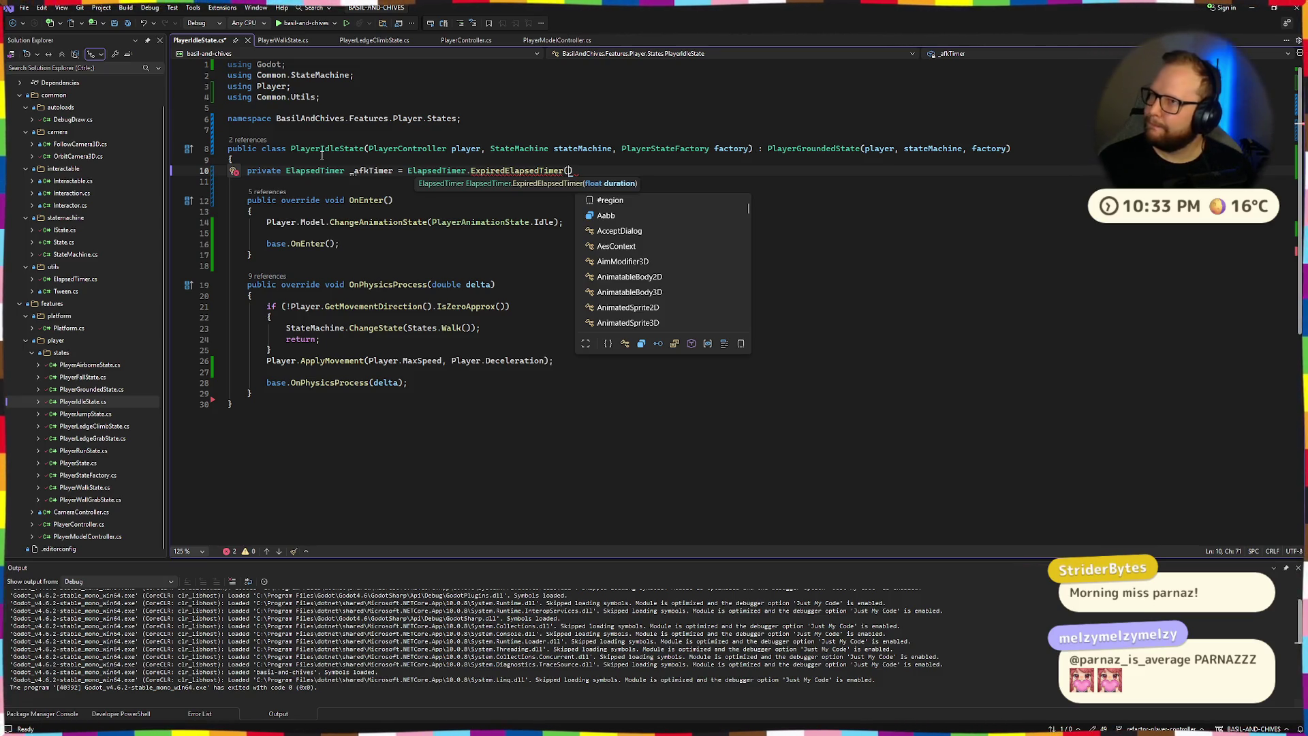
{"action": "type", "text": "1.0f)"}
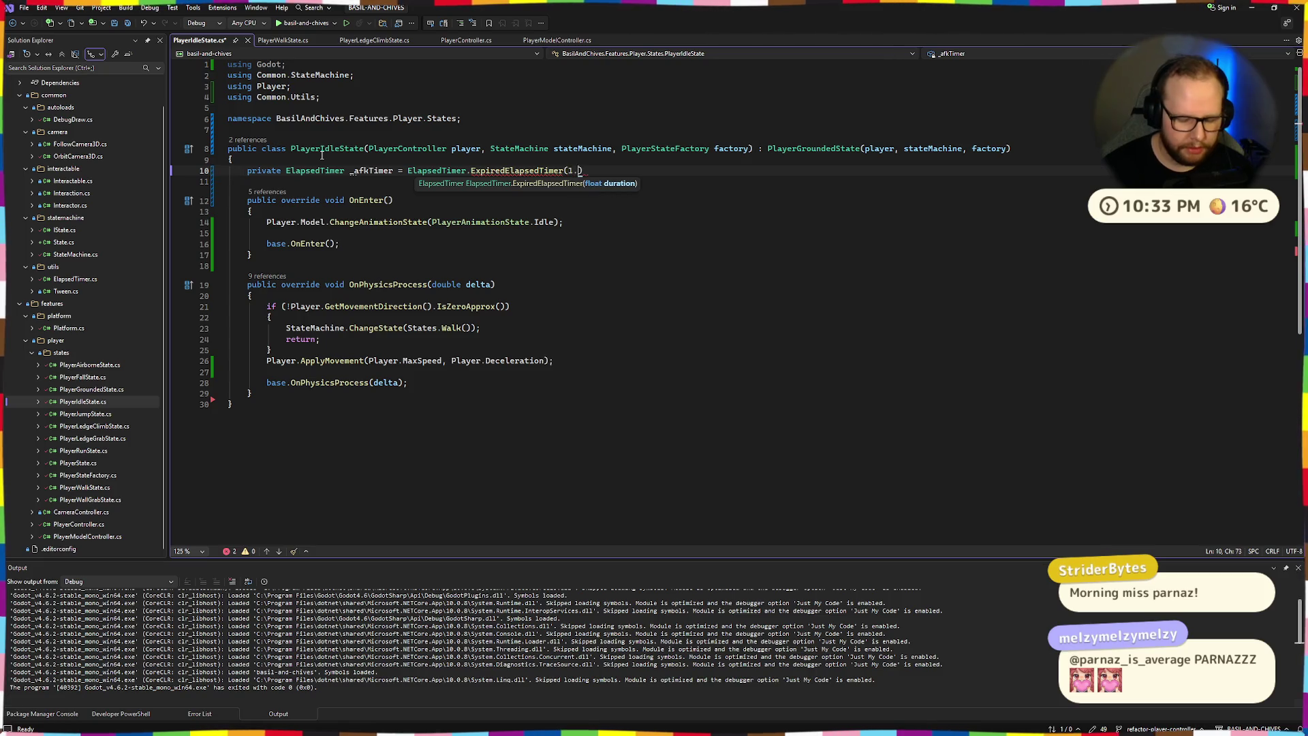
{"action": "type", "text": ";"}
Open a blank line above OnPhysicsProcess for a new method.
{"action": "key", "text": "Down"}
{"action": "key", "text": "Down"}
{"action": "key", "text": "Down"}
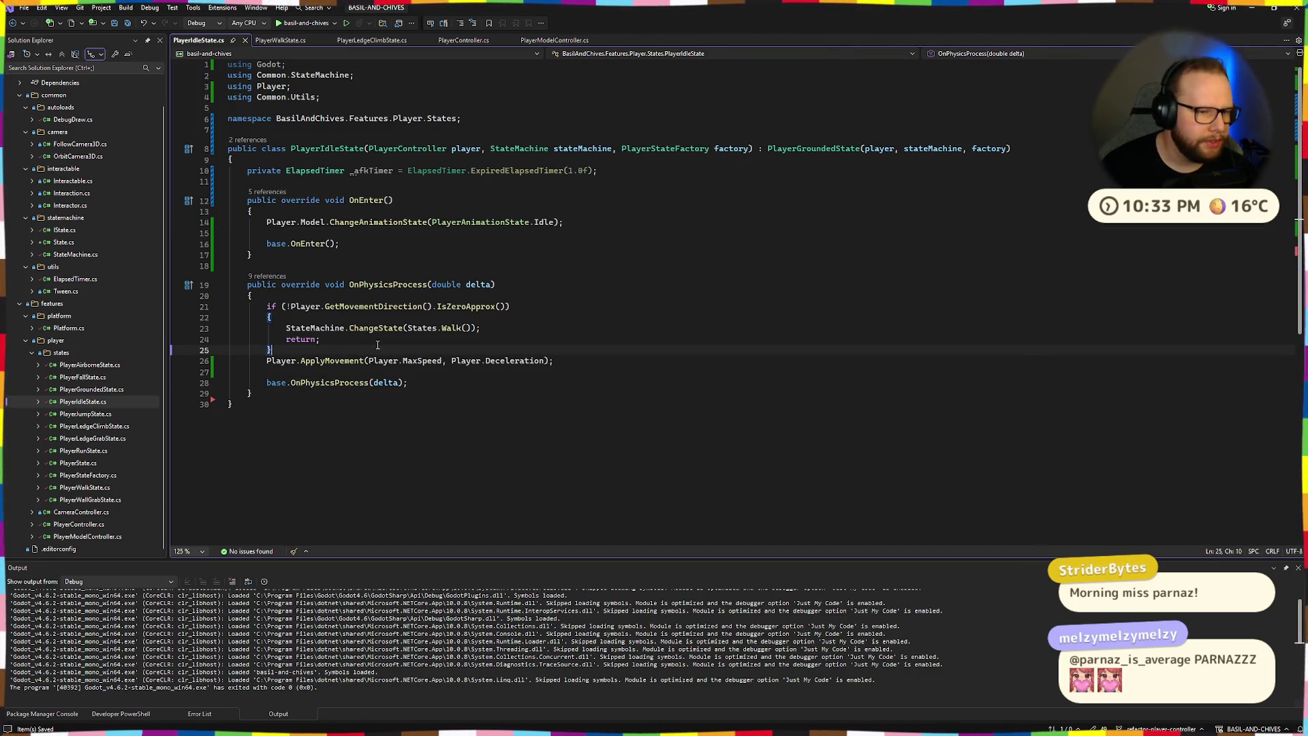
{"action": "left_click", "coordinate": [273, 284]}
{"action": "key", "text": "Up"}
{"action": "key", "text": "Return"}
{"action": "key", "text": "Return"}
{"action": "key", "text": "Up"}
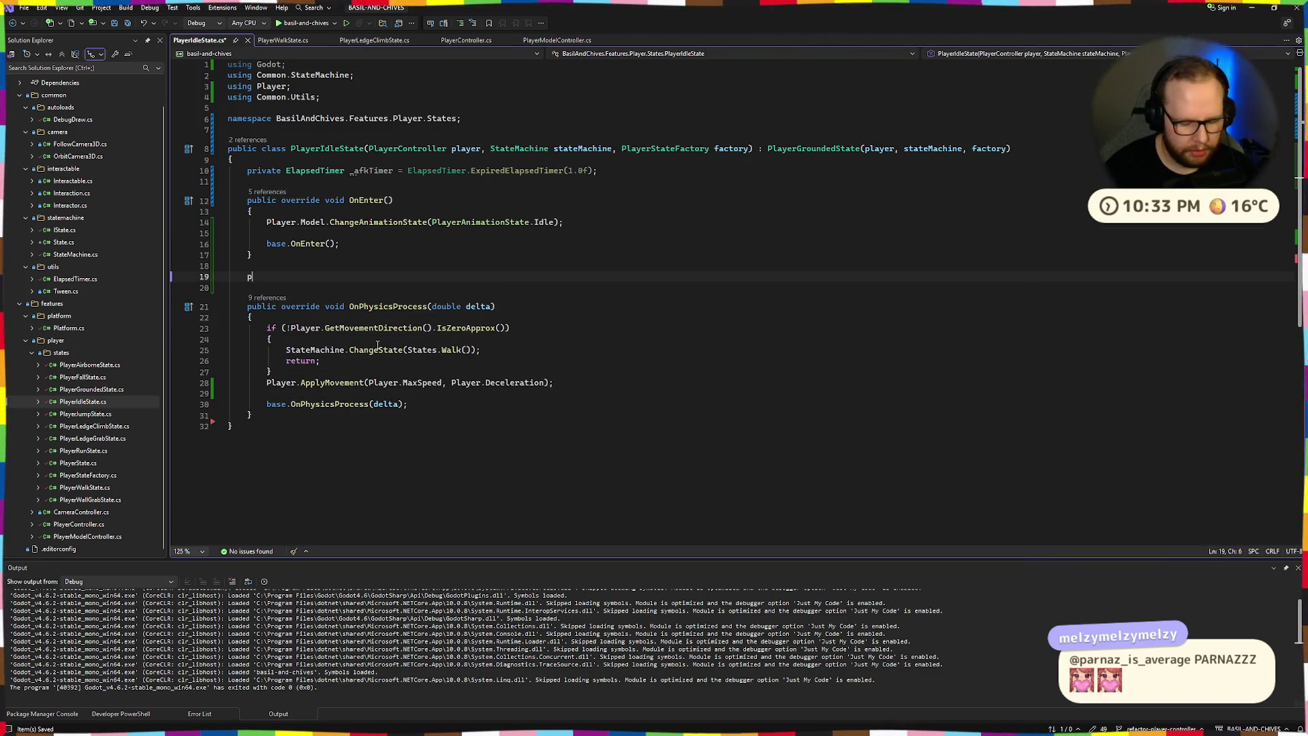
Generate a public override OnProcess stub and open a line above its base call.
{"action": "type", "text": "public override void On"}
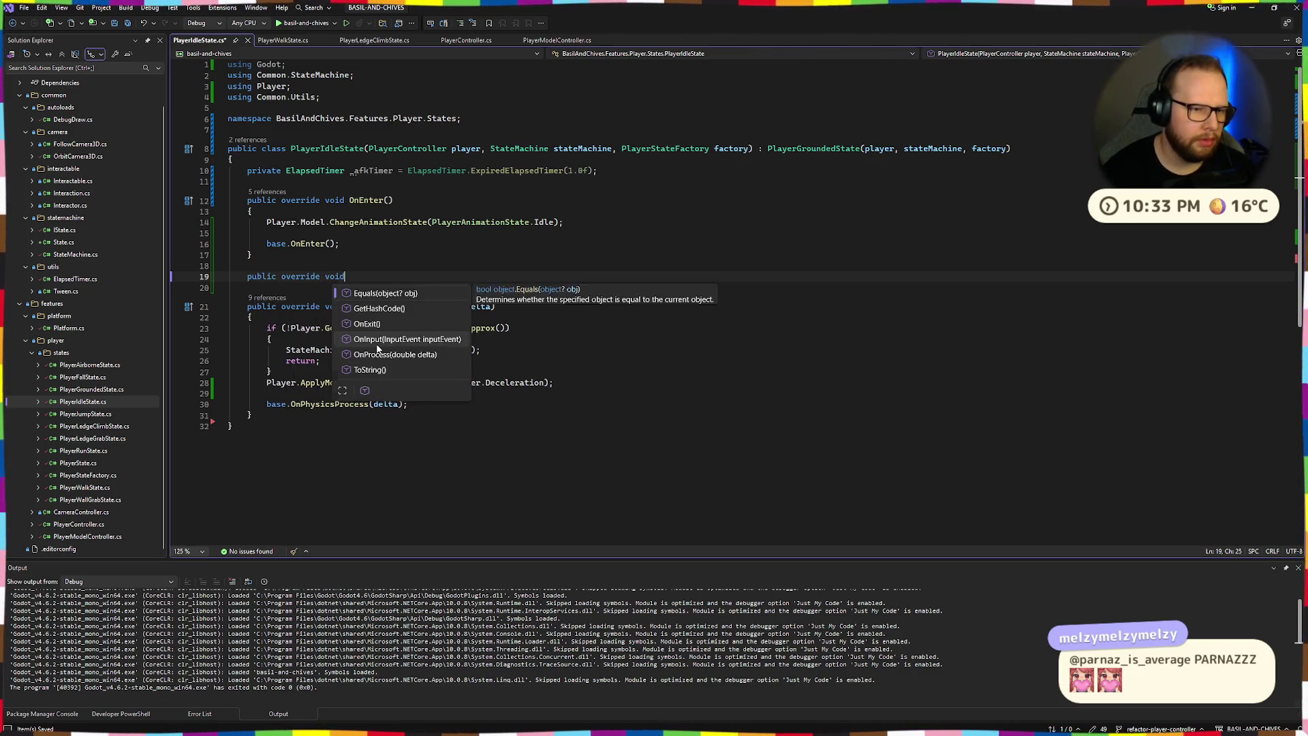
{"action": "key", "text": "Down"}
{"action": "key", "text": "Down"}
{"action": "key", "text": "Tab"}
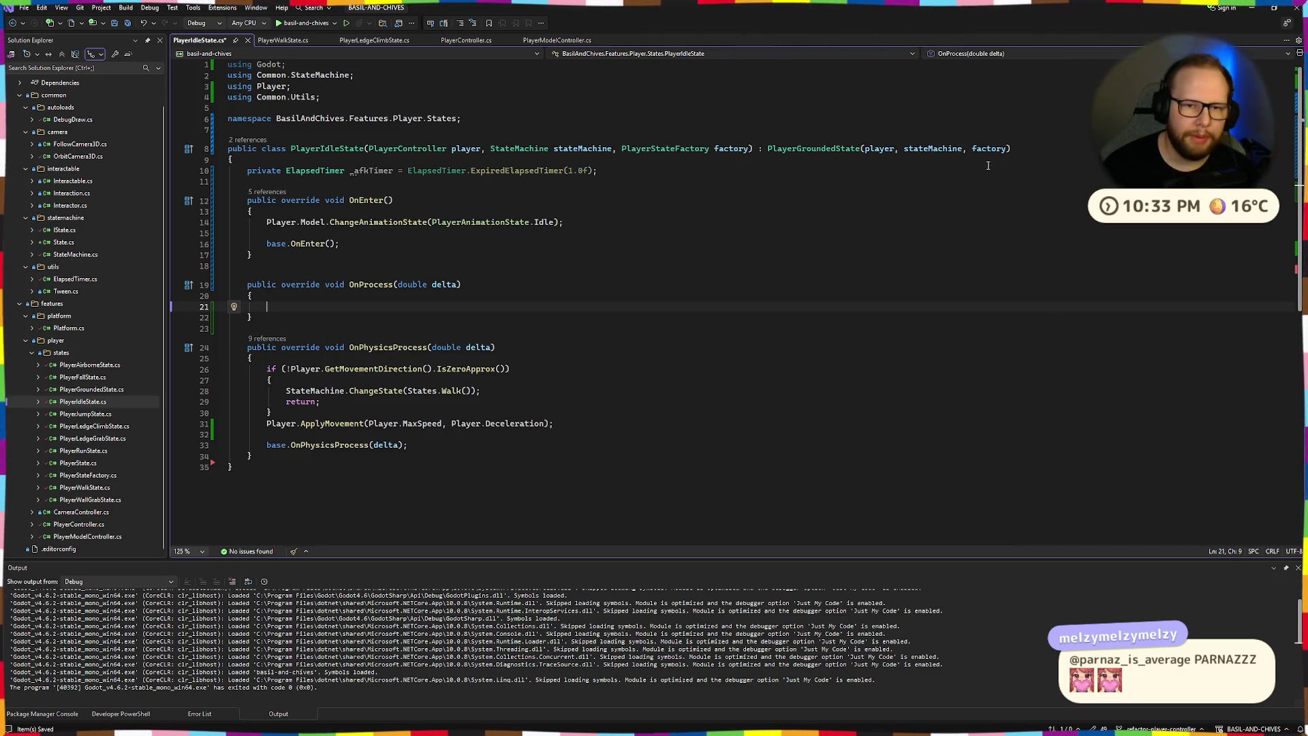
{"action": "left_click", "coordinate": [814, 148], "text": "ctrl"}
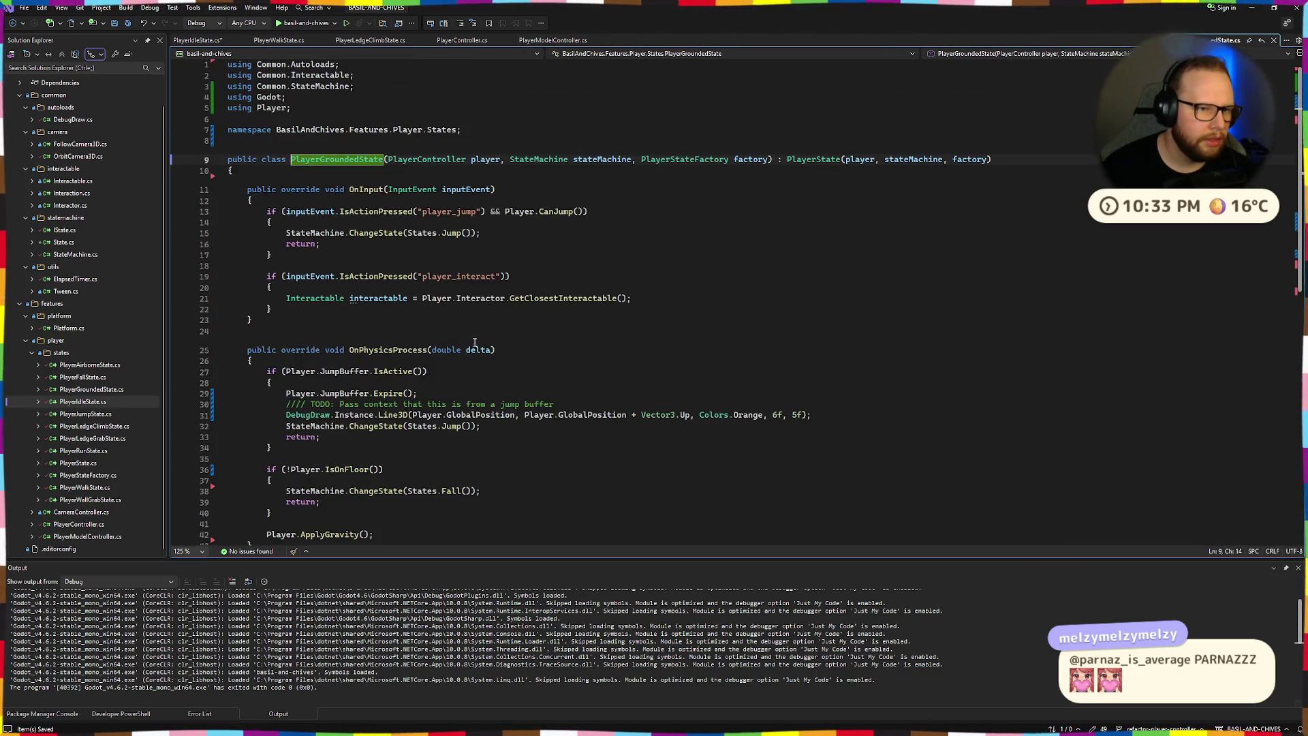
{"action": "left_click", "coordinate": [462, 40]}
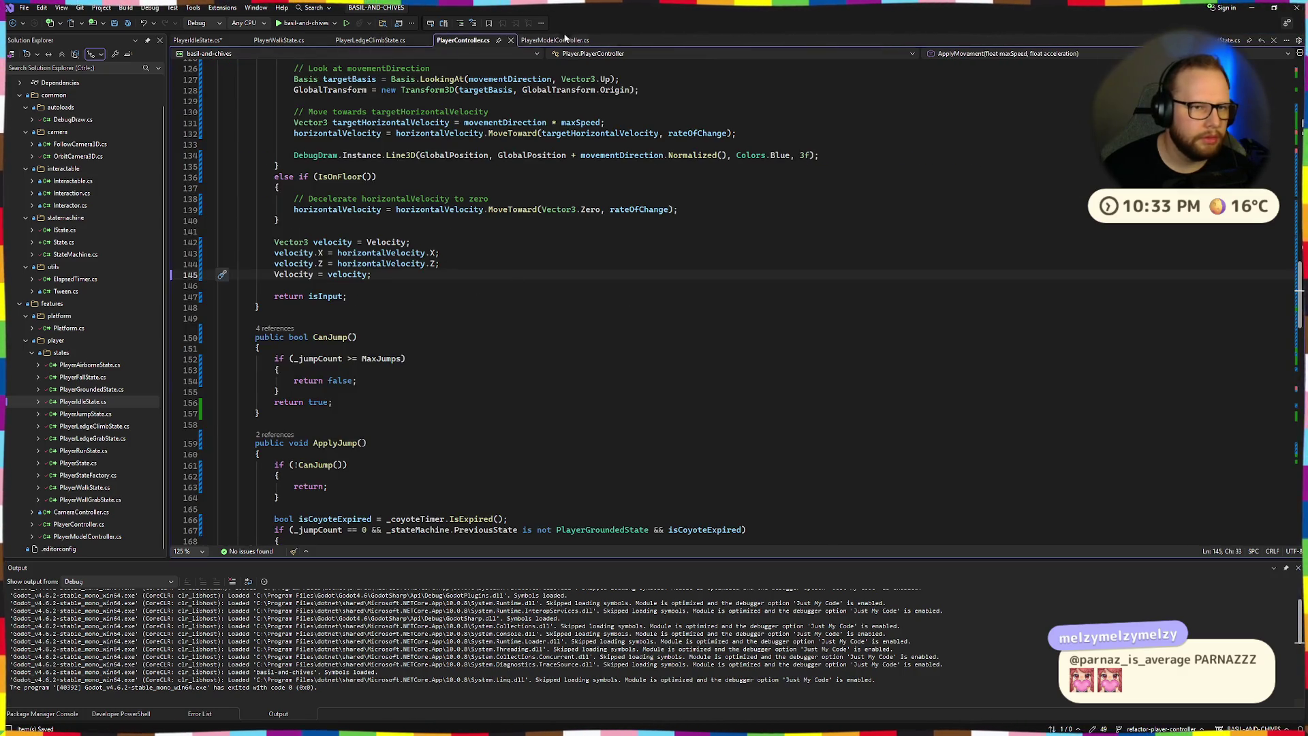
{"action": "key", "text": "ctrl+minus"}
{"action": "key", "text": "ctrl+minus"}
{"action": "key", "text": "ctrl+minus"}
{"action": "left_click", "coordinate": [353, 307]}
{"action": "key", "text": "ctrl+z"}
{"action": "key", "text": "Return"}
{"action": "key", "text": "Return"}
{"action": "key", "text": "Up"}
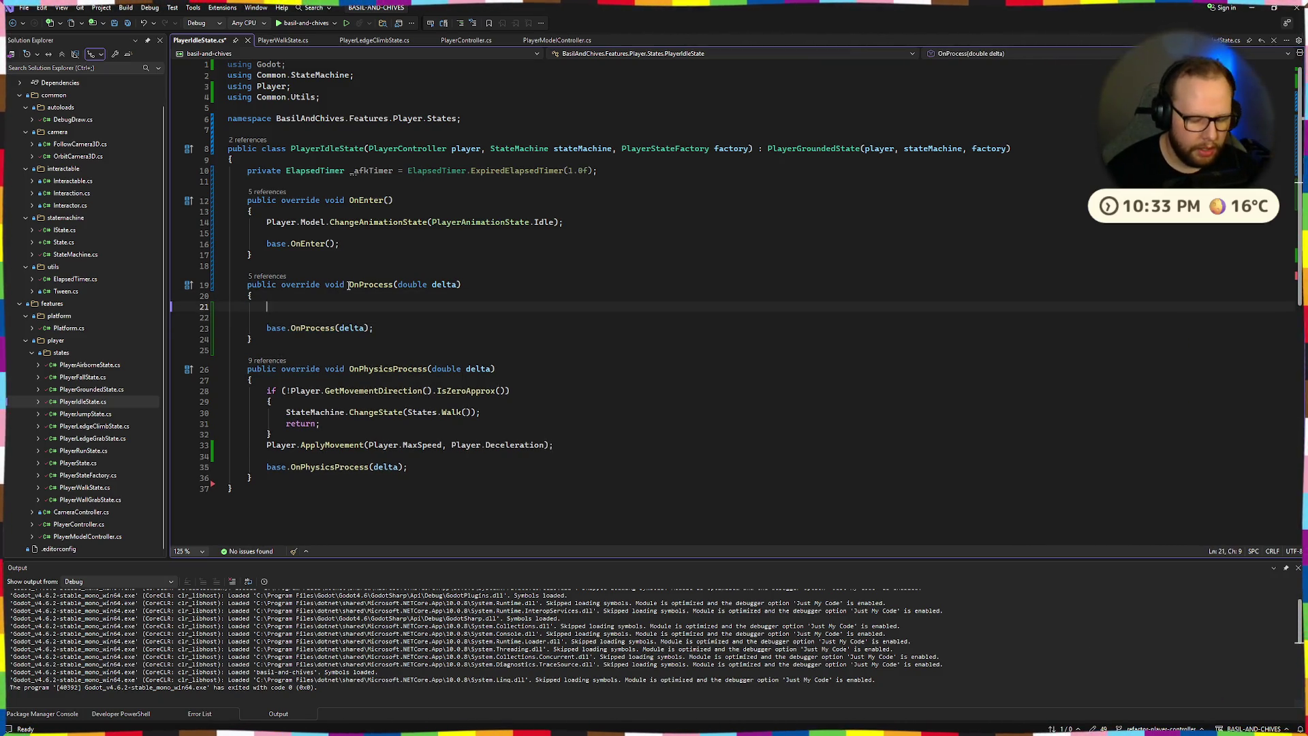
Start the _afkTimer check and change its initializer to new ElapsedTimer(1.0f), then save.
{"action": "type", "text": "l"}
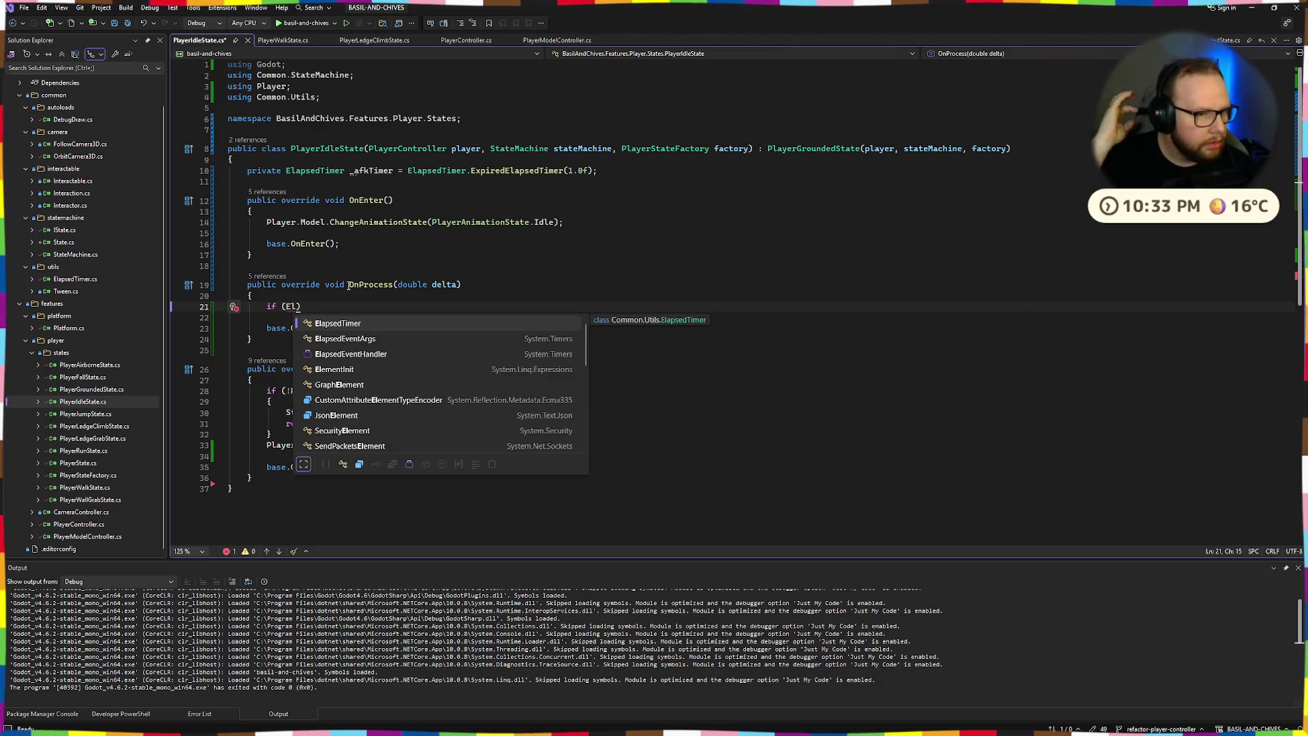
{"action": "key", "text": "BackSpace"}
{"action": "key", "text": "BackSpace"}
{"action": "type", "text": "_afkTimer."}
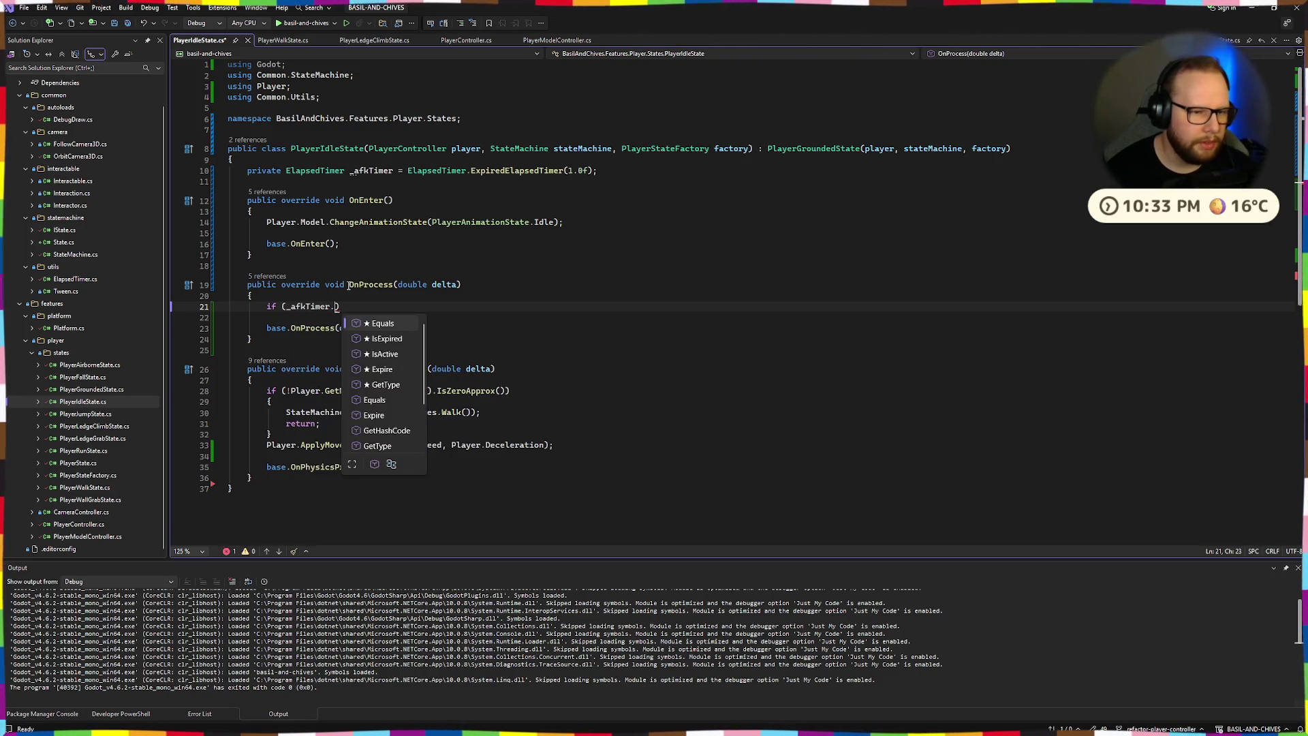
{"action": "key", "text": "Down"}
{"action": "key", "text": "Down"}
{"action": "key", "text": "Escape"}
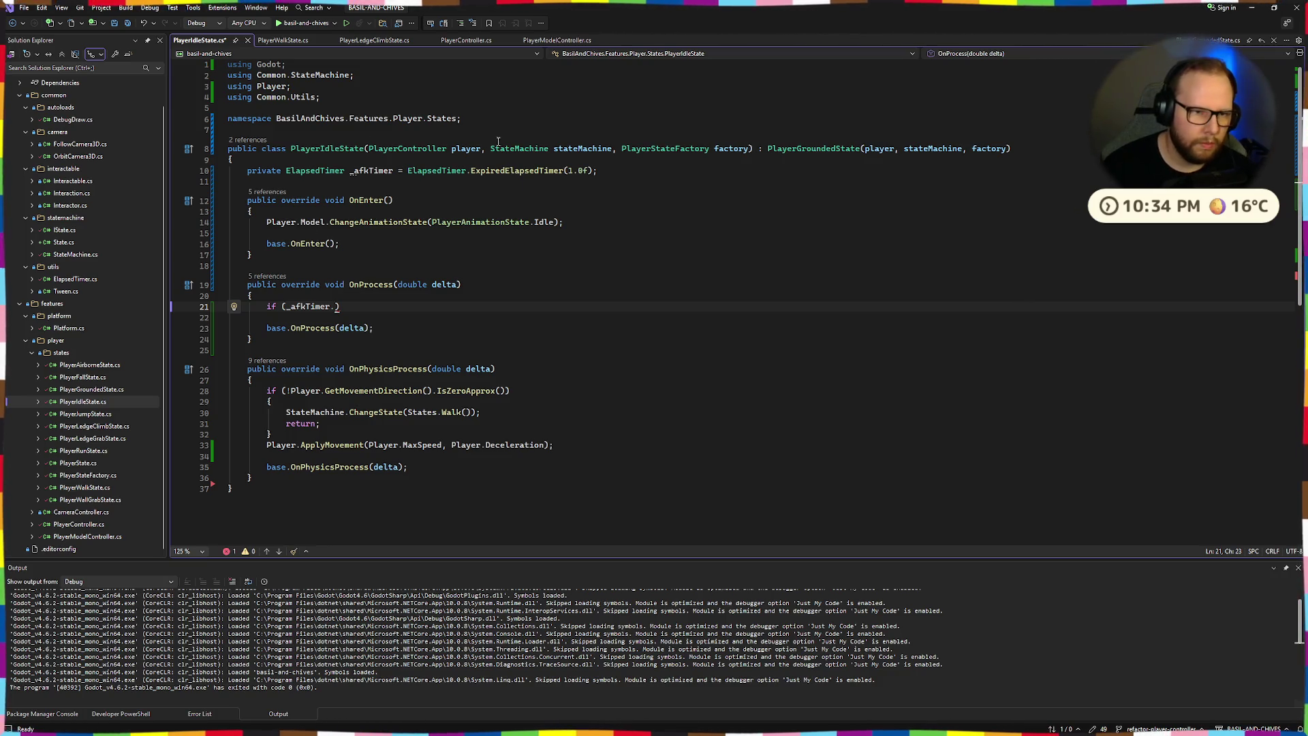
{"action": "double_click", "coordinate": [506, 173]}
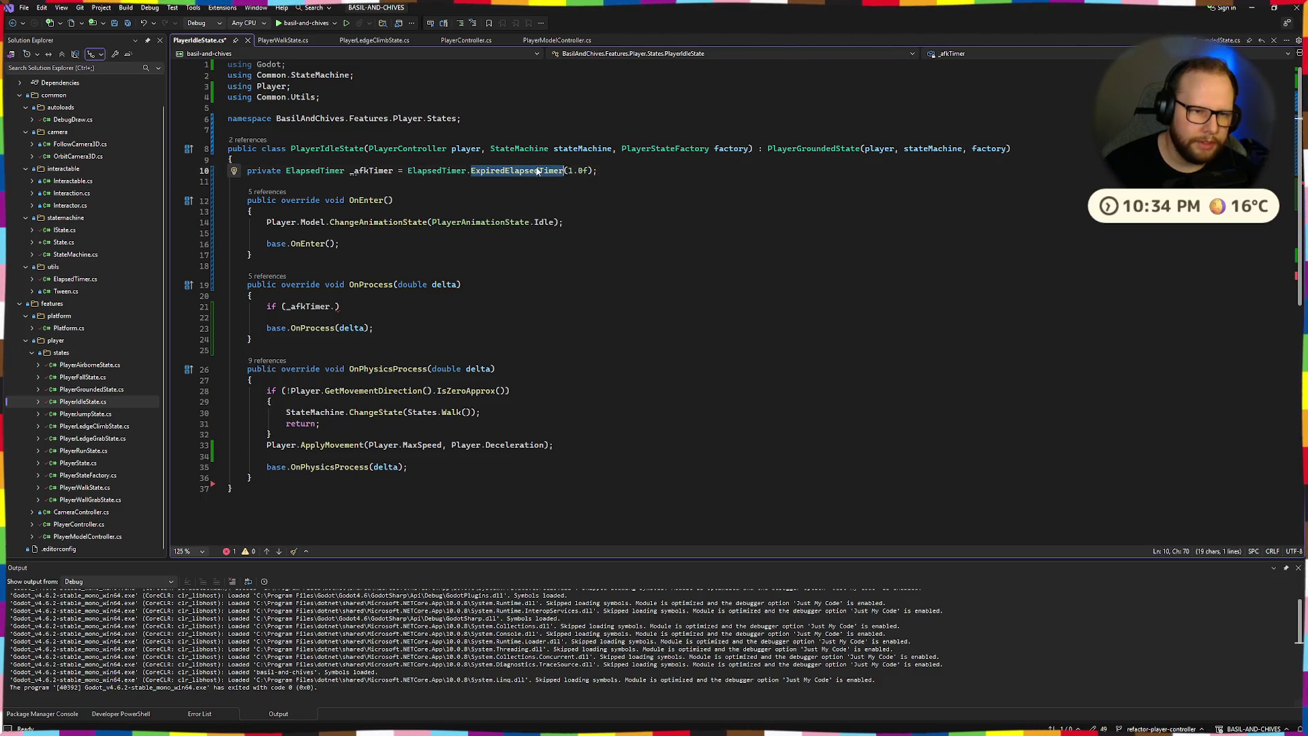
{"action": "key", "text": "ctrl+z"}
{"action": "key", "text": "ctrl+Right"}
{"action": "key", "text": "ctrl+Right"}
{"action": "type", "text": "new"}
{"action": "key", "text": "ctrl+s"}
Complete the if (_afkTimer.IsExpired()) block, then switch to Blender and play the animation.
{"action": "left_click", "coordinate": [412, 352]}
{"action": "left_click", "coordinate": [366, 329]}
{"action": "left_click", "coordinate": [333, 307]}
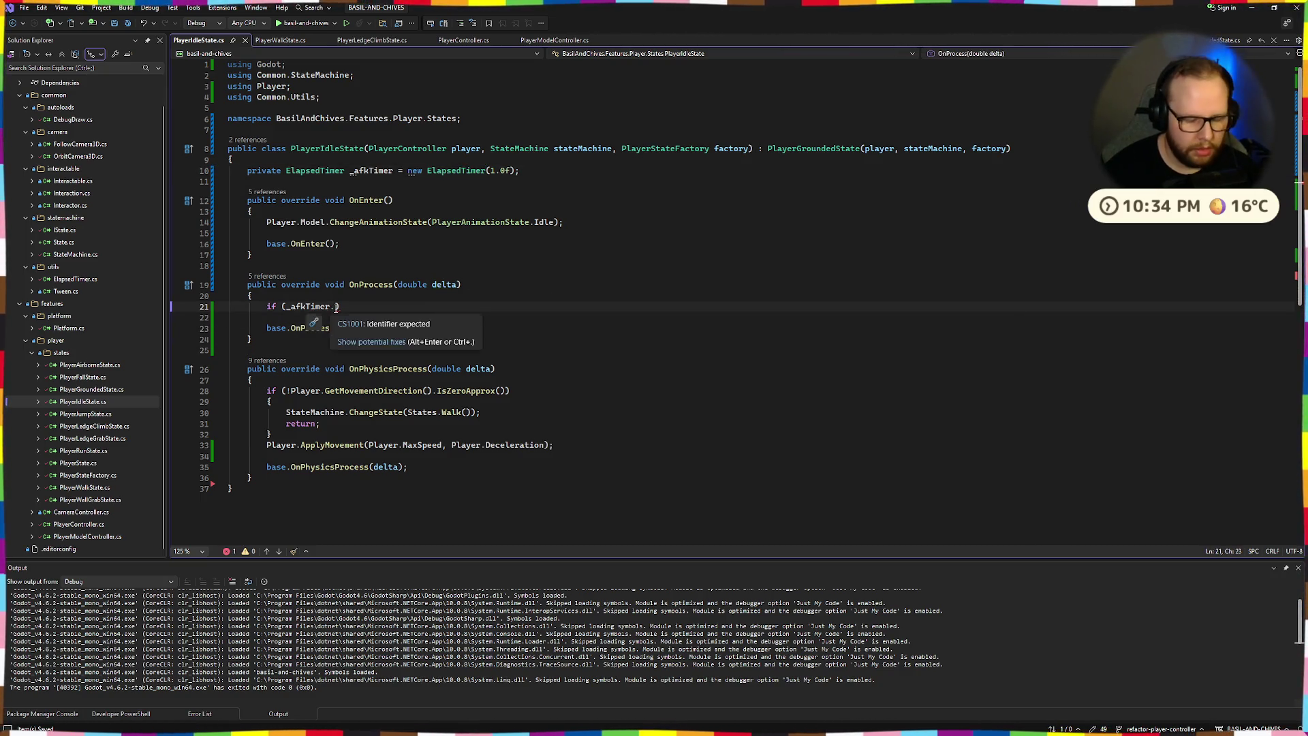
{"action": "key", "text": "ctrl+space"}
{"action": "key", "text": "Return"}
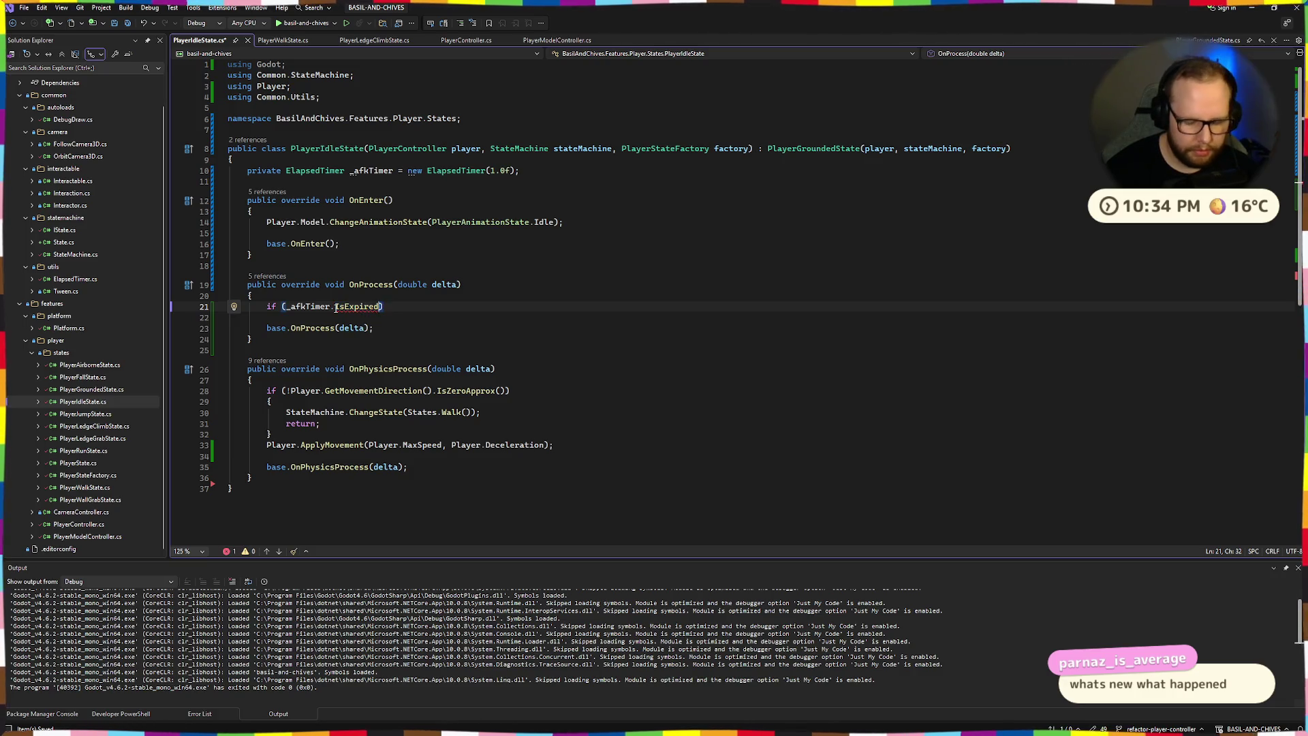
{"action": "type", "text": ")"}
{"action": "key", "text": "Return"}
{"action": "type", "text": "{"}
{"action": "key", "text": "Return"}
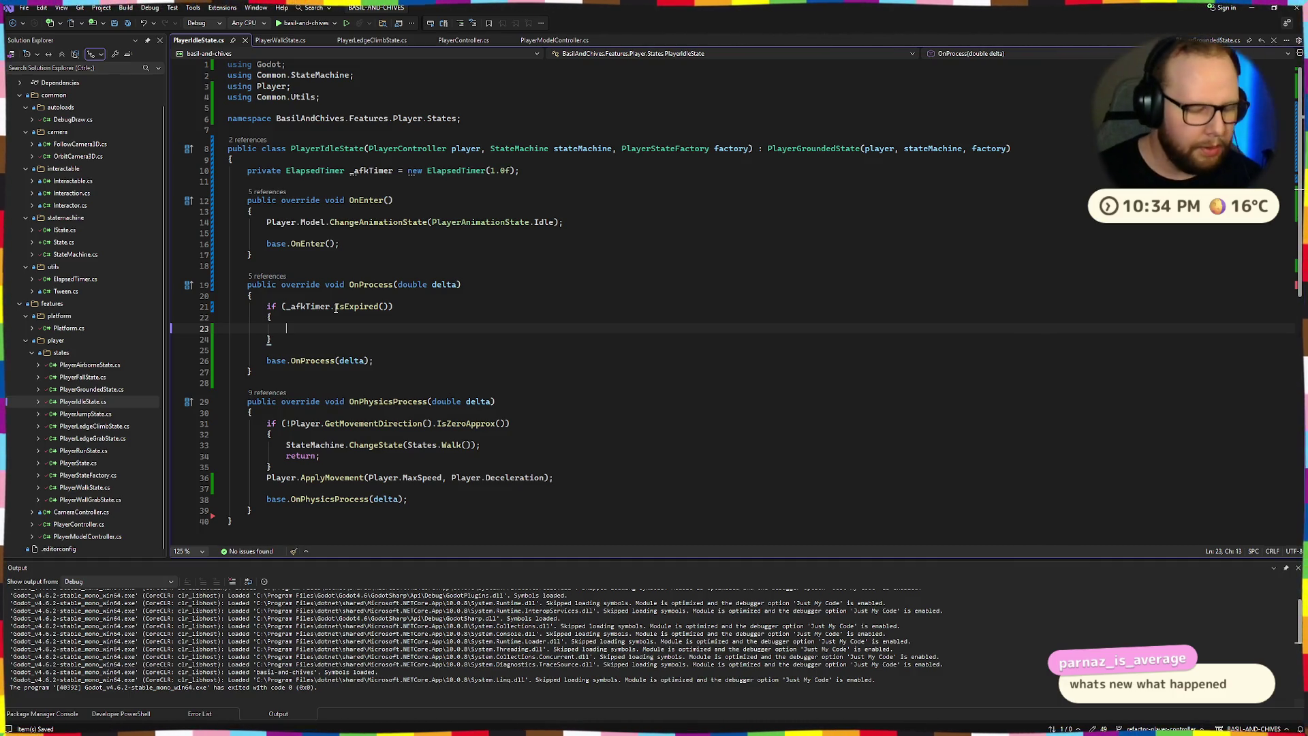
{"action": "key", "text": "ctrl+super+Right"}
{"action": "key", "text": "space"}
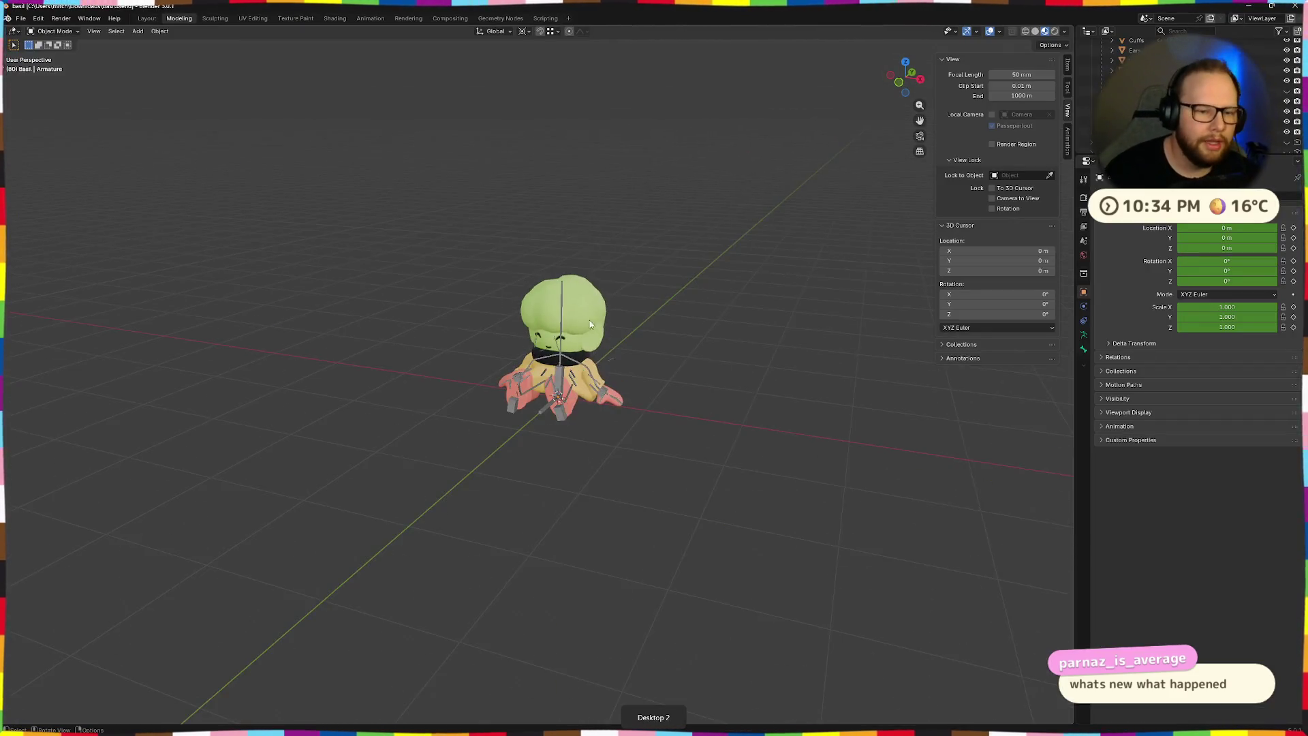
Watch the idle-long-loop in the Animation workspace, orbiting the left viewport around the character.
{"action": "scroll", "coordinate": [564, 390], "scroll_direction": "up", "scroll_amount": 5}
{"action": "scroll", "coordinate": [161, 325], "scroll_direction": "down", "scroll_amount": 5}
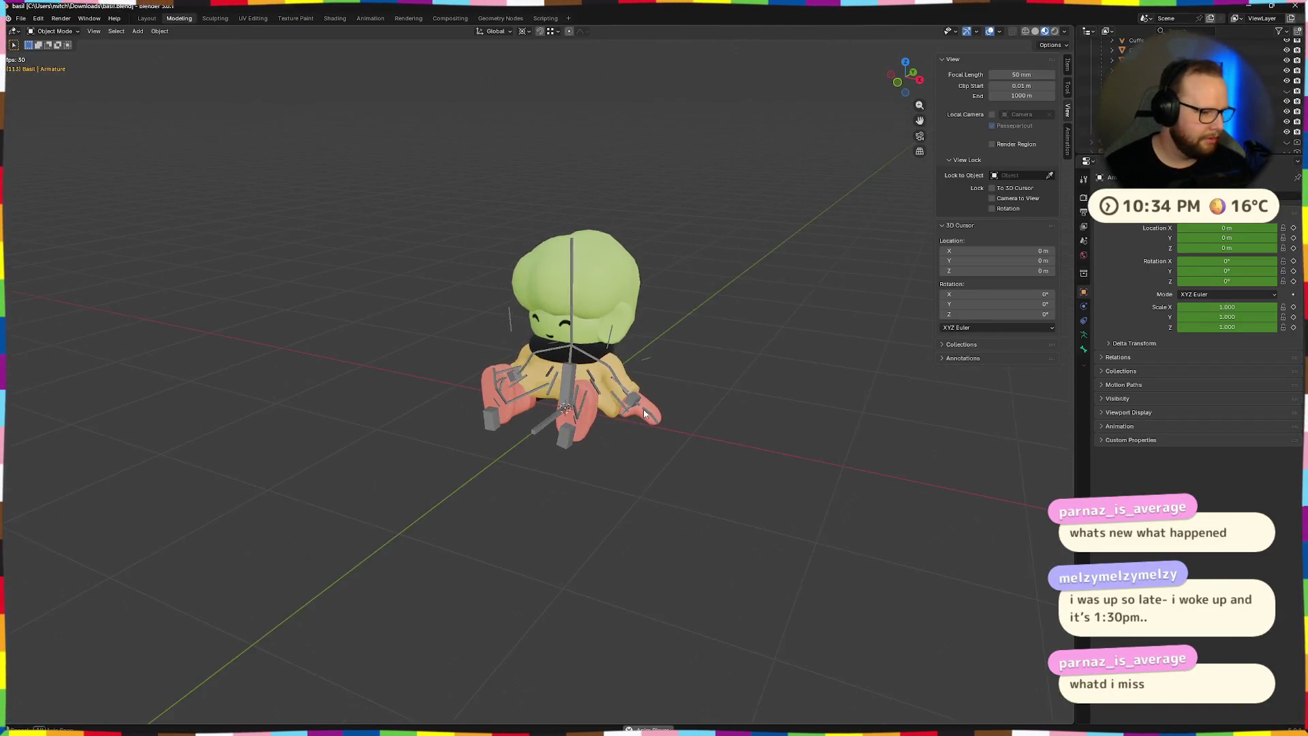
{"action": "left_click", "coordinate": [370, 19]}
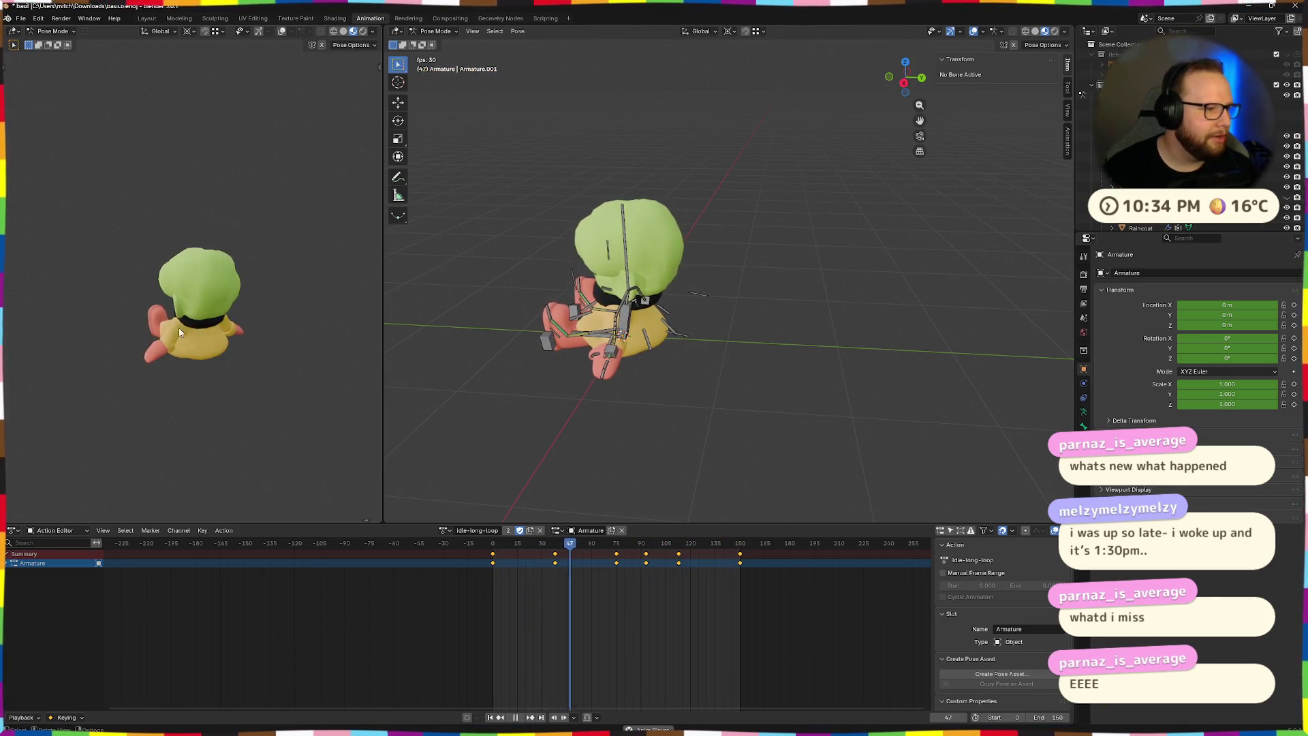
{"action": "mouse_move", "coordinate": [144, 340]}
{"action": "left_mouse_down"}
{"action": "mouse_move", "coordinate": [222, 337]}
{"action": "mouse_move", "coordinate": [174, 353]}
{"action": "mouse_move", "coordinate": [222, 360]}
{"action": "mouse_move", "coordinate": [239, 380]}
{"action": "left_mouse_up"}
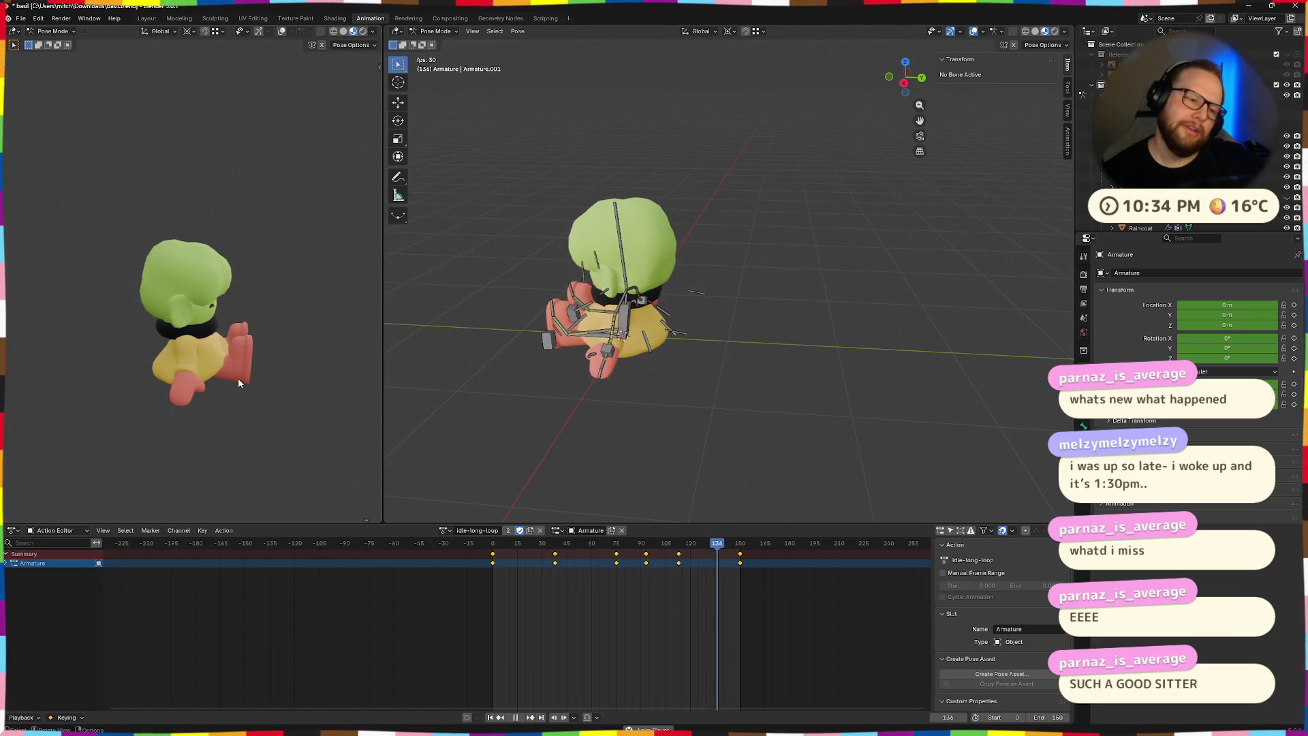
{"action": "mouse_move", "coordinate": [238, 383]}
{"action": "left_mouse_down"}
{"action": "mouse_move", "coordinate": [192, 404]}
{"action": "mouse_move", "coordinate": [248, 375]}
{"action": "mouse_move", "coordinate": [175, 287]}
{"action": "mouse_move", "coordinate": [147, 385]}
{"action": "mouse_move", "coordinate": [255, 366]}
{"action": "mouse_move", "coordinate": [73, 336]}
{"action": "mouse_move", "coordinate": [190, 352]}
{"action": "mouse_move", "coordinate": [334, 312]}
{"action": "mouse_move", "coordinate": [239, 304]}
{"action": "mouse_move", "coordinate": [214, 400]}
{"action": "mouse_move", "coordinate": [134, 389]}
{"action": "mouse_move", "coordinate": [94, 330]}
{"action": "left_mouse_up"}
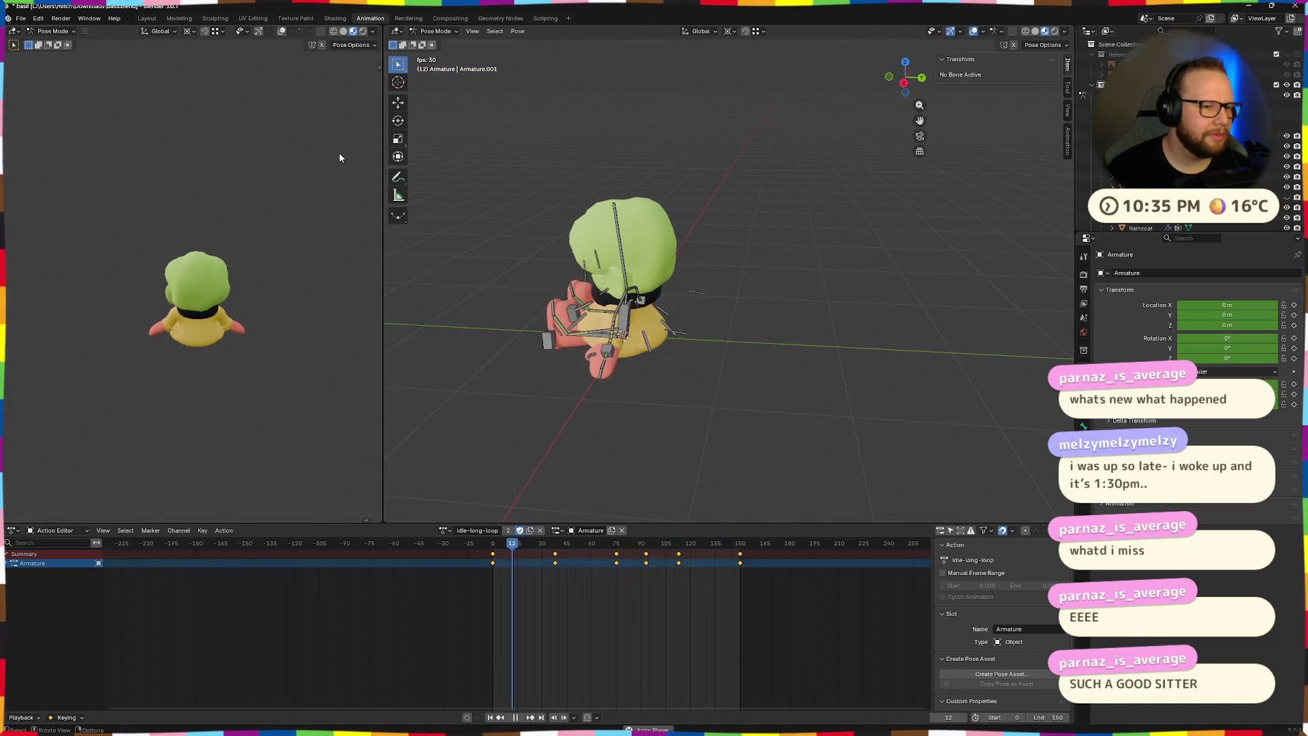
Back in Visual Studio, type Player.Model.Cha inside the AFK if block.
{"action": "key", "text": "ctrl+super+Right"}
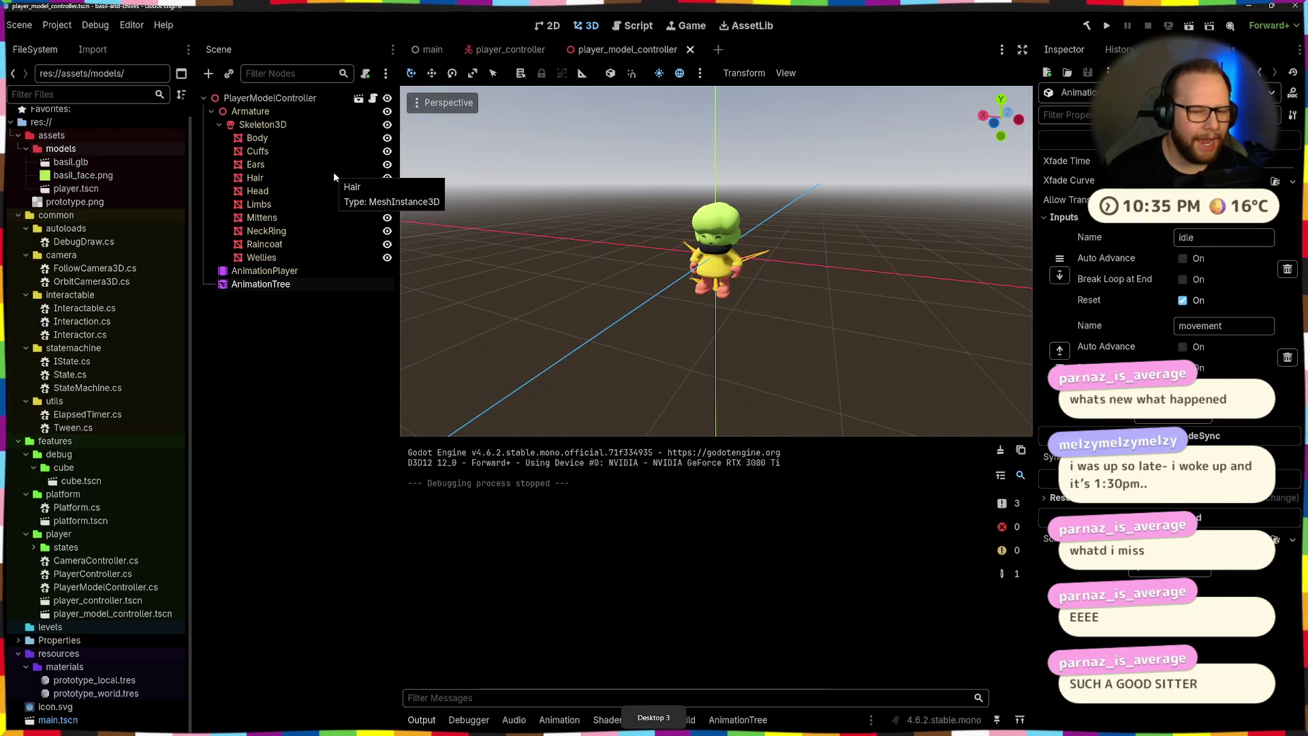
{"action": "key", "text": "ctrl+super+Right"}
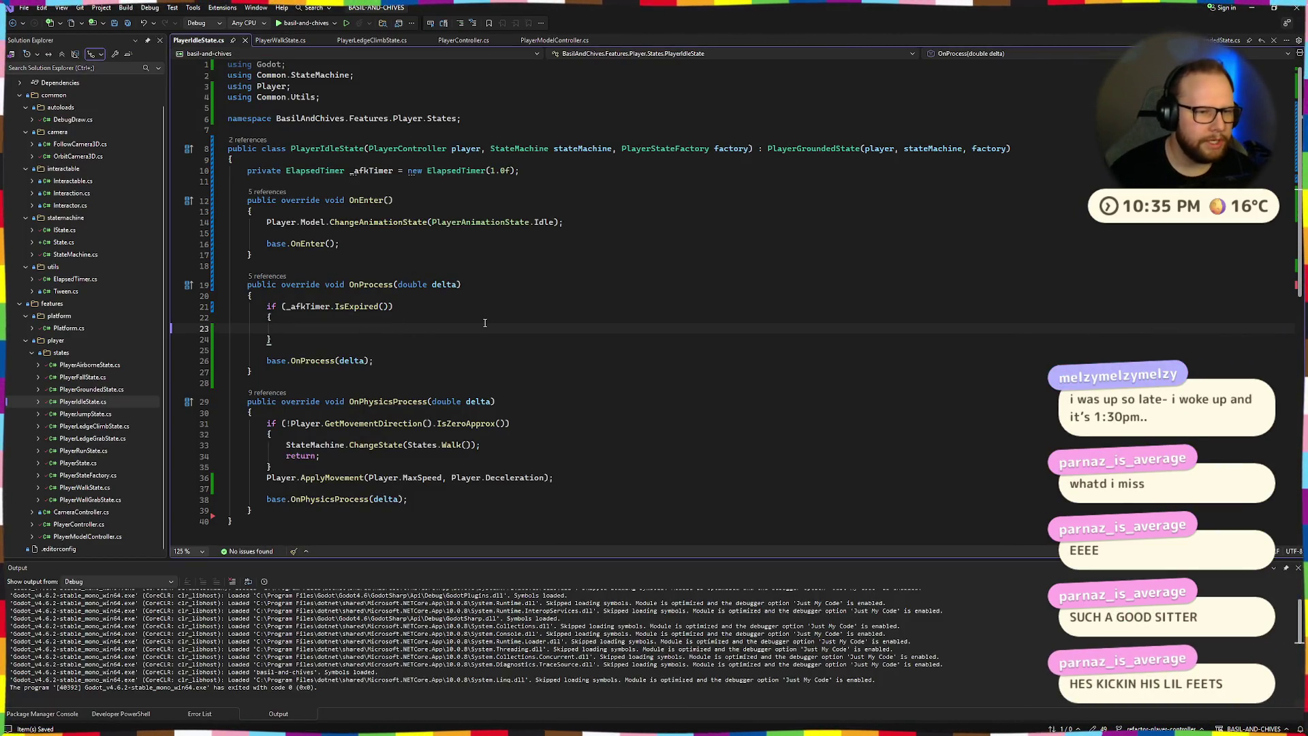
{"action": "type", "text": "Player"}
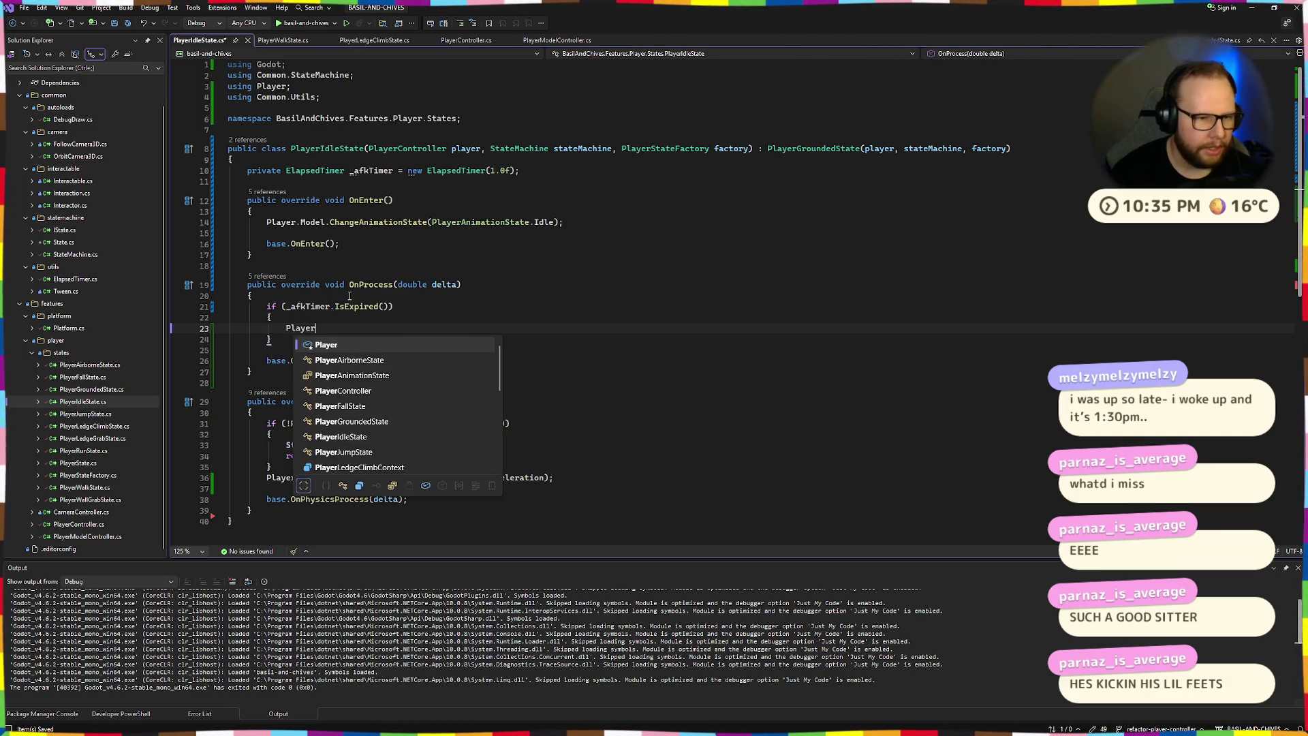
{"action": "key", "text": "Down"}
{"action": "key", "text": "Down"}
{"action": "key", "text": "Down"}
{"action": "key", "text": "Up"}
{"action": "key", "text": "Up"}
{"action": "key", "text": "Up"}
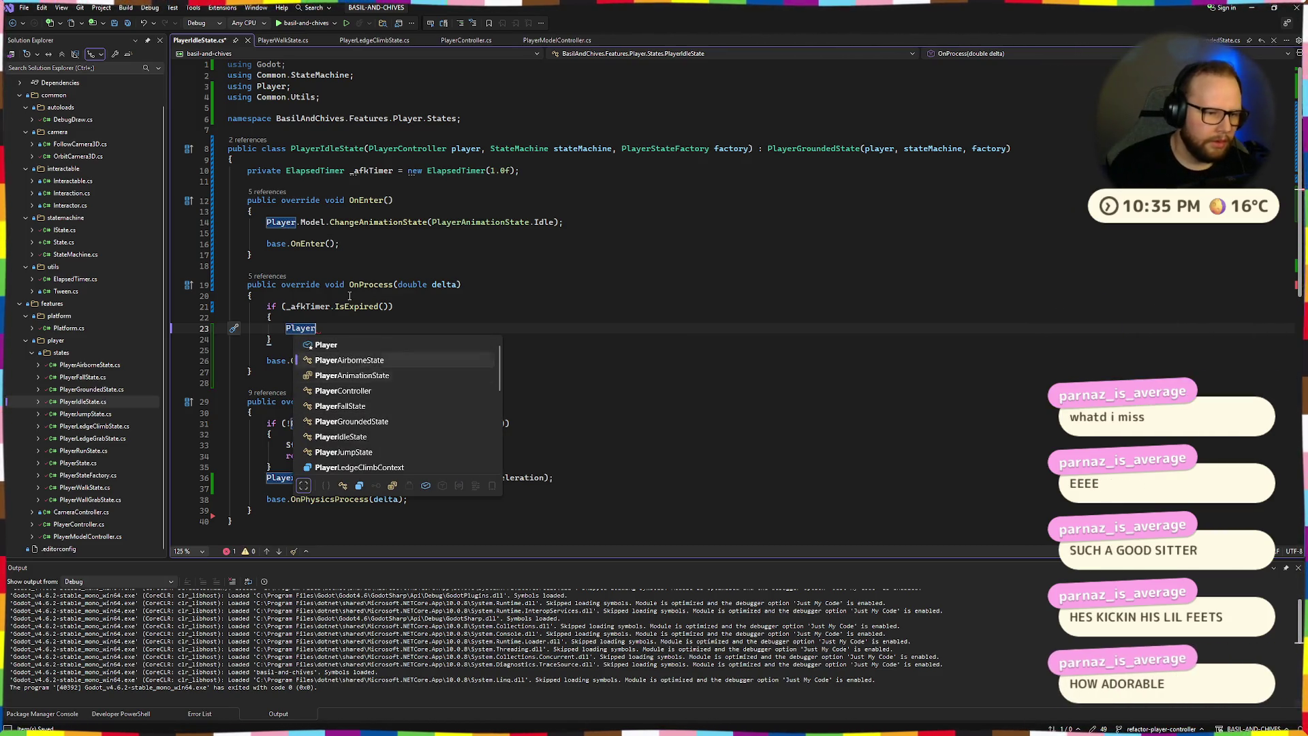
{"action": "type", "text": ".Mod"}
{"action": "key", "text": "Tab"}
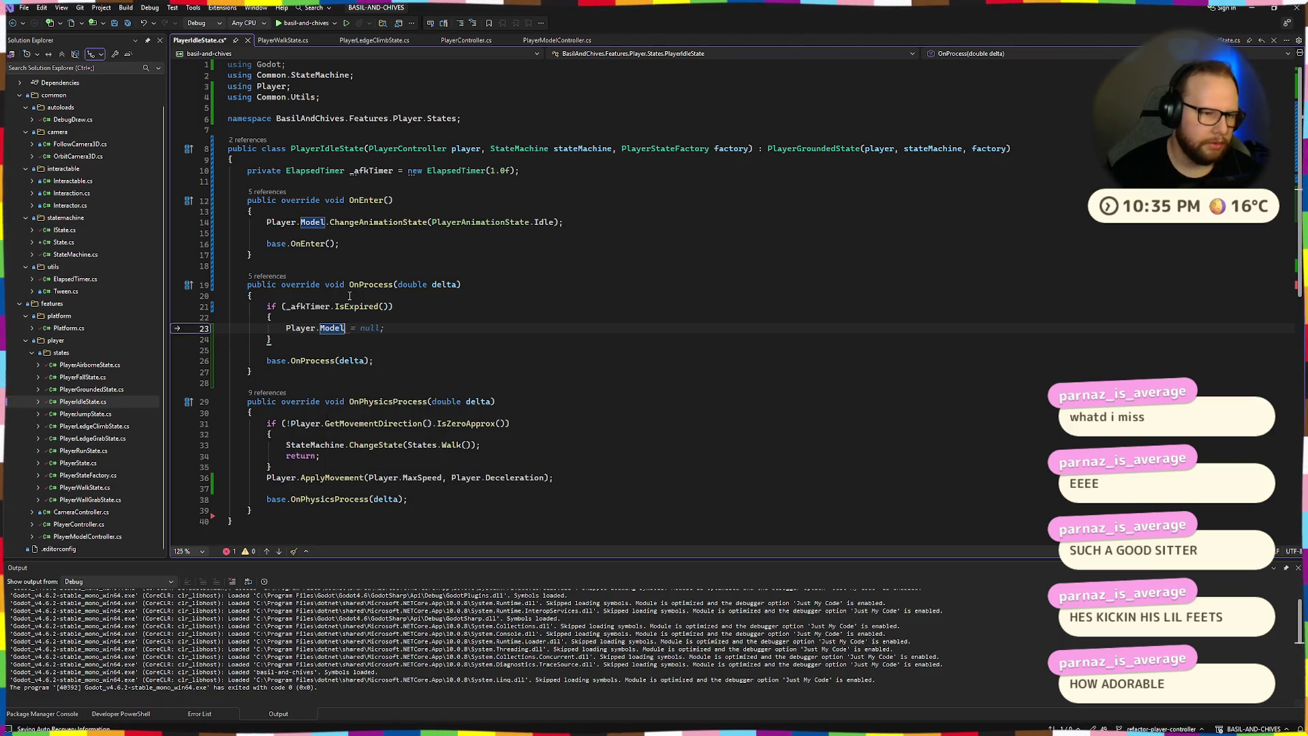
{"action": "type", "text": ".Cha"}
Check the PlayerAnimationState enum in PlayerModelController.cs, then return to Blender.
{"action": "left_click", "coordinate": [277, 41]}
{"action": "left_click", "coordinate": [373, 41]}
{"action": "left_click", "coordinate": [477, 42]}
{"action": "left_click", "coordinate": [578, 42]}
{"action": "scroll", "coordinate": [485, 235], "scroll_direction": "up", "scroll_amount": 3}
{"action": "scroll", "coordinate": [485, 234], "scroll_direction": "down", "scroll_amount": 7}
{"action": "scroll", "coordinate": [485, 235], "scroll_direction": "up", "scroll_amount": 6}
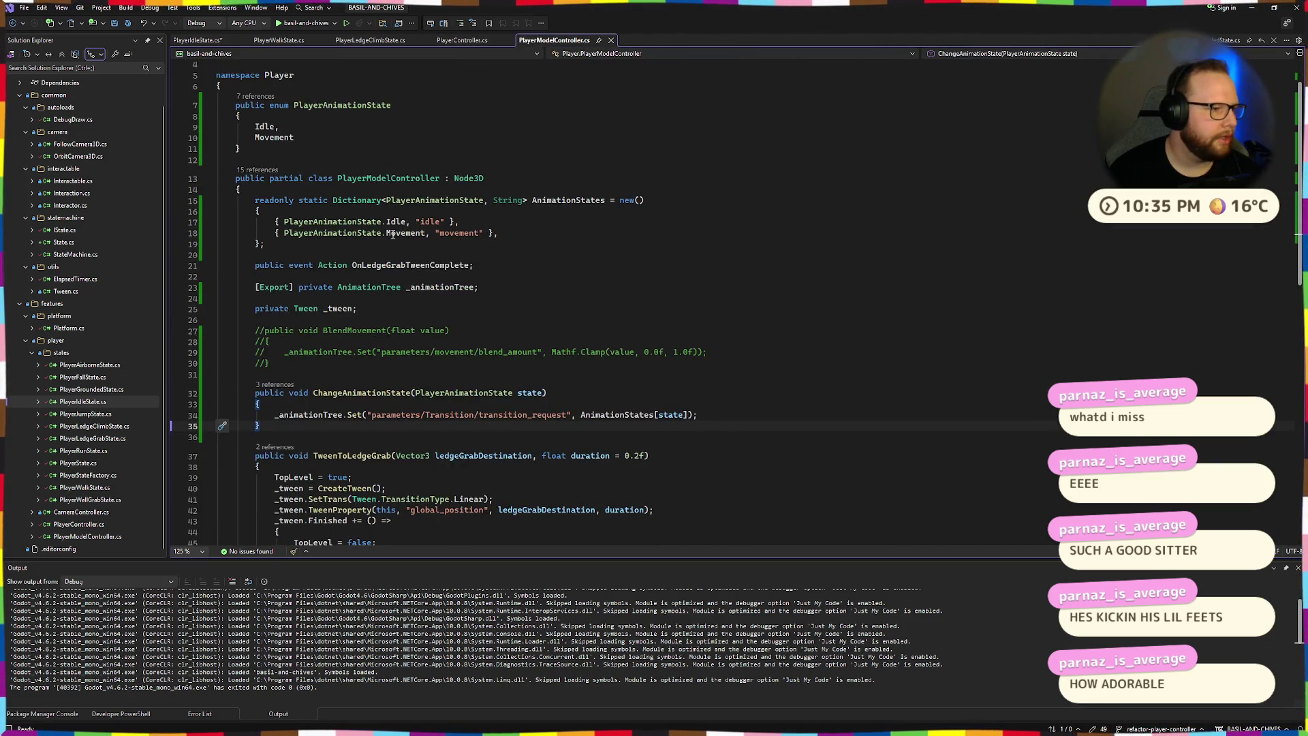
{"action": "mouse_move", "coordinate": [386, 197]}
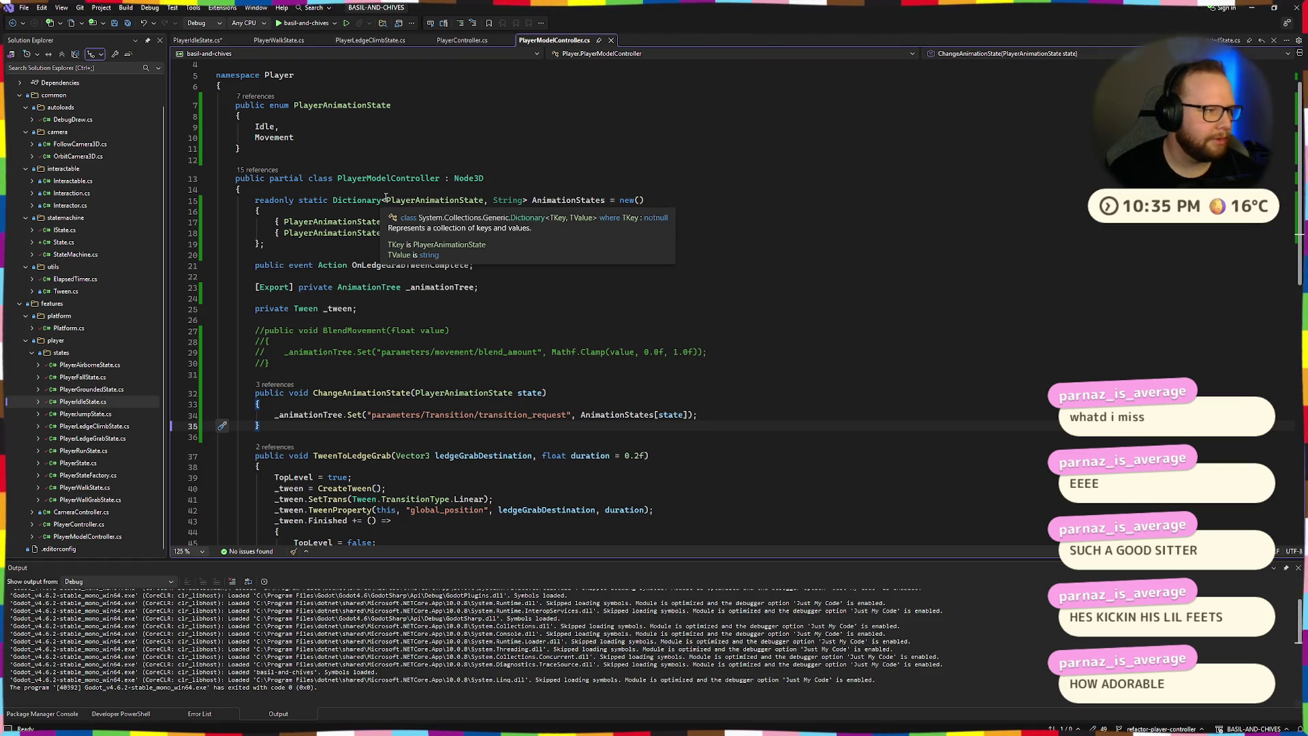
{"action": "key", "text": "ctrl+super+Right"}
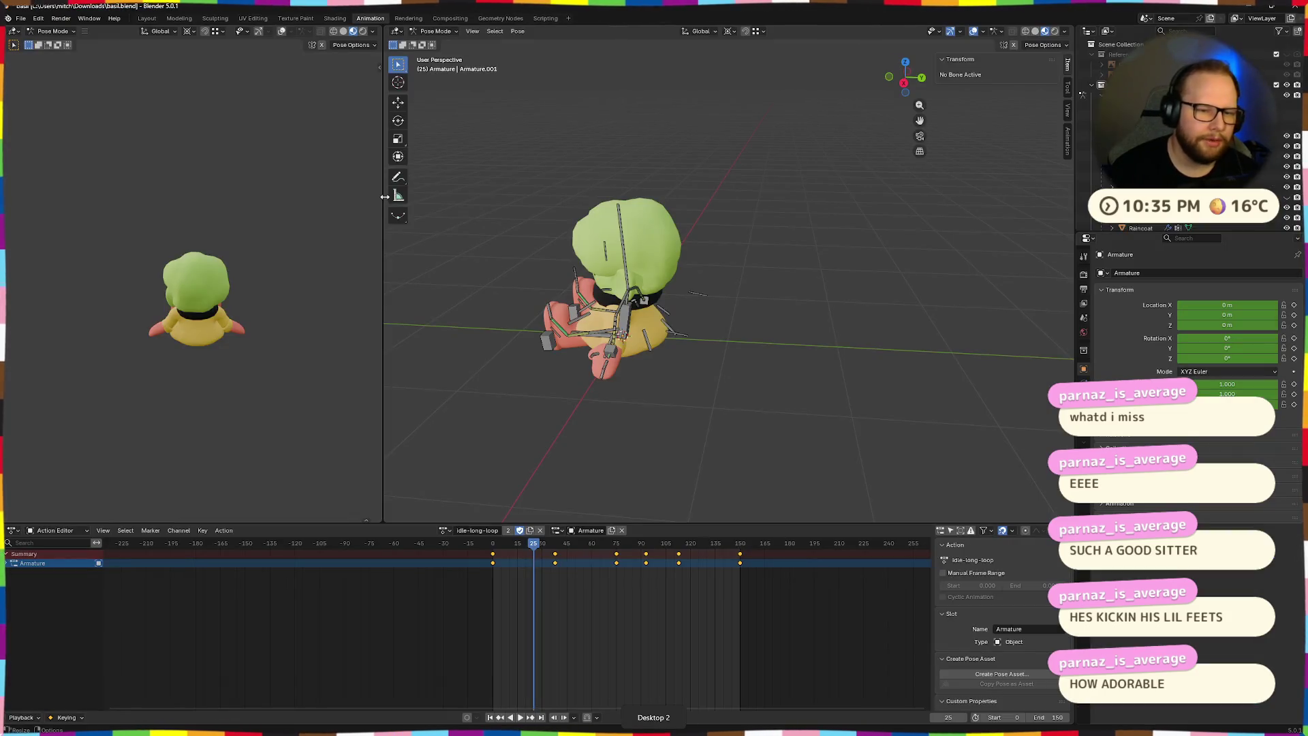
Play the animation and orbit and zoom the viewport around the character.
{"action": "key", "text": "space"}
{"action": "scroll", "coordinate": [844, 400], "scroll_direction": "up", "scroll_amount": 5}
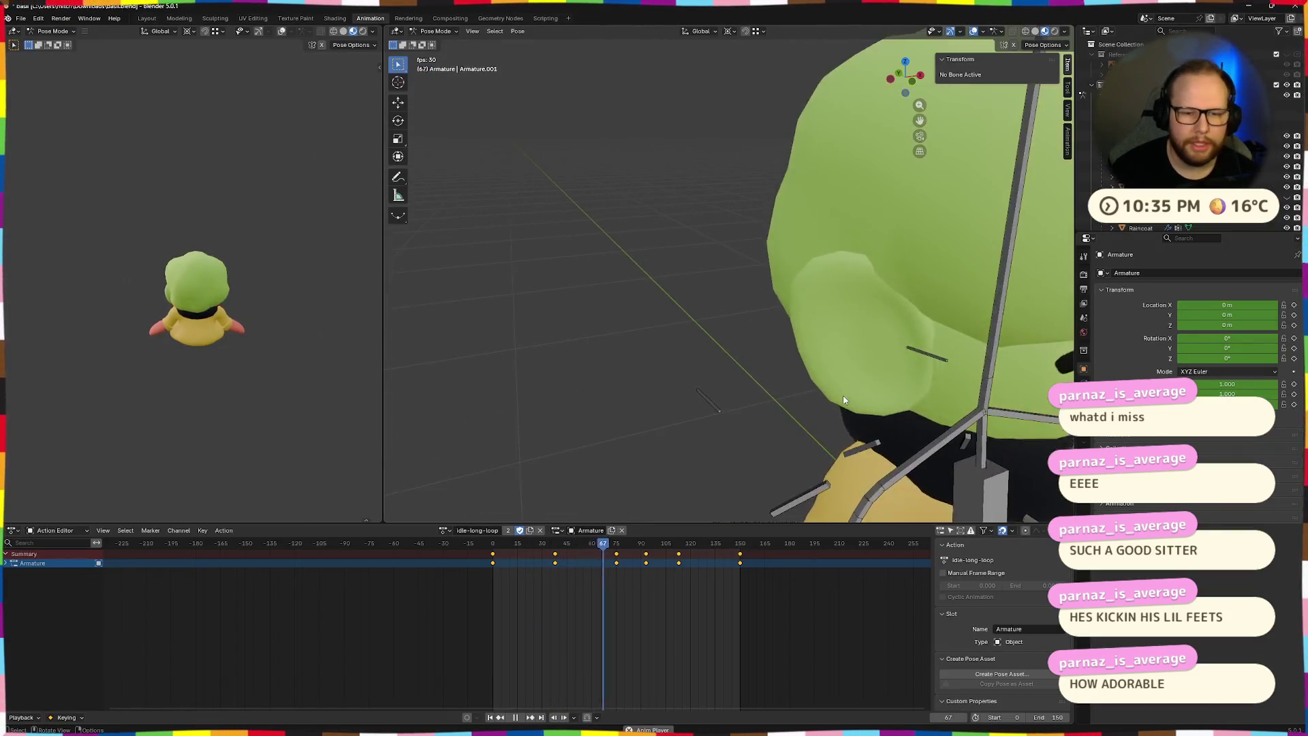
{"action": "scroll", "coordinate": [786, 353], "scroll_direction": "down", "scroll_amount": 8}
{"action": "mouse_move", "coordinate": [692, 392]}
{"action": "left_mouse_down"}
{"action": "mouse_move", "coordinate": [740, 351]}
{"action": "mouse_move", "coordinate": [830, 387]}
{"action": "mouse_move", "coordinate": [765, 292]}
{"action": "mouse_move", "coordinate": [908, 321]}
{"action": "mouse_move", "coordinate": [856, 336]}
{"action": "mouse_move", "coordinate": [654, 339]}
{"action": "mouse_move", "coordinate": [818, 271]}
{"action": "left_mouse_up"}
{"action": "scroll", "coordinate": [856, 336], "scroll_direction": "down", "scroll_amount": 5}
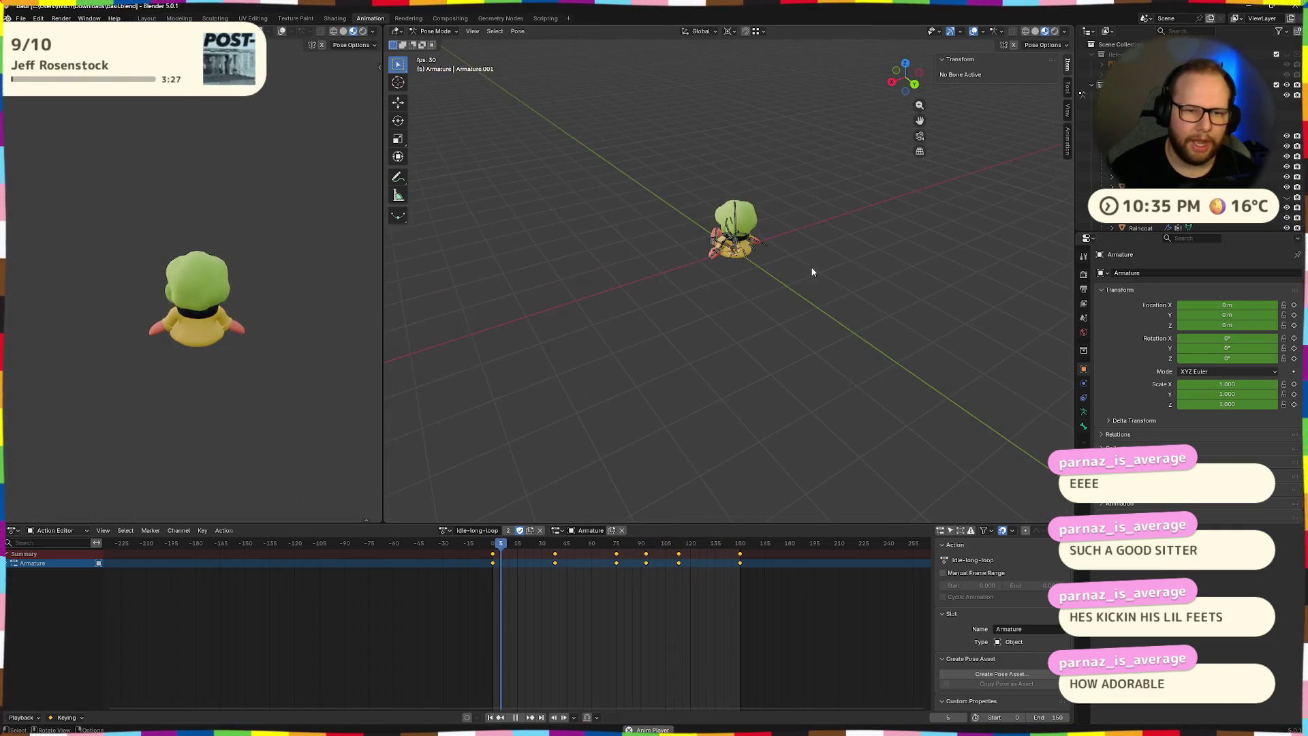
{"action": "mouse_move", "coordinate": [817, 187]}
{"action": "left_mouse_down"}
{"action": "mouse_move", "coordinate": [803, 280]}
{"action": "mouse_move", "coordinate": [713, 258]}
{"action": "left_mouse_up"}
{"action": "scroll", "coordinate": [802, 280], "scroll_direction": "up", "scroll_amount": 5}
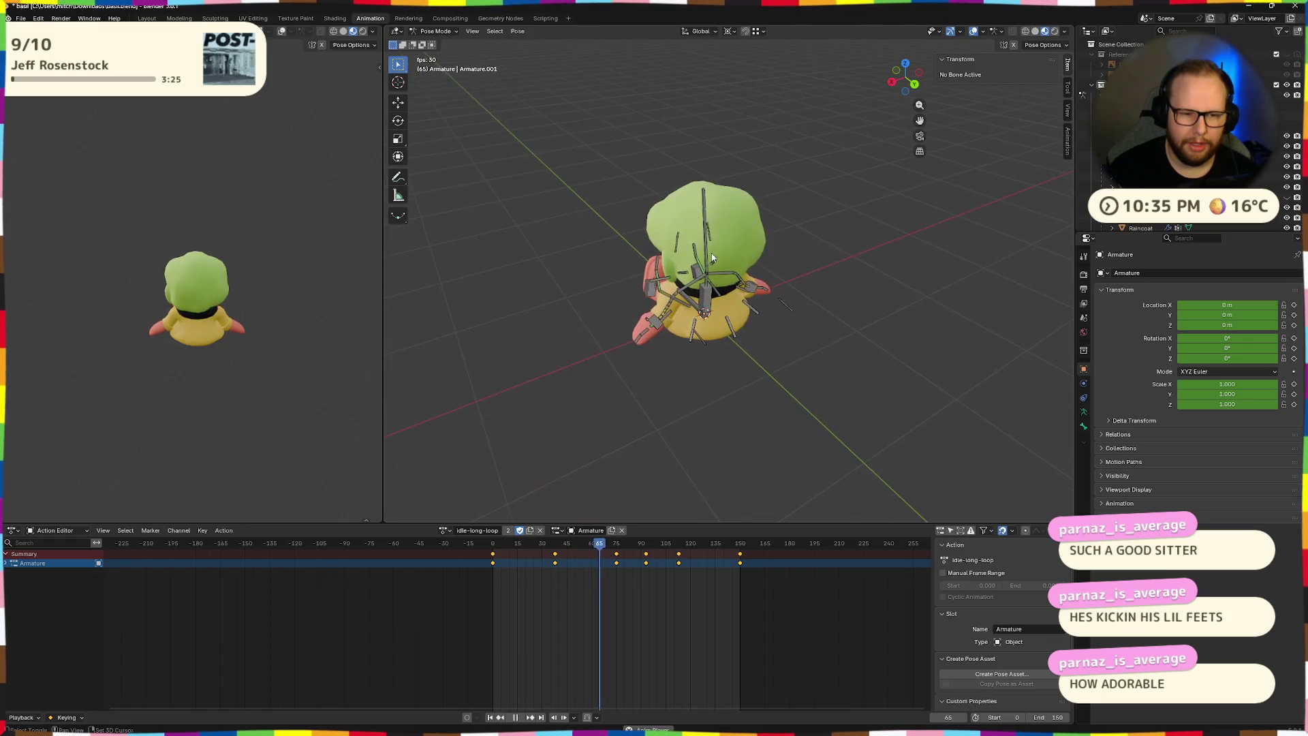
{"action": "scroll", "coordinate": [712, 257], "scroll_direction": "up", "scroll_amount": 3}
{"action": "scroll", "coordinate": [712, 257], "scroll_direction": "down", "scroll_amount": 3}
{"action": "scroll", "coordinate": [753, 276], "scroll_direction": "up", "scroll_amount": 3}
{"action": "mouse_move", "coordinate": [710, 198]}
{"action": "left_mouse_down"}
{"action": "mouse_move", "coordinate": [754, 275]}
{"action": "mouse_move", "coordinate": [714, 271]}
{"action": "left_mouse_up"}
Return the armature from Edit Mode to Pose Mode and switch to the Modeling workspace.
{"action": "key", "text": "Tab"}
{"action": "key", "text": "ctrl+Tab"}
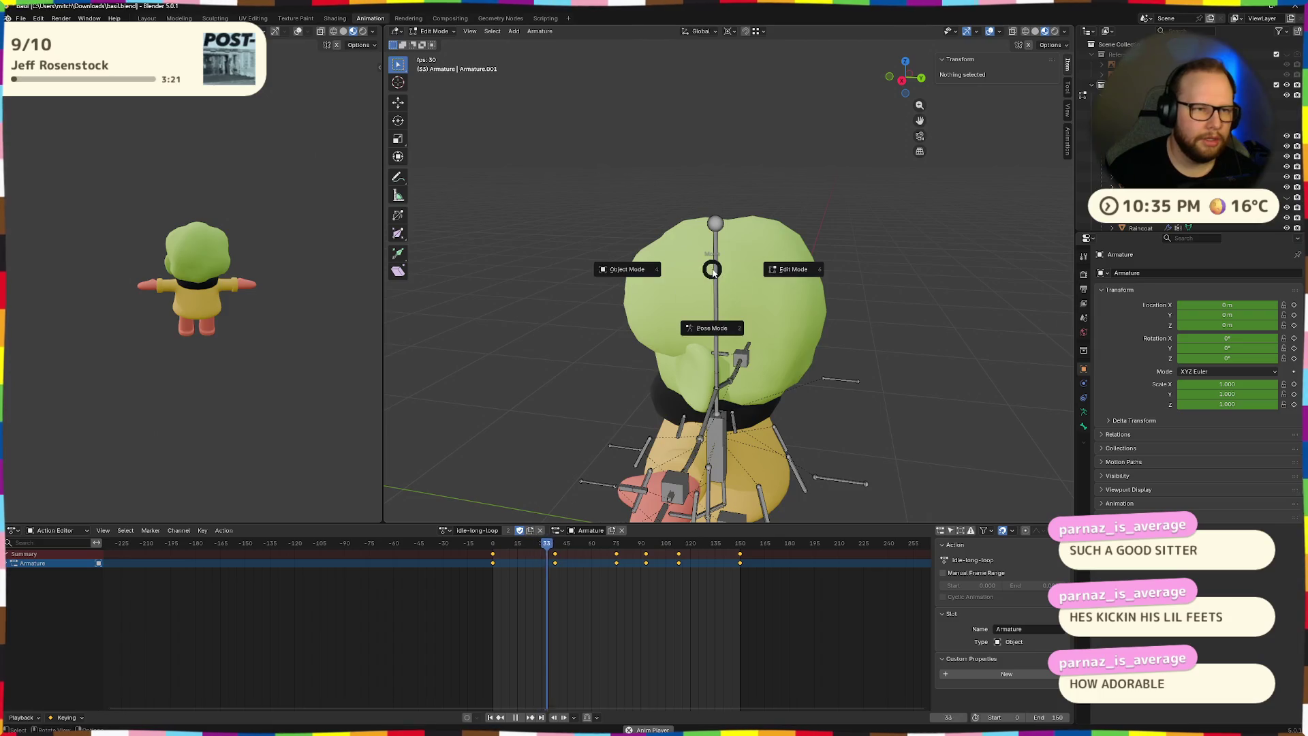
{"action": "key", "text": "2"}
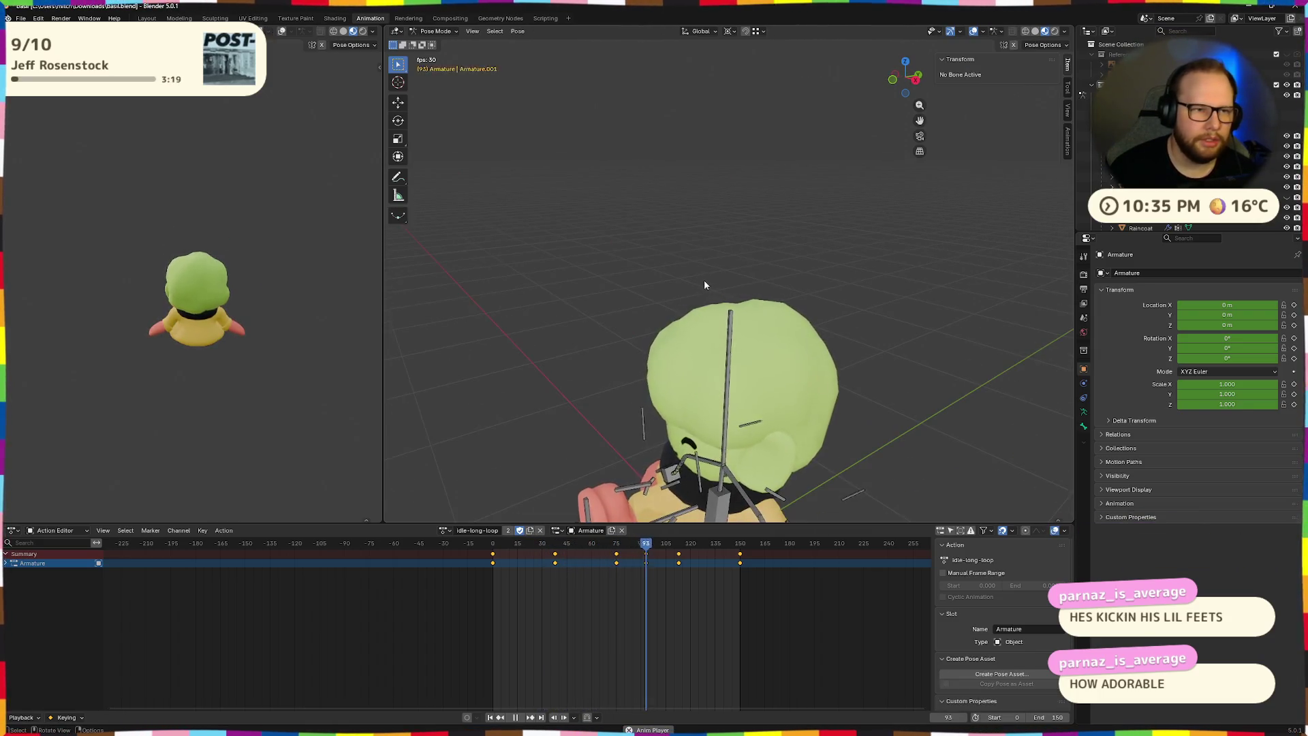
{"action": "left_click", "coordinate": [179, 18]}
{"action": "scroll", "coordinate": [600, 309], "scroll_direction": "up", "scroll_amount": 5}
{"action": "left_click_drag", "start_coordinate": [601, 309], "coordinate": [568, 423]}
{"action": "scroll", "coordinate": [645, 359], "scroll_direction": "down", "scroll_amount": 3}
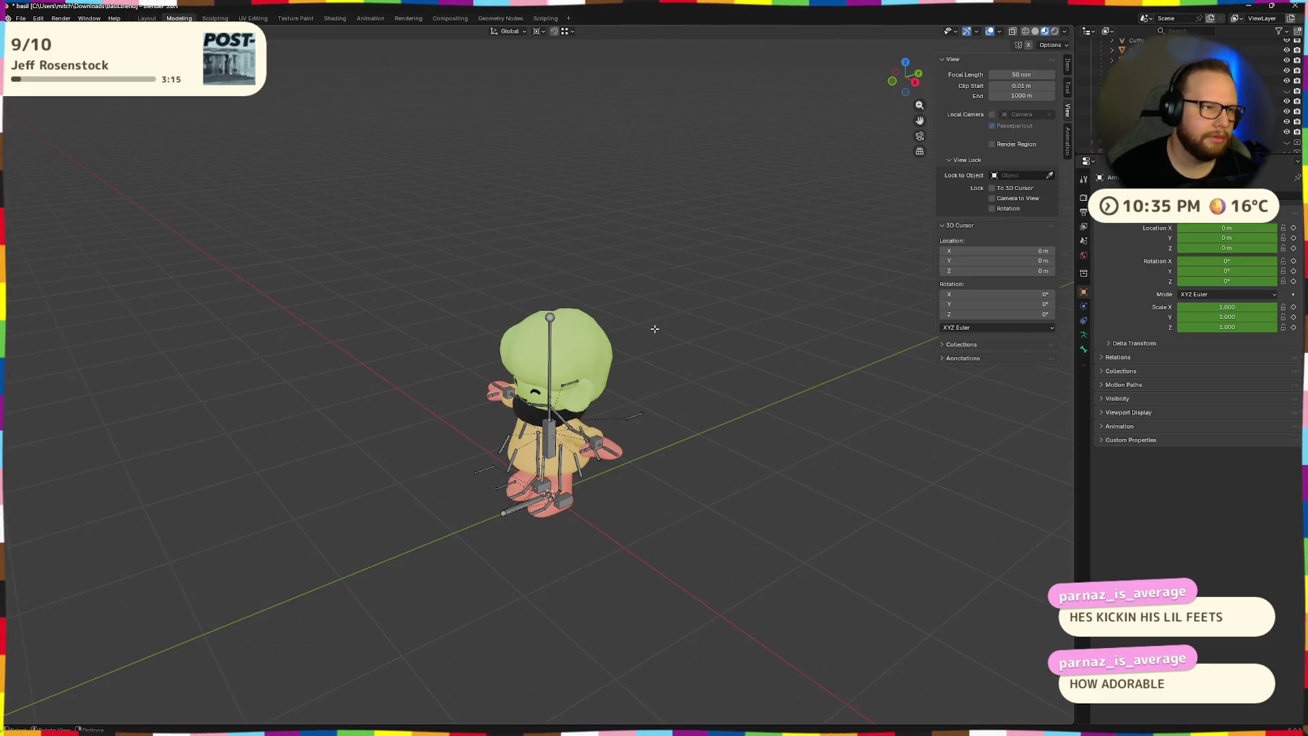
Stop playback, toggle the rig back into Pose Mode, orbit to a front view, and go to Visual Studio.
{"action": "key", "text": "Escape"}
{"action": "key", "text": "ctrl+Tab"}
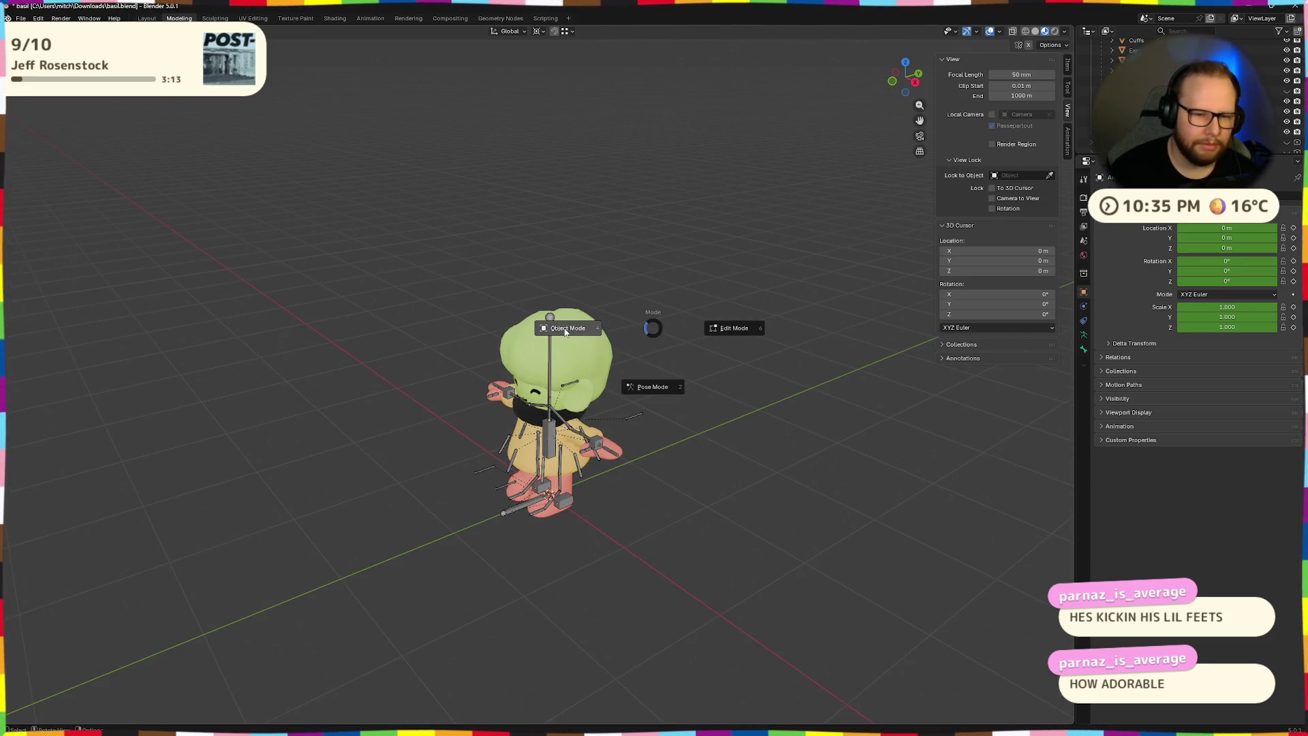
{"action": "key", "text": "2"}
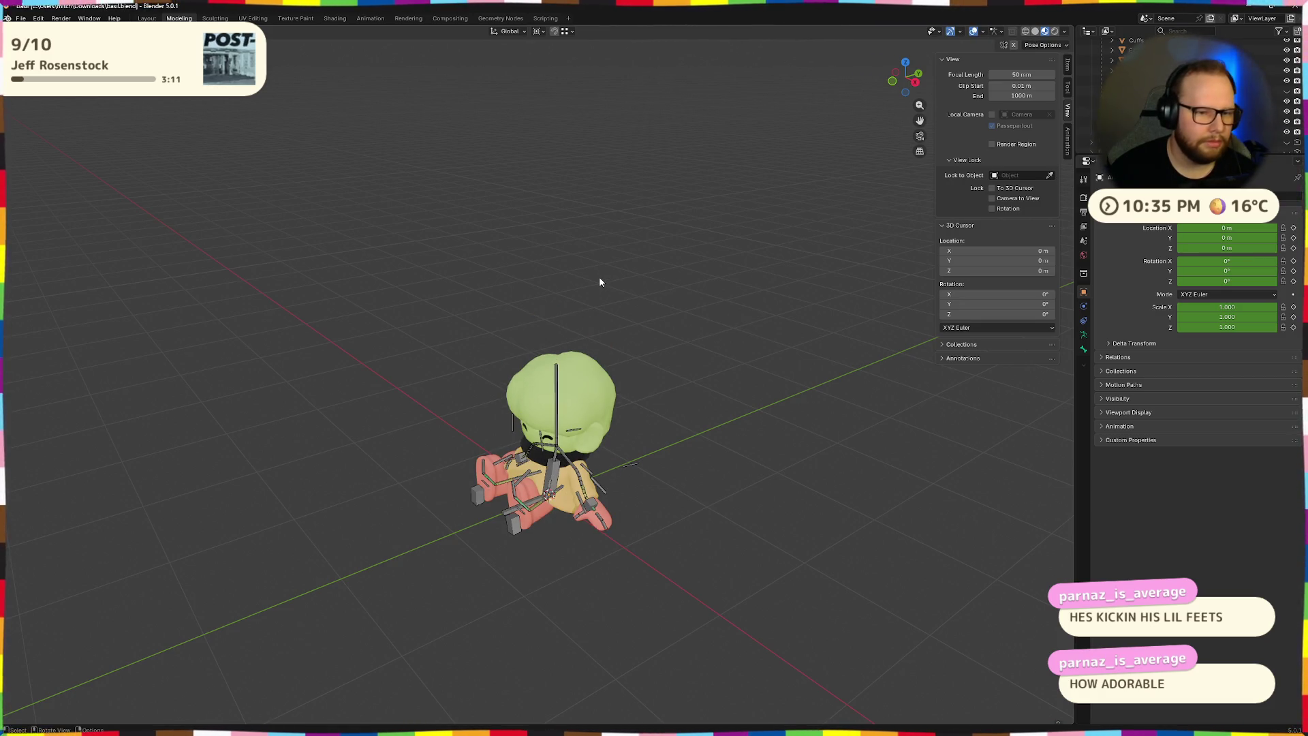
{"action": "key", "text": "ctrl+Tab"}
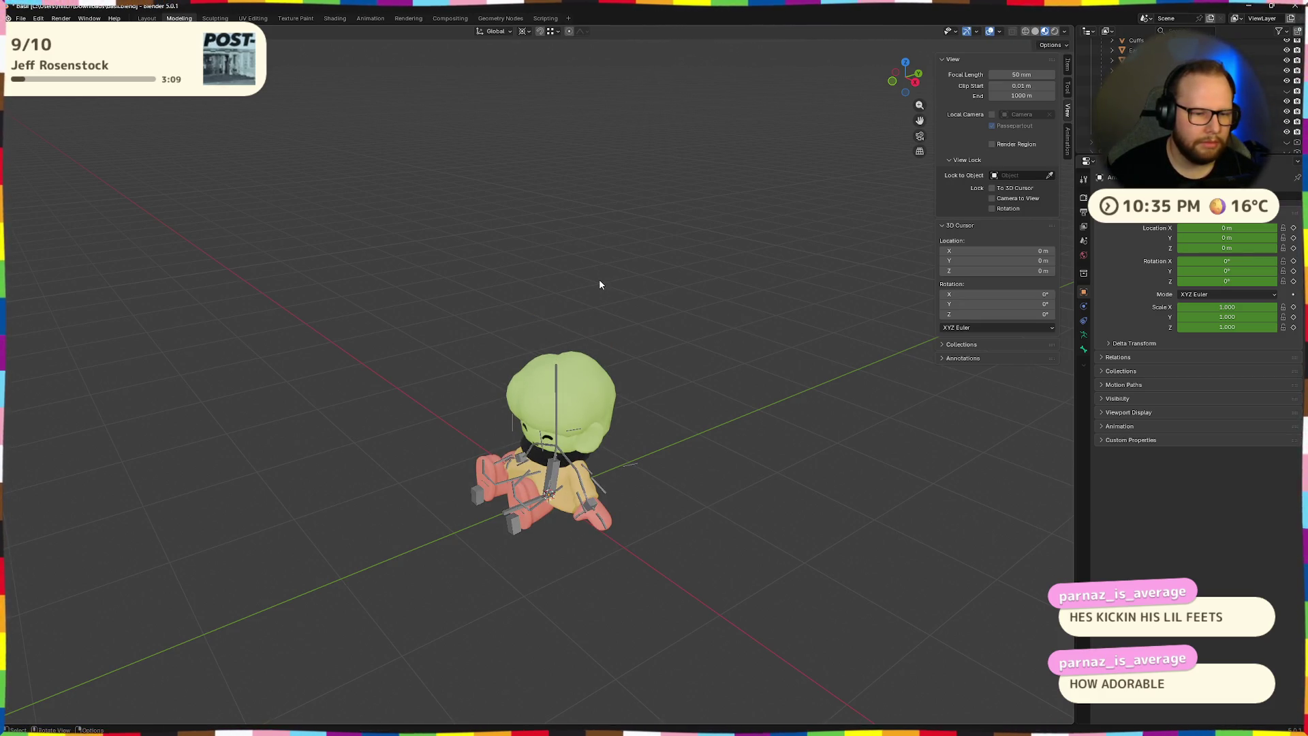
{"action": "key", "text": "ctrl+Tab"}
{"action": "mouse_move", "coordinate": [595, 289]}
{"action": "left_mouse_down"}
{"action": "mouse_move", "coordinate": [648, 351]}
{"action": "mouse_move", "coordinate": [646, 387]}
{"action": "mouse_move", "coordinate": [608, 354]}
{"action": "mouse_move", "coordinate": [591, 180]}
{"action": "left_mouse_up"}
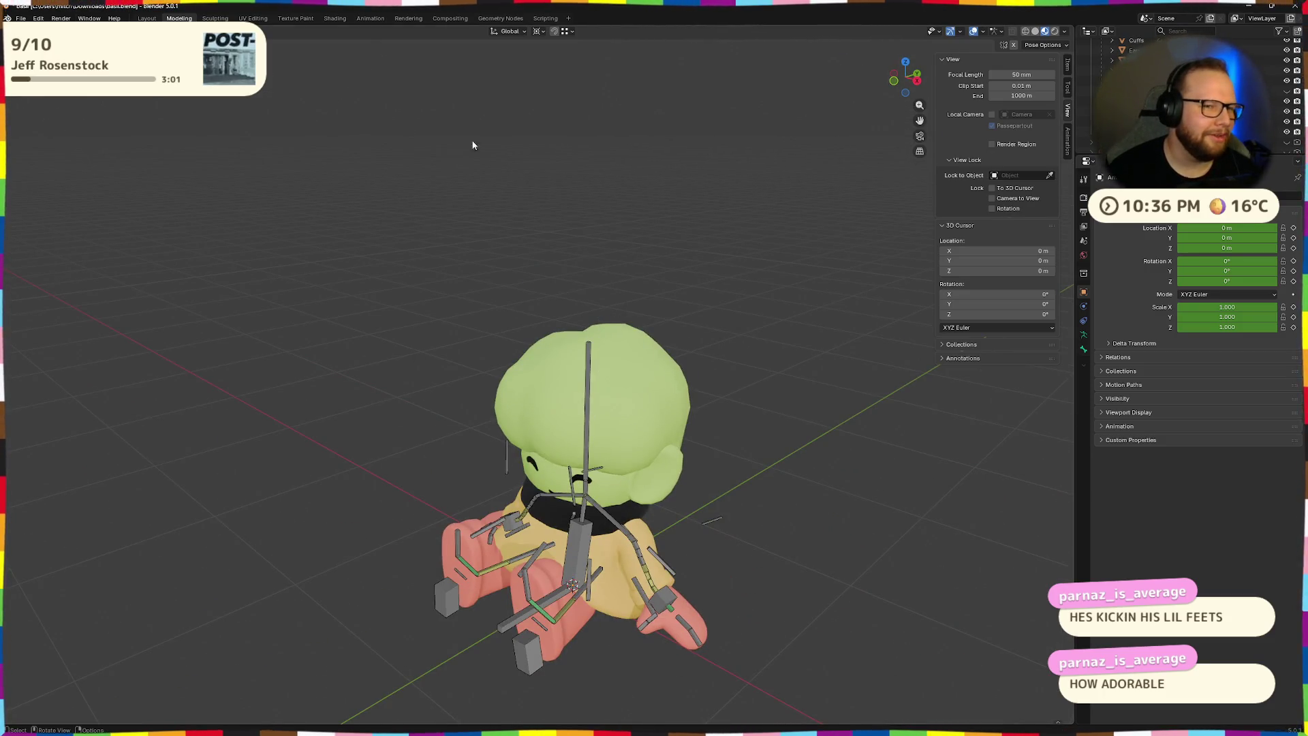
{"action": "key", "text": "ctrl+super+Right"}
{"action": "key", "text": "ctrl+super+Right"}
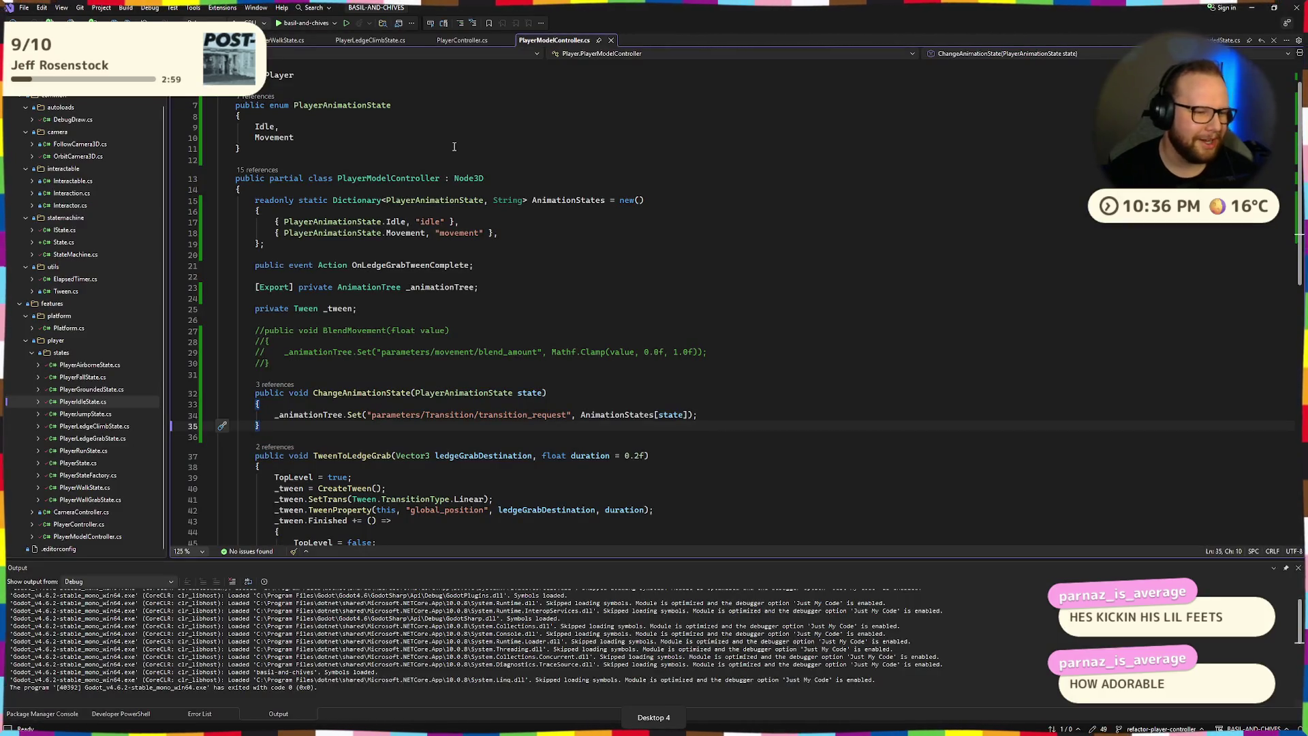
Begin a public void method declaration below ChangeAnimationState, checking the PlayerAnimationState enum.
{"action": "key", "text": "Return"}
{"action": "key", "text": "Return"}
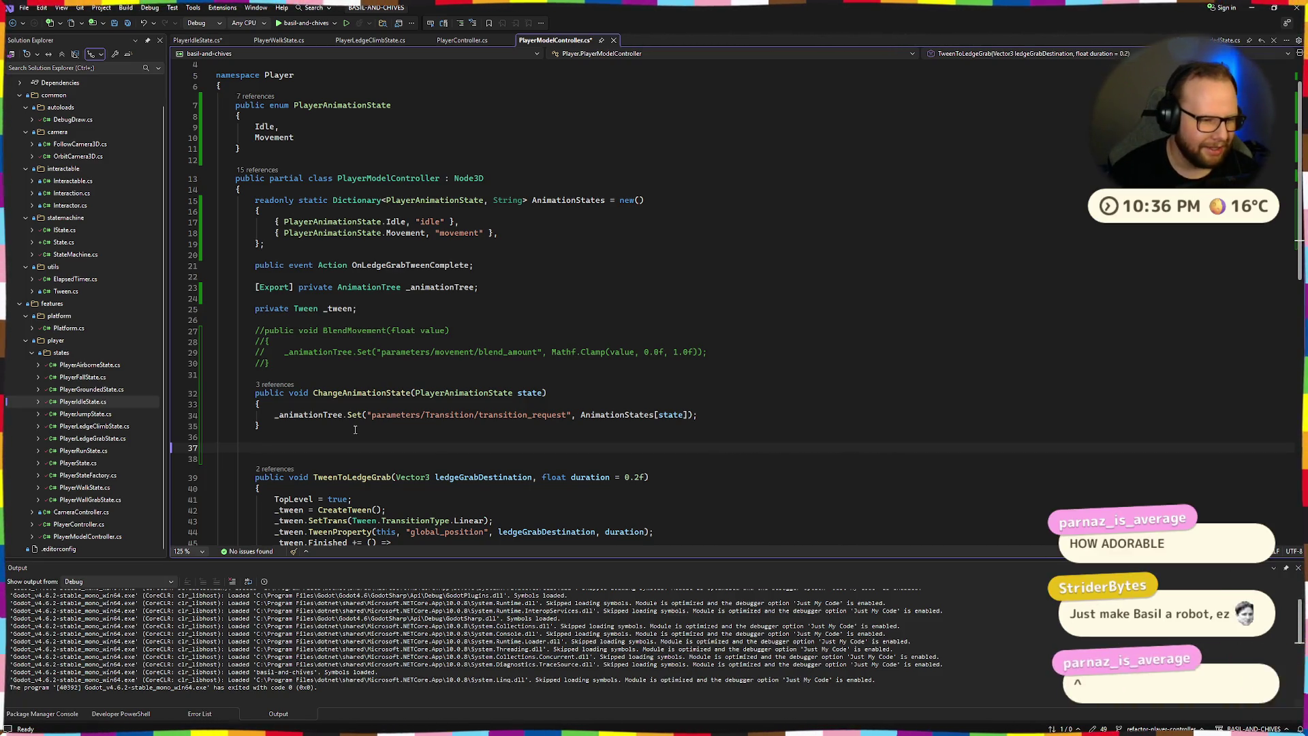
{"action": "type", "text": "public void C"}
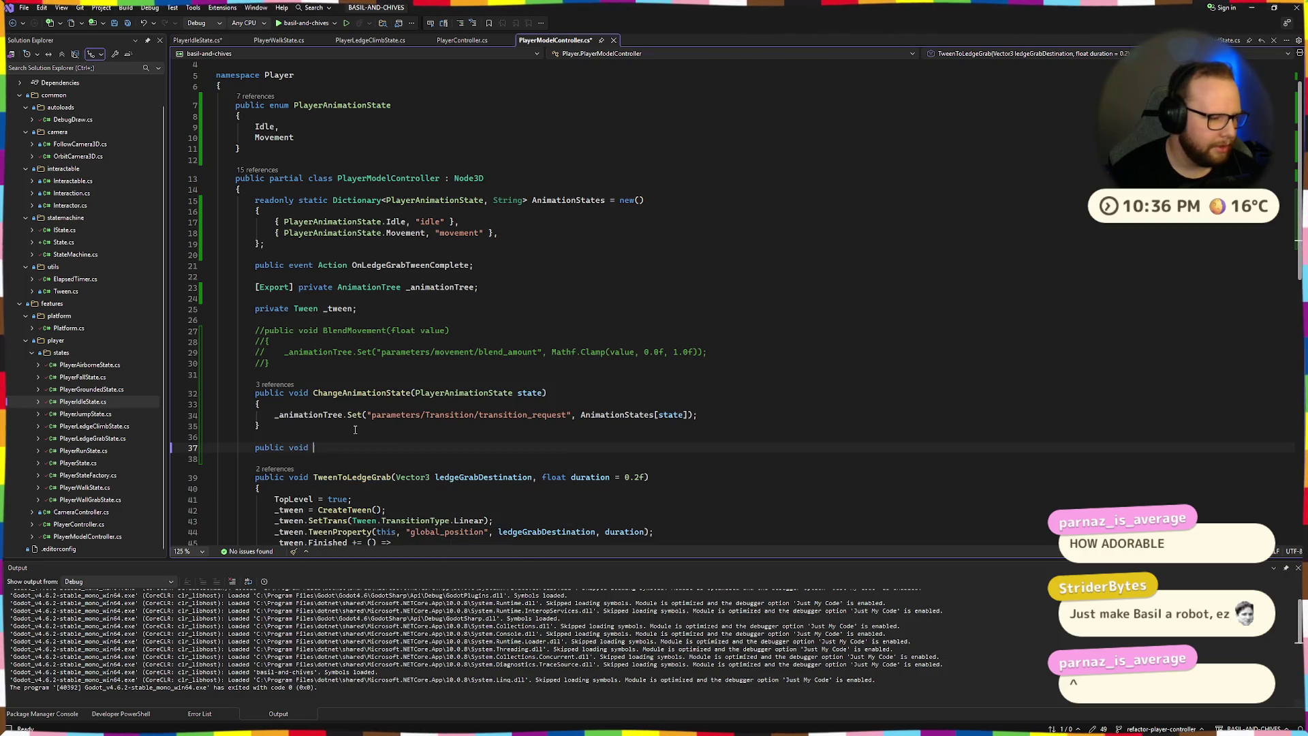
{"action": "type", "text": "hangeIdle"}
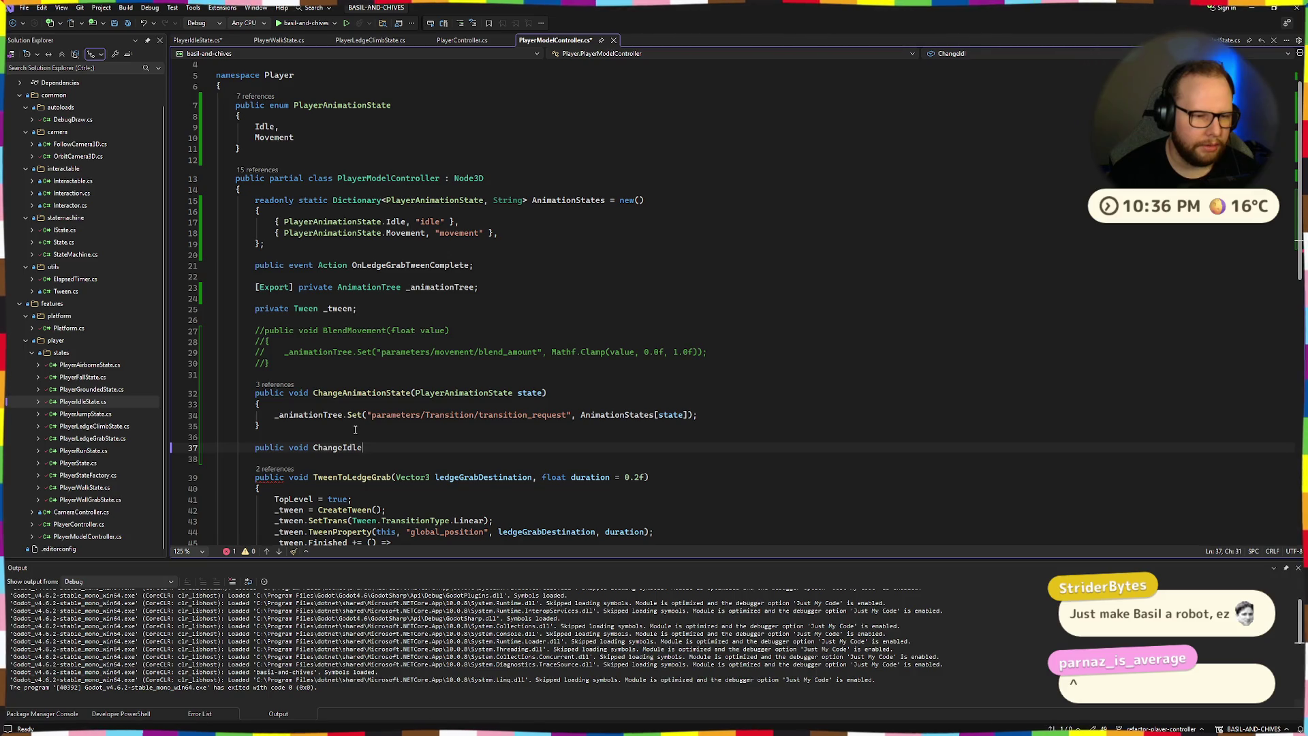
{"action": "type", "text": "S"}
{"action": "key", "text": "BackSpace"}
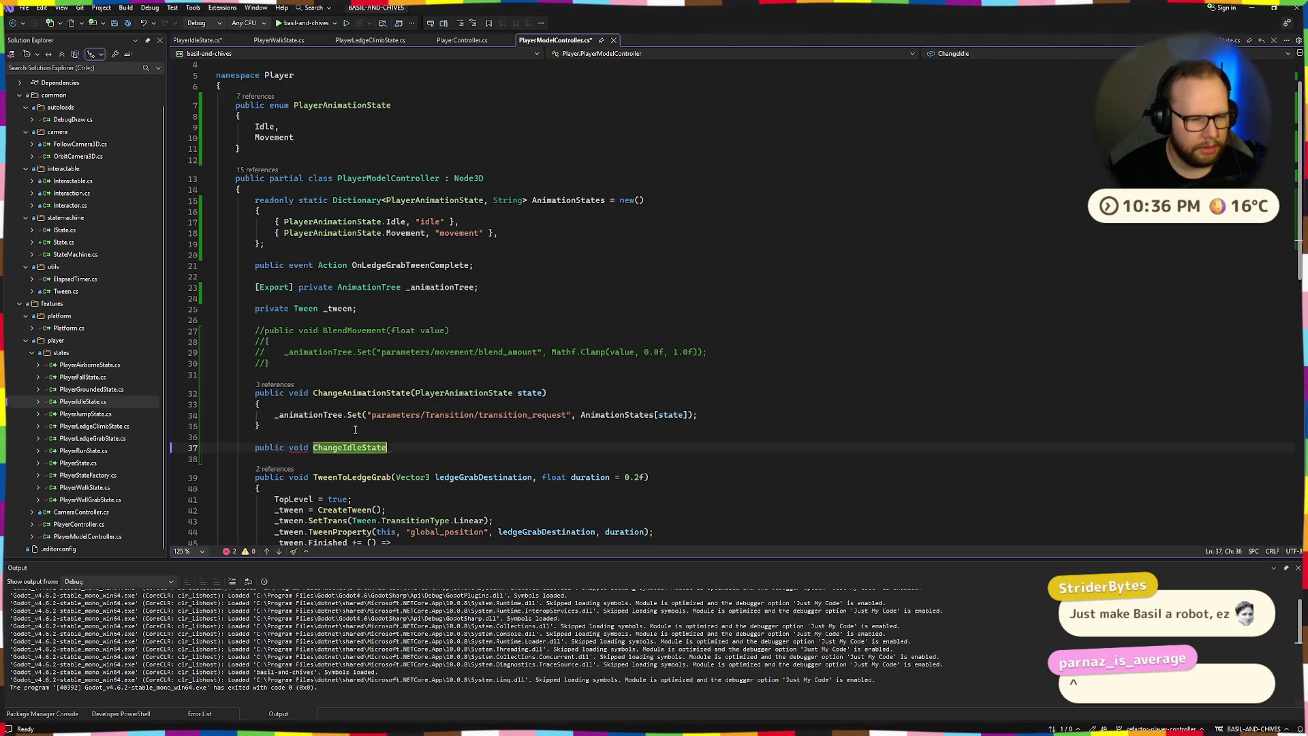
{"action": "key", "text": "ctrl+BackSpace"}
{"action": "key", "text": "ctrl+BackSpace"}
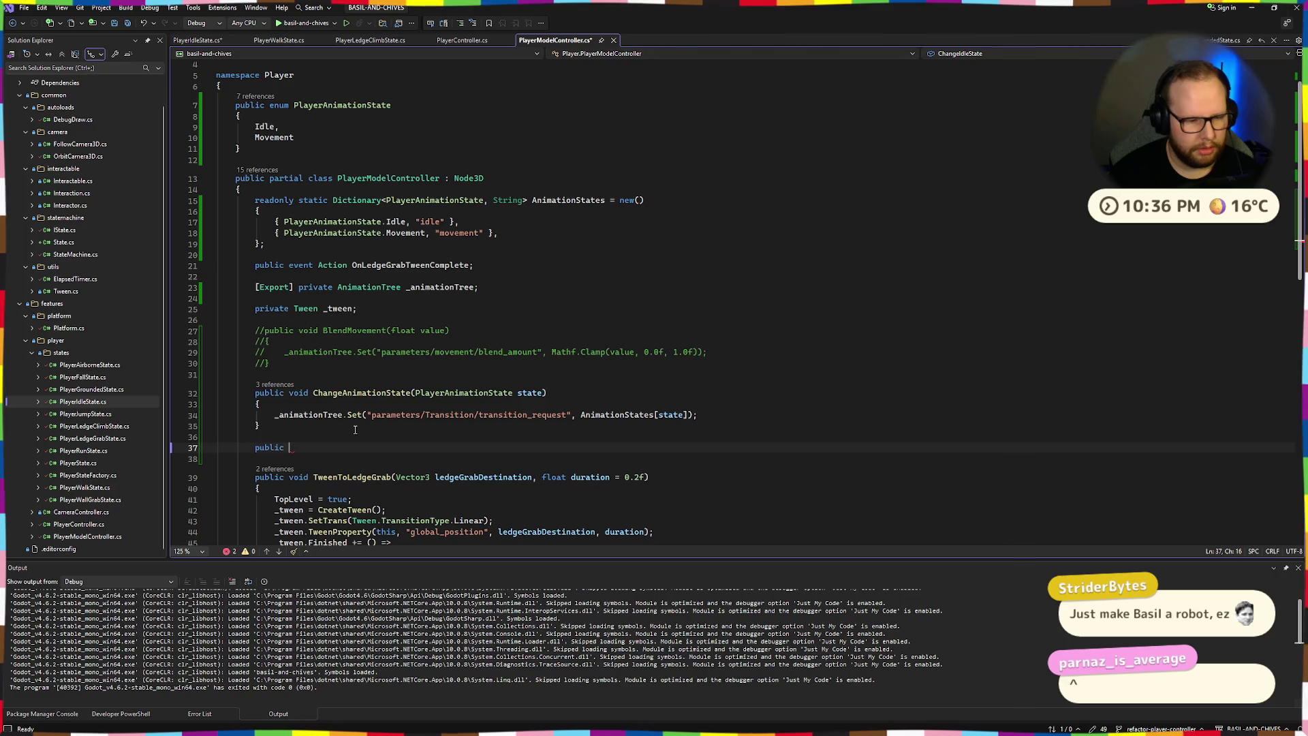
{"action": "type", "text": "void"}
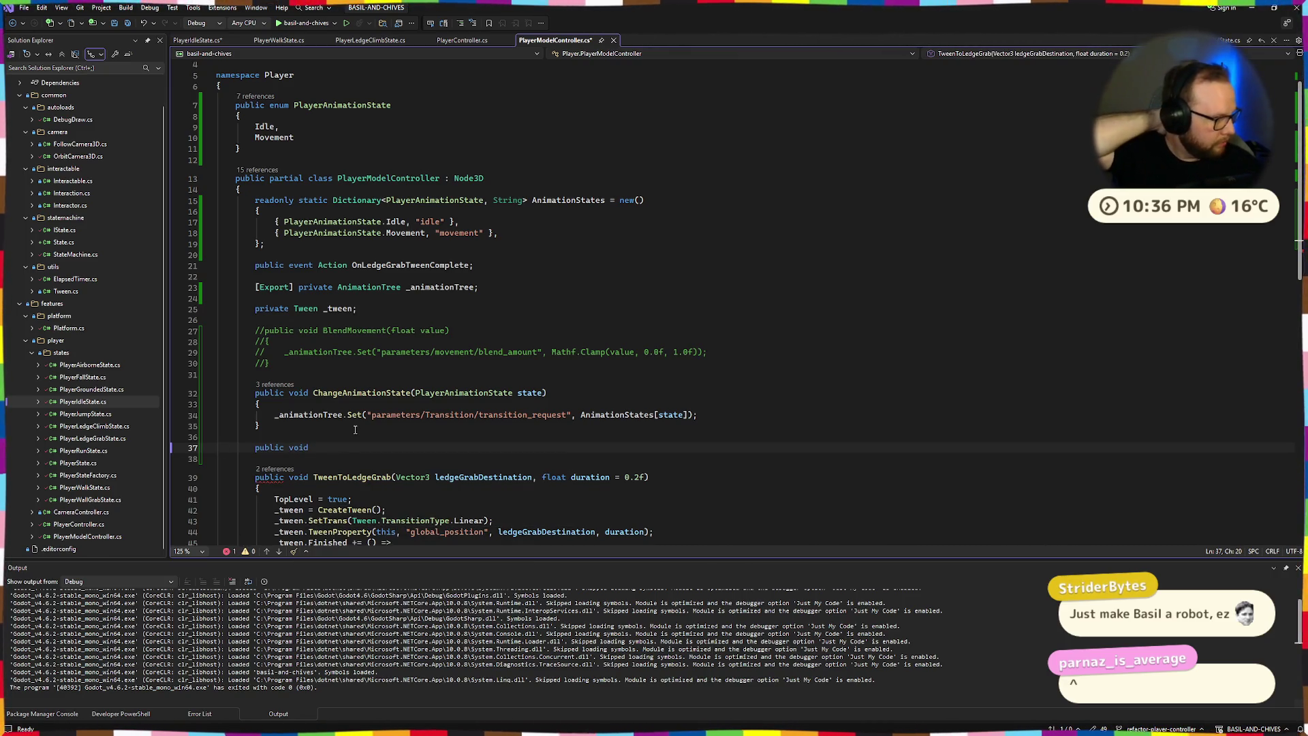
{"action": "scroll", "coordinate": [419, 233], "scroll_direction": "up", "scroll_amount": 1}
{"action": "left_click", "coordinate": [296, 186]}
{"action": "scroll", "coordinate": [323, 164], "scroll_direction": "down", "scroll_amount": 5}
{"action": "scroll", "coordinate": [323, 164], "scroll_direction": "up", "scroll_amount": 5}
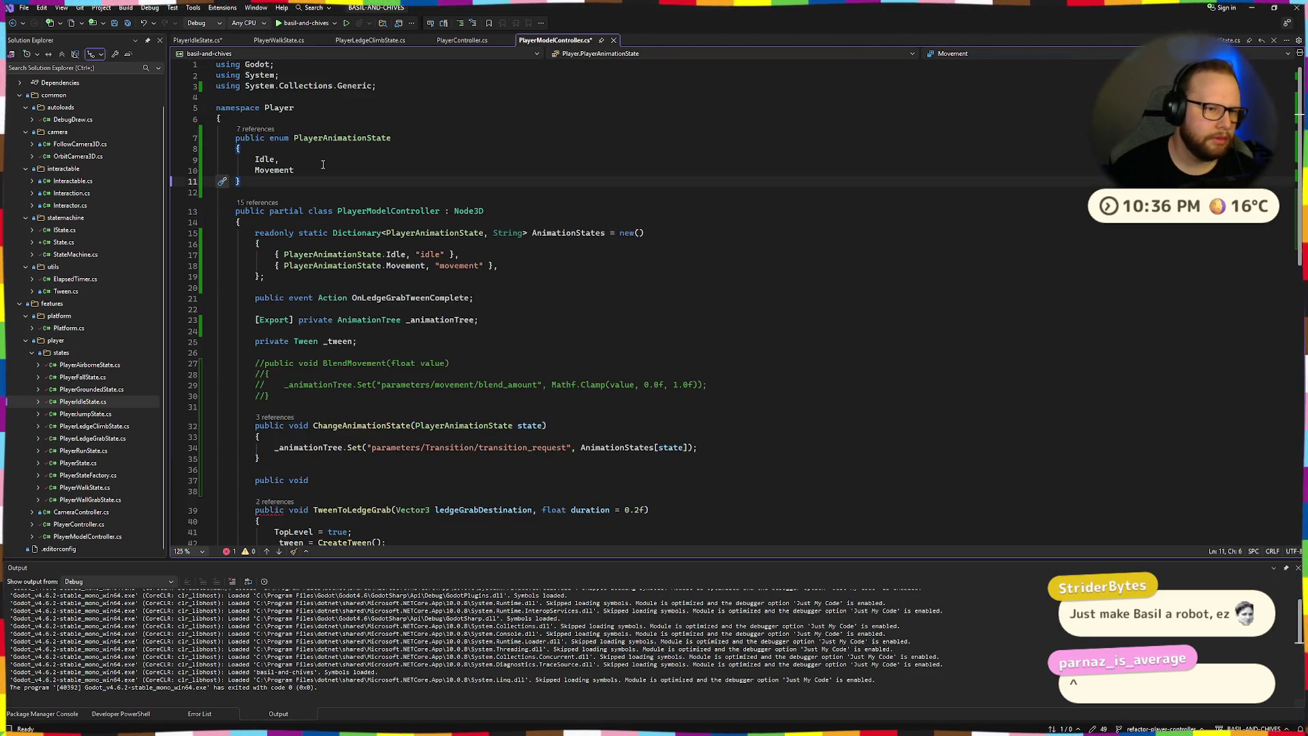
{"action": "key", "text": "Up"}
{"action": "key", "text": "Up"}
{"action": "key", "text": "Up"}
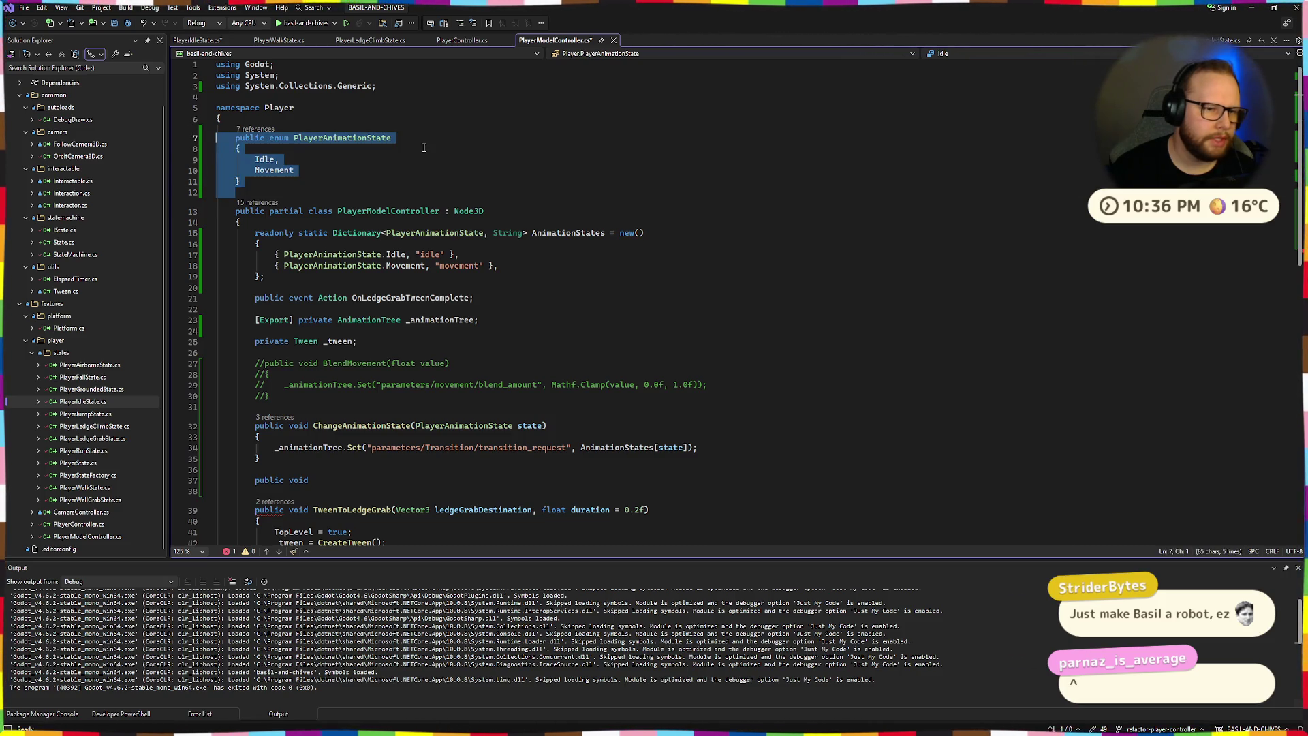
Complete the PlayLongIdle(bool isLong) signature and start its body with an _animationTree.Set call.
{"action": "left_click", "coordinate": [344, 287]}
{"action": "scroll", "coordinate": [349, 274], "scroll_direction": "down", "scroll_amount": 6}
{"action": "left_click", "coordinate": [357, 286]}
{"action": "type", "text": "PlayLongIdle"}
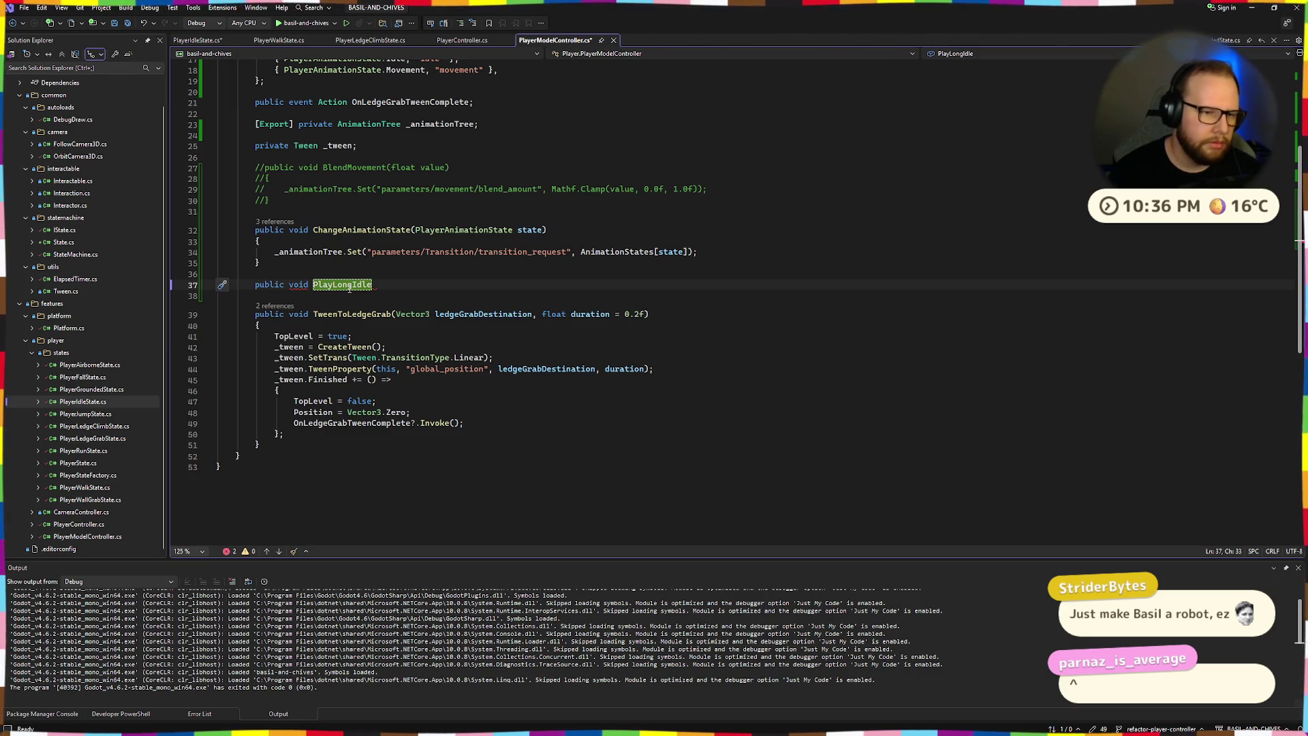
{"action": "type", "text": "("}
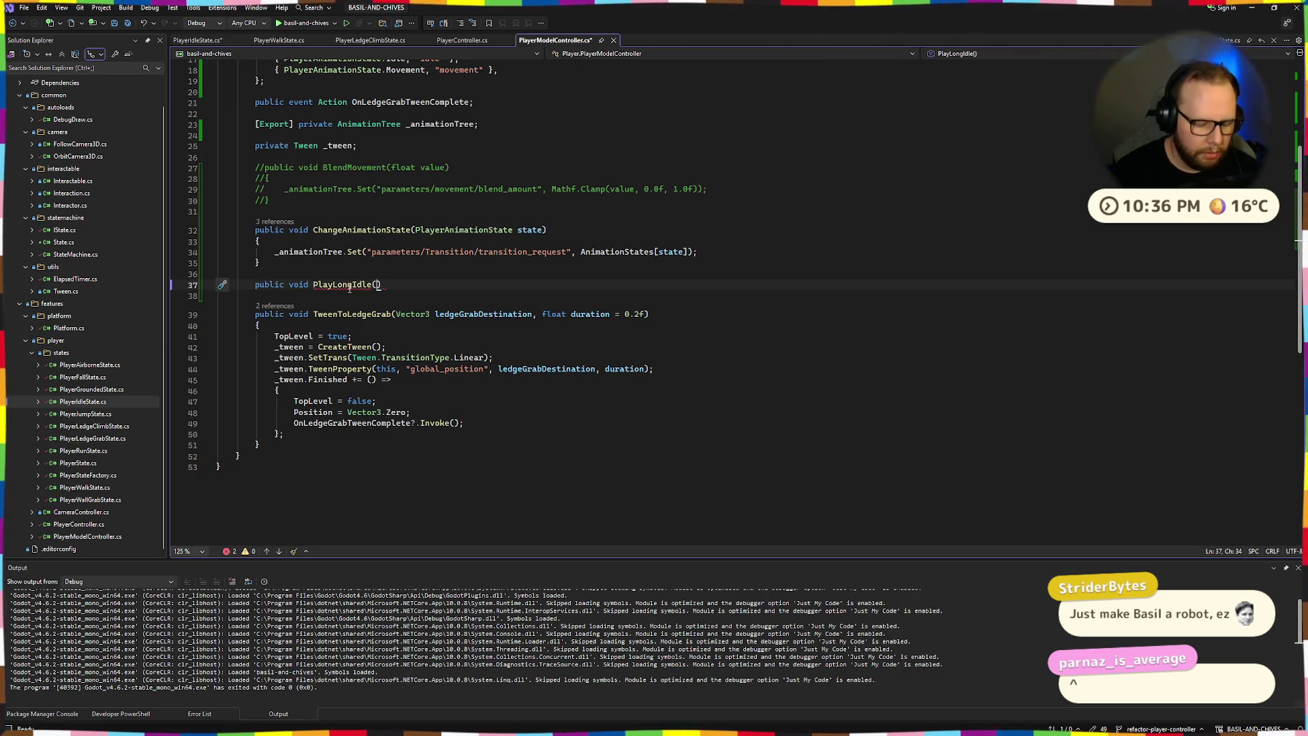
{"action": "type", "text": "bool isLong"}
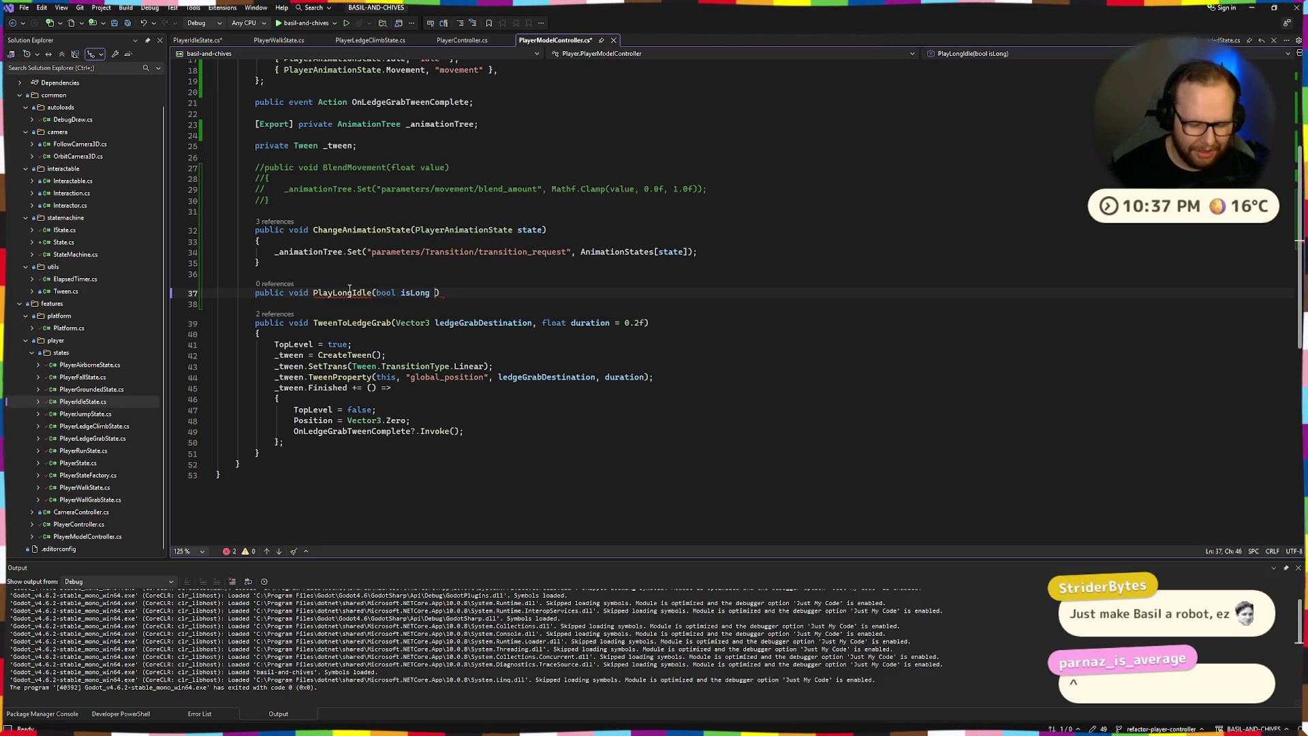
{"action": "key", "text": "BackSpace"}
{"action": "key", "text": "BackSpace"}
{"action": "key", "text": "BackSpace"}
{"action": "key", "text": "End"}
{"action": "key", "text": "Return"}
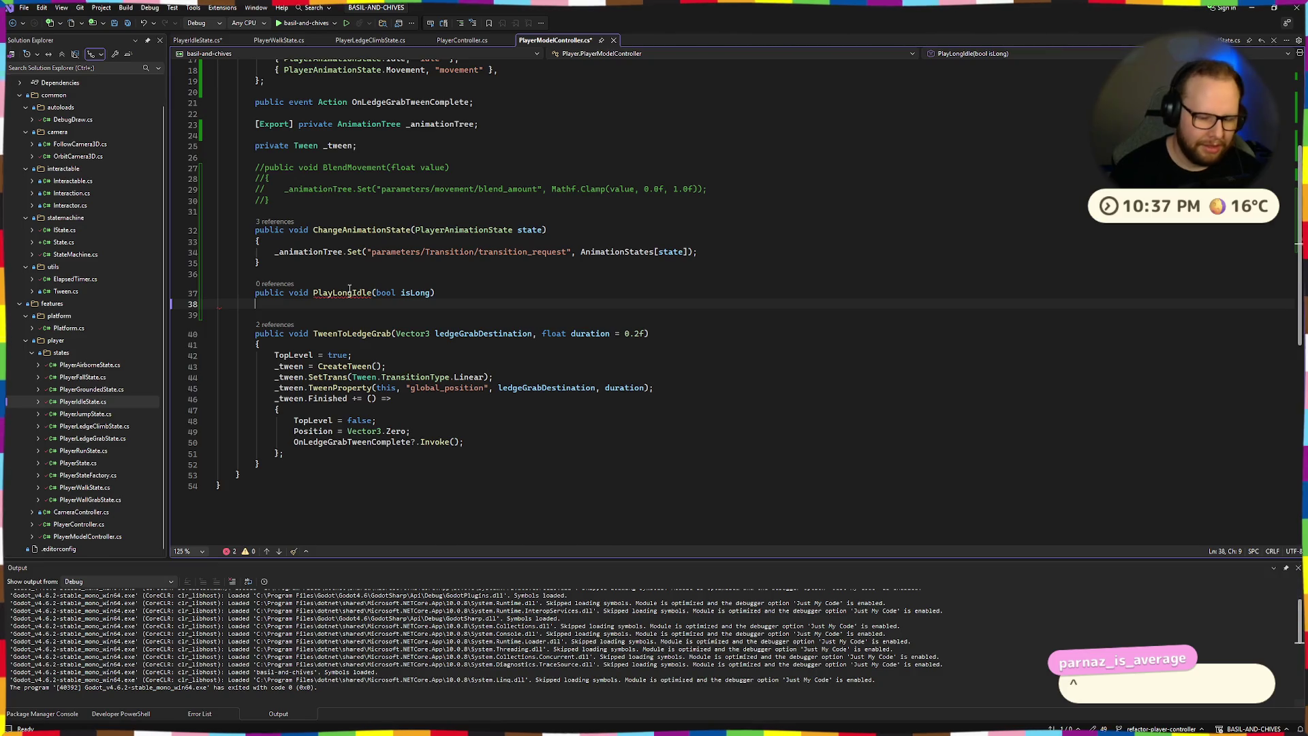
{"action": "type", "text": "{"}
{"action": "key", "text": "Return"}
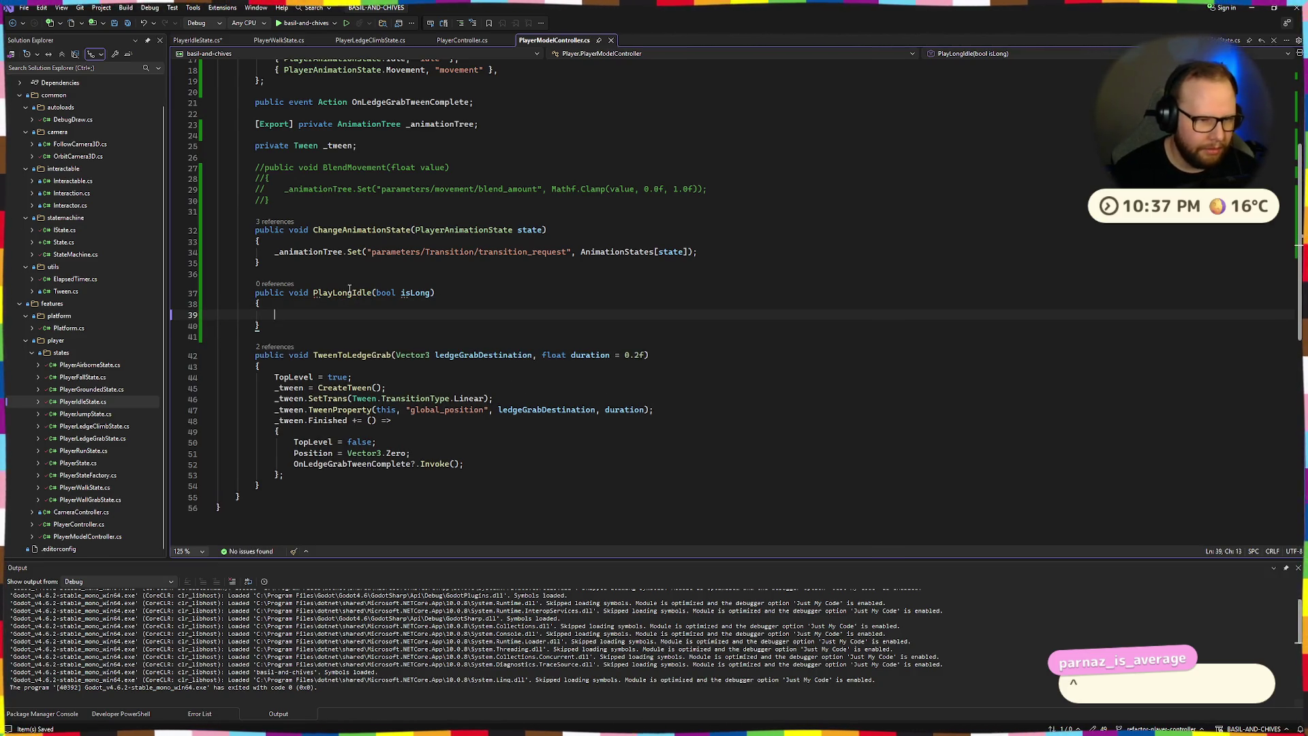
{"action": "type", "text": "animationTree.Set();"}
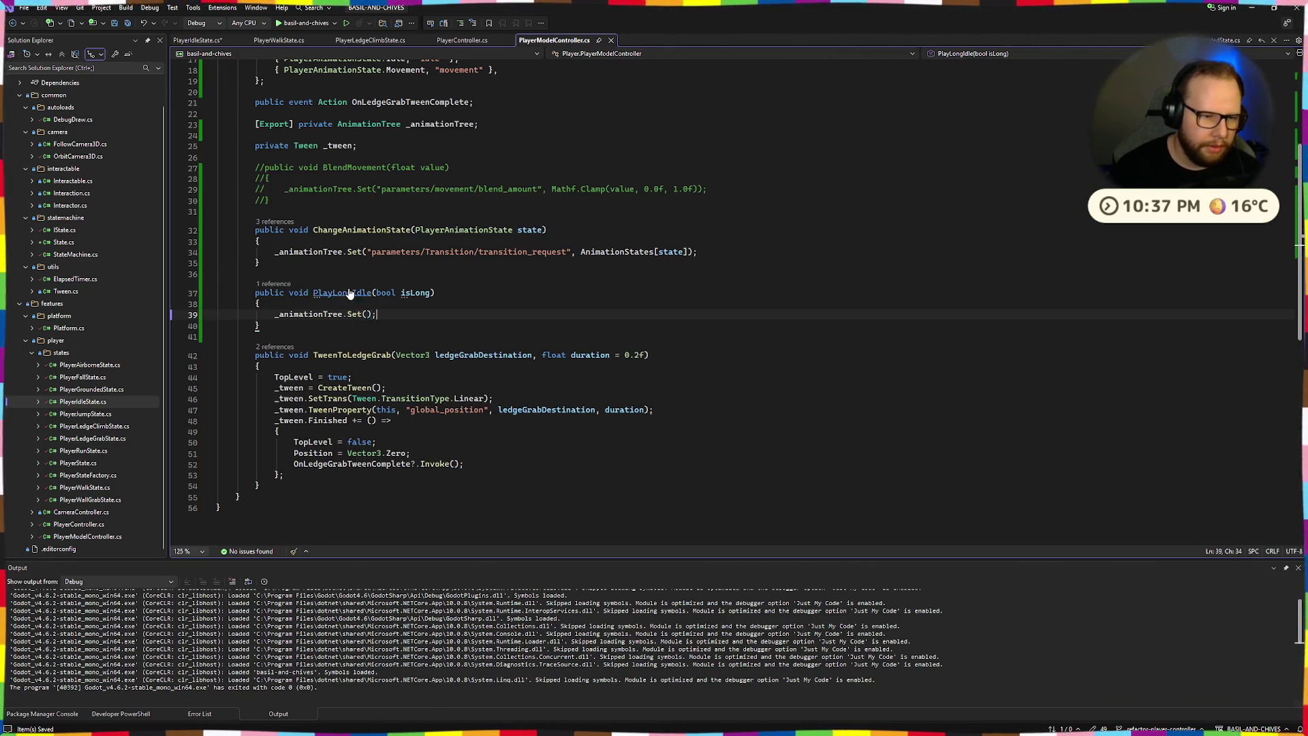
{"action": "key", "text": "ctrl+super+Right"}
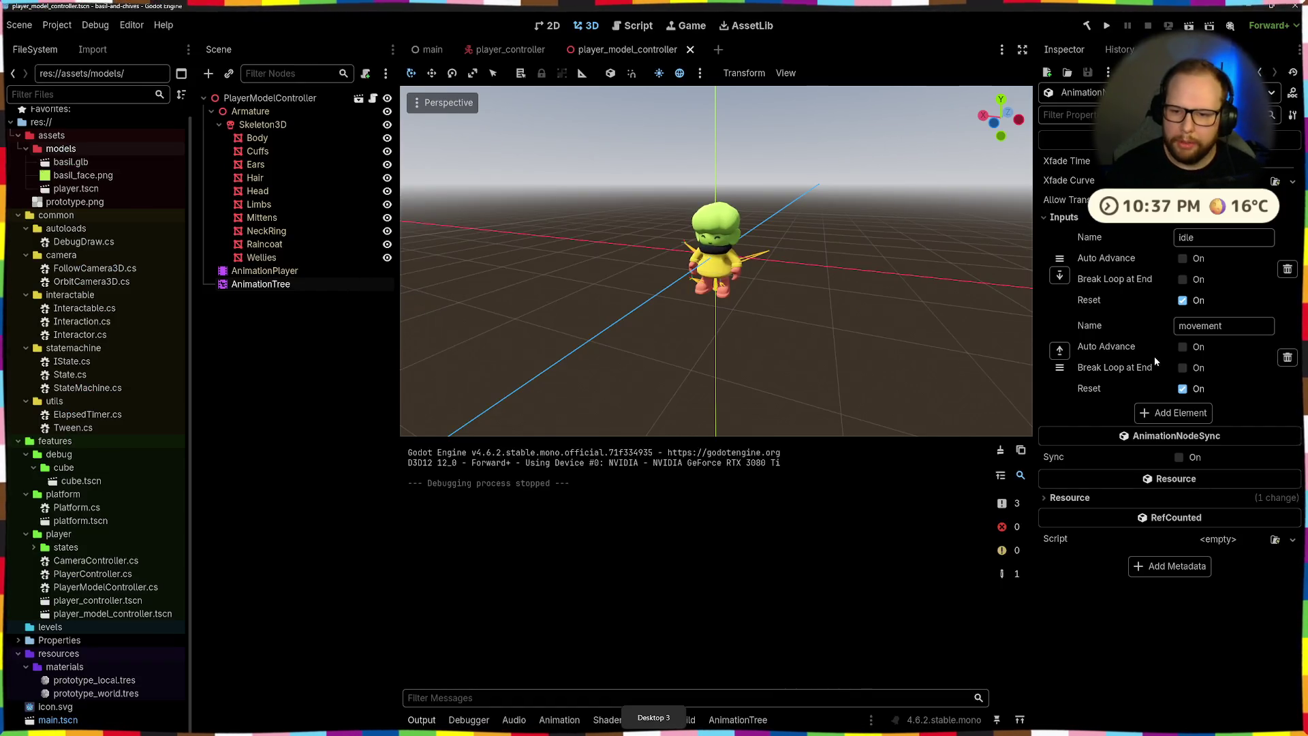
Copy the AnimationTree's Idle Transition Request property path from the Inspector parameters.
{"action": "left_click", "coordinate": [264, 270]}
{"action": "left_click", "coordinate": [261, 284]}
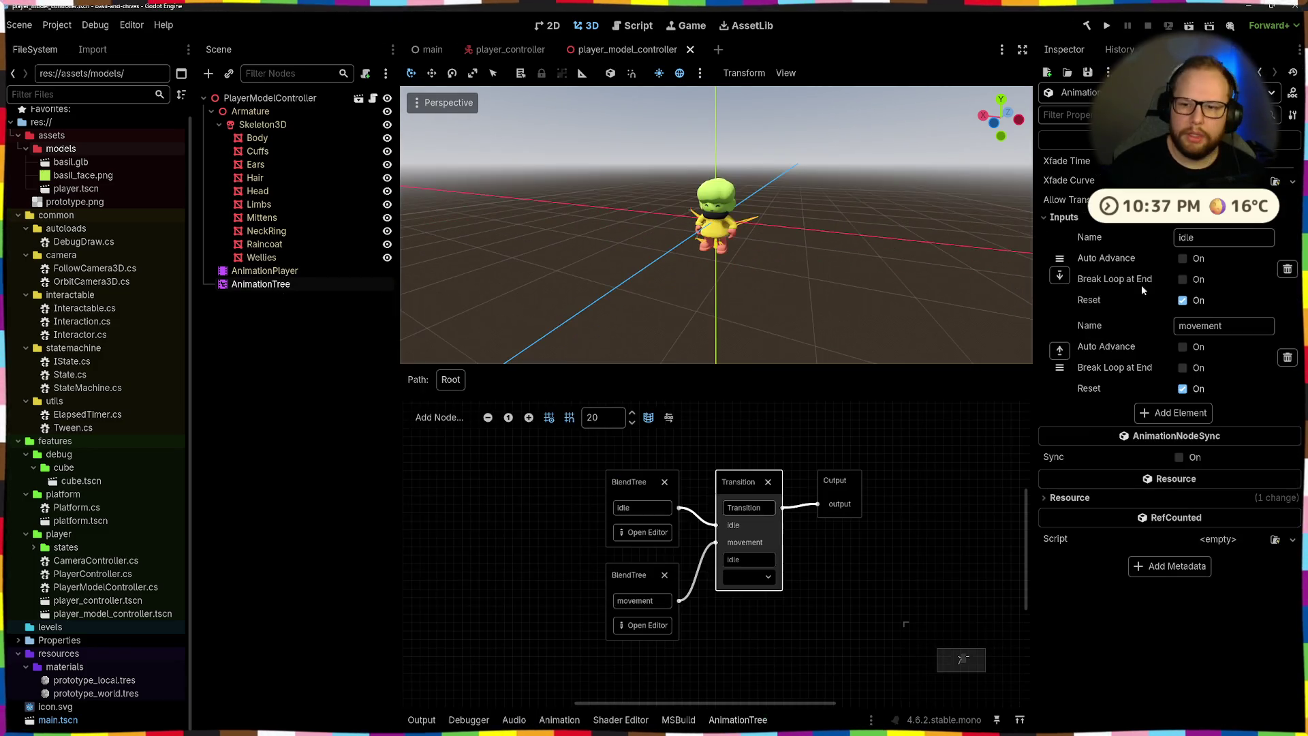
{"action": "left_click", "coordinate": [725, 468]}
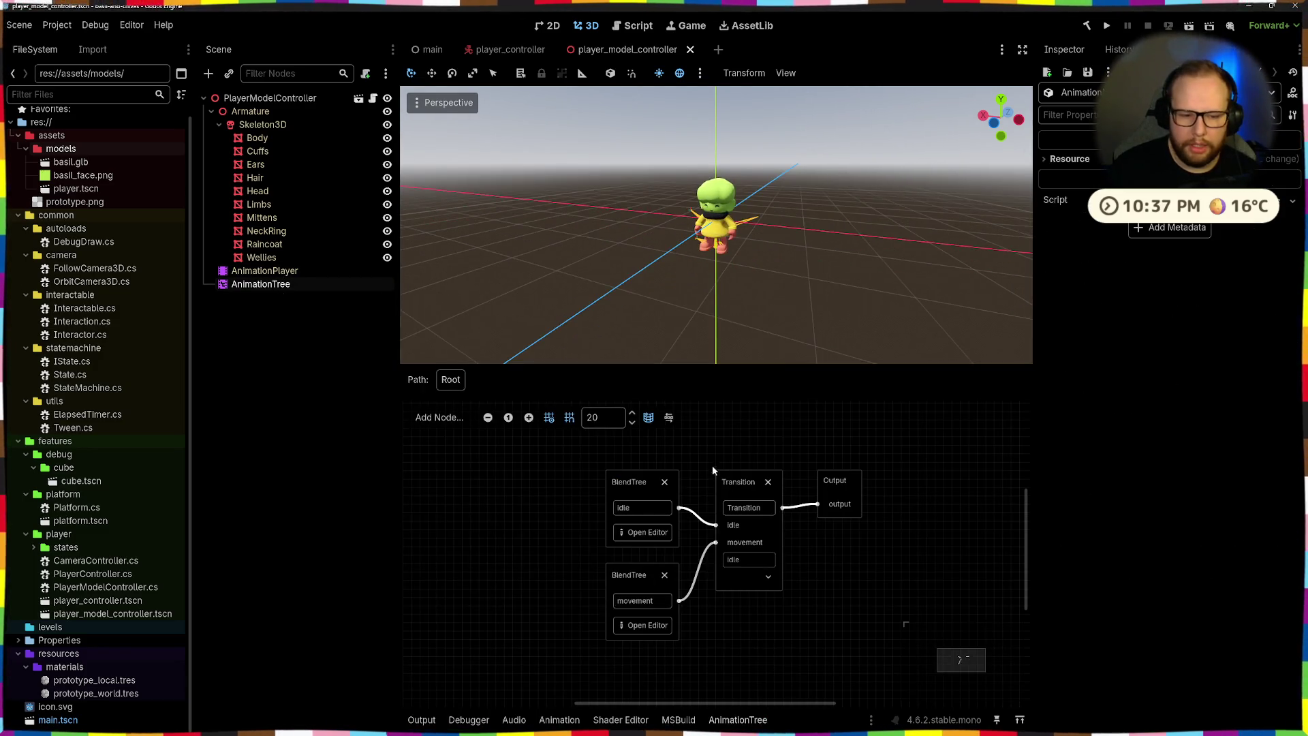
{"action": "left_click", "coordinate": [265, 270]}
{"action": "left_click", "coordinate": [262, 284]}
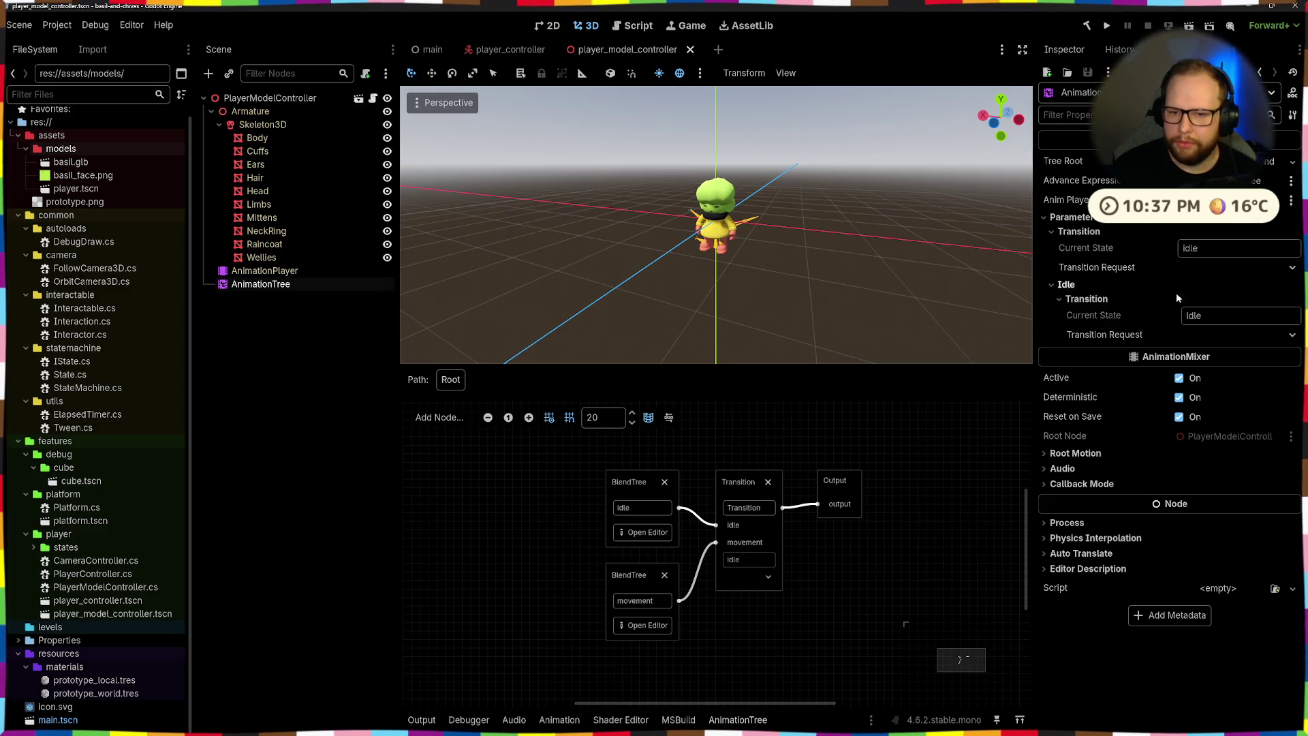
{"action": "right_click", "coordinate": [1114, 334]}
{"action": "left_click", "coordinate": [1169, 375]}
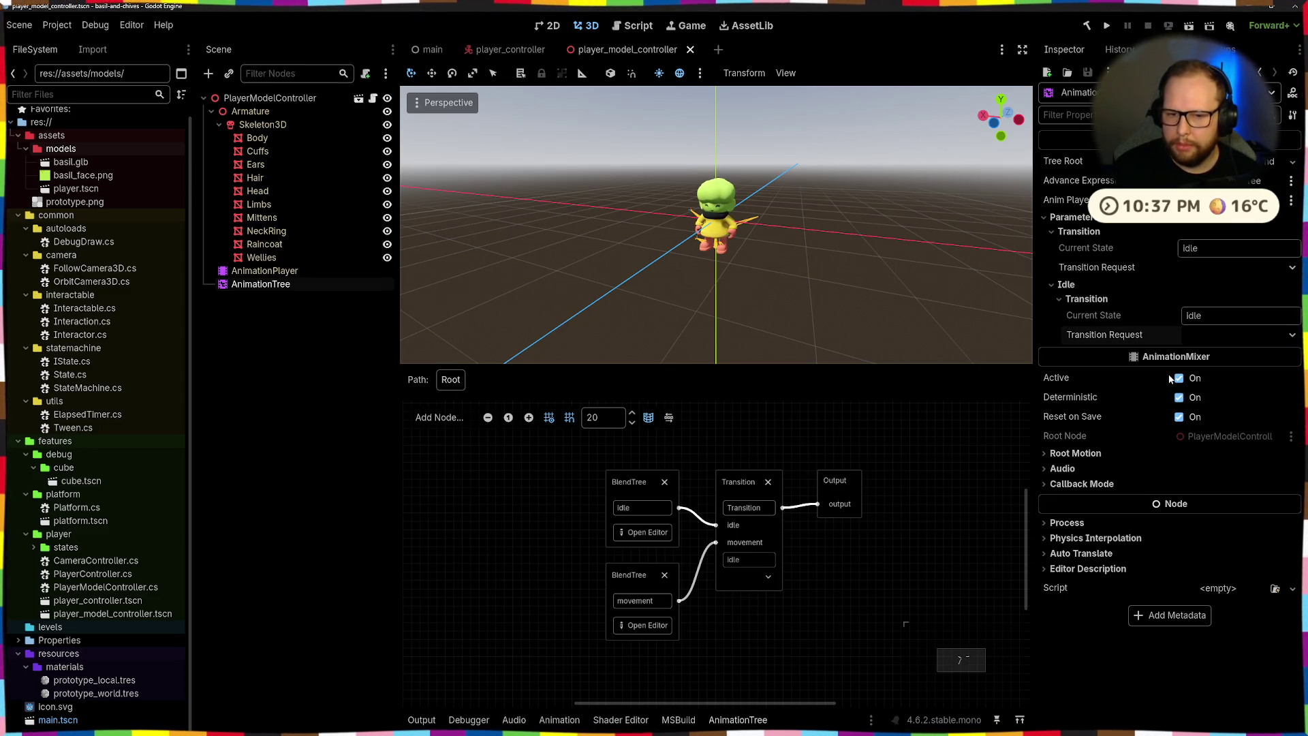
{"action": "key", "text": "alt+Tab"}
Paste the idle transition request path as the first Set argument, then check Godot's available transition states.
{"action": "type", "text": "\""}
{"action": "key", "text": "ctrl+v"}
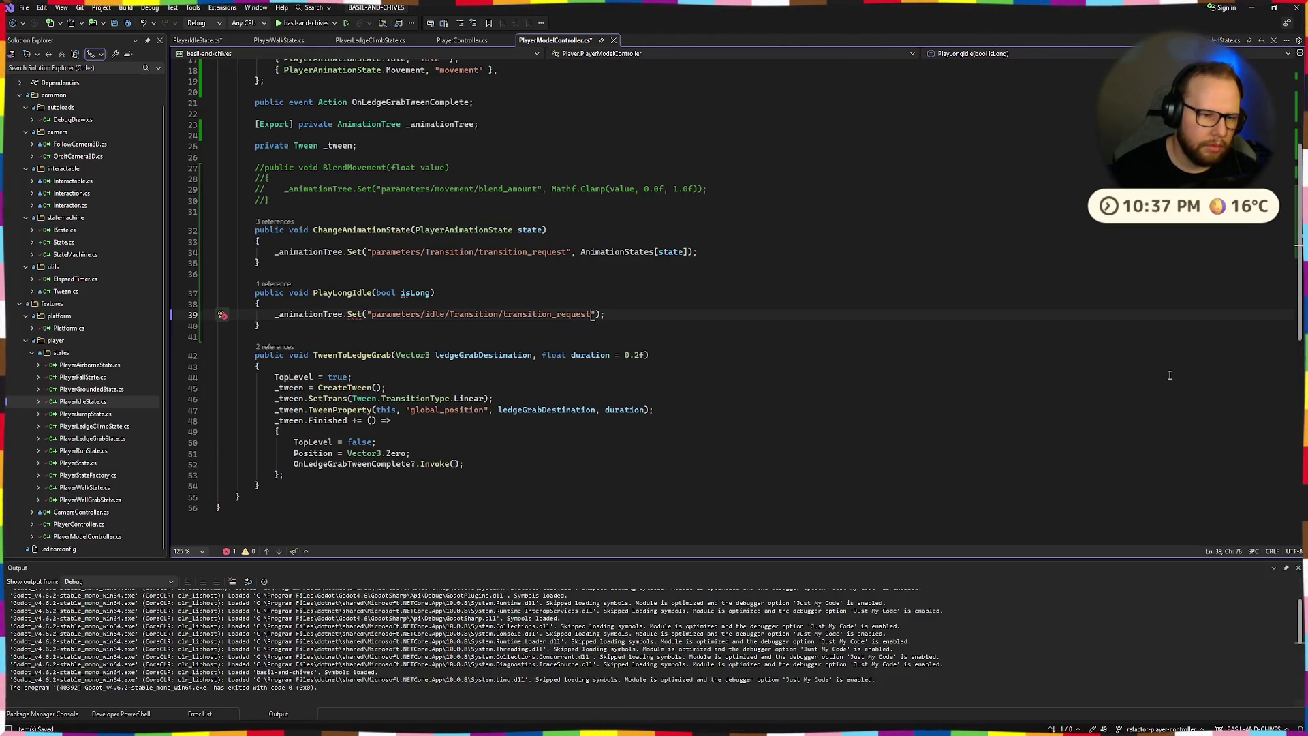
{"action": "key", "text": "Right"}
{"action": "type", "text": ","}
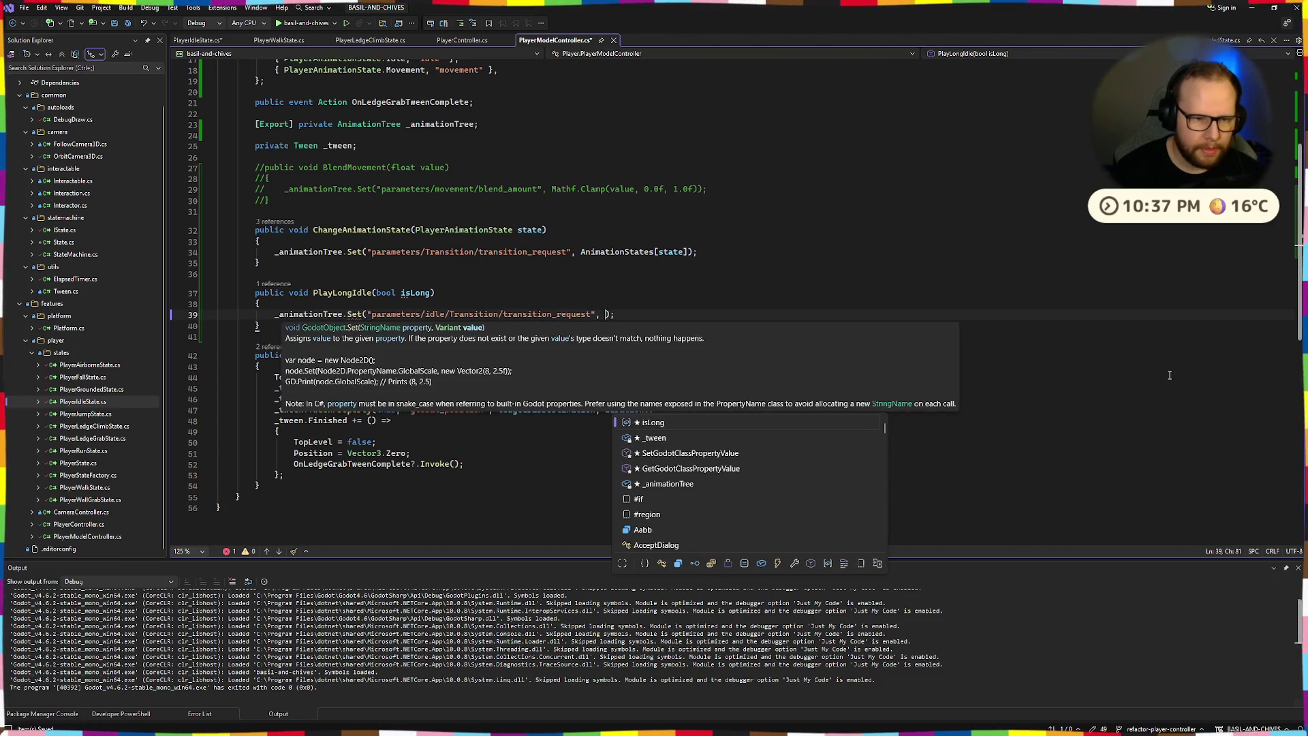
{"action": "key", "text": "alt+Tab"}
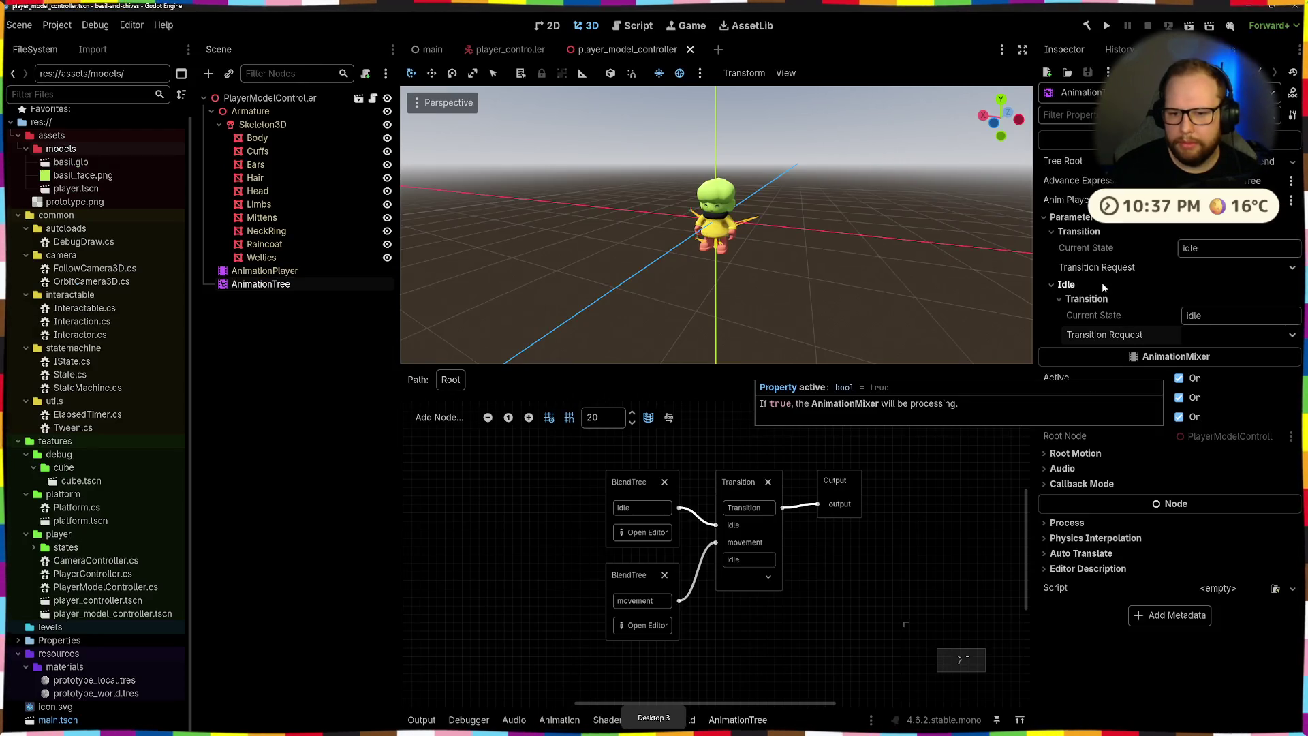
{"action": "left_click", "coordinate": [1253, 332]}
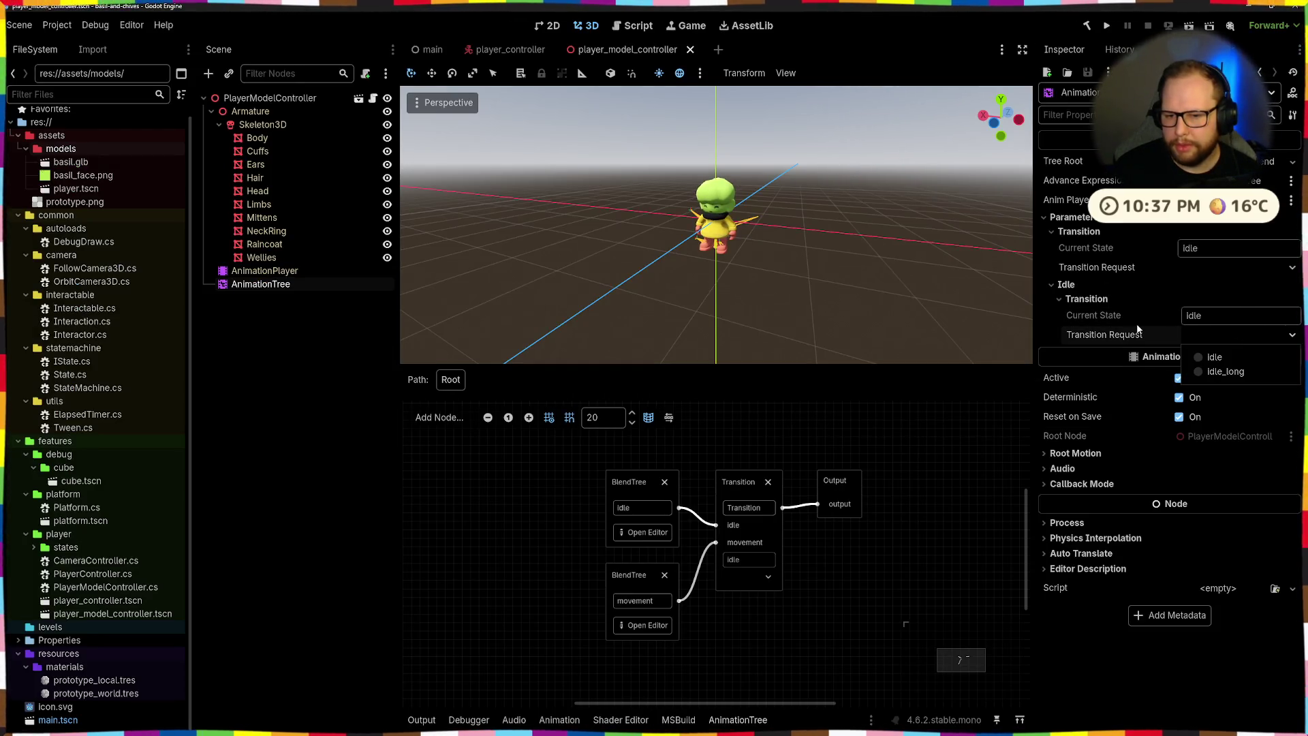
{"action": "key", "text": "alt+Tab"}
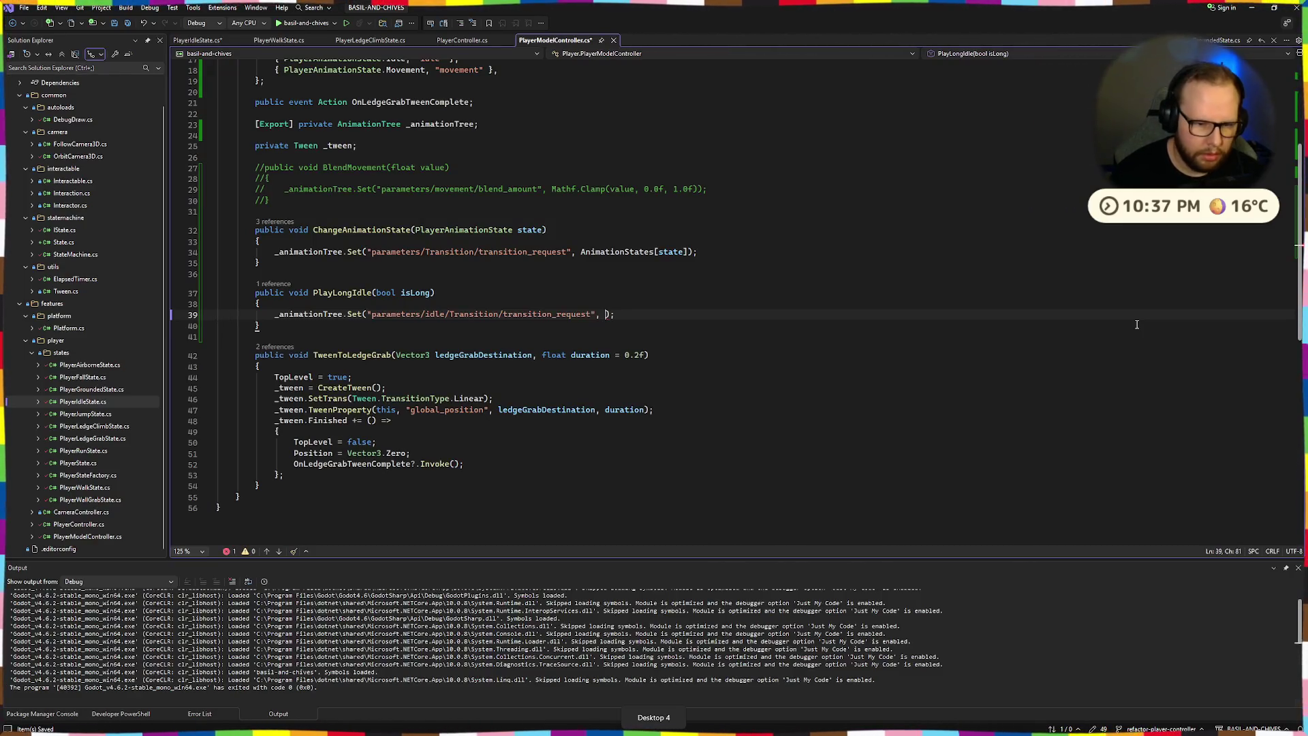
Pass isLong ? "idle_long" : "idle" as the transition value and save the file.
{"action": "type", "text": "isLong"}
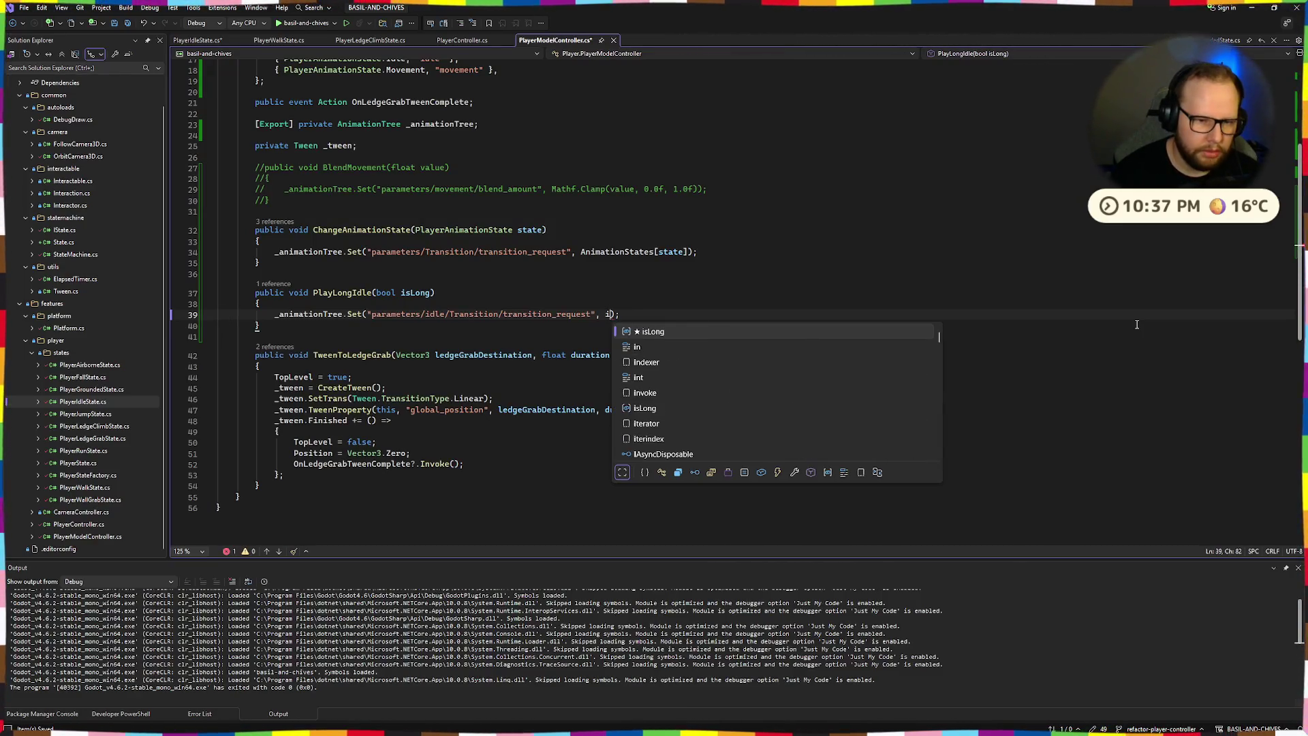
{"action": "type", "text": ":"}
{"action": "type", "text": "\""}
{"action": "type", "text": "dle\" : \""}
{"action": "key", "text": "alt+Tab"}
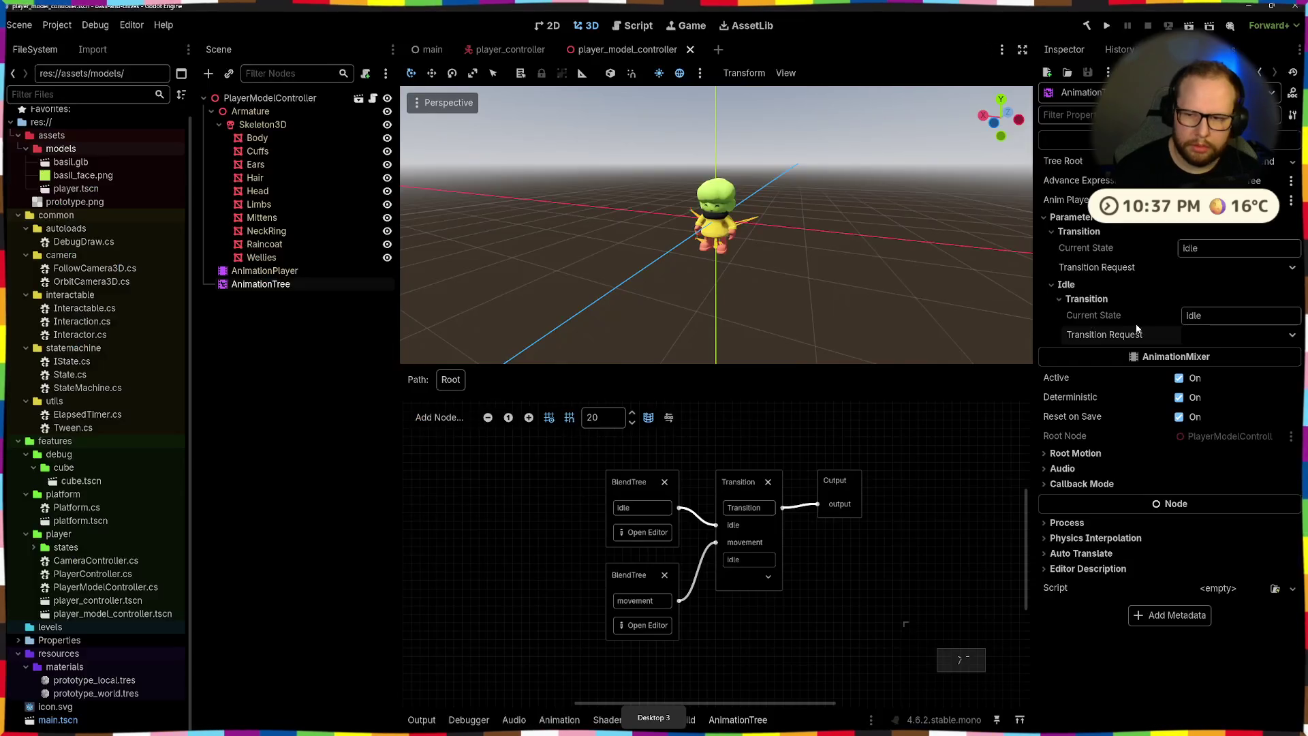
{"action": "left_click", "coordinate": [1224, 334]}
{"action": "key", "text": "alt+Tab"}
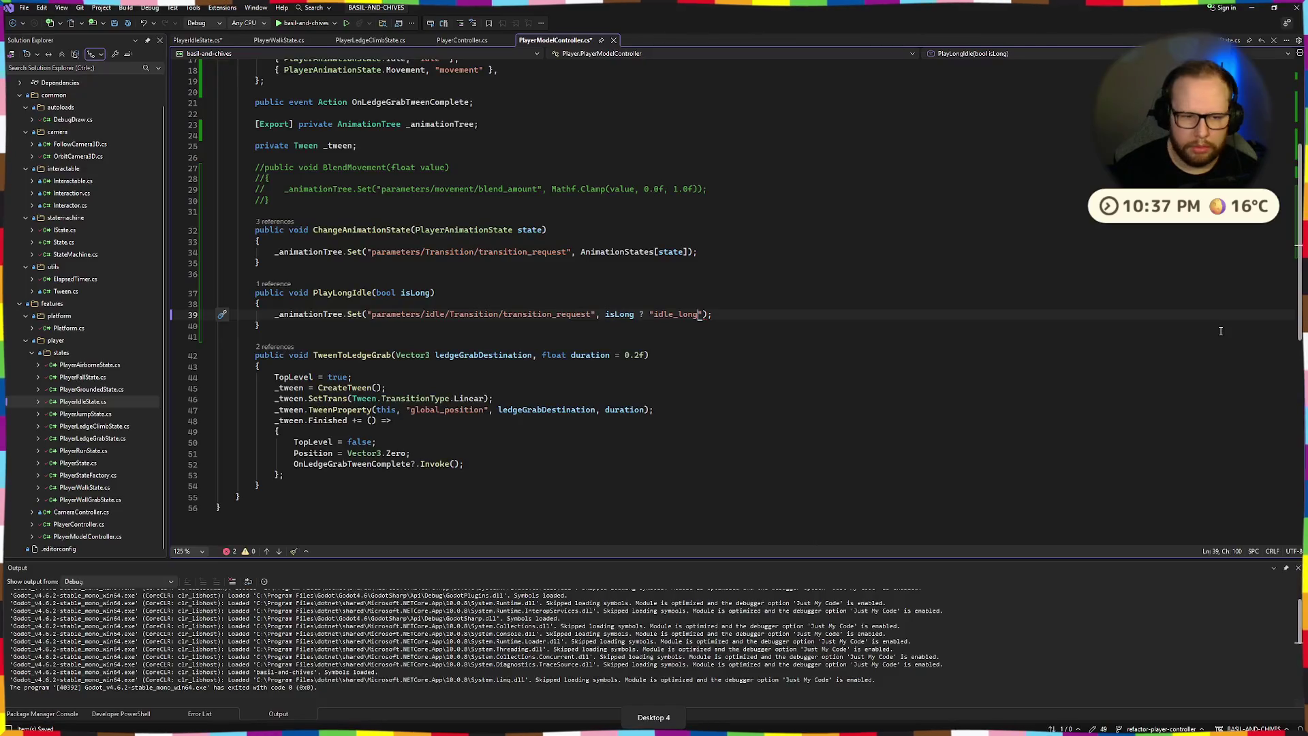
{"action": "type", "text": ": \""}
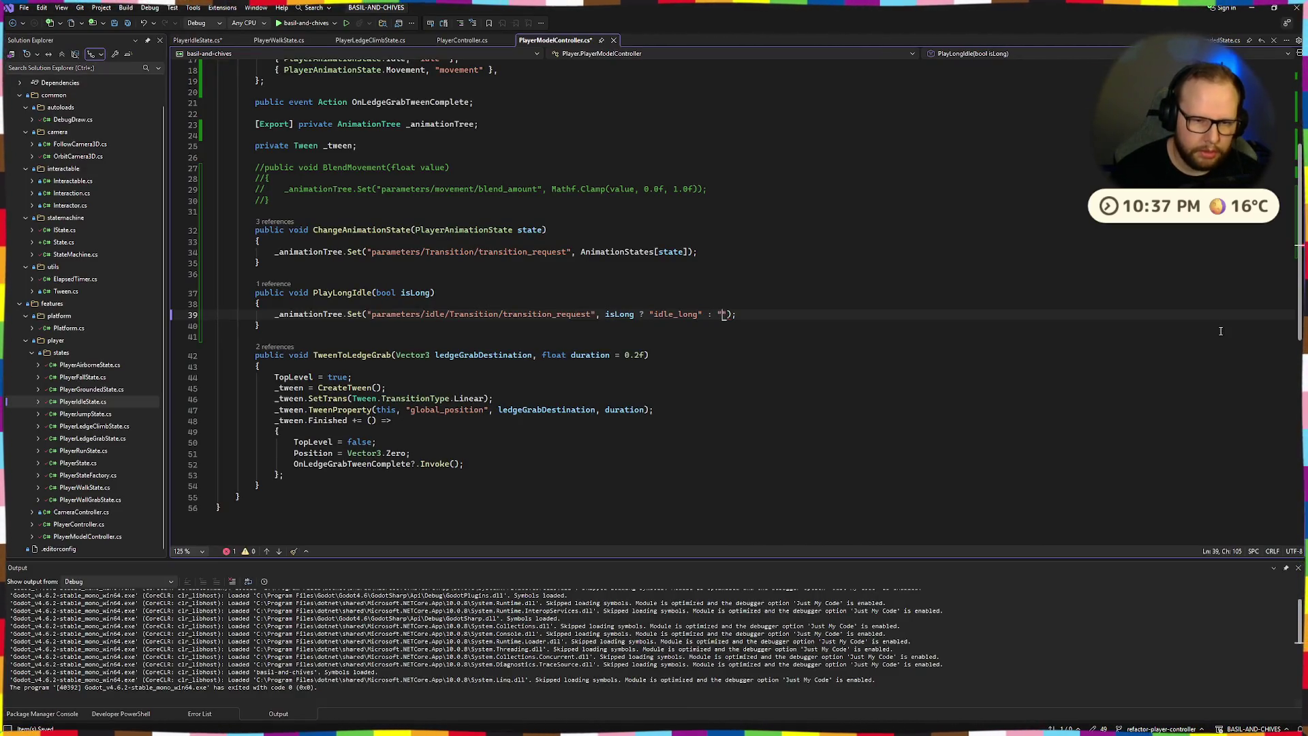
{"action": "key", "text": "BackSpace"}
{"action": "key", "text": "BackSpace"}
{"action": "type", "text": "ong"}
{"action": "key", "text": "ctrl+s"}
{"action": "left_click", "coordinate": [301, 211]}
{"action": "left_click", "coordinate": [370, 41]}
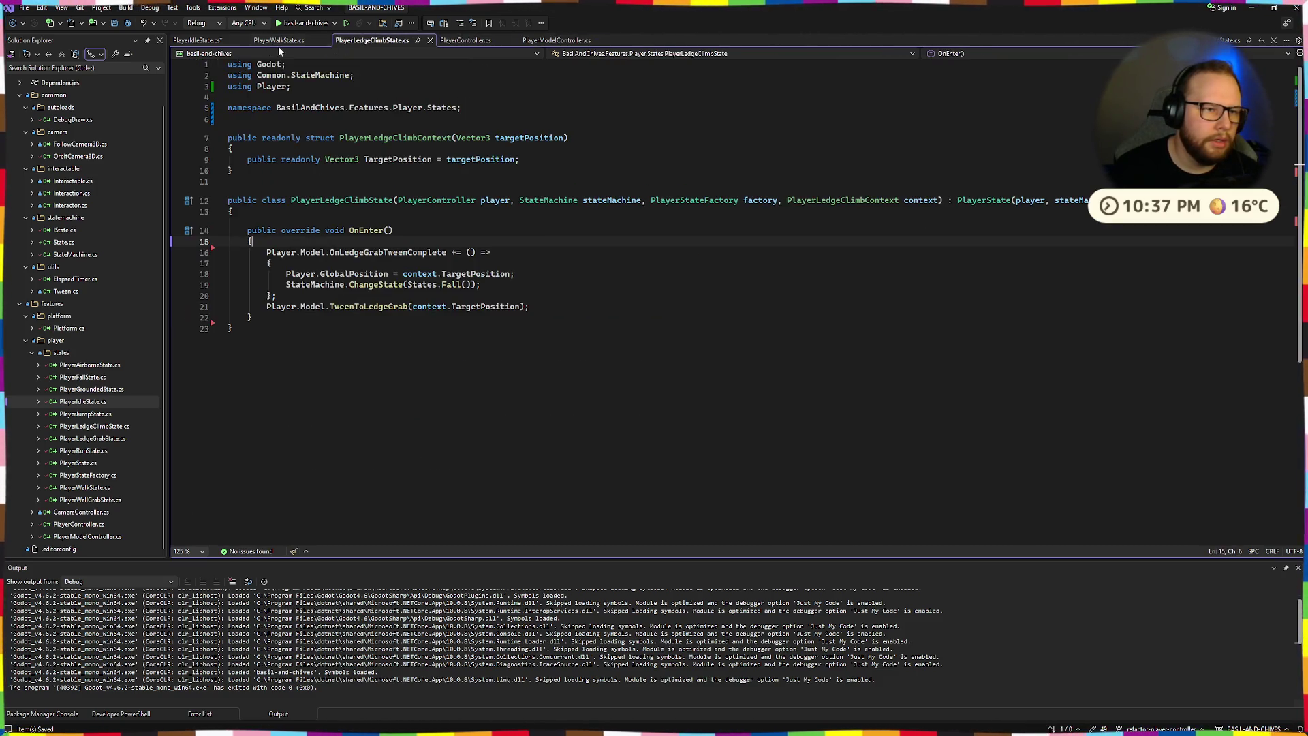
Open PlayerIdleState.cs and restore the _afkTimer.IsExpired() condition via IntelliSense.
{"action": "left_click", "coordinate": [198, 40]}
{"action": "left_click", "coordinate": [560, 310]}
{"action": "left_click", "coordinate": [588, 325]}
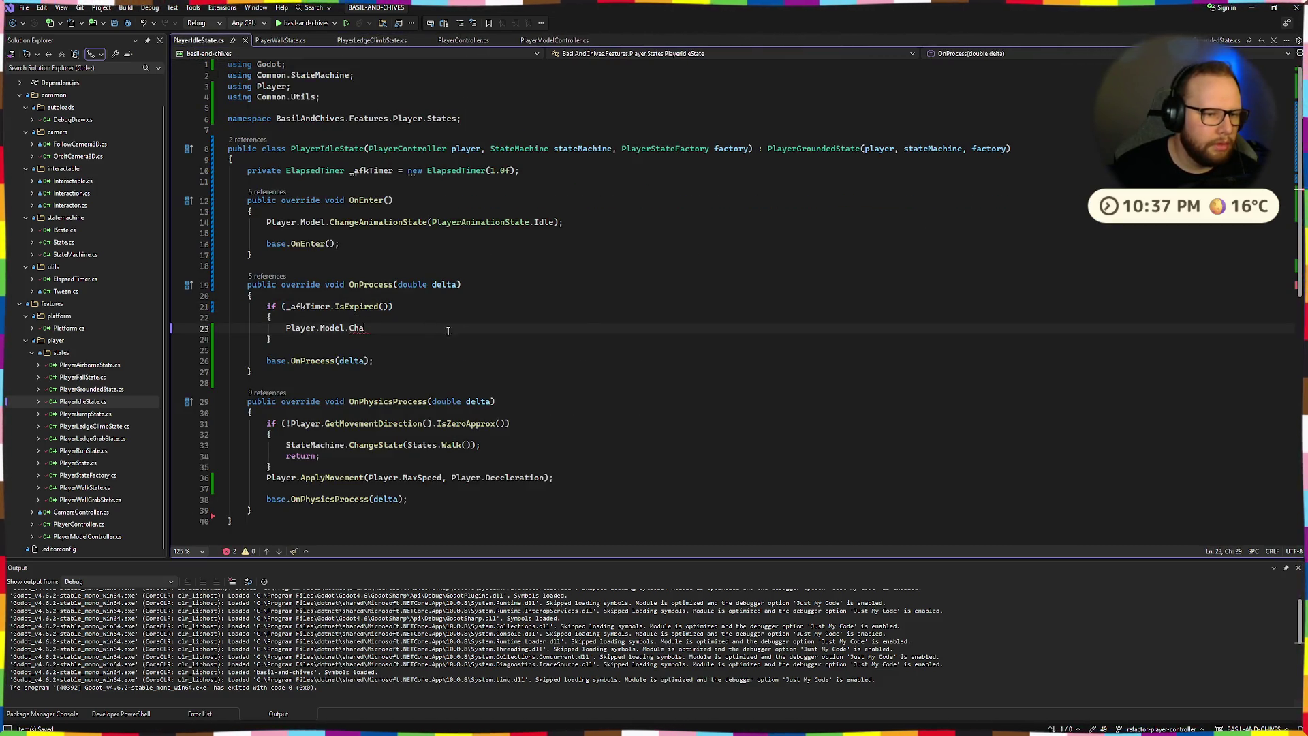
{"action": "key", "text": "BackSpace"}
{"action": "key", "text": "BackSpace"}
{"action": "key", "text": "BackSpace"}
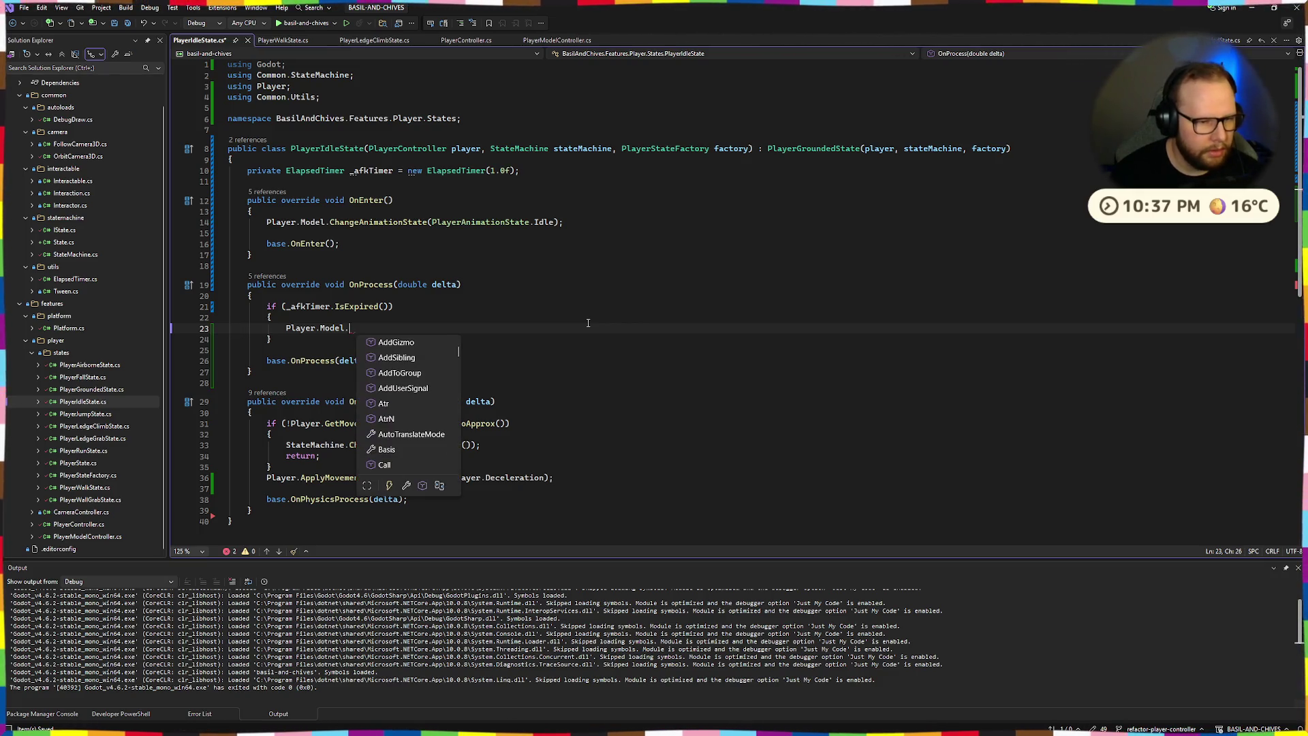
{"action": "key", "text": "BackSpace"}
{"action": "double_click", "coordinate": [348, 306]}
{"action": "key", "text": "BackSpace"}
{"action": "key", "text": "ctrl+space"}
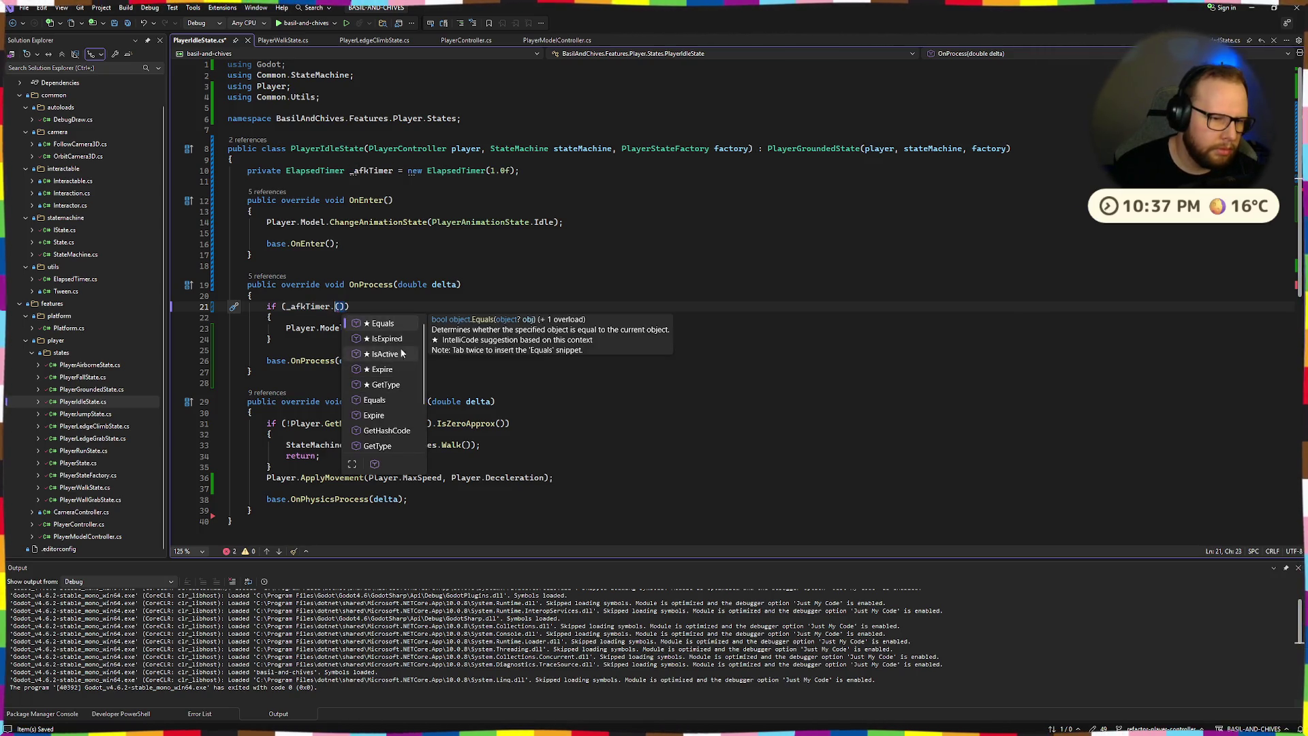
{"action": "scroll", "coordinate": [400, 341], "scroll_direction": "down", "scroll_amount": 2}
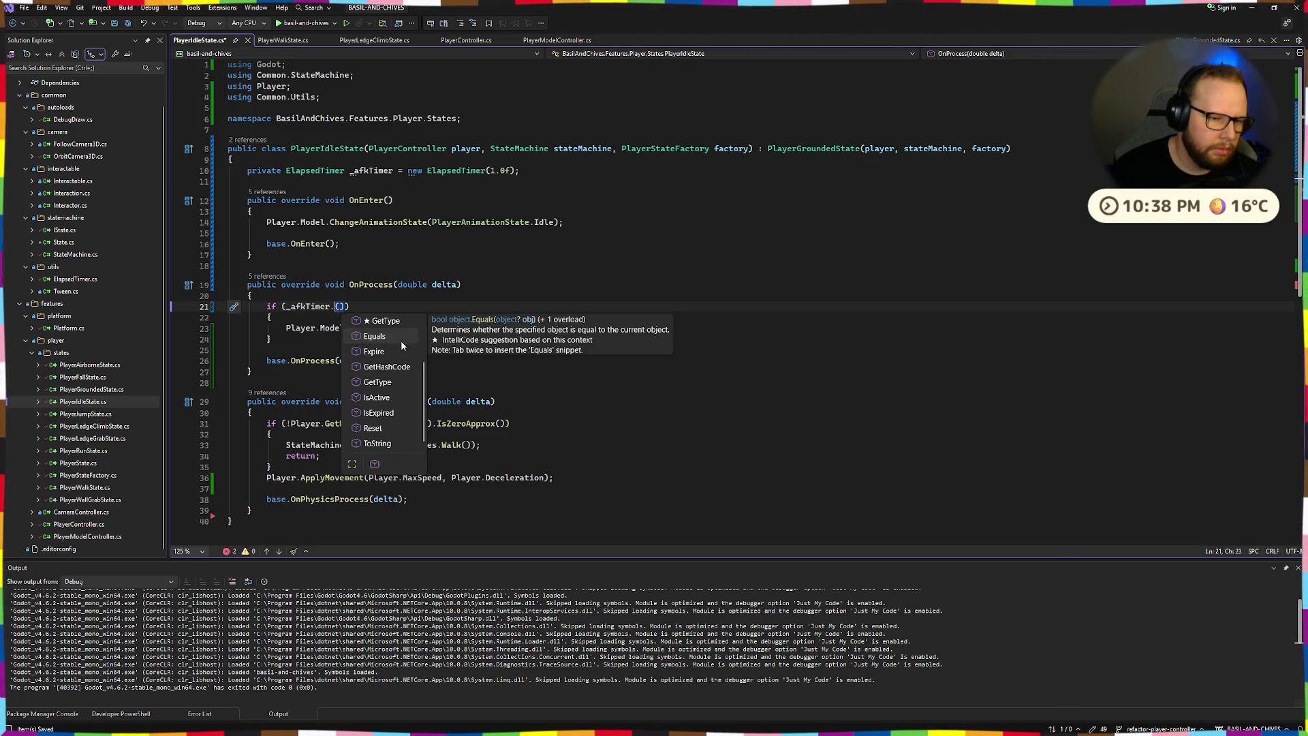
{"action": "scroll", "coordinate": [401, 341], "scroll_direction": "up", "scroll_amount": 2}
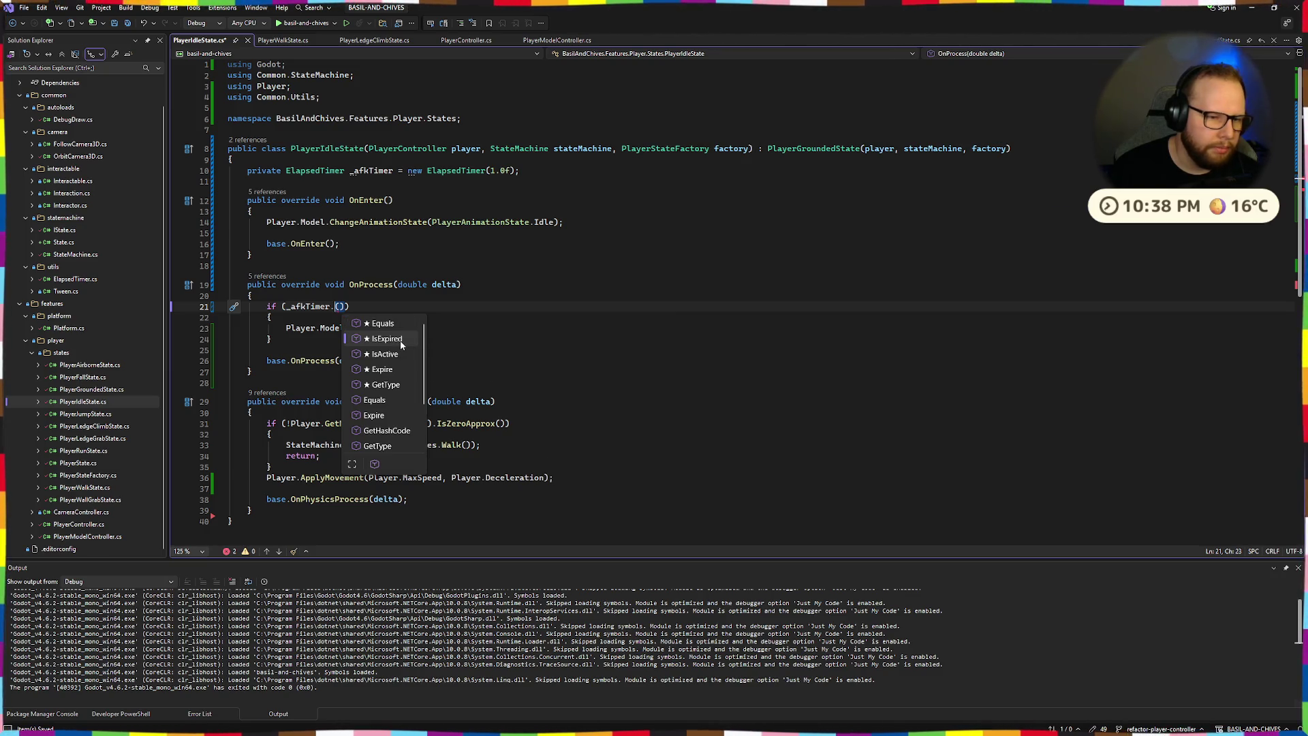
{"action": "left_click", "coordinate": [399, 347]}
{"action": "double_click", "coordinate": [399, 339]}
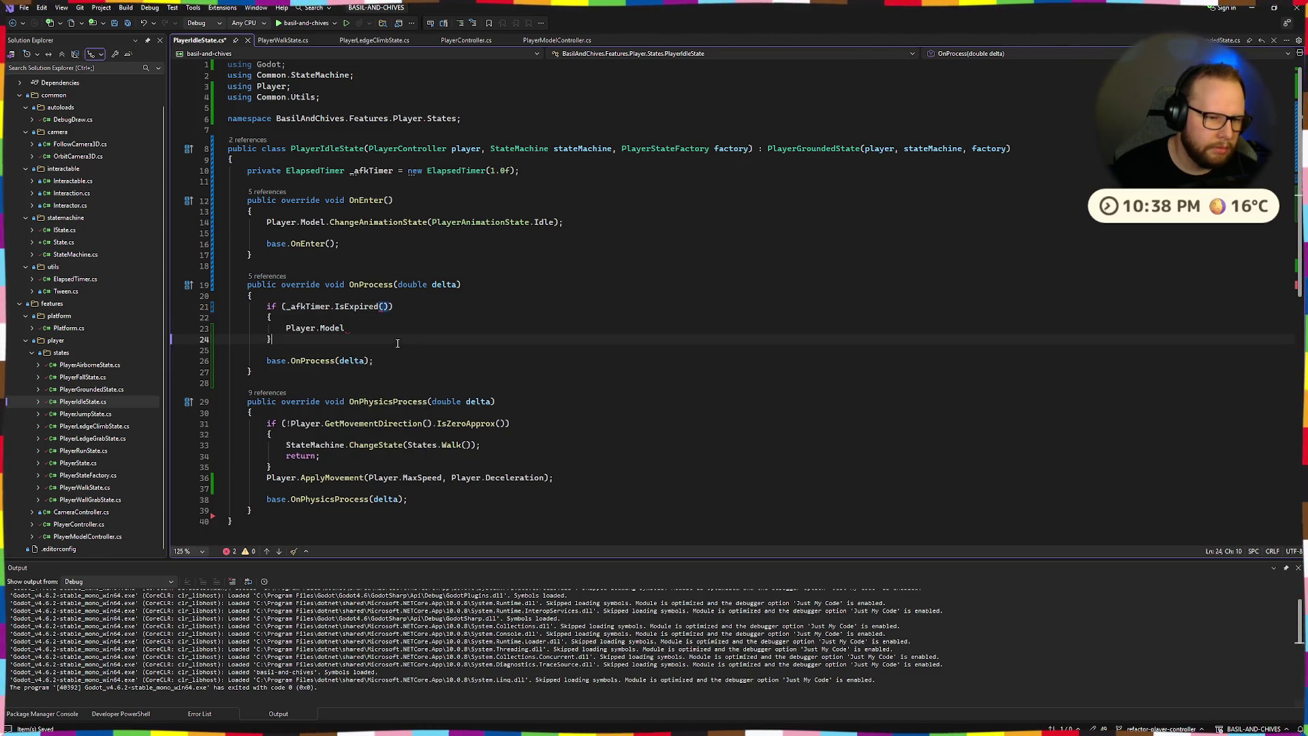
Write Player.Model.PlayLongIdle(true); inside the AFK timer block.
{"action": "left_click", "coordinate": [428, 332]}
{"action": "type", "text": "."}
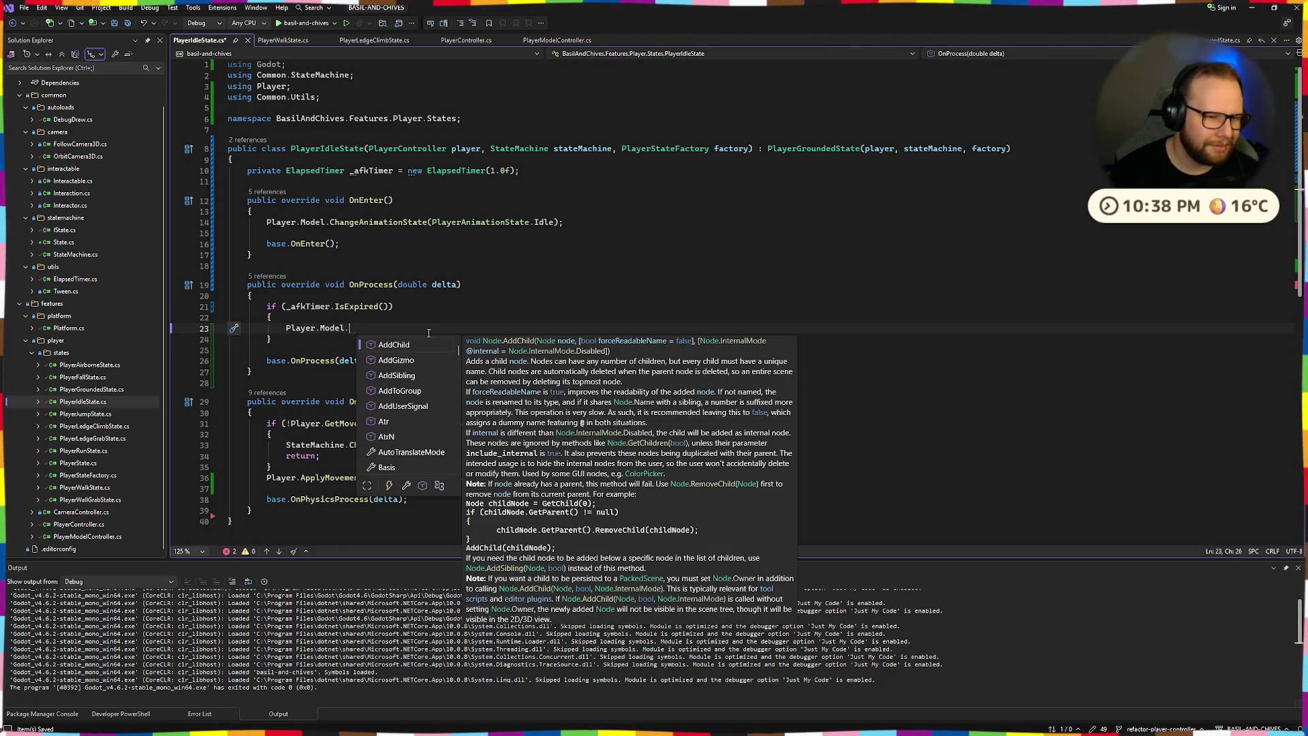
{"action": "type", "text": "Change"}
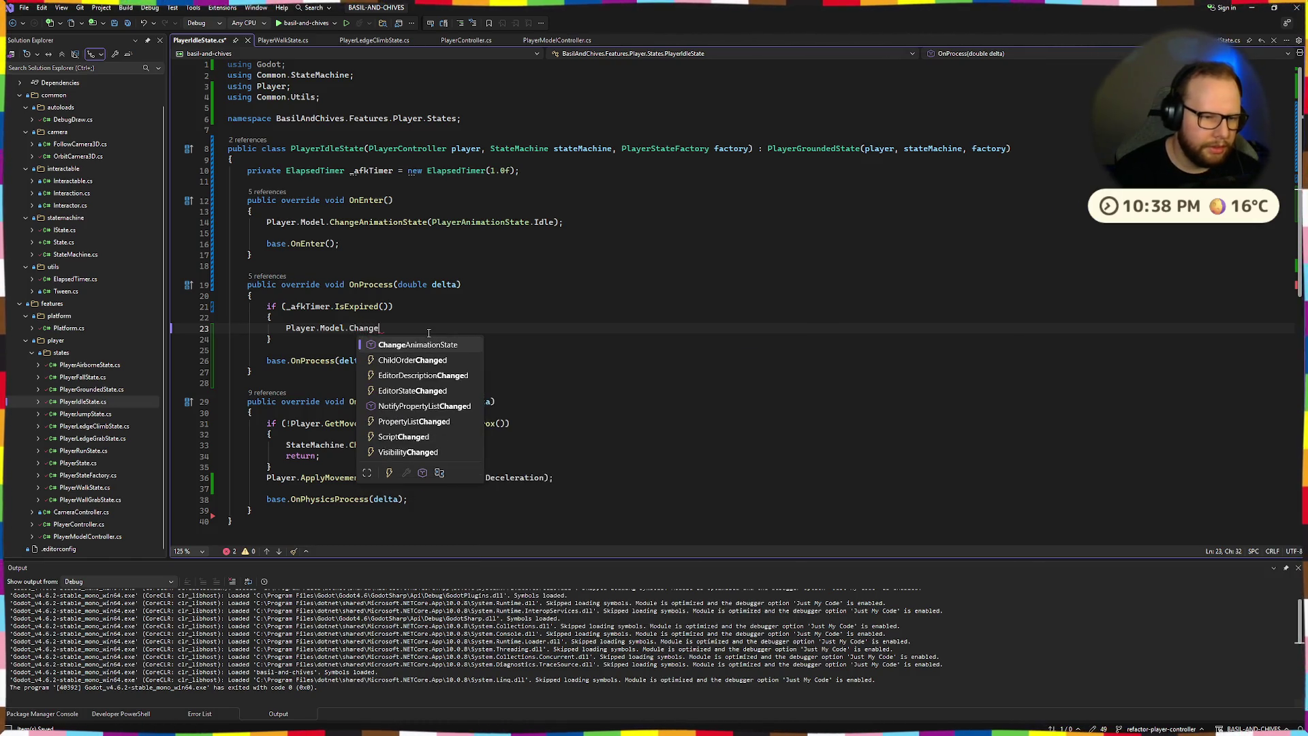
{"action": "key", "text": "BackSpace"}
{"action": "key", "text": "BackSpace"}
{"action": "key", "text": "BackSpace"}
{"action": "type", "text": "Pla"}
{"action": "key", "text": "BackSpace"}
{"action": "key", "text": "BackSpace"}
{"action": "type", "text": "lay"}
{"action": "key", "text": "Tab"}
{"action": "type", "text": "(yes"}
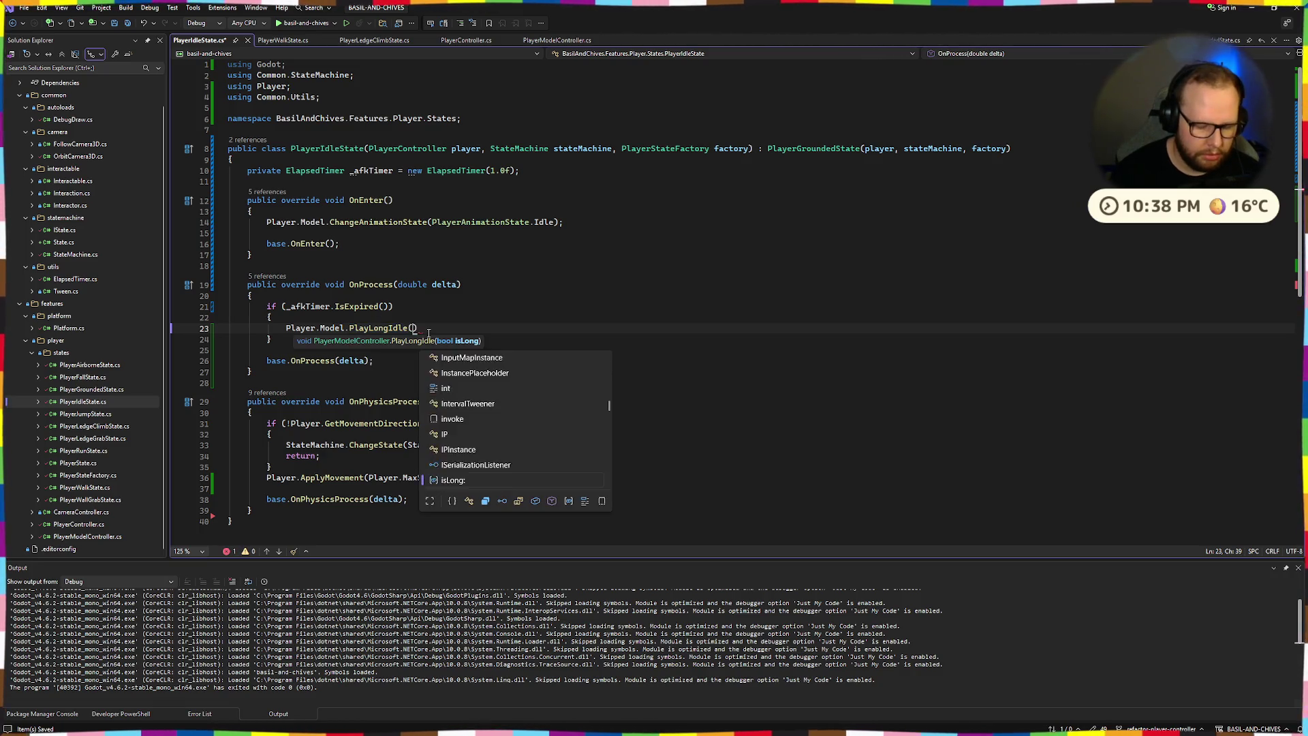
{"action": "type", "text": ");"}
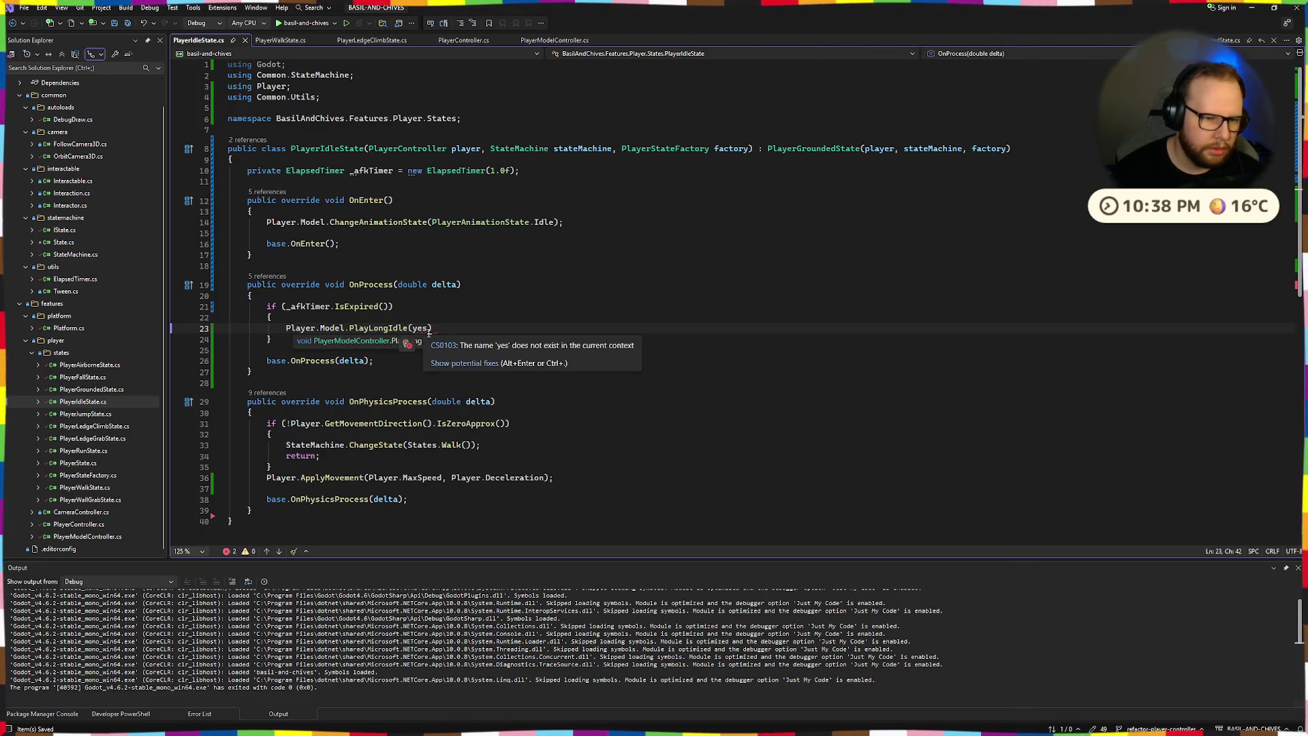
{"action": "left_click", "coordinate": [425, 329]}
{"action": "key", "text": "BackSpace"}
{"action": "type", "text": "true"}
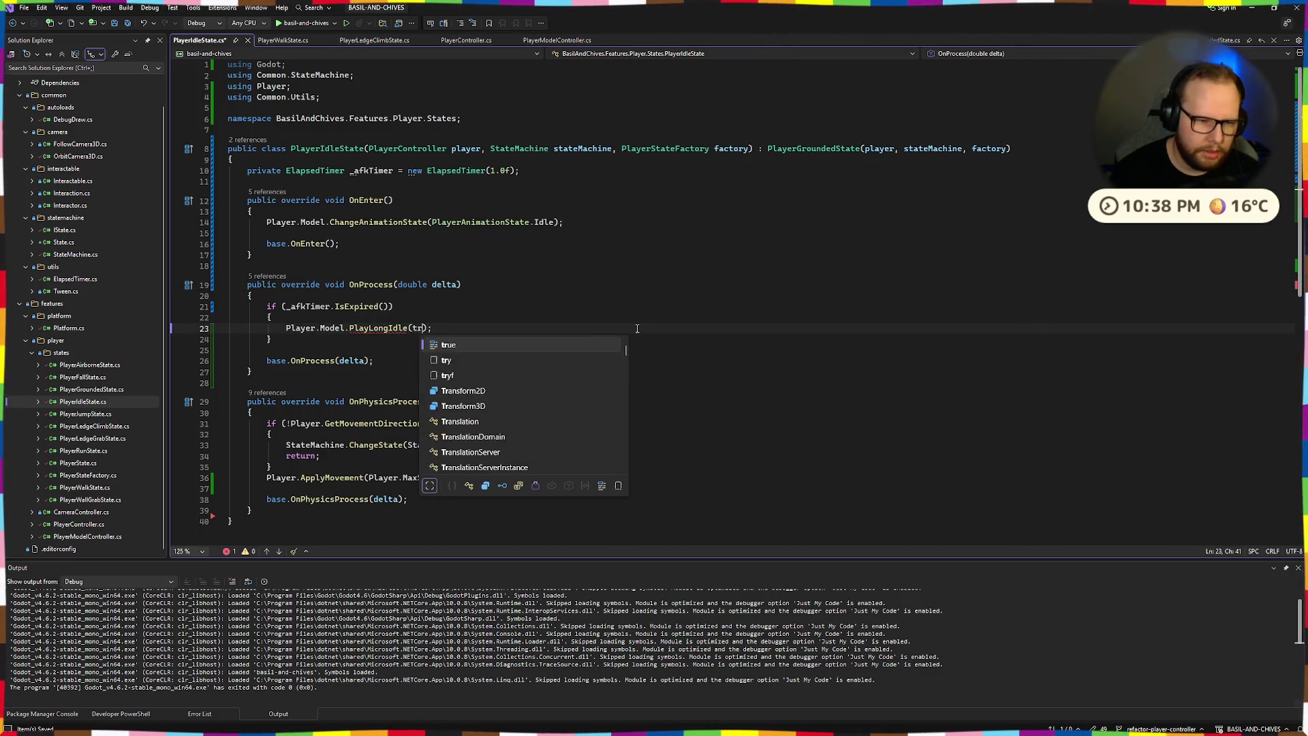
Select and review the finished AFK timer if block.
{"action": "left_click", "coordinate": [380, 339]}
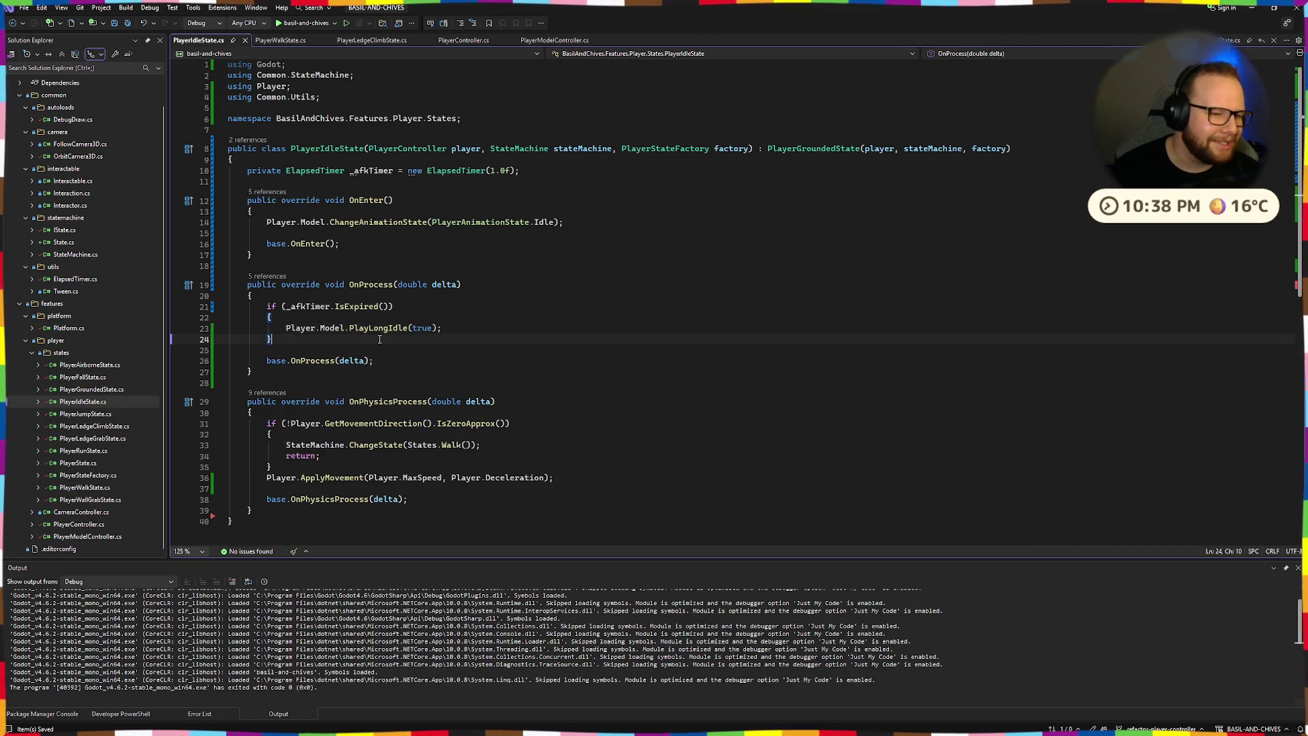
{"action": "left_click_drag", "start_coordinate": [324, 336], "coordinate": [269, 307]}
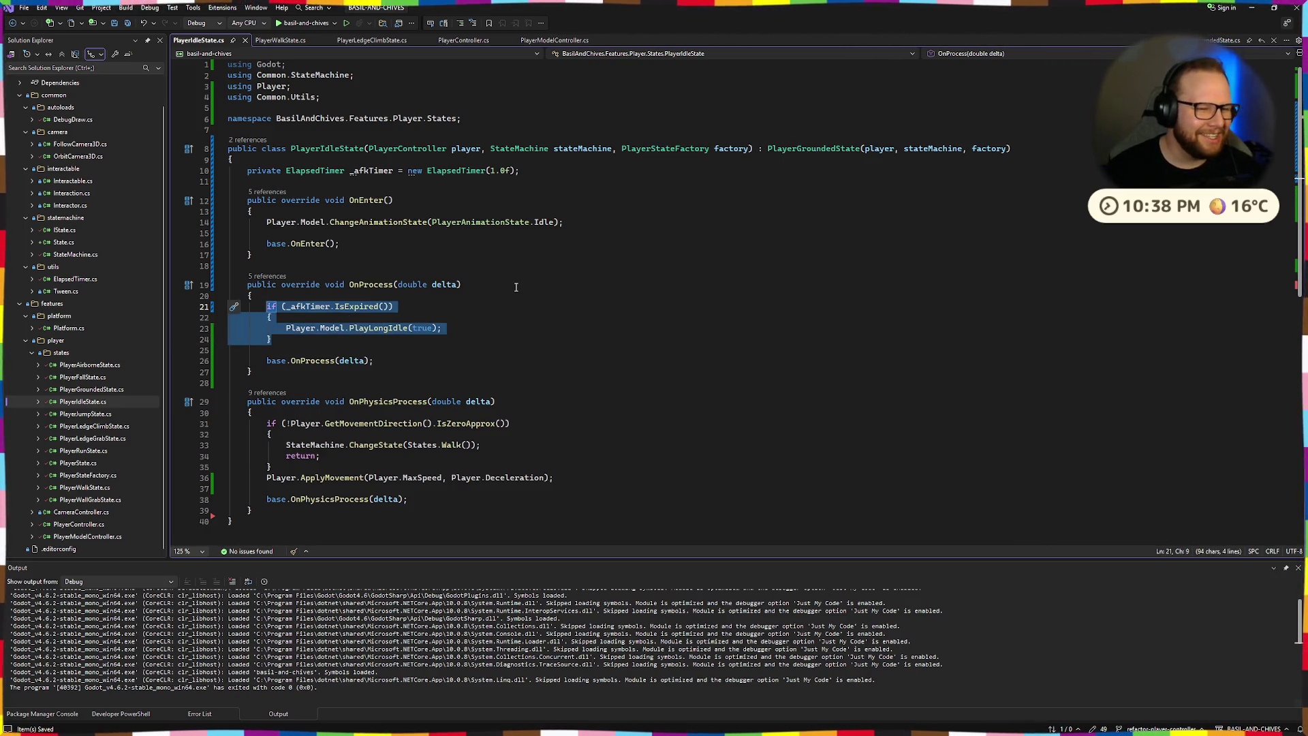
{"action": "scroll", "coordinate": [499, 199], "scroll_direction": "down", "scroll_amount": 3}
{"action": "scroll", "coordinate": [484, 157], "scroll_direction": "up", "scroll_amount": 3}
{"action": "left_click", "coordinate": [471, 118]}
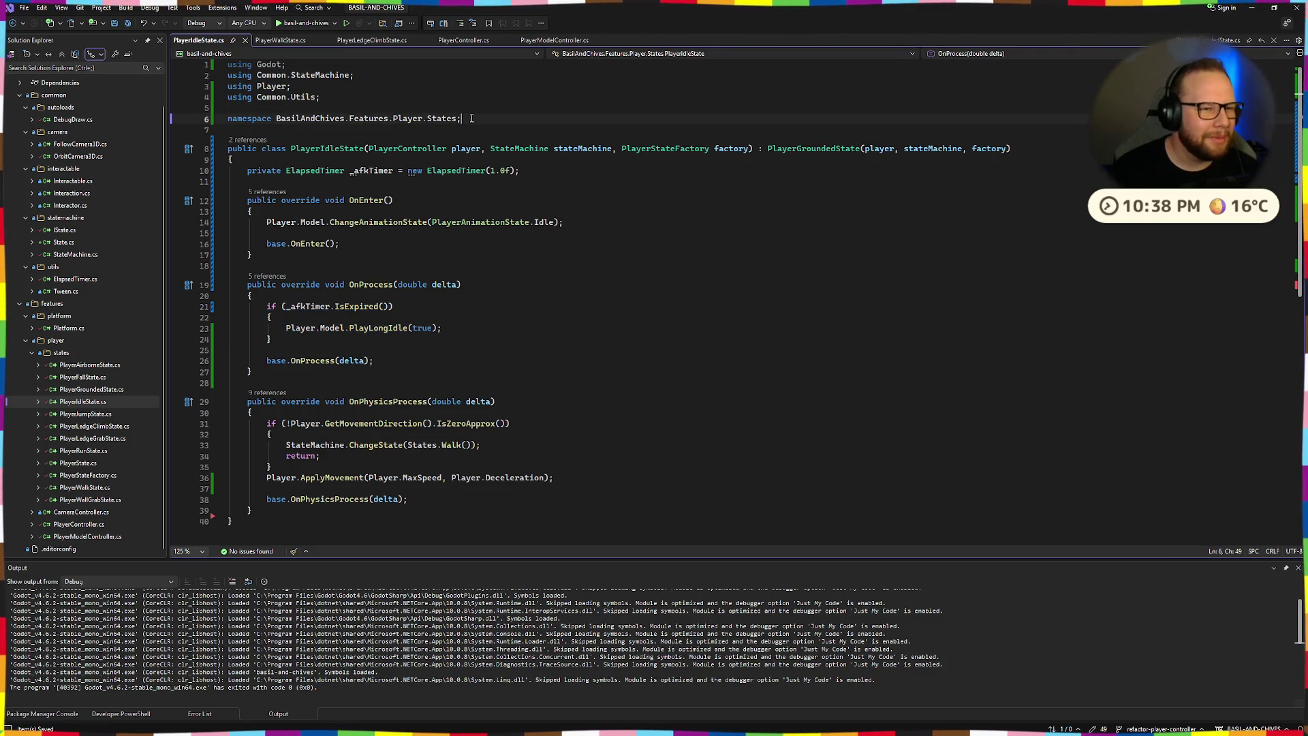
Remove the unused using Godot directive with Ctrl+. and save PlayerIdleState.cs.
{"action": "key", "text": "ctrl+t"}
{"action": "key", "text": "Escape"}
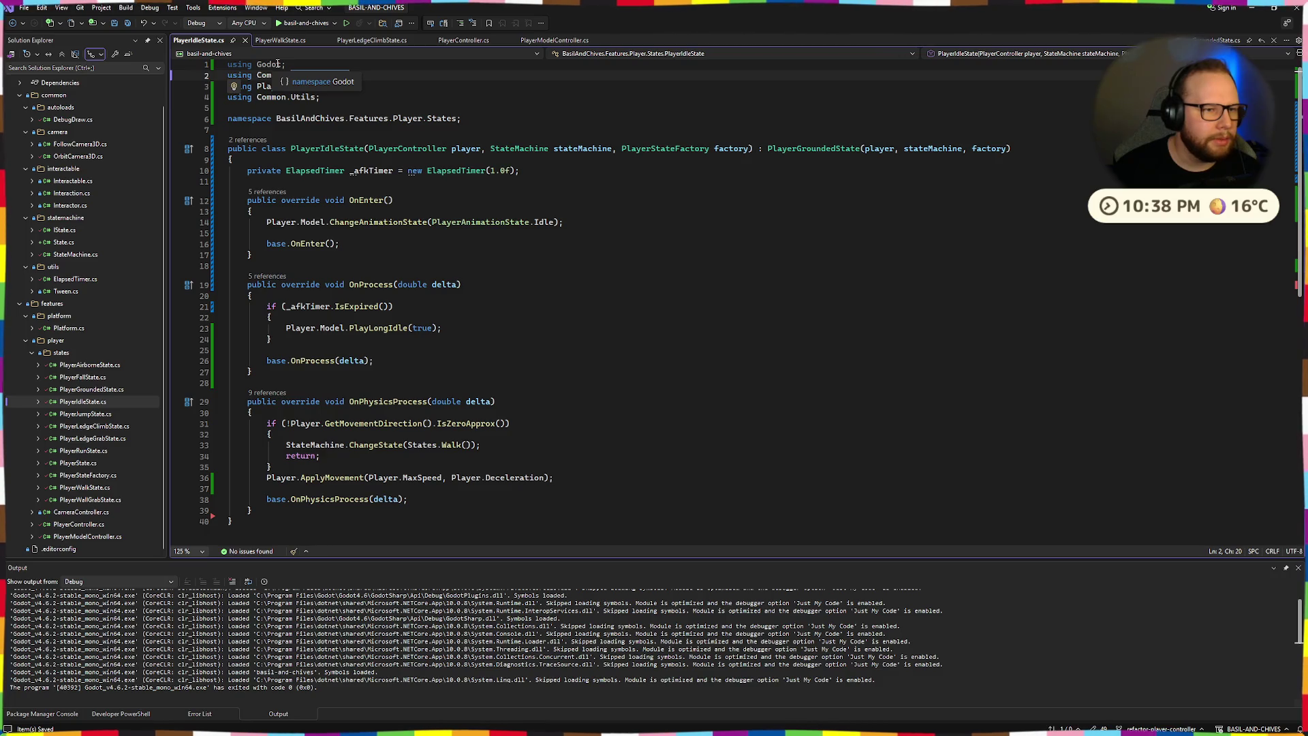
{"action": "left_click", "coordinate": [339, 68]}
{"action": "left_click", "coordinate": [267, 64]}
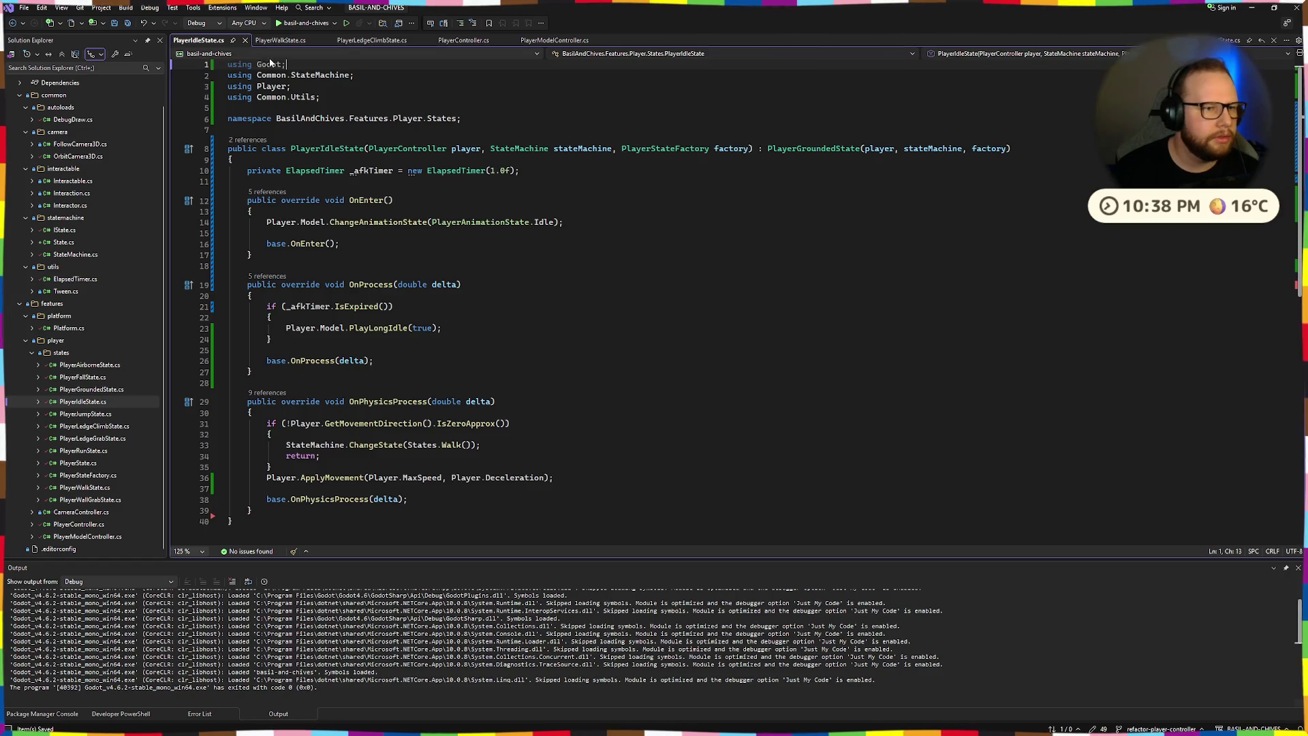
{"action": "right_click", "coordinate": [272, 64]}
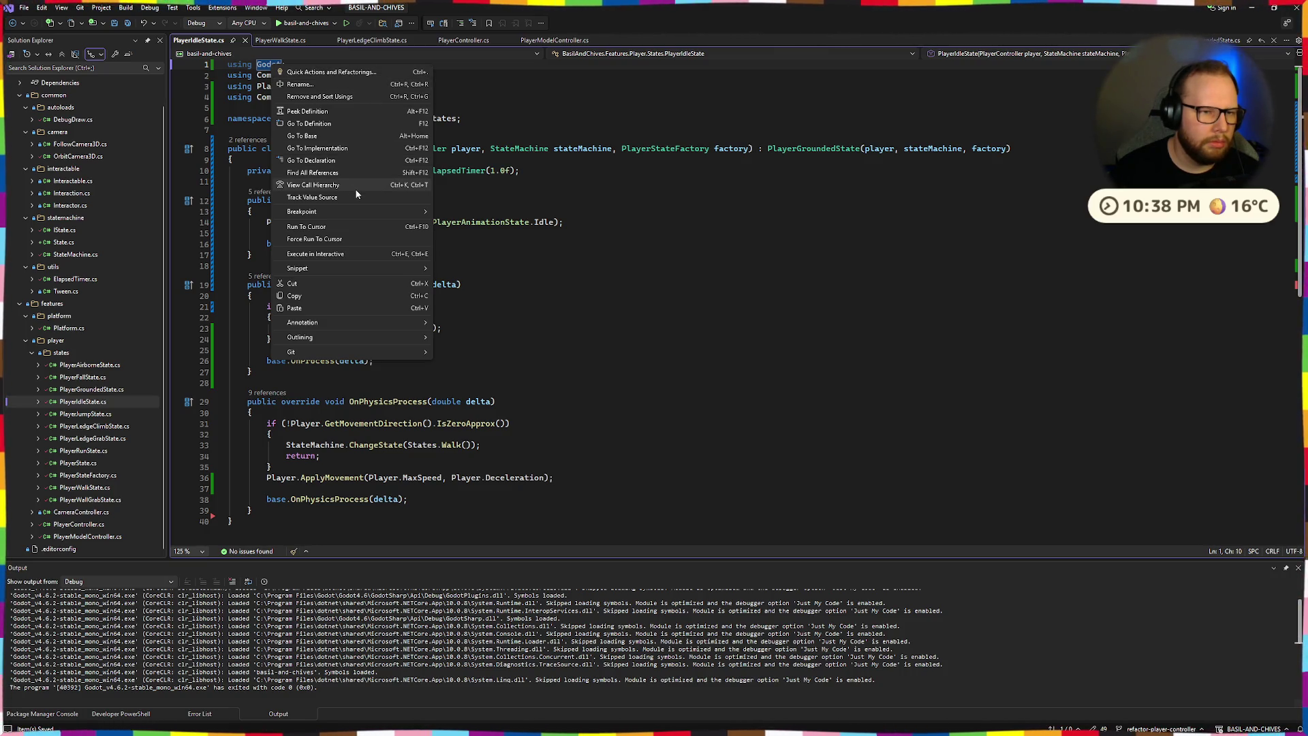
{"action": "key", "text": "Escape"}
{"action": "key", "text": "ctrl+period"}
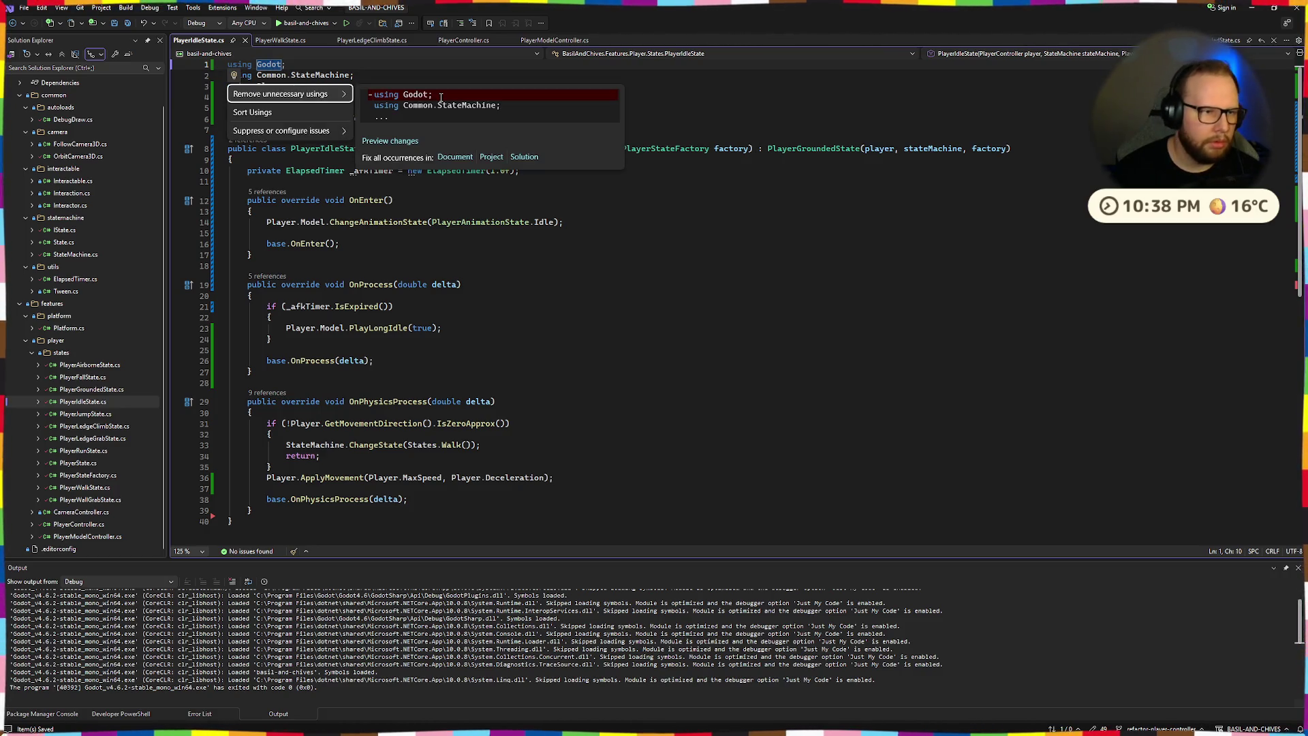
{"action": "key", "text": "Return"}
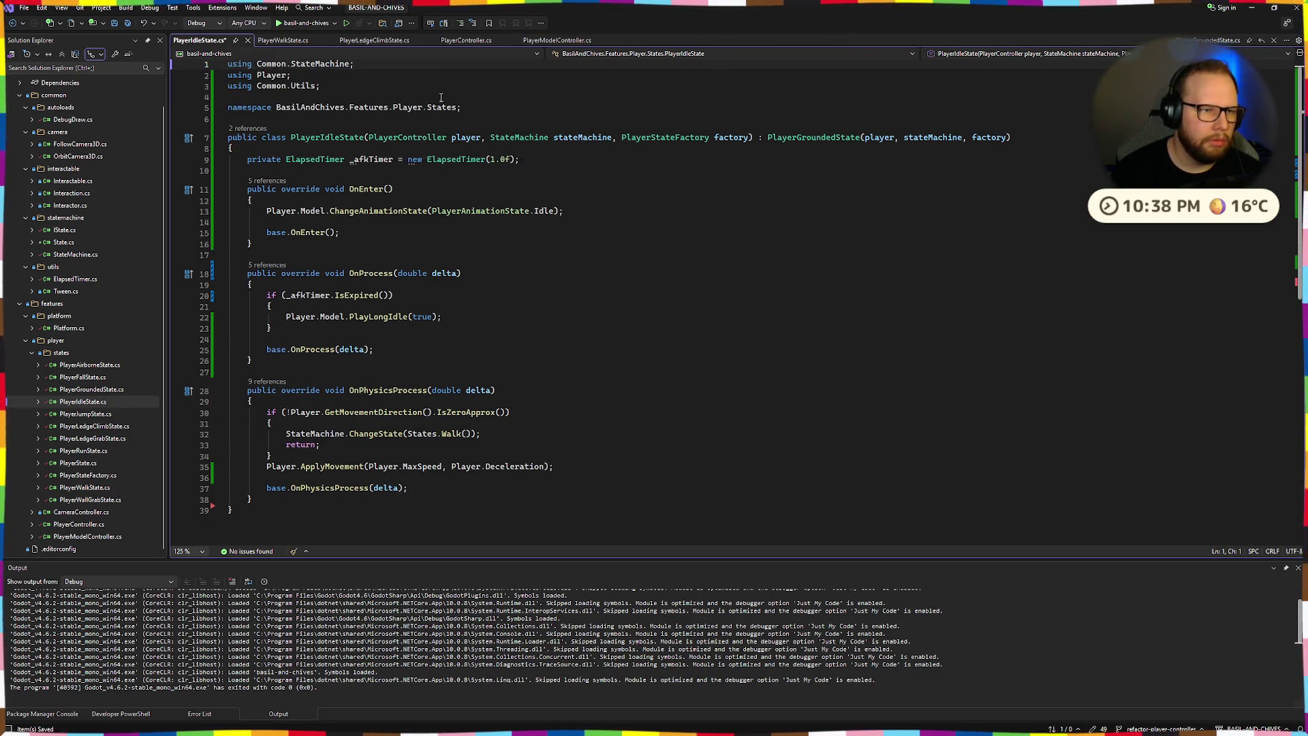
{"action": "key", "text": "ctrl+s"}
Review the OnEnter, OnProcess and OnPhysicsProcess methods by selecting them in turn.
{"action": "left_click", "coordinate": [331, 273]}
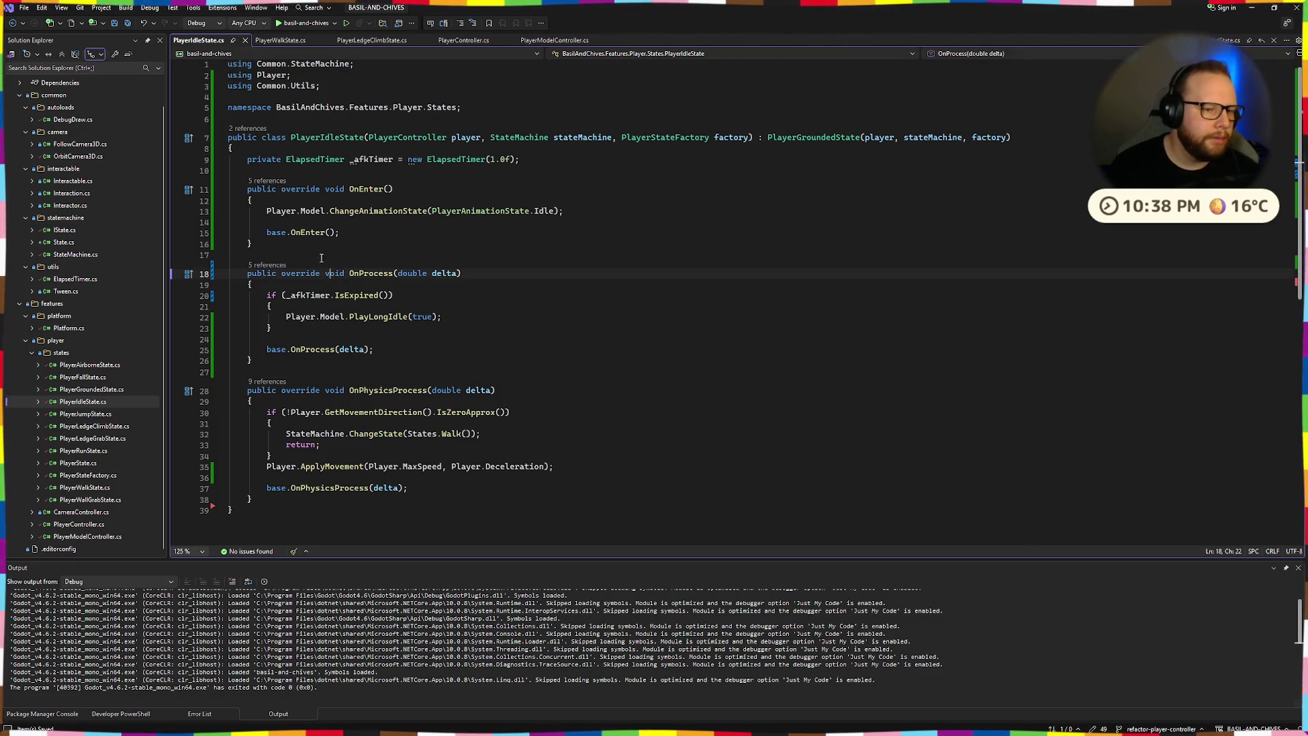
{"action": "mouse_move", "coordinate": [231, 273]}
{"action": "left_mouse_down"}
{"action": "mouse_move", "coordinate": [231, 373]}
{"action": "mouse_move", "coordinate": [230, 282]}
{"action": "left_mouse_up"}
{"action": "left_click", "coordinate": [231, 282]}
{"action": "mouse_move", "coordinate": [232, 189]}
{"action": "left_mouse_down"}
{"action": "mouse_move", "coordinate": [314, 212]}
{"action": "mouse_move", "coordinate": [254, 243]}
{"action": "left_mouse_up"}
{"action": "left_click", "coordinate": [254, 243]}
{"action": "left_click", "coordinate": [585, 168]}
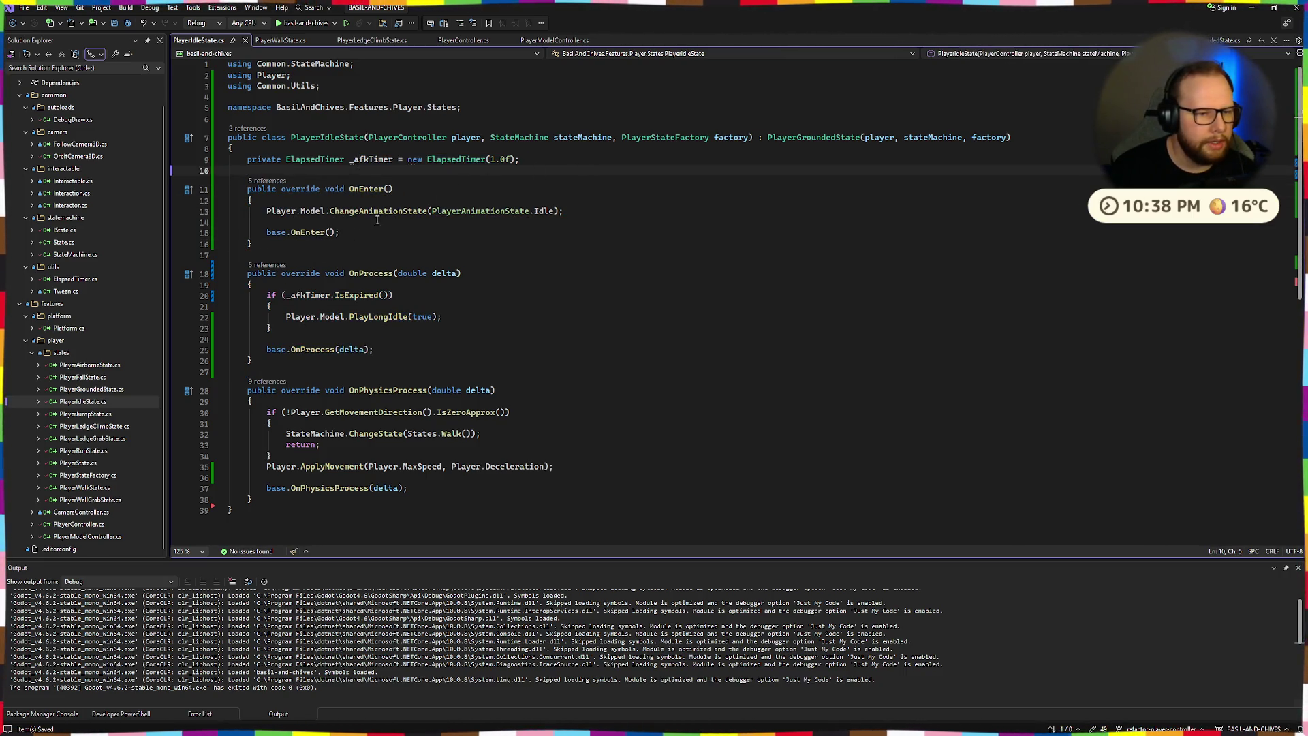
{"action": "left_click", "coordinate": [299, 358]}
{"action": "left_click_drag", "start_coordinate": [312, 363], "coordinate": [246, 274]}
{"action": "left_click", "coordinate": [269, 306]}
{"action": "left_click", "coordinate": [279, 501]}
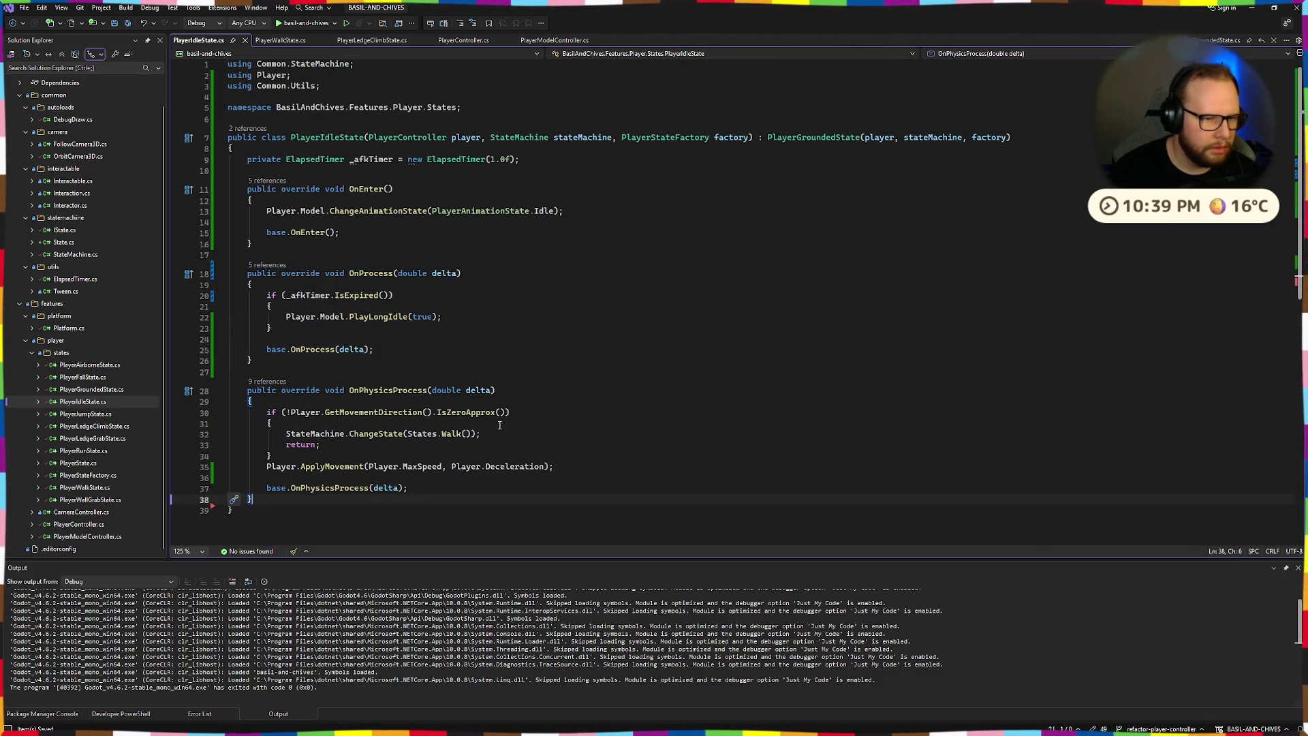
{"action": "key", "text": "Up"}
{"action": "key", "text": "Up"}
Generate a public override void OnExit stub above OnProcess.
{"action": "key", "text": "Return"}
{"action": "key", "text": "Return"}
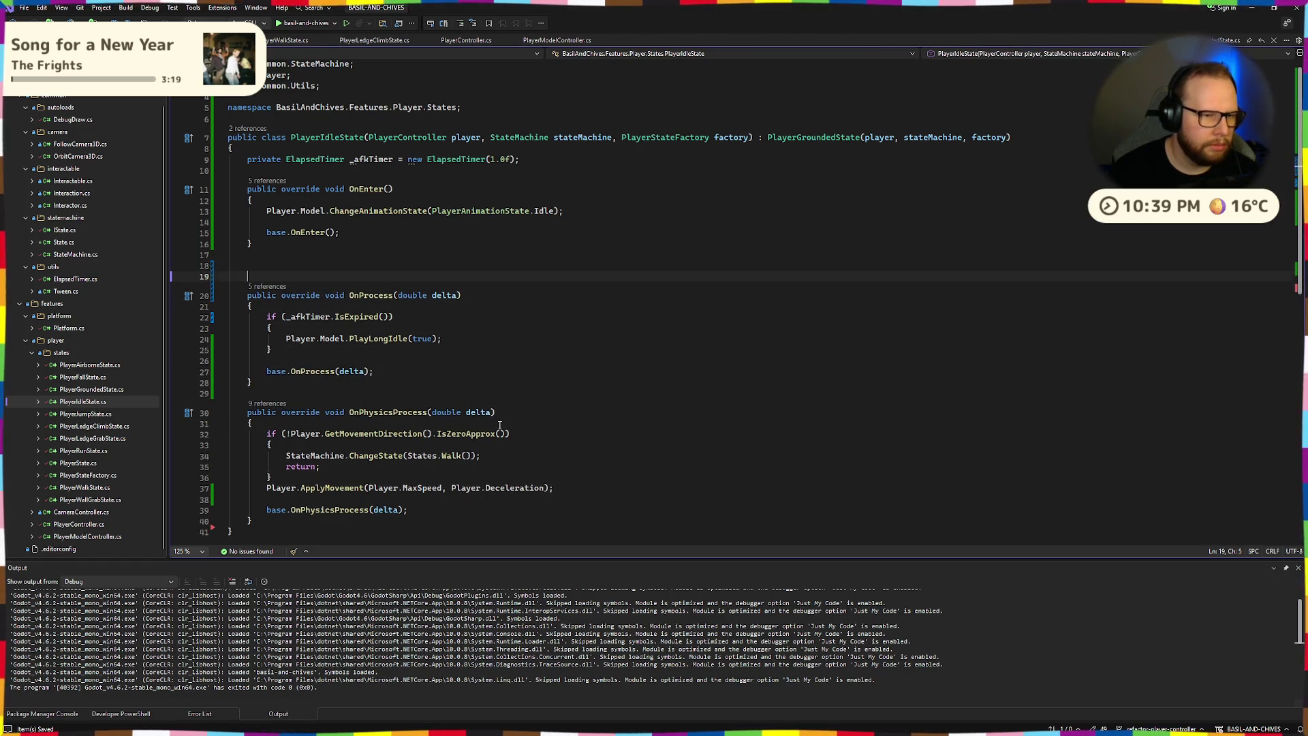
{"action": "key", "text": "Up"}
{"action": "key", "text": "Up"}
{"action": "type", "text": "public override void"}
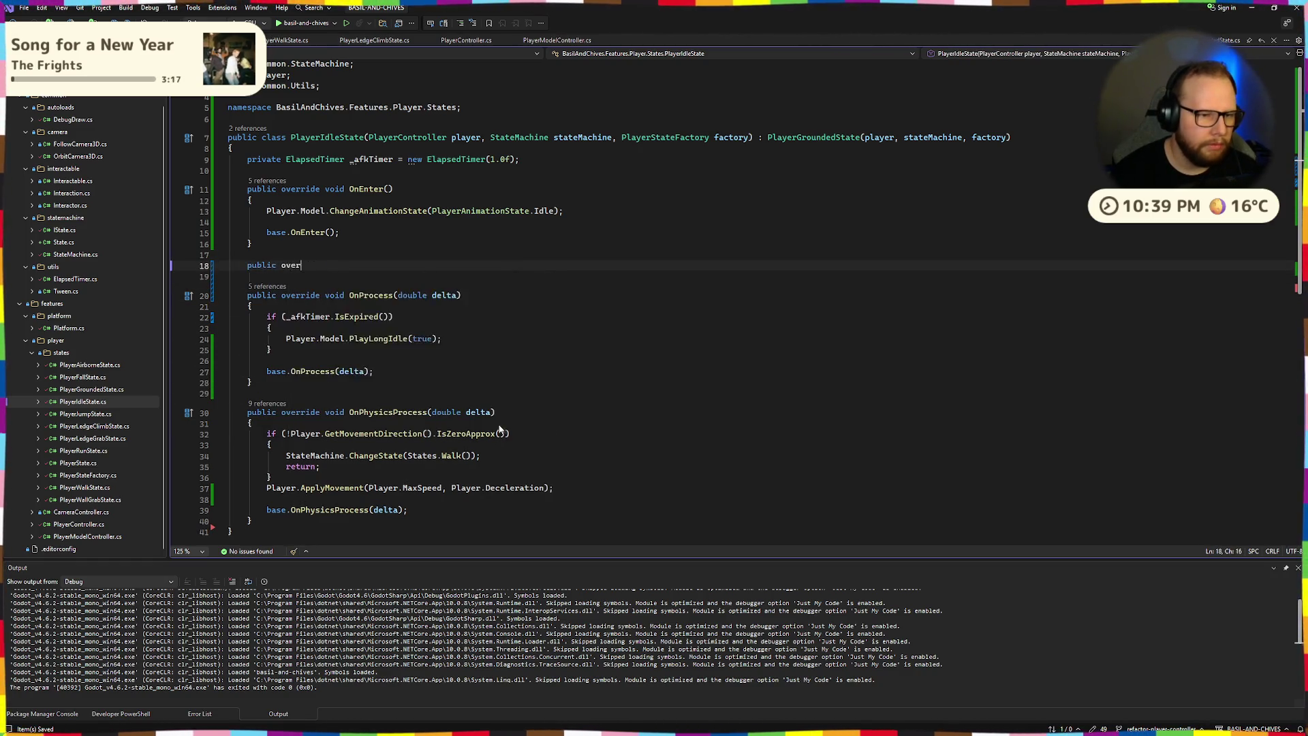
{"action": "key", "text": "Tab"}
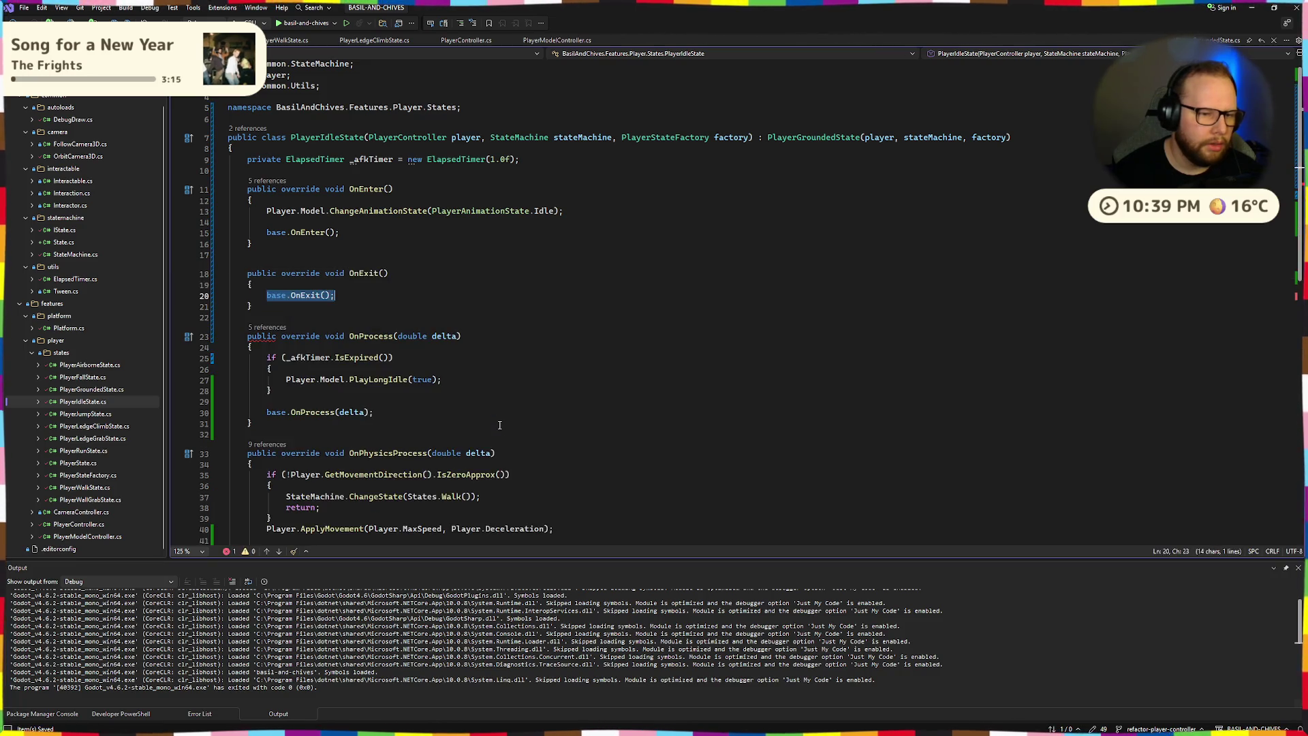
{"action": "key", "text": "Left"}
{"action": "key", "text": "Return"}
{"action": "key", "text": "Return"}
{"action": "key", "text": "Up"}
{"action": "key", "text": "Up"}
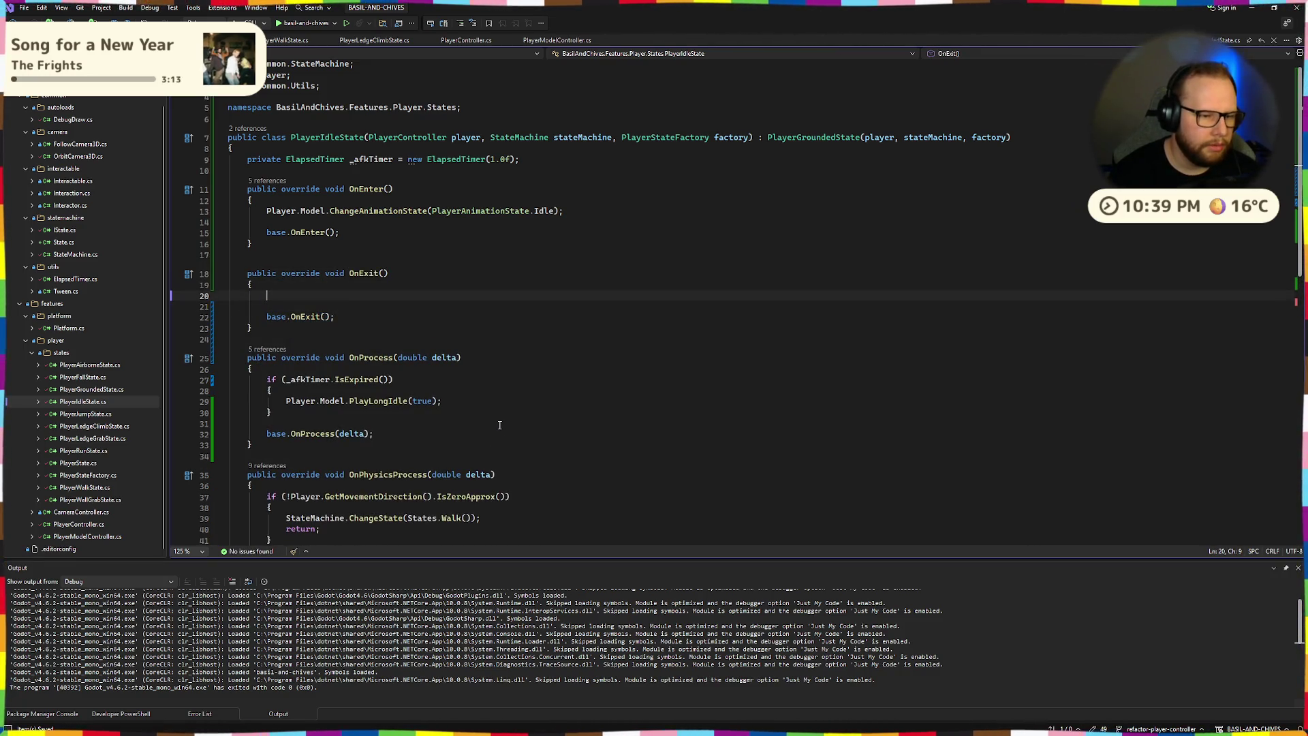
Call Player.Model.PlayLongIdle(false) inside OnExit and launch the game to test.
{"action": "type", "text": "POlayer."}
{"action": "key", "text": "ctrl+BackSpace"}
{"action": "key", "text": "ctrl+BackSpace"}
{"action": "key", "text": "ctrl+BackSpace"}
{"action": "type", "text": "Player.Model.Pl"}
{"action": "key", "text": "Tab"}
{"action": "type", "text": "(f"}
{"action": "key", "text": "Tab"}
{"action": "type", "text": ");"}
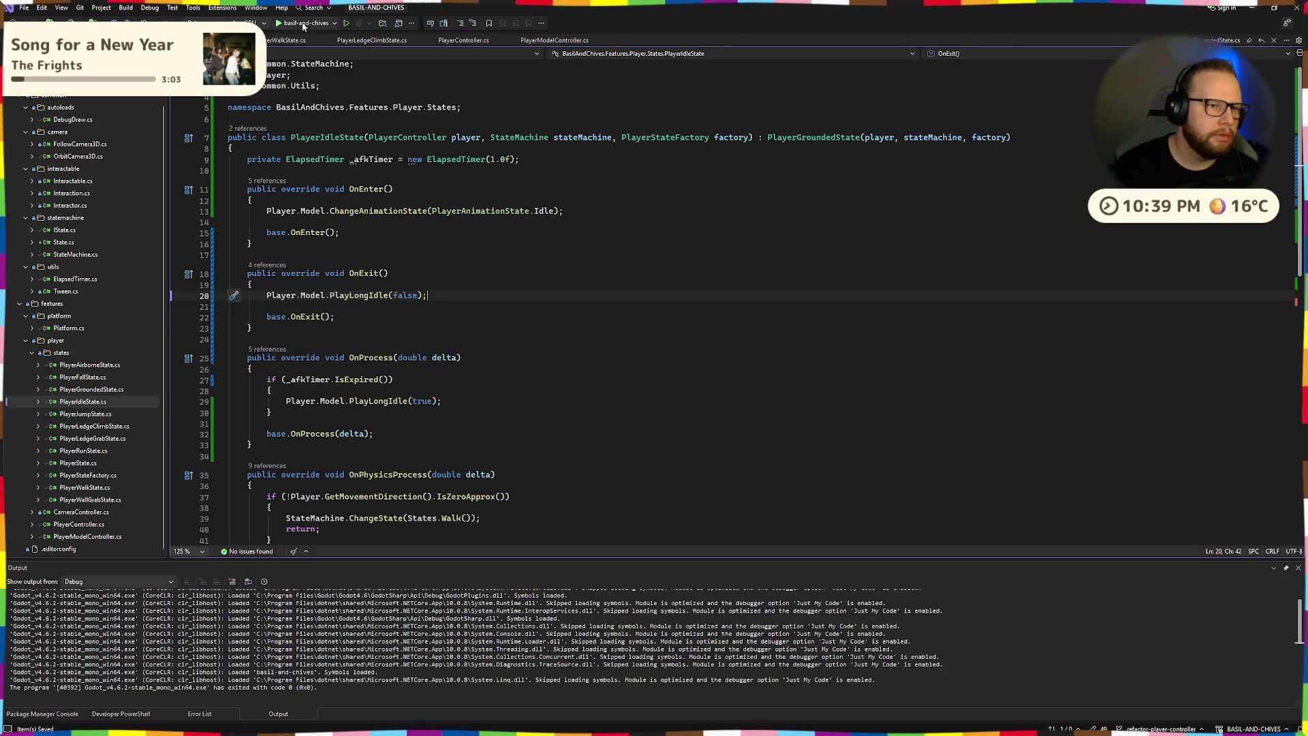
{"action": "left_click", "coordinate": [299, 25]}
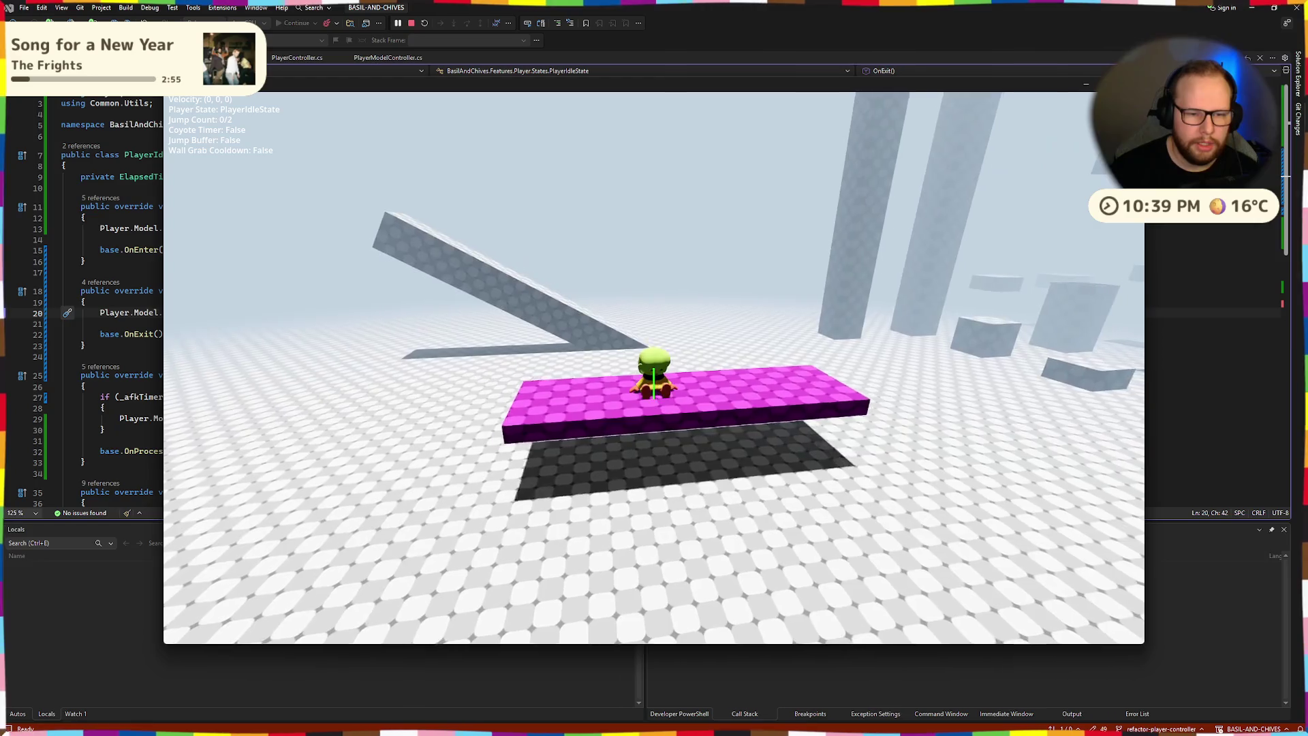
{"action": "key", "text": "w"}
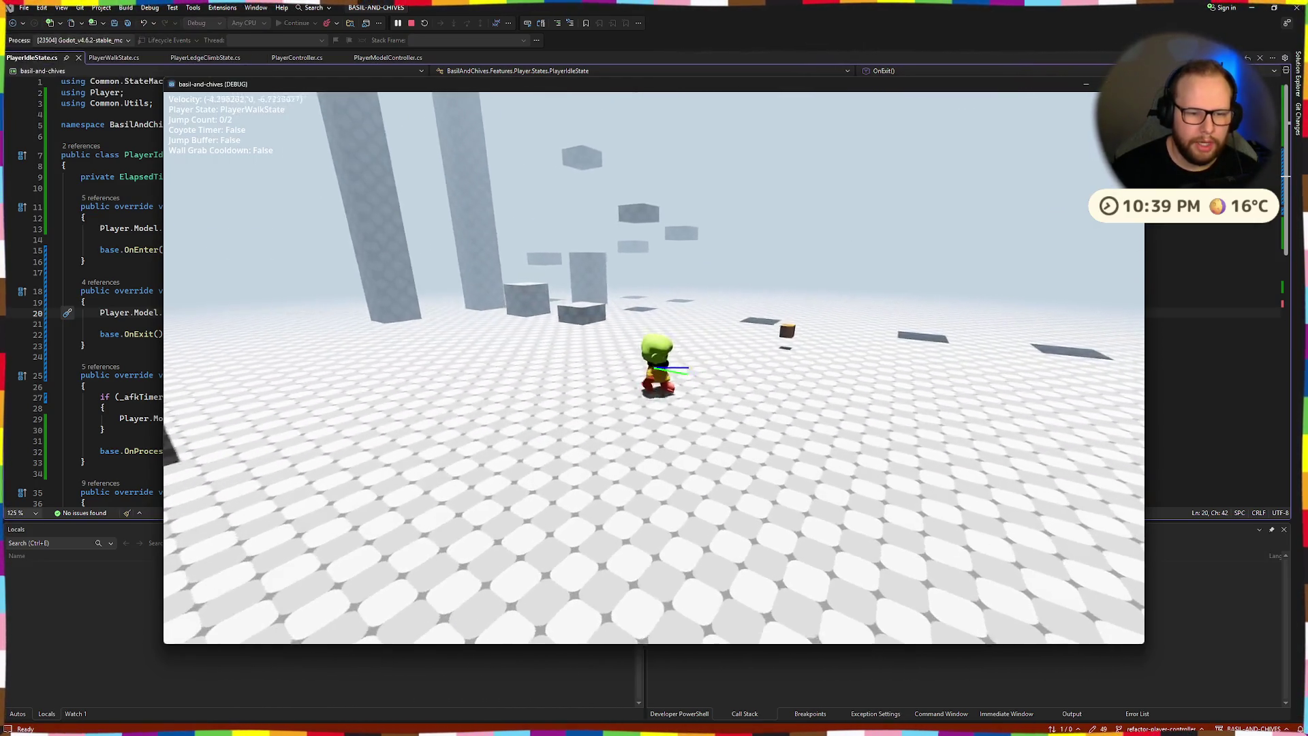
{"action": "key", "text": "w"}
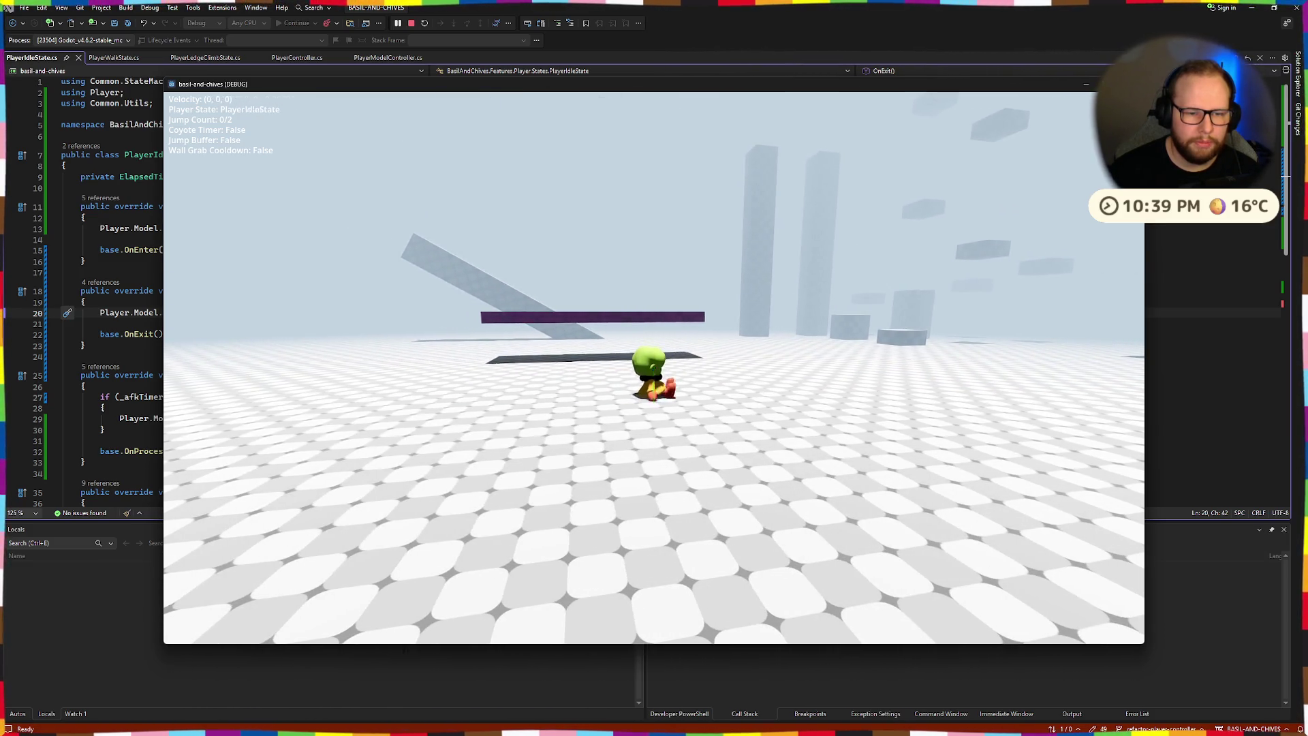
{"action": "key", "text": "d"}
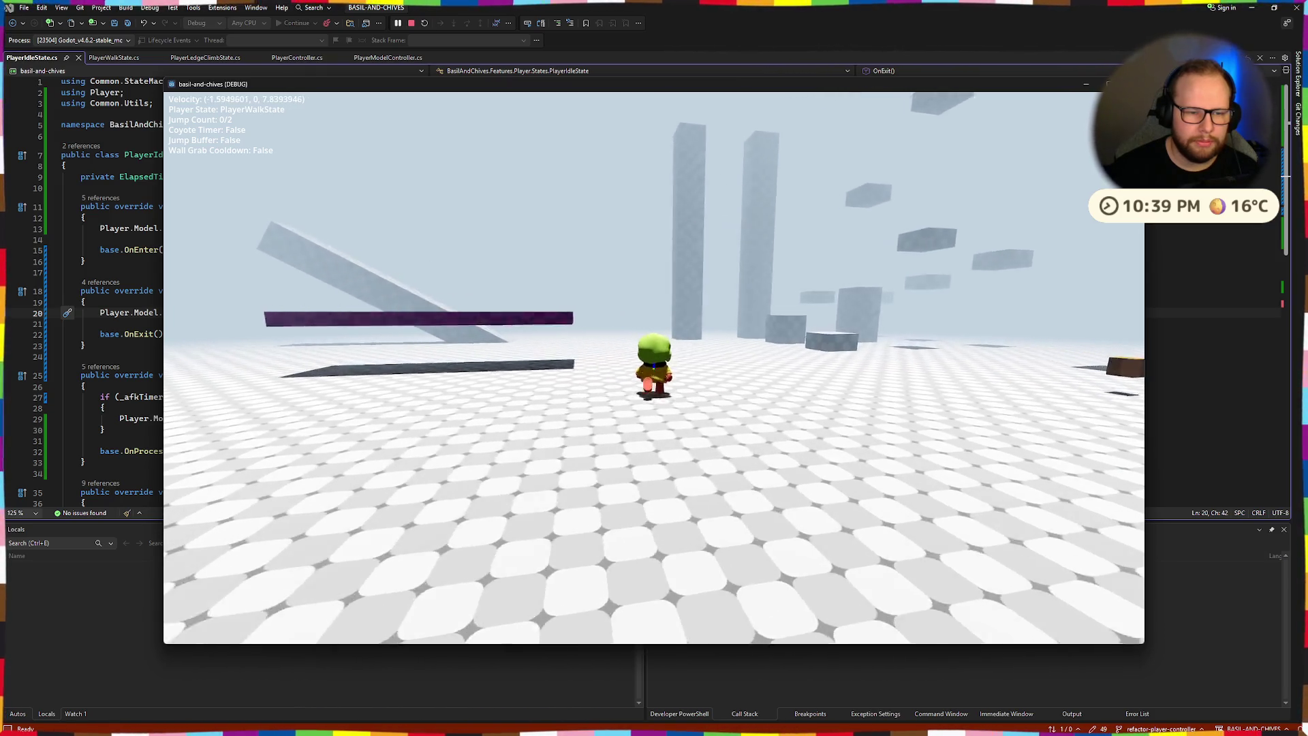
{"action": "key", "text": "space"}
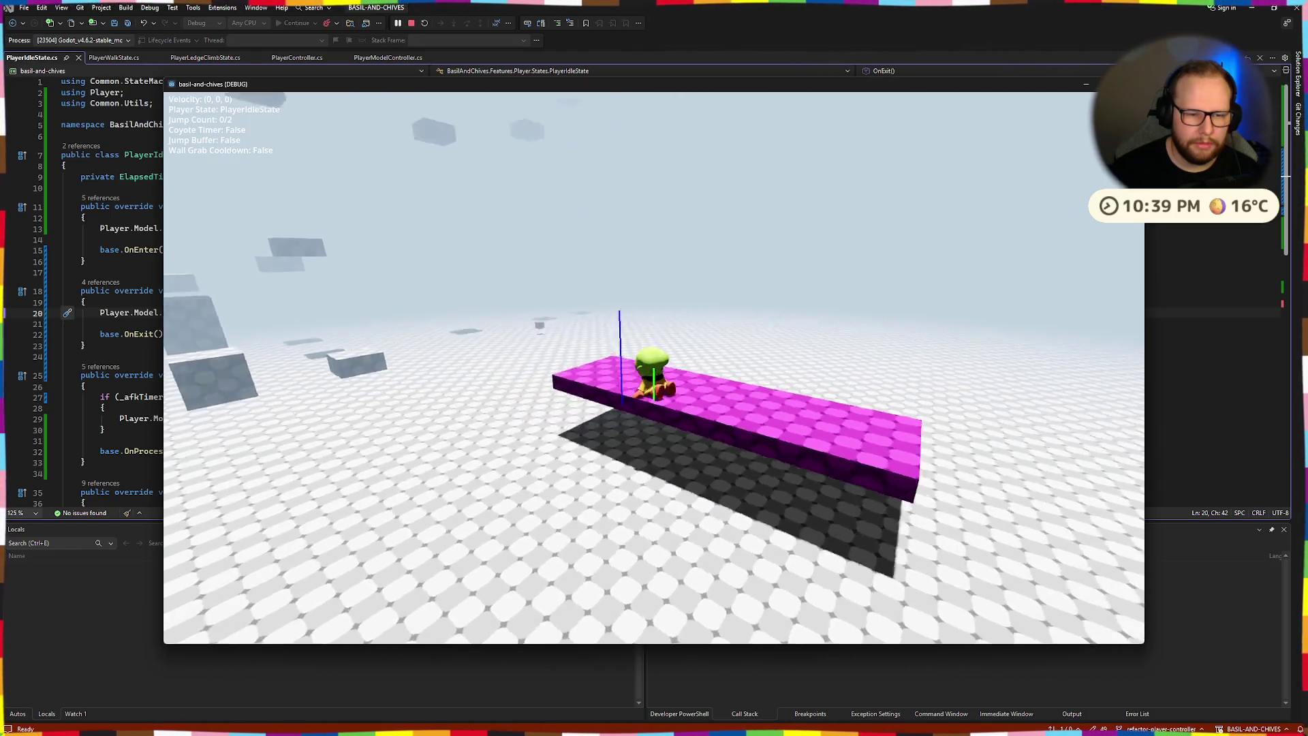
{"action": "key", "text": "Escape"}
{"action": "left_click", "coordinate": [430, 236]}
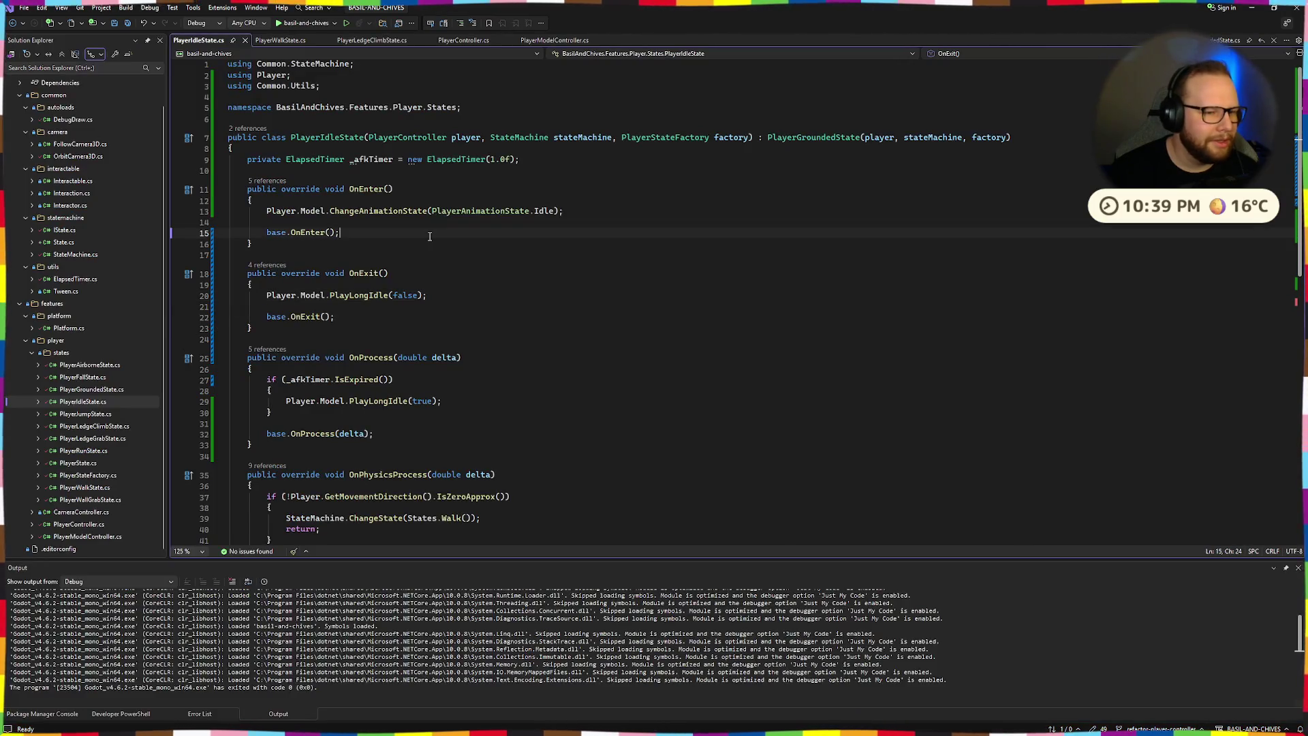
Put a breakpoint on OnExit's PlayLongIdle(false) line and start debugging.
{"action": "mouse_move", "coordinate": [254, 329]}
{"action": "left_mouse_down"}
{"action": "mouse_move", "coordinate": [280, 295]}
{"action": "mouse_move", "coordinate": [257, 273]}
{"action": "left_mouse_up"}
{"action": "left_click", "coordinate": [465, 276]}
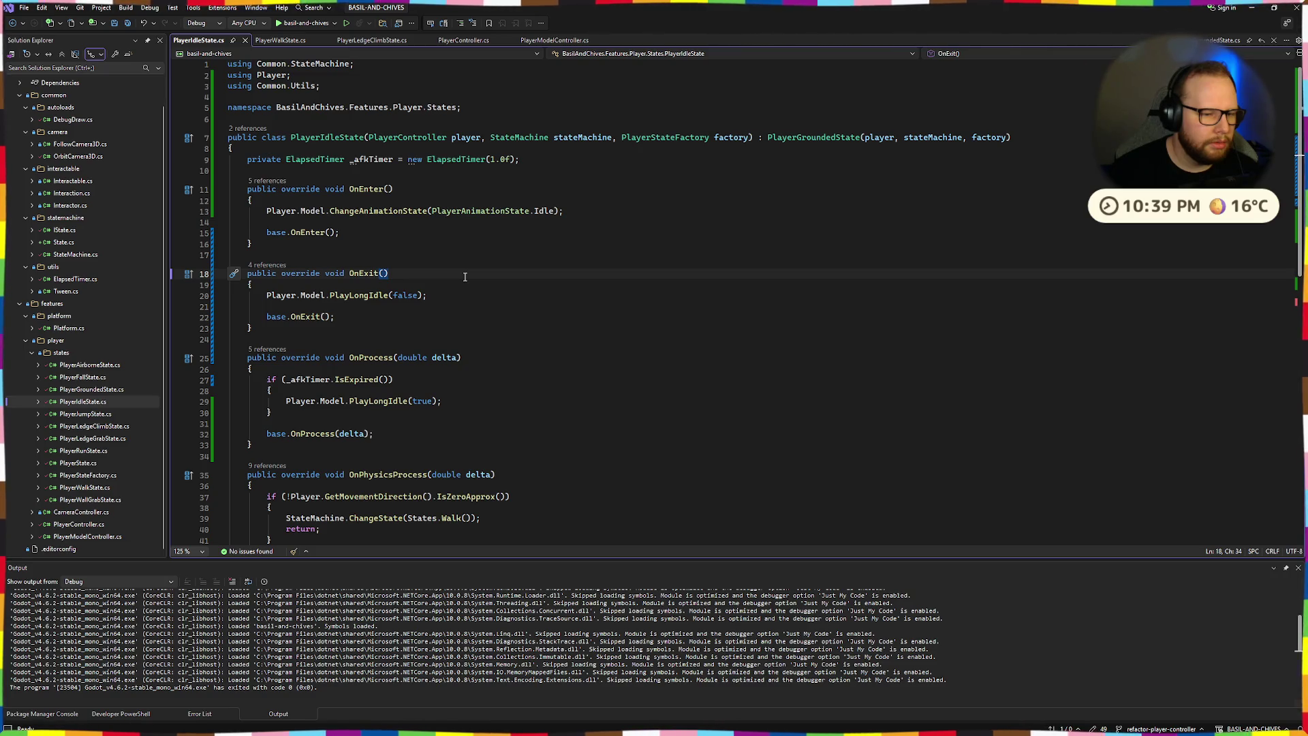
{"action": "left_click", "coordinate": [177, 298]}
{"action": "left_click", "coordinate": [279, 24]}
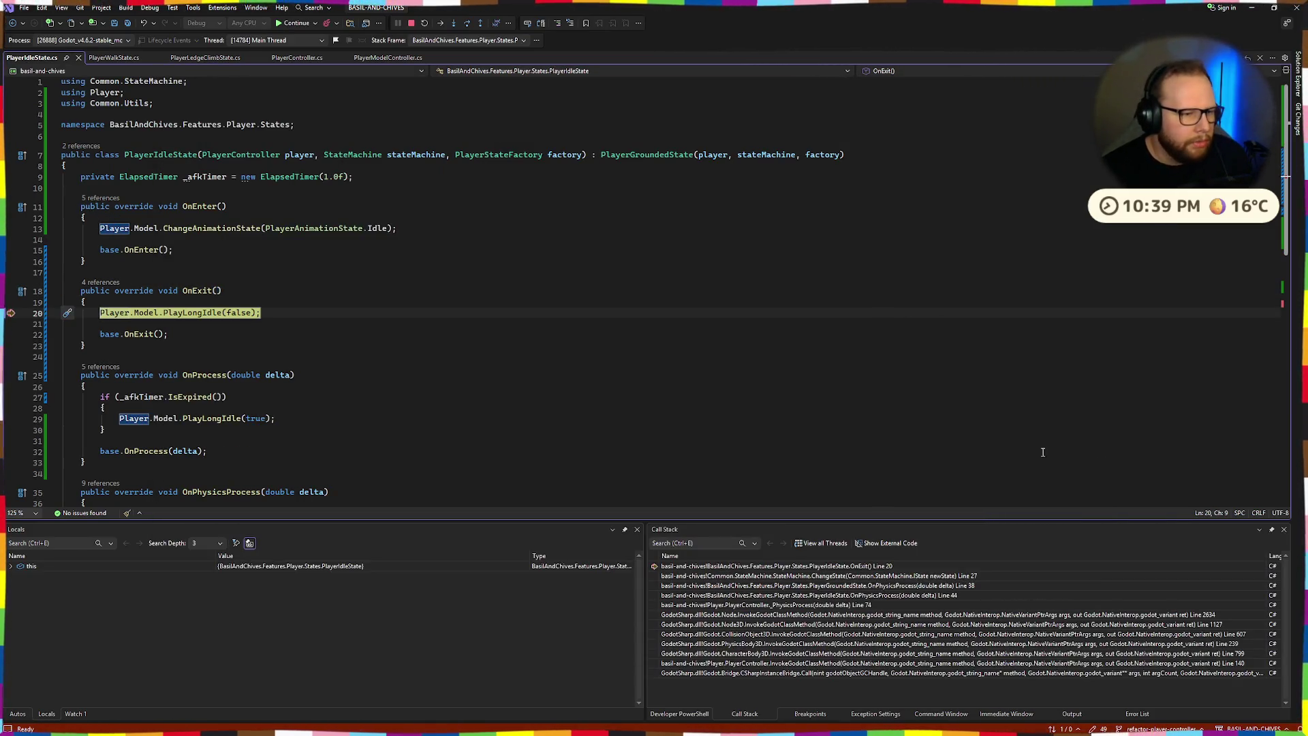
Stop the debug run and go to the PlayLongIdle definition in PlayerModelController.cs.
{"action": "triple_click", "coordinate": [136, 313]}
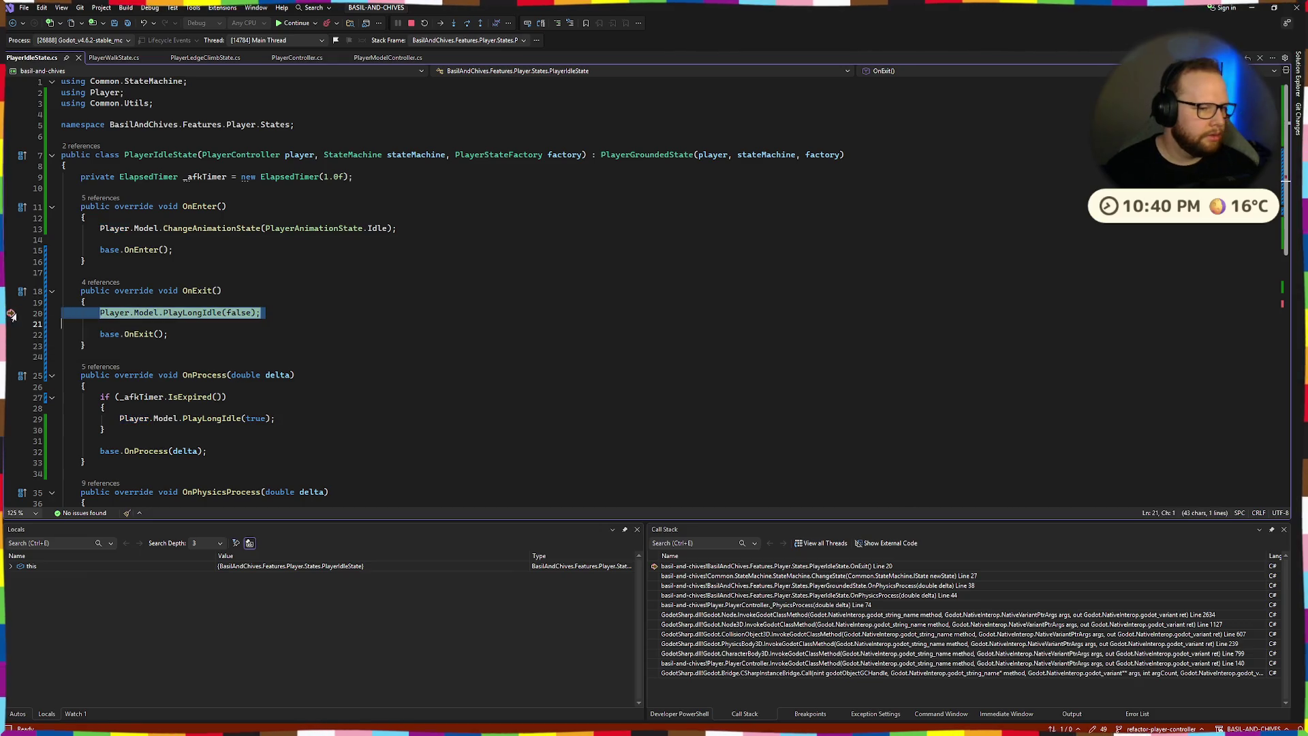
{"action": "left_click", "coordinate": [412, 22]}
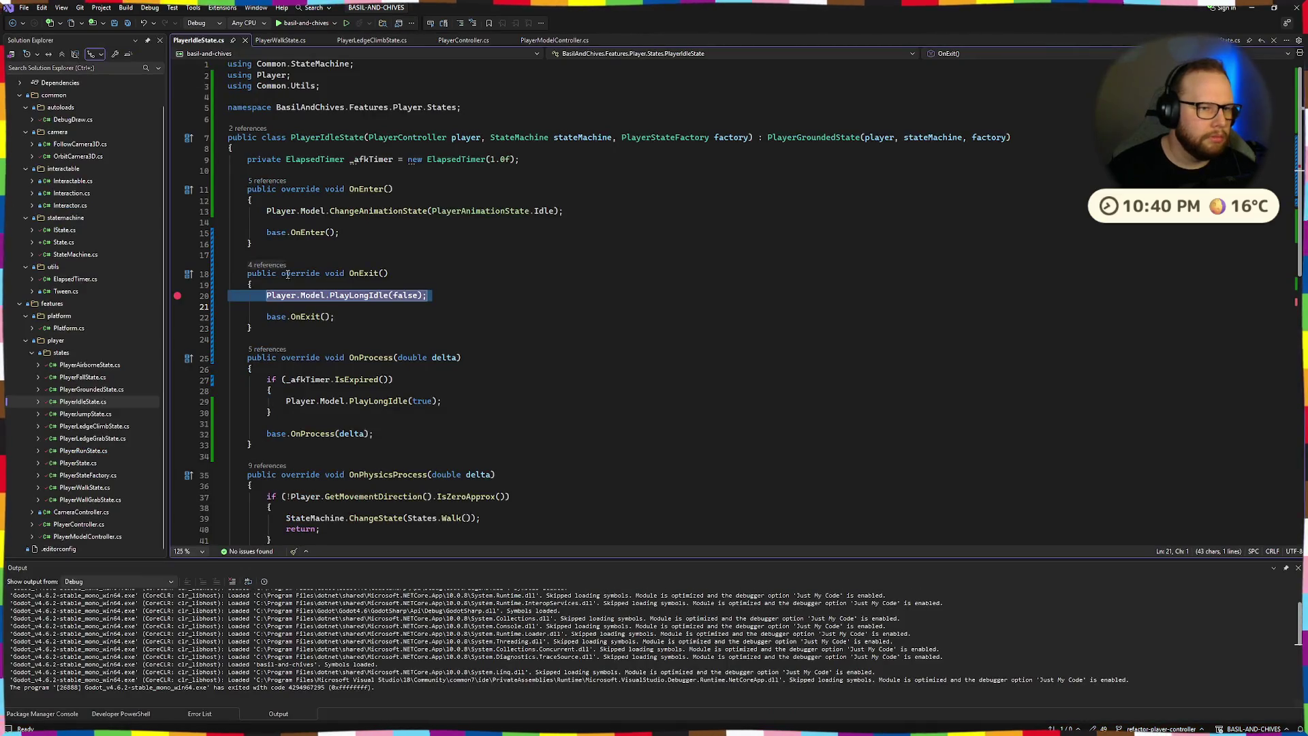
{"action": "key", "text": "Up"}
{"action": "key", "text": "Up"}
{"action": "key", "text": "Up"}
{"action": "key", "text": "End"}
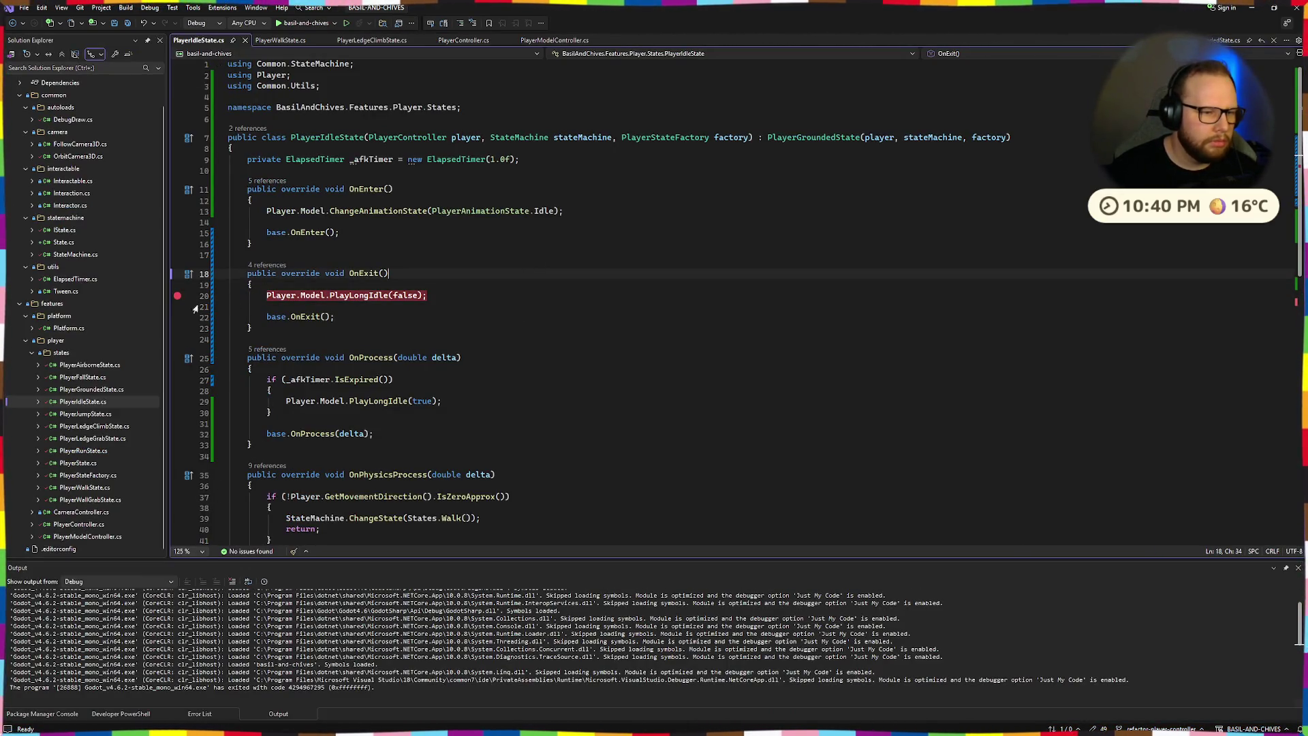
{"action": "left_click", "coordinate": [370, 296], "text": "ctrl"}
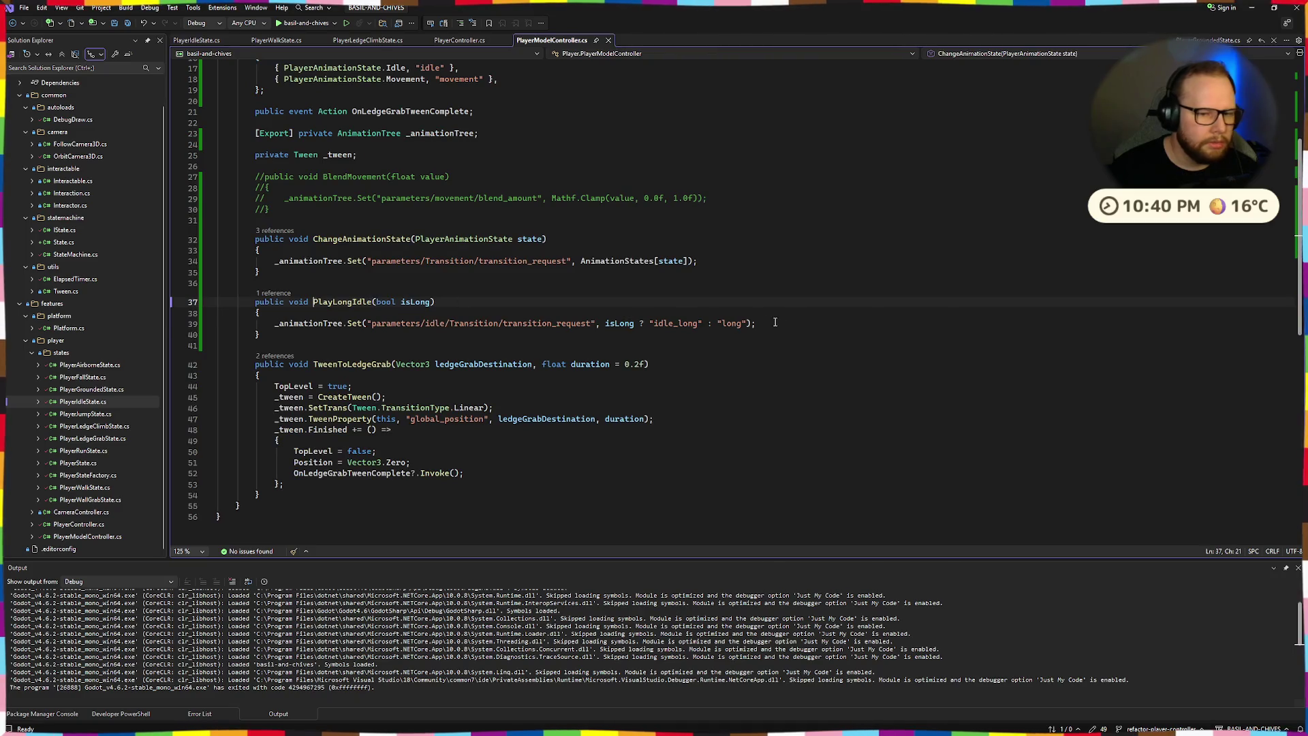
Change the fallback animation string on line 39 from "long" to "idle" and save.
{"action": "left_click_drag", "start_coordinate": [521, 323], "coordinate": [757, 323]}
{"action": "left_click", "coordinate": [620, 323]}
{"action": "left_click", "coordinate": [712, 312]}
{"action": "double_click", "coordinate": [729, 324]}
{"action": "type", "text": "idle"}
{"action": "key", "text": "ctrl+s"}
Run the game under the debugger and walk the player with A and W.
{"action": "left_click", "coordinate": [336, 20]}
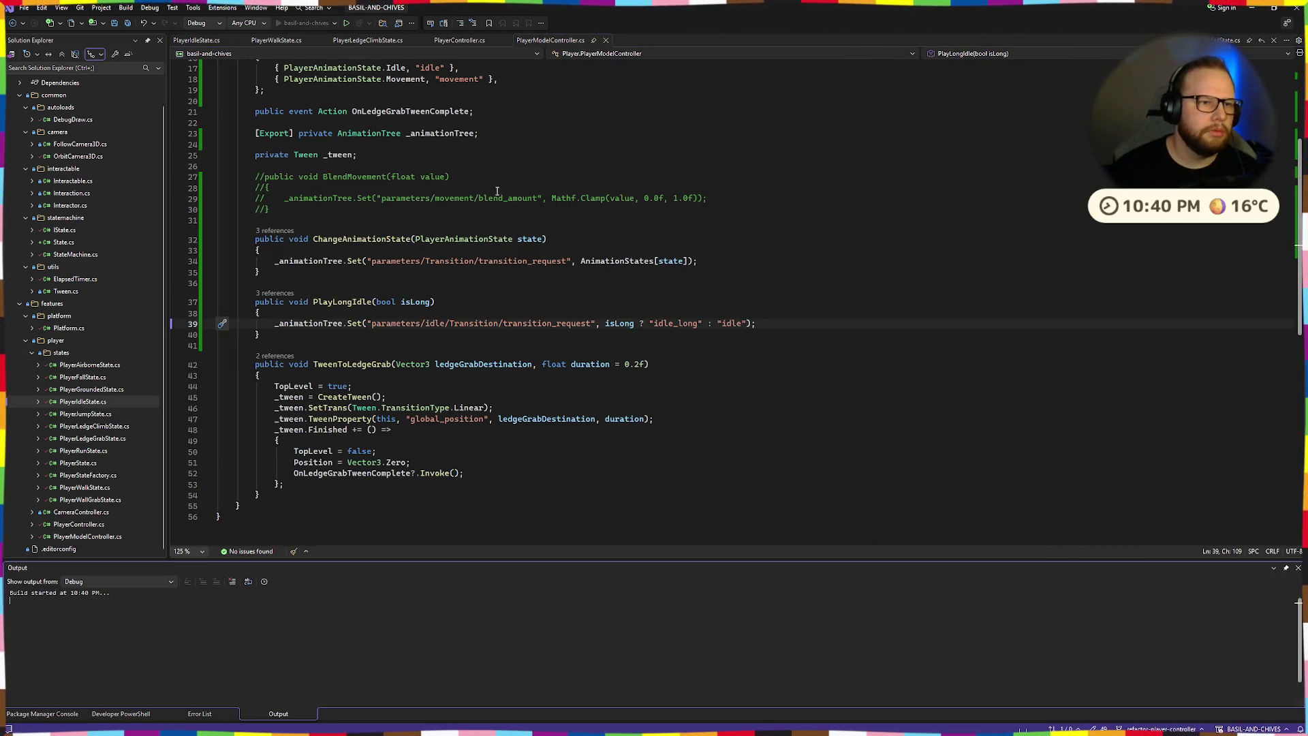
{"action": "key", "text": "a"}
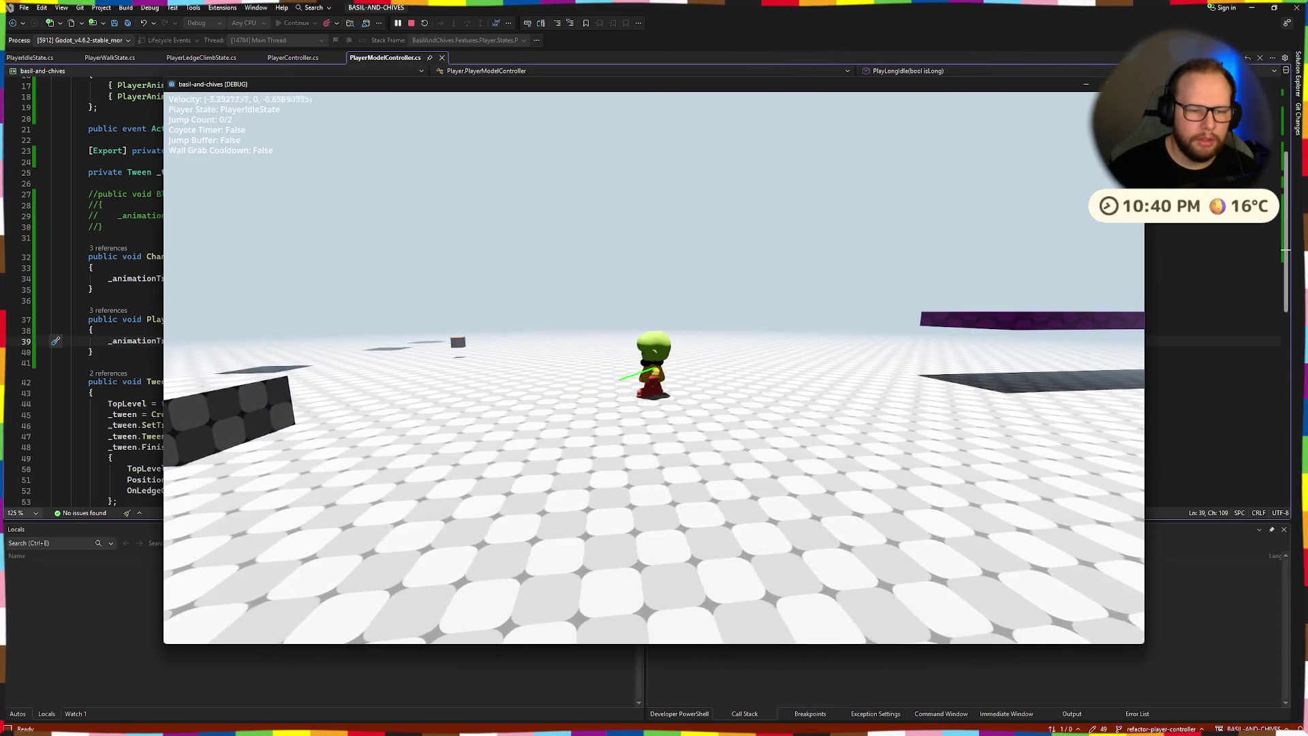
{"action": "key", "text": "w"}
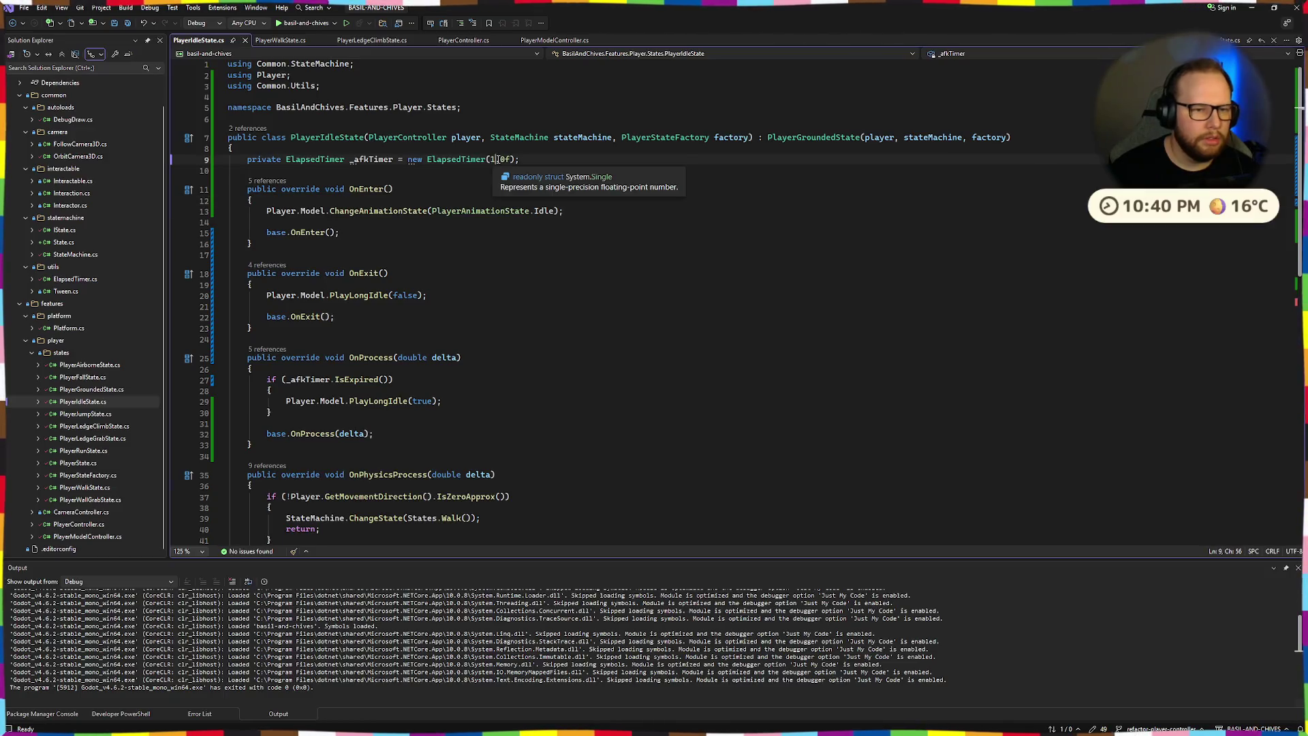
Lengthen the AFK ElapsedTimer from 1.0f to 12.0f, save, and launch the game under the debugger.
{"action": "left_click", "coordinate": [492, 158]}
{"action": "key", "text": "BackSpace"}
{"action": "type", "text": "120."}
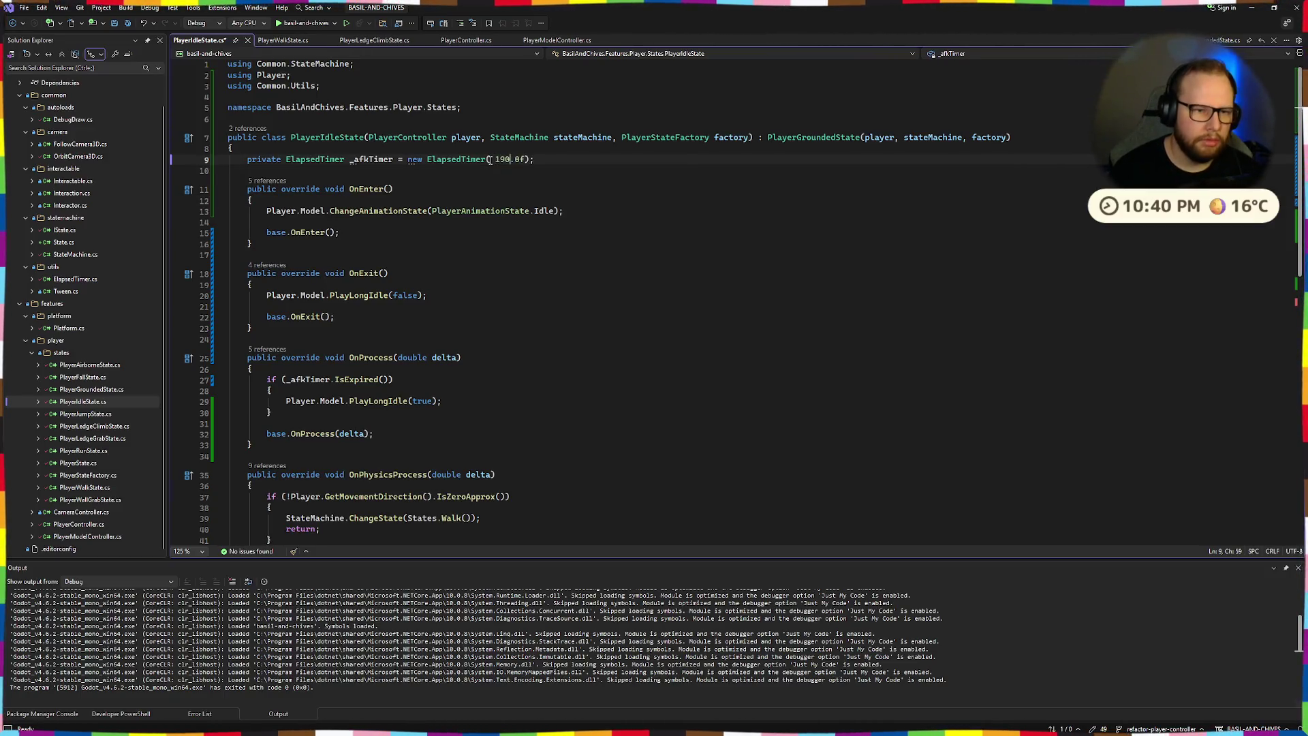
{"action": "key", "text": "ctrl+s"}
{"action": "left_click", "coordinate": [595, 424]}
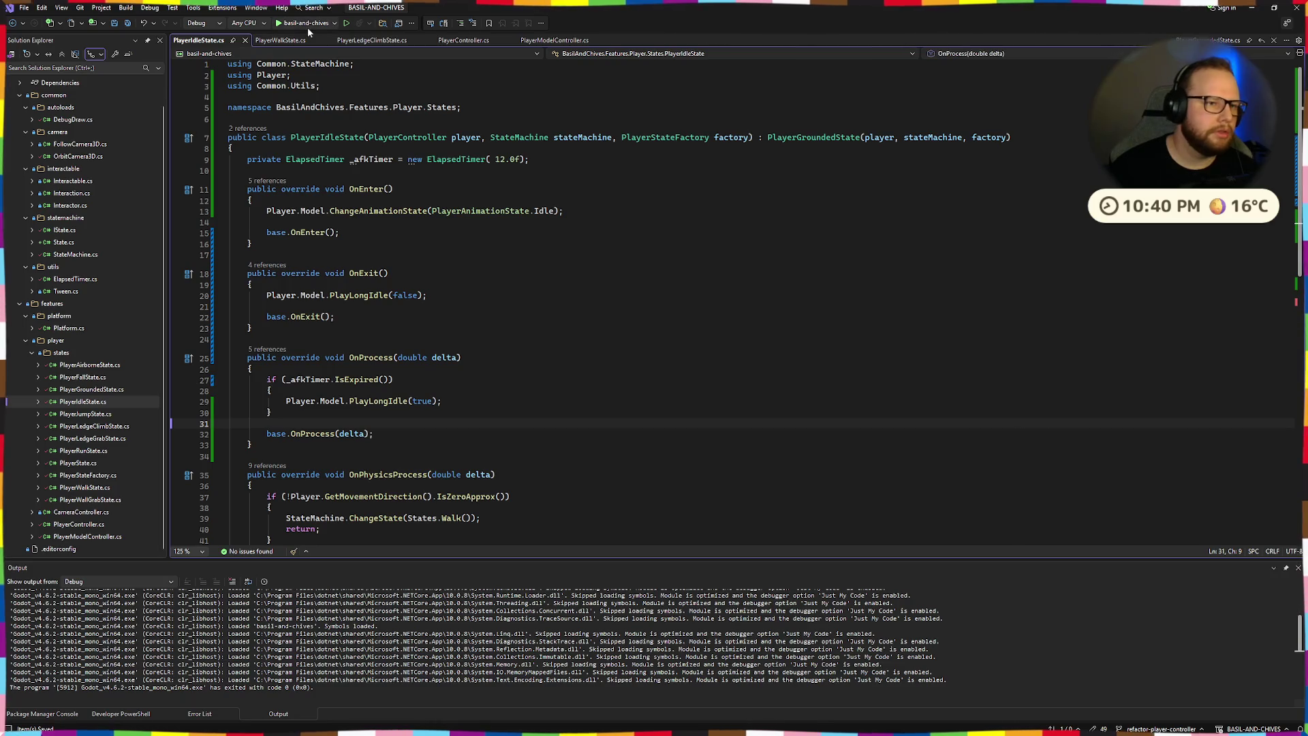
{"action": "left_click", "coordinate": [302, 23]}
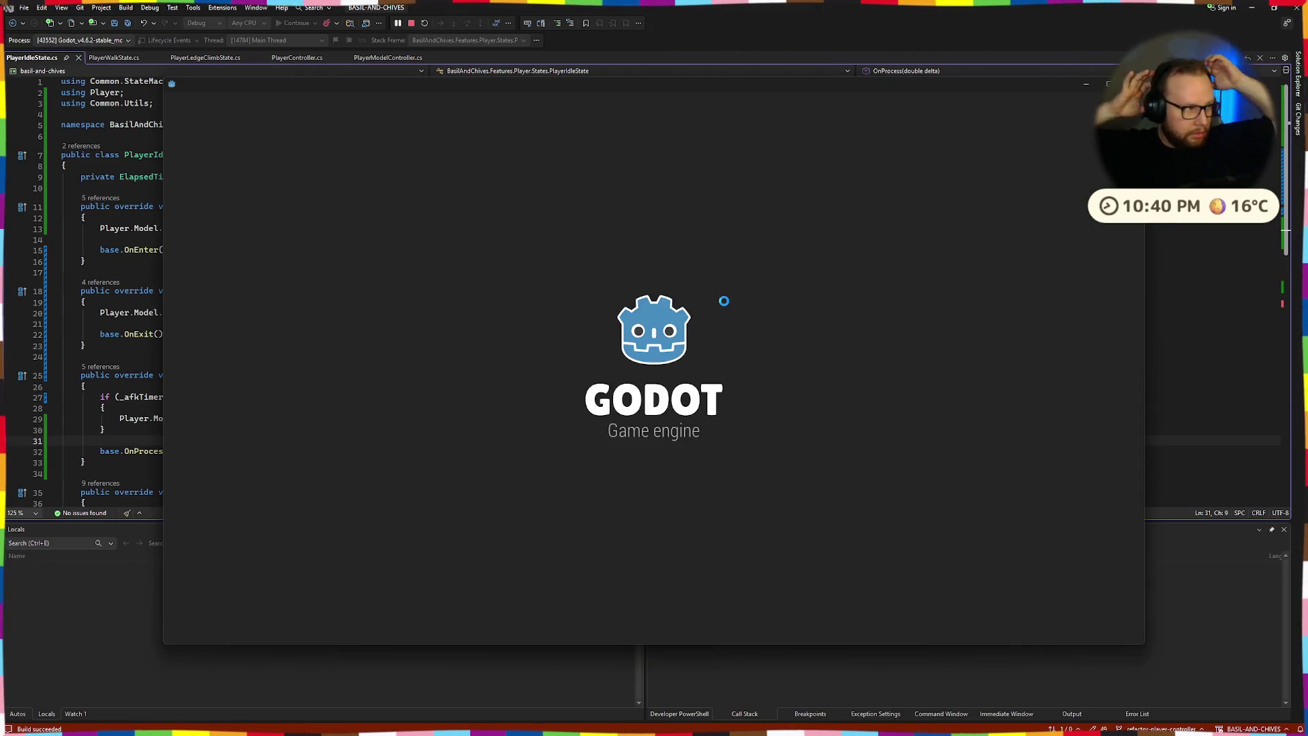
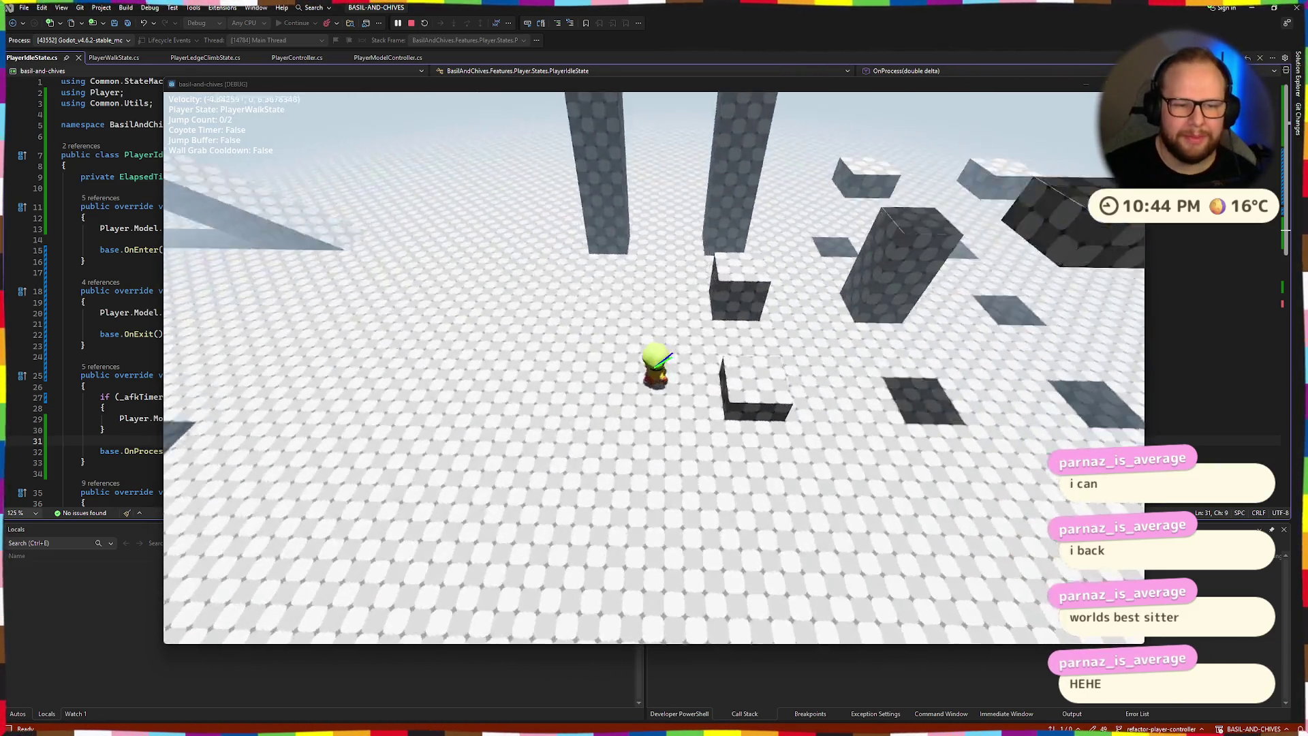
Double-jump the character across the level, then start walking forward.
{"action": "key", "text": "space"}
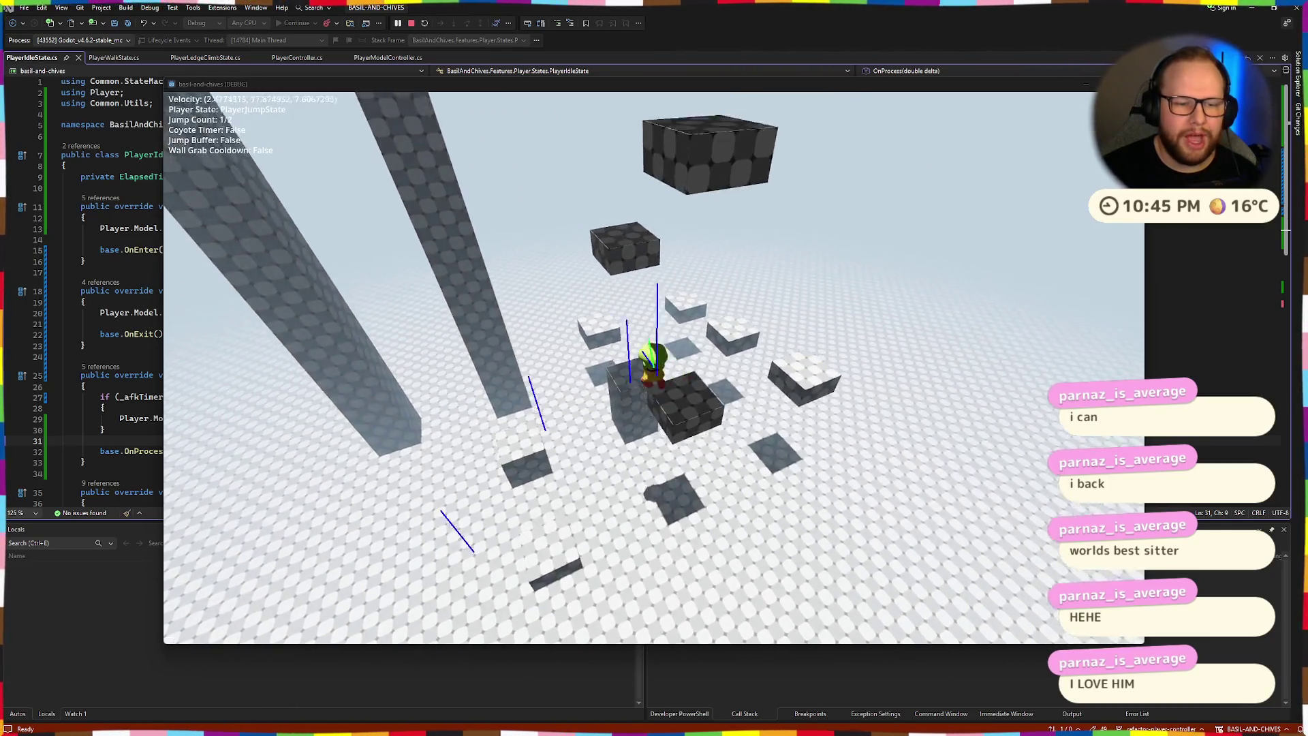
{"action": "key", "text": "space"}
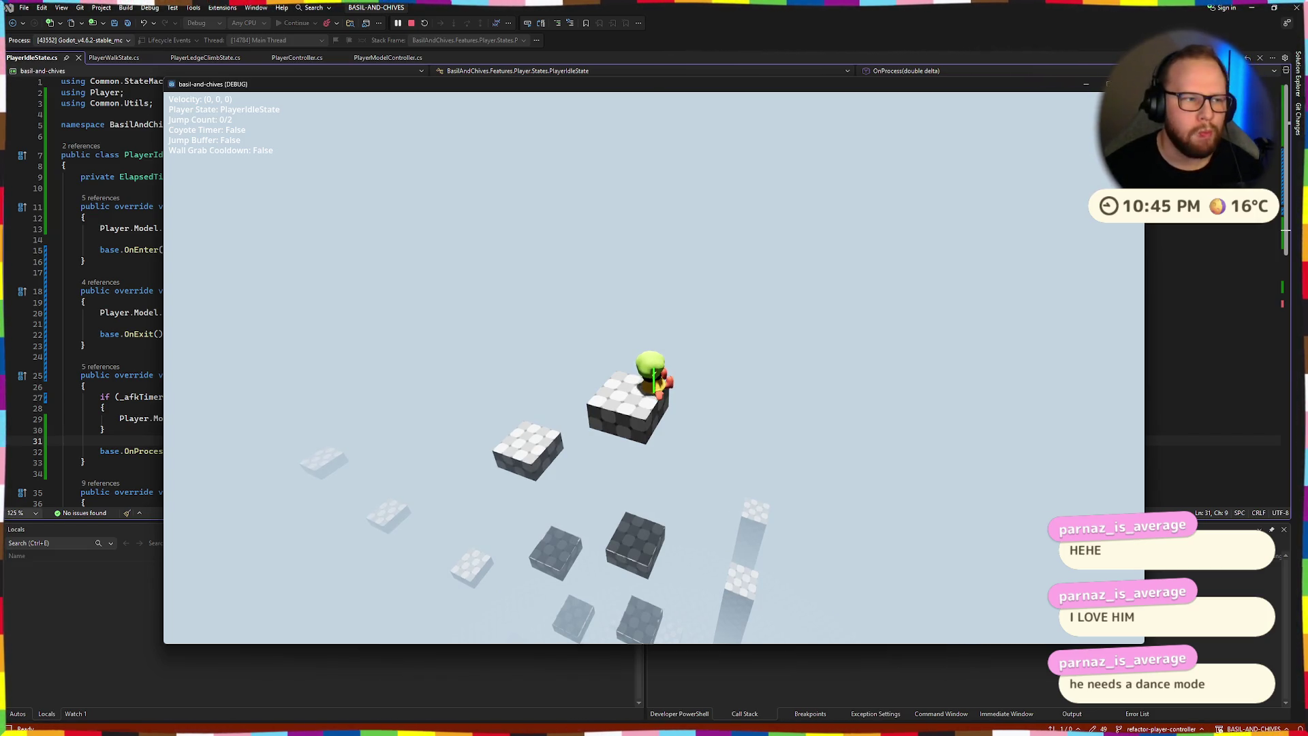
{"action": "key", "text": "w"}
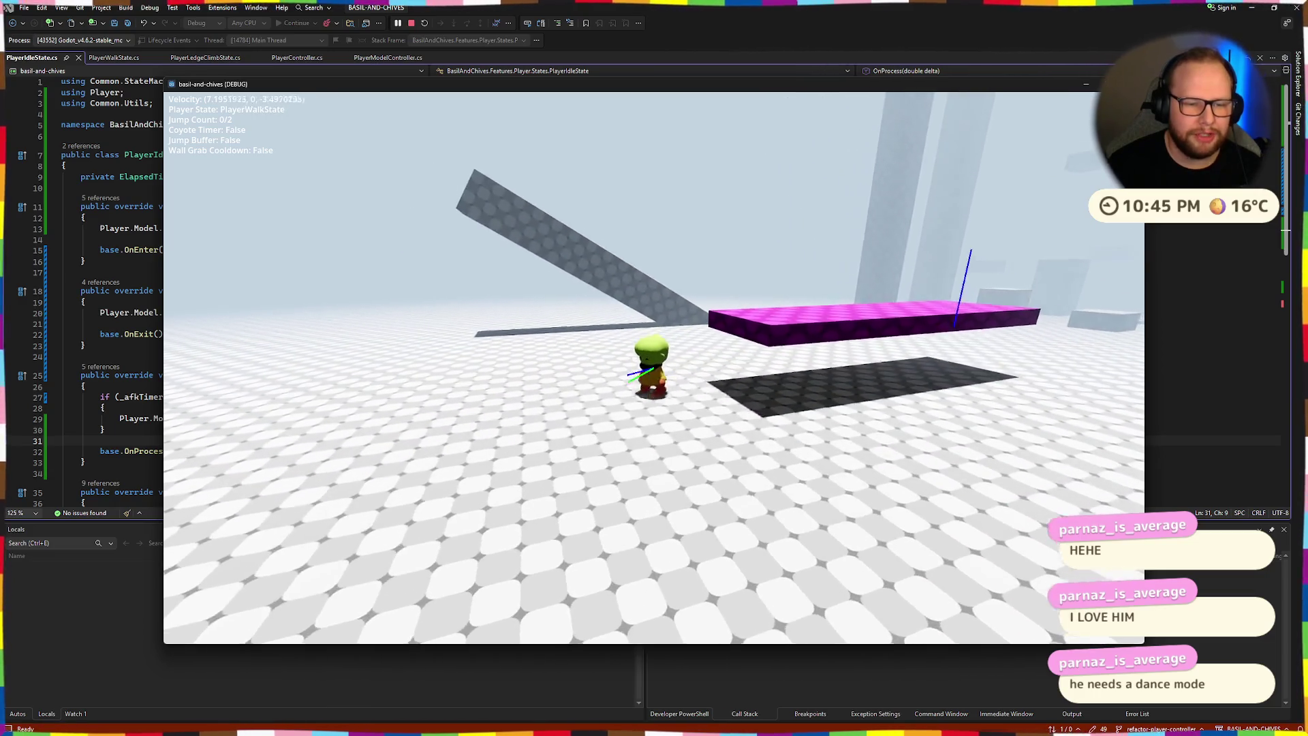
Sprint the character into a run, double-jump while running, then walk forward again.
{"action": "key", "text": "shift"}
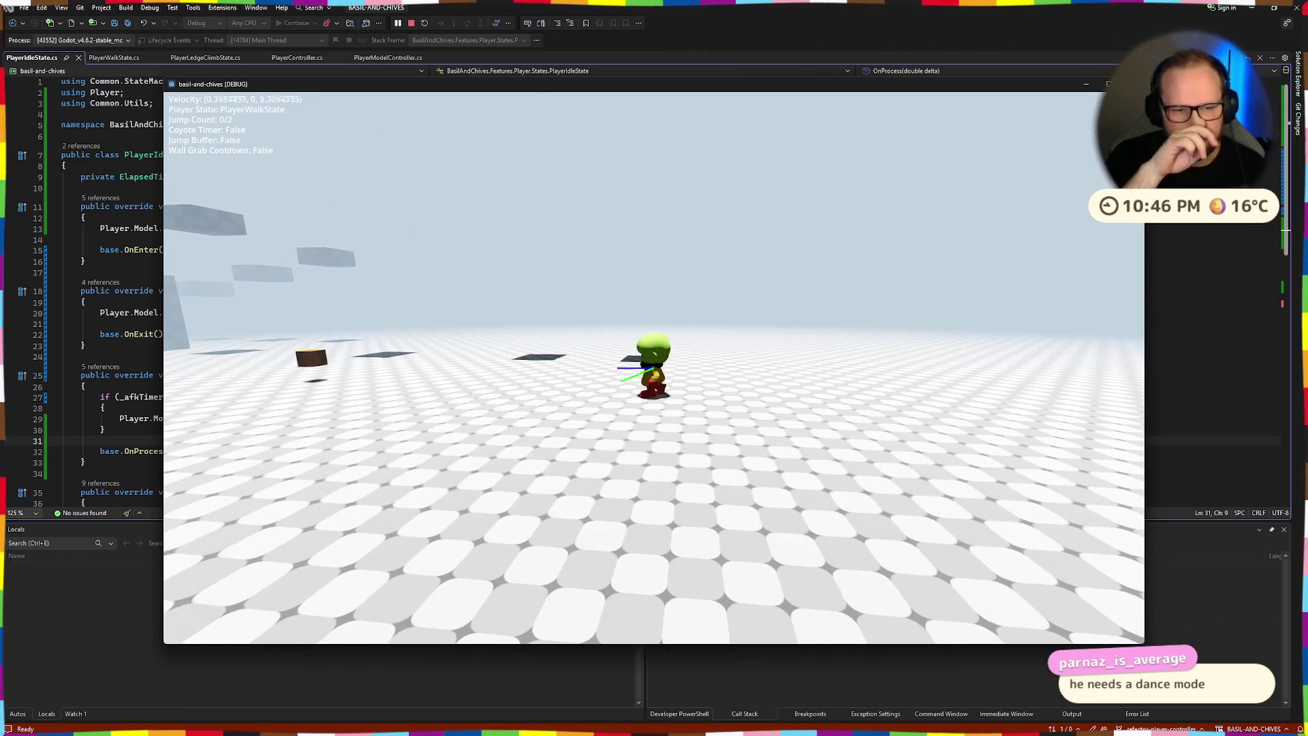
{"action": "key", "text": "shift"}
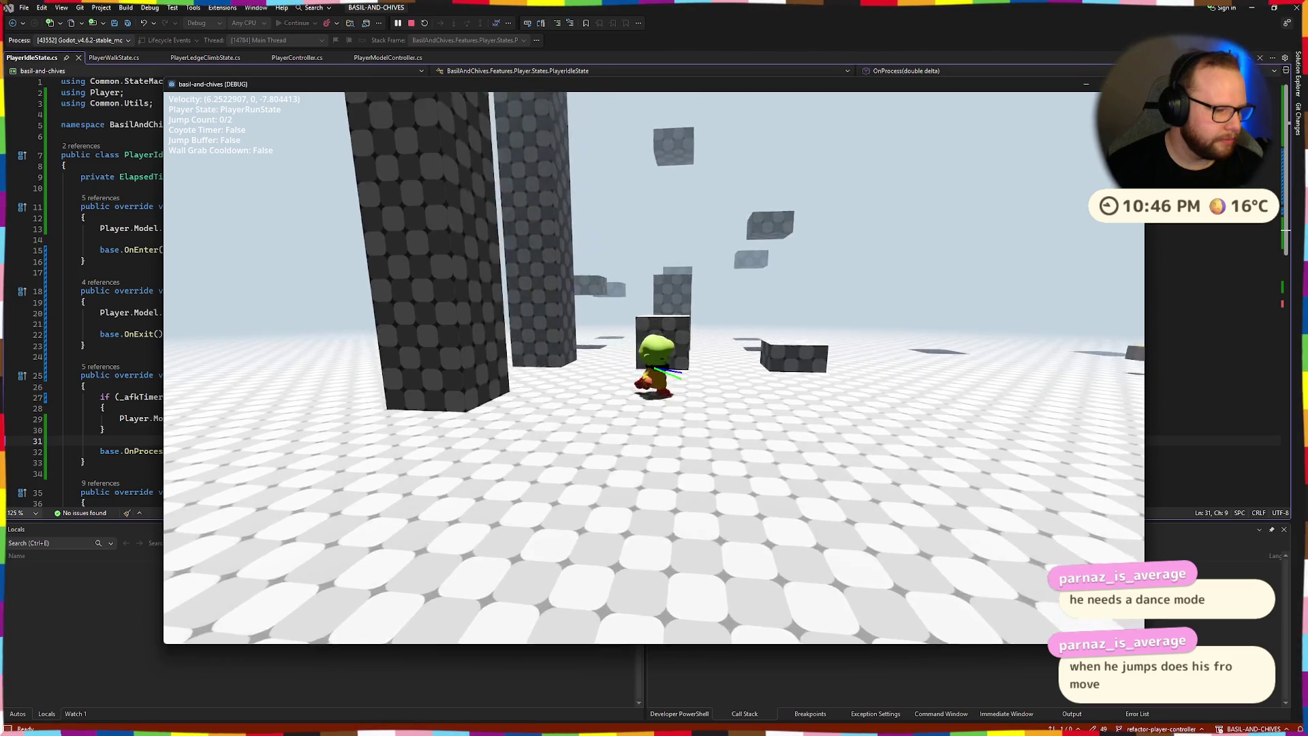
{"action": "key", "text": "space"}
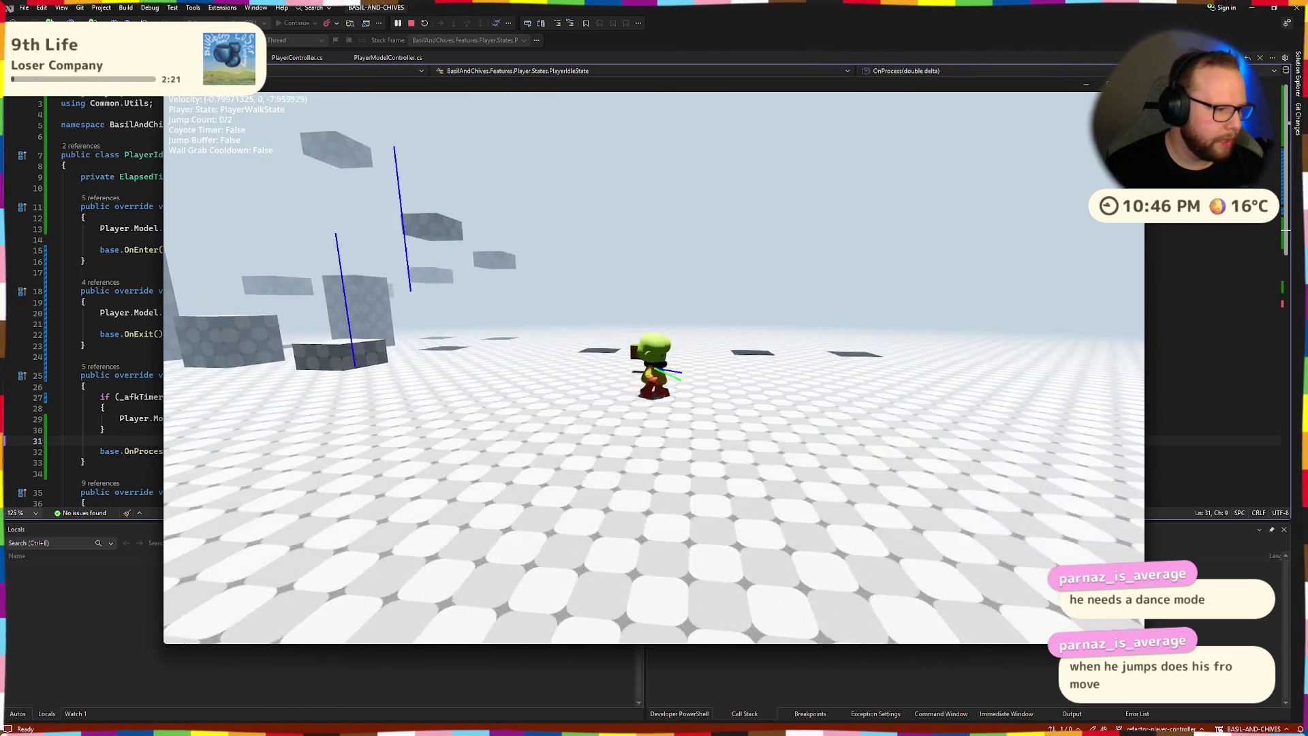
{"action": "key", "text": "space"}
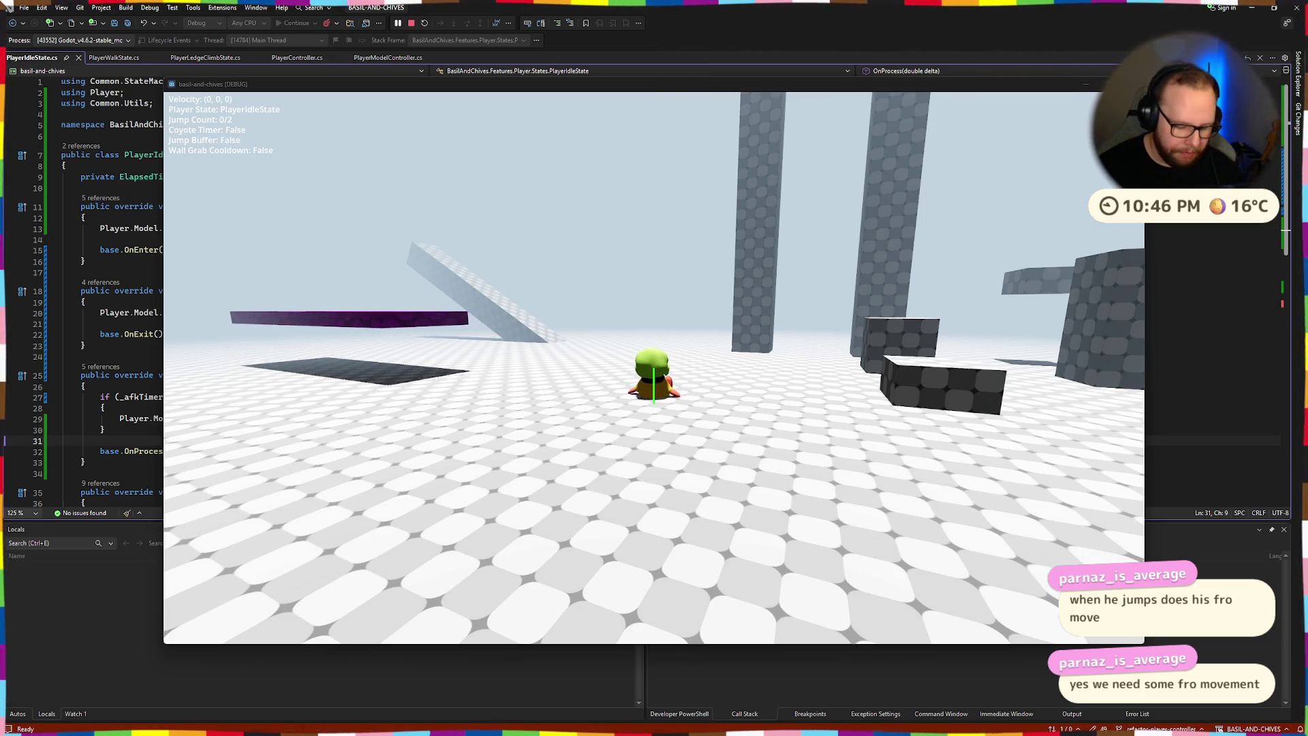
{"action": "mouse_move", "coordinate": [655, 368]}
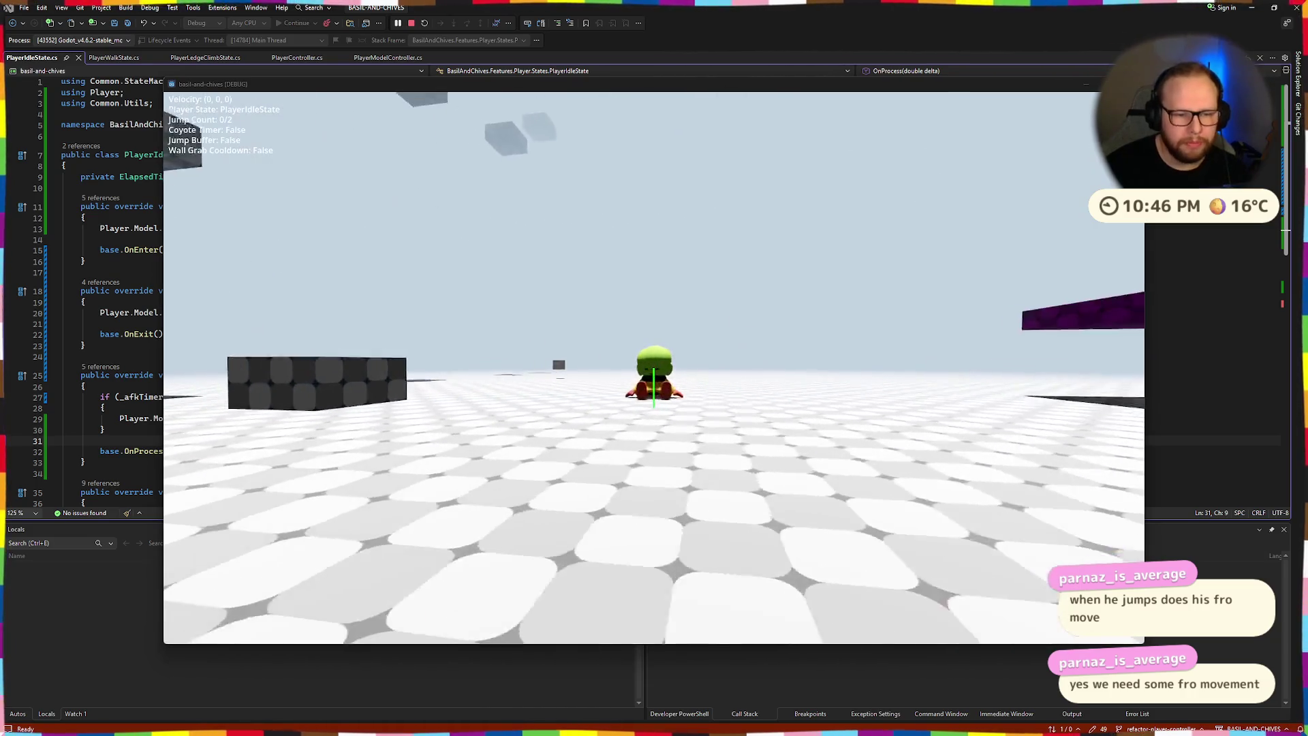
{"action": "key", "text": "w"}
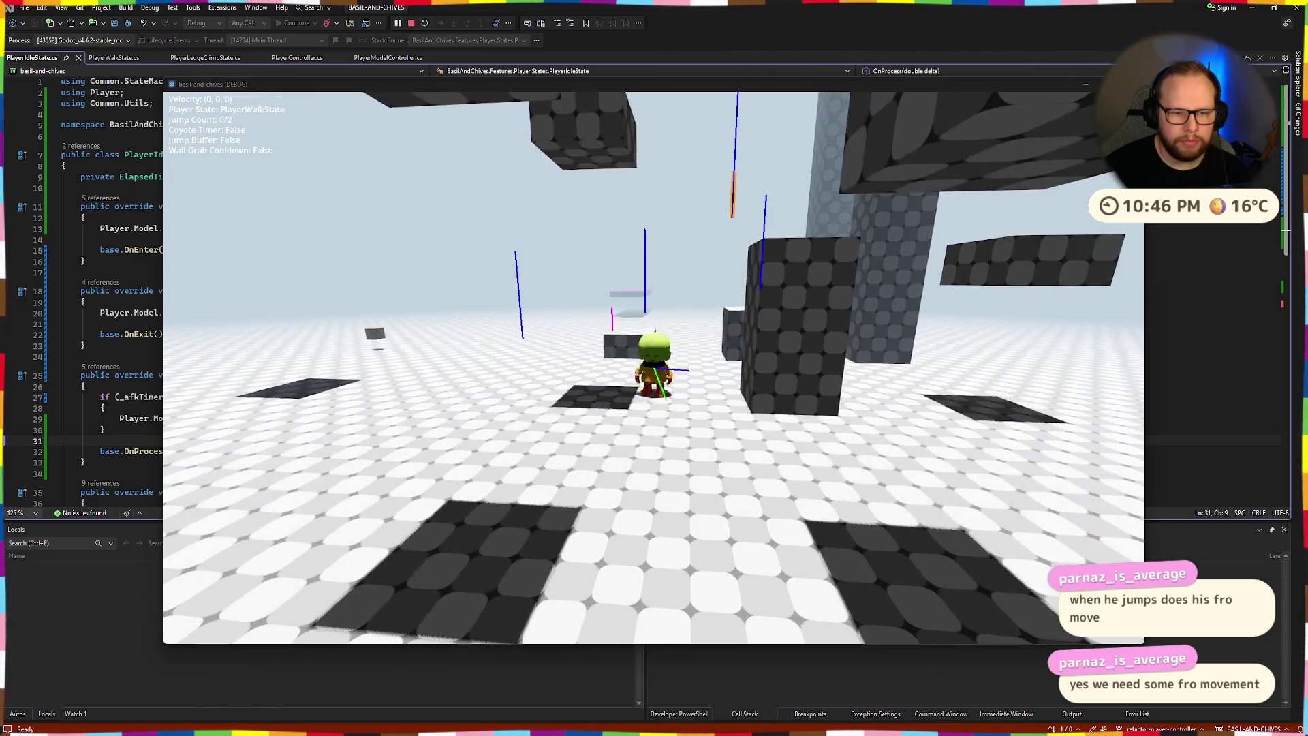
Walk to a block, grab its ledge and climb up, then double-jump off.
{"action": "key", "text": "w"}
{"action": "key", "text": "space"}
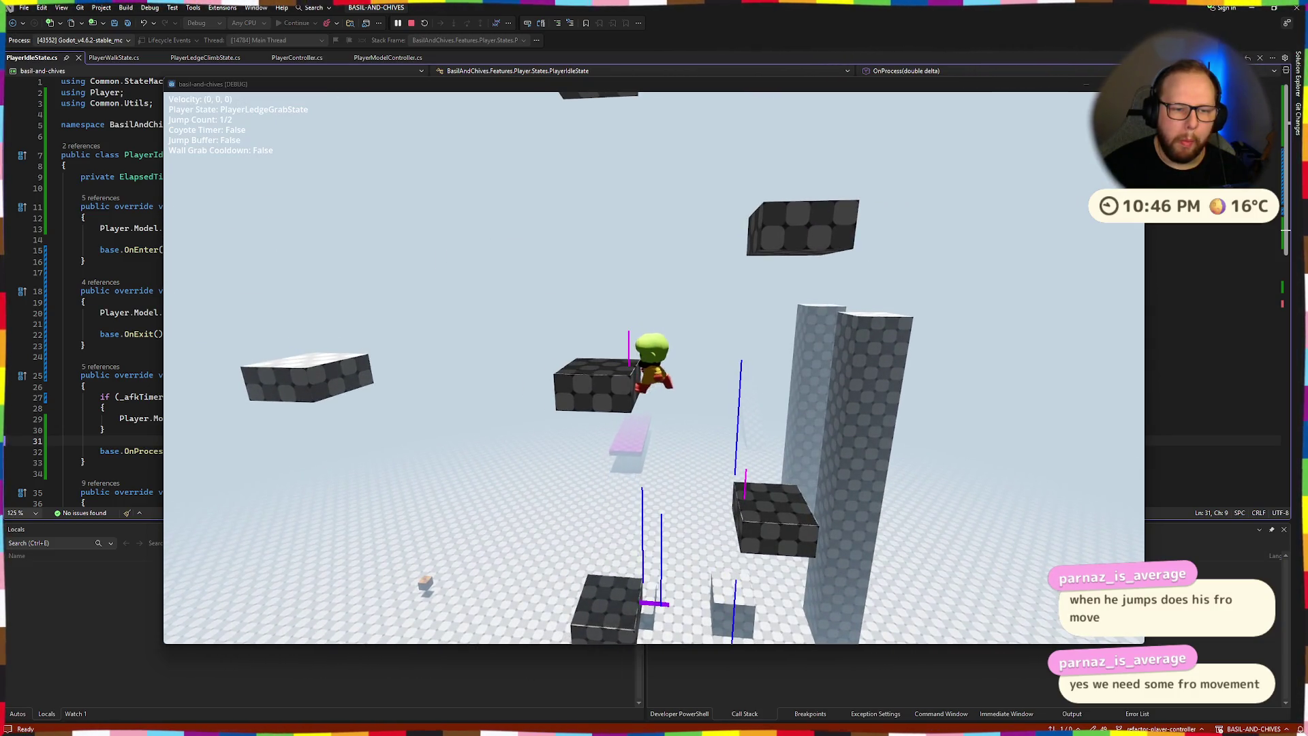
{"action": "key", "text": "w"}
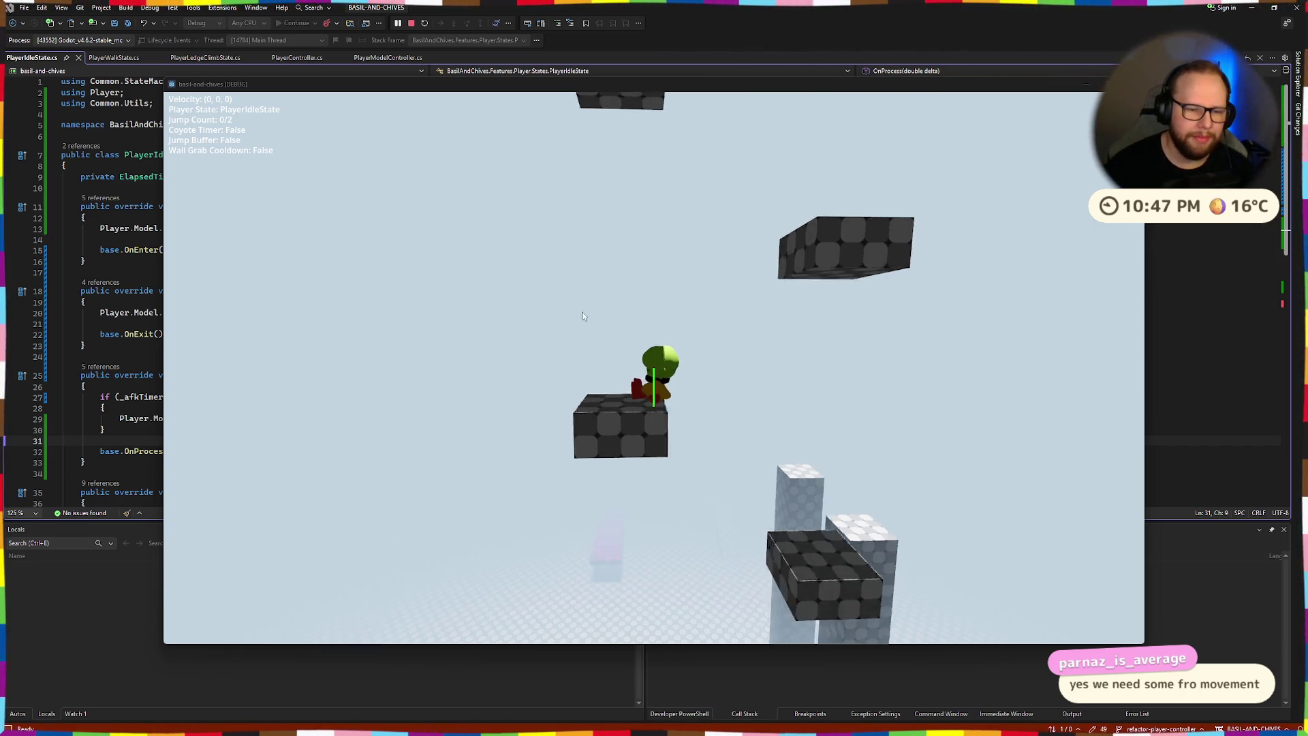
{"action": "key", "text": "space"}
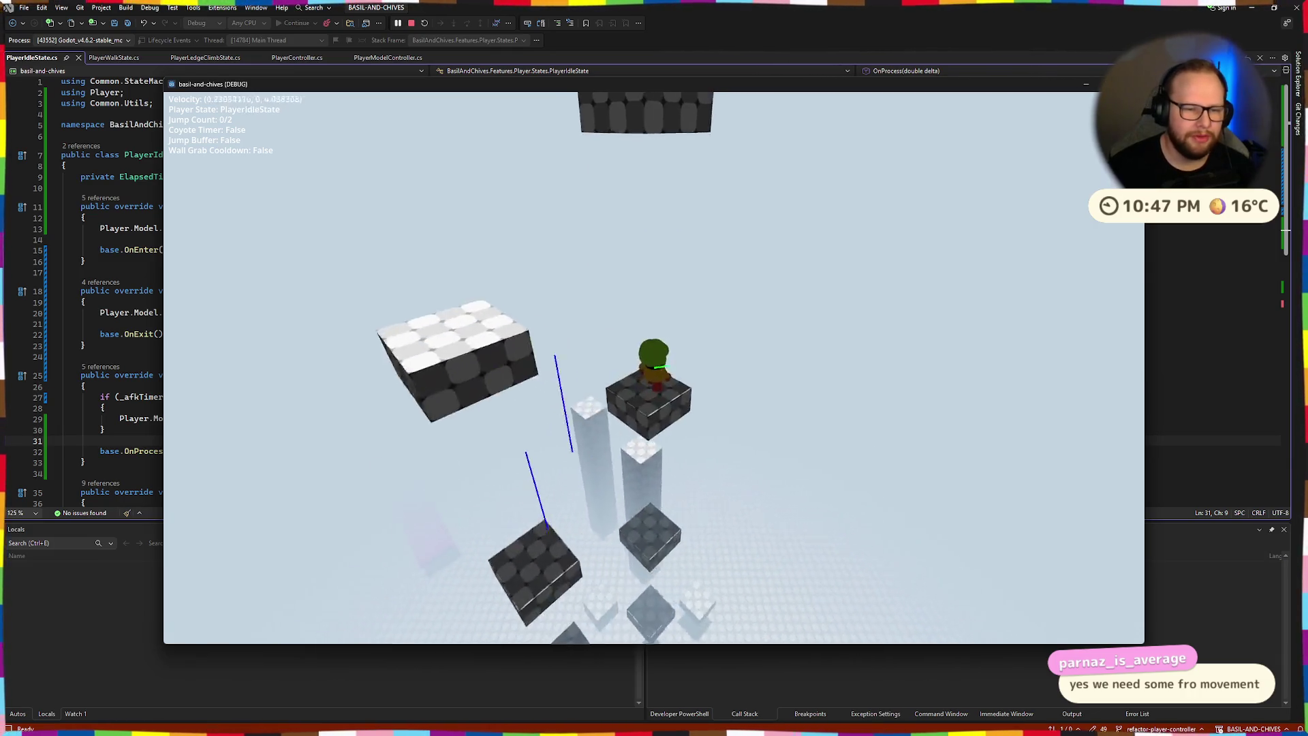
{"action": "key", "text": "space"}
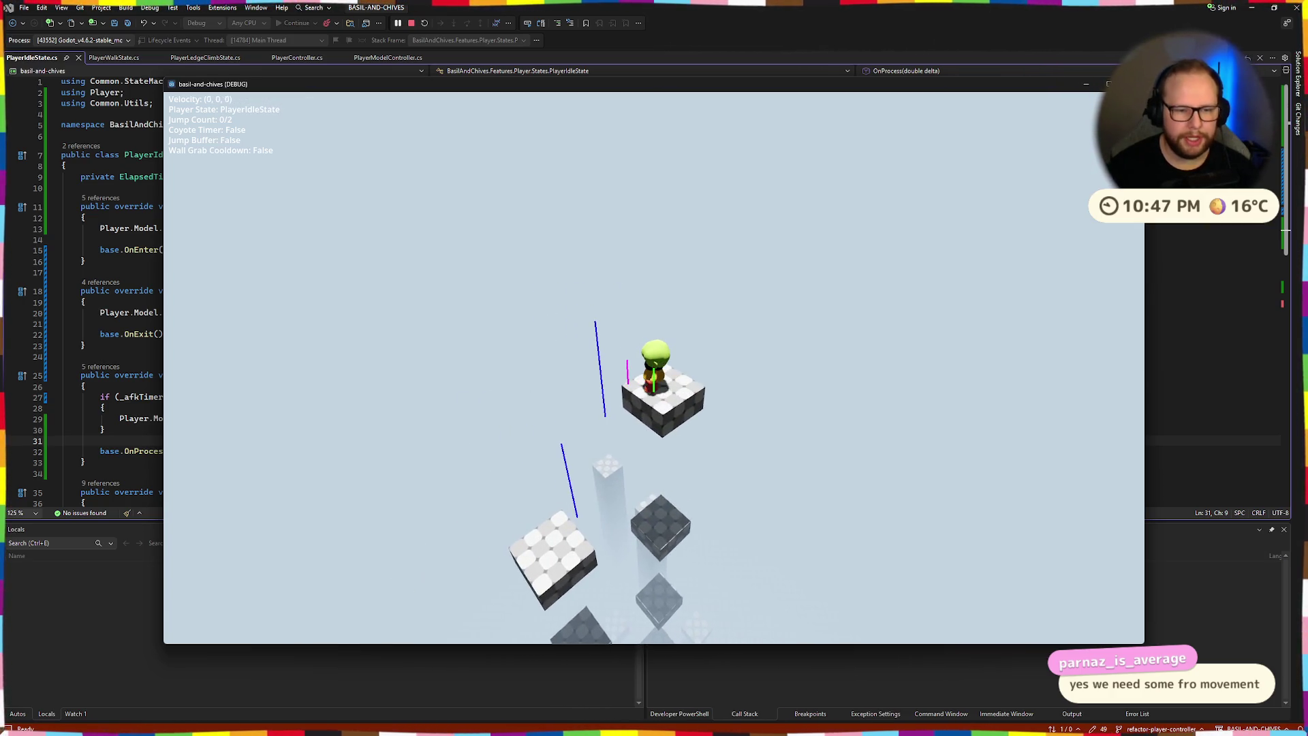
Jump from block to block, climb another ledge, then close the game with Alt+F4.
{"action": "key", "text": "space"}
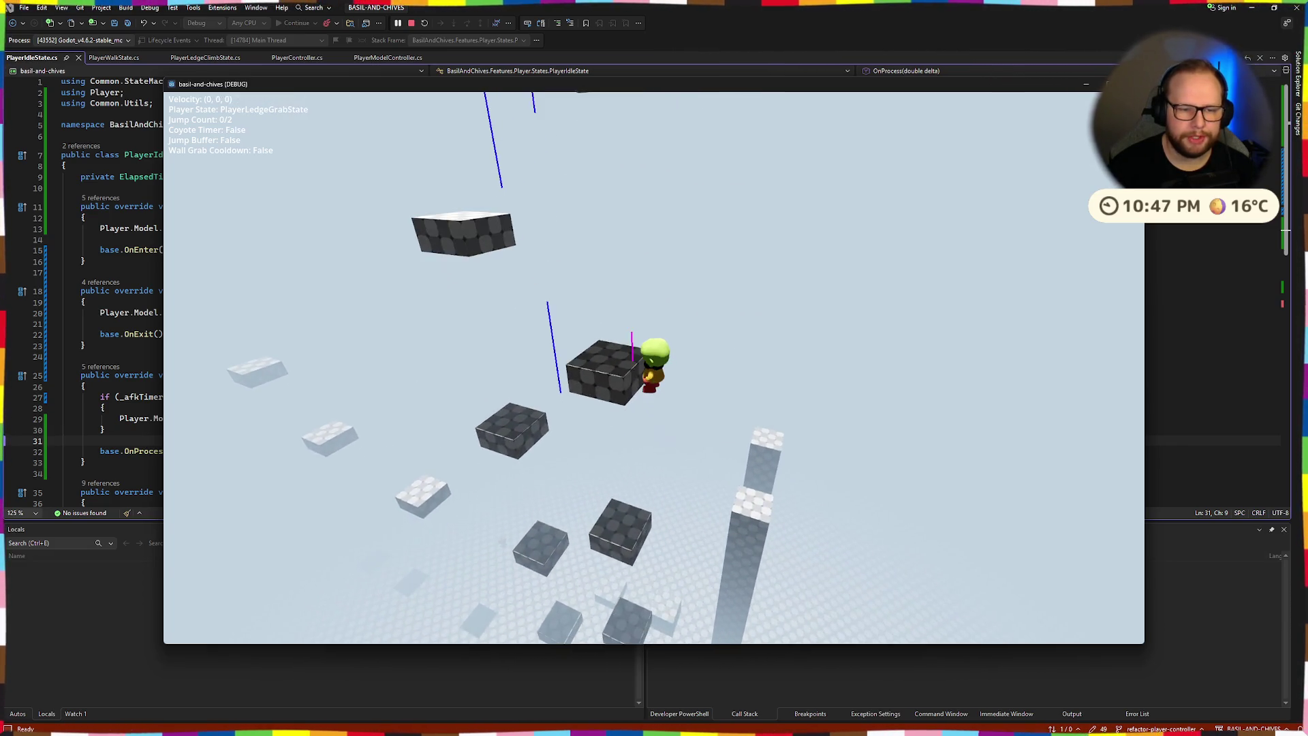
{"action": "key", "text": "space"}
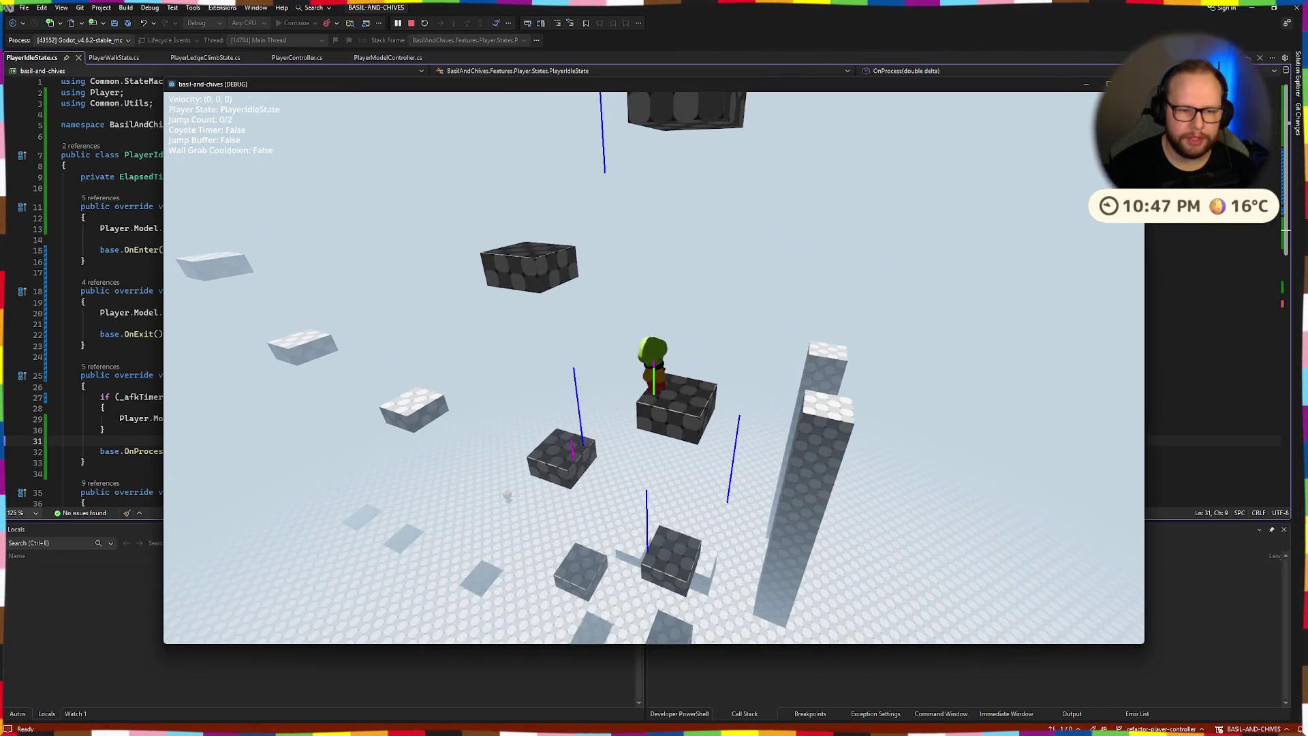
{"action": "key", "text": "space"}
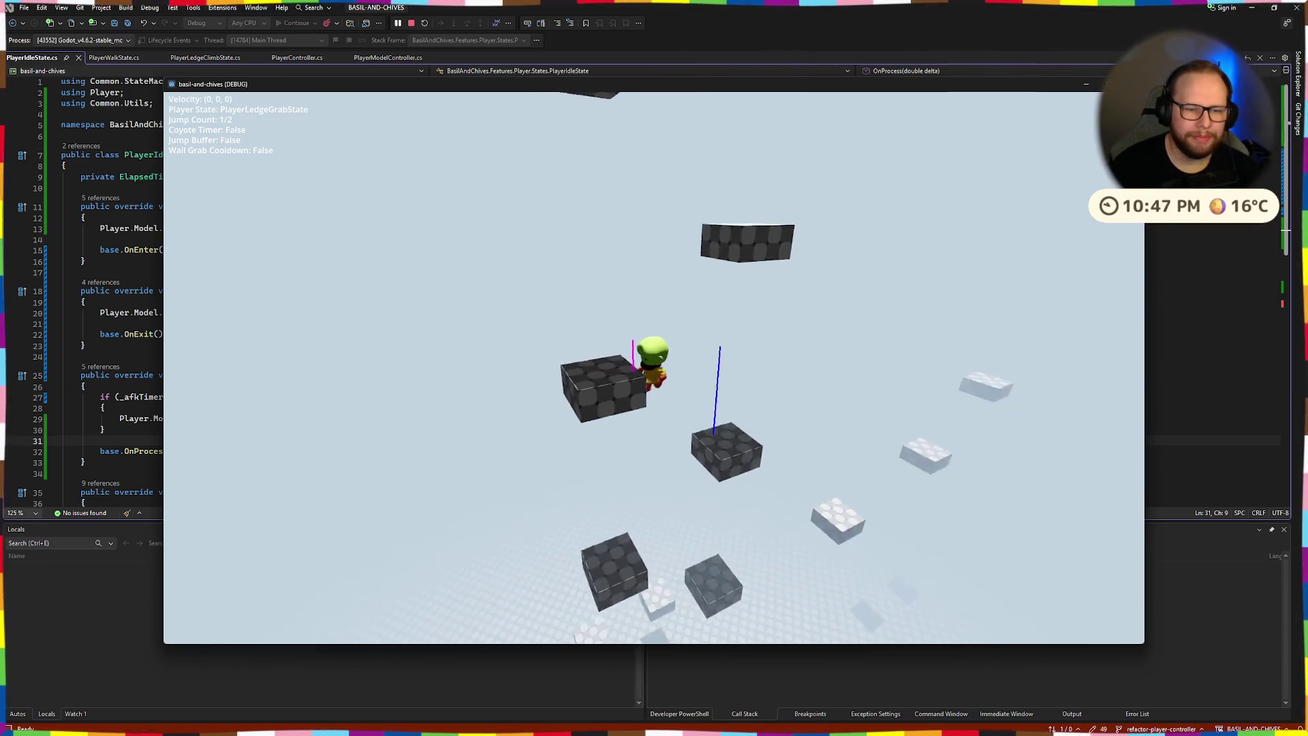
{"action": "key", "text": "space"}
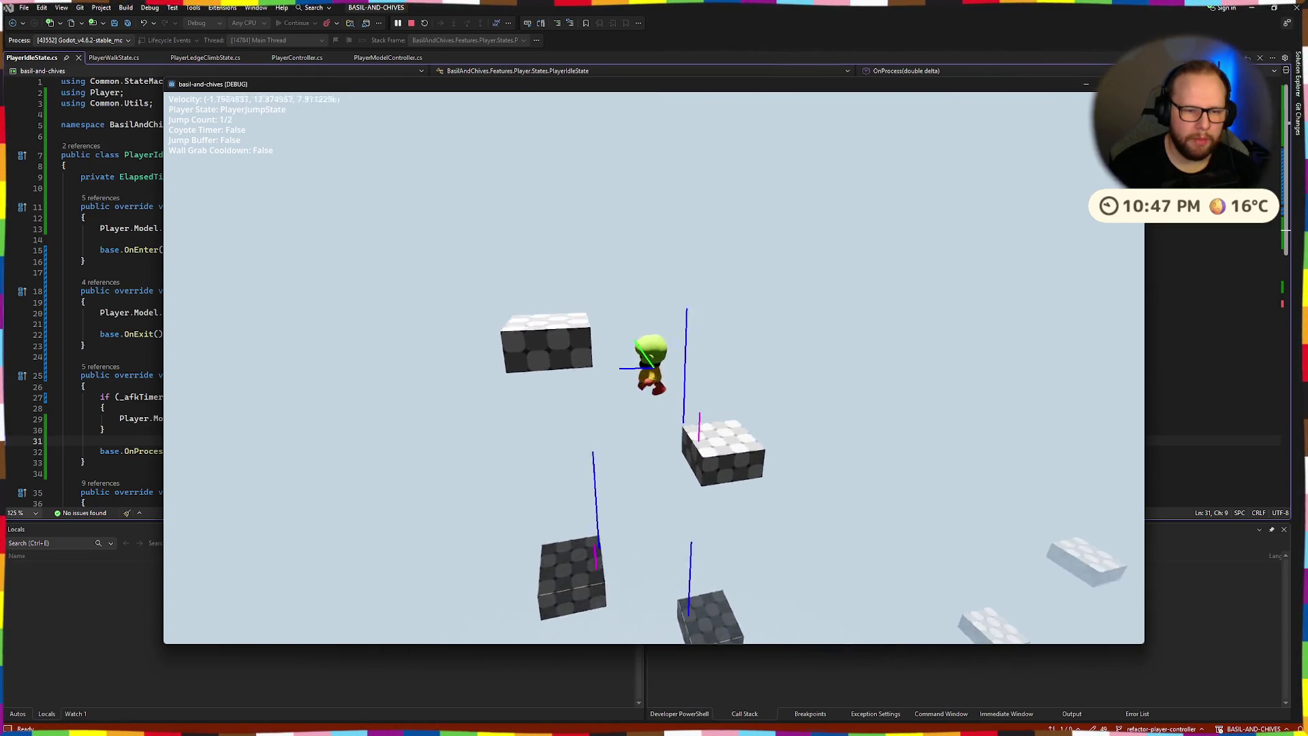
{"action": "key", "text": "w"}
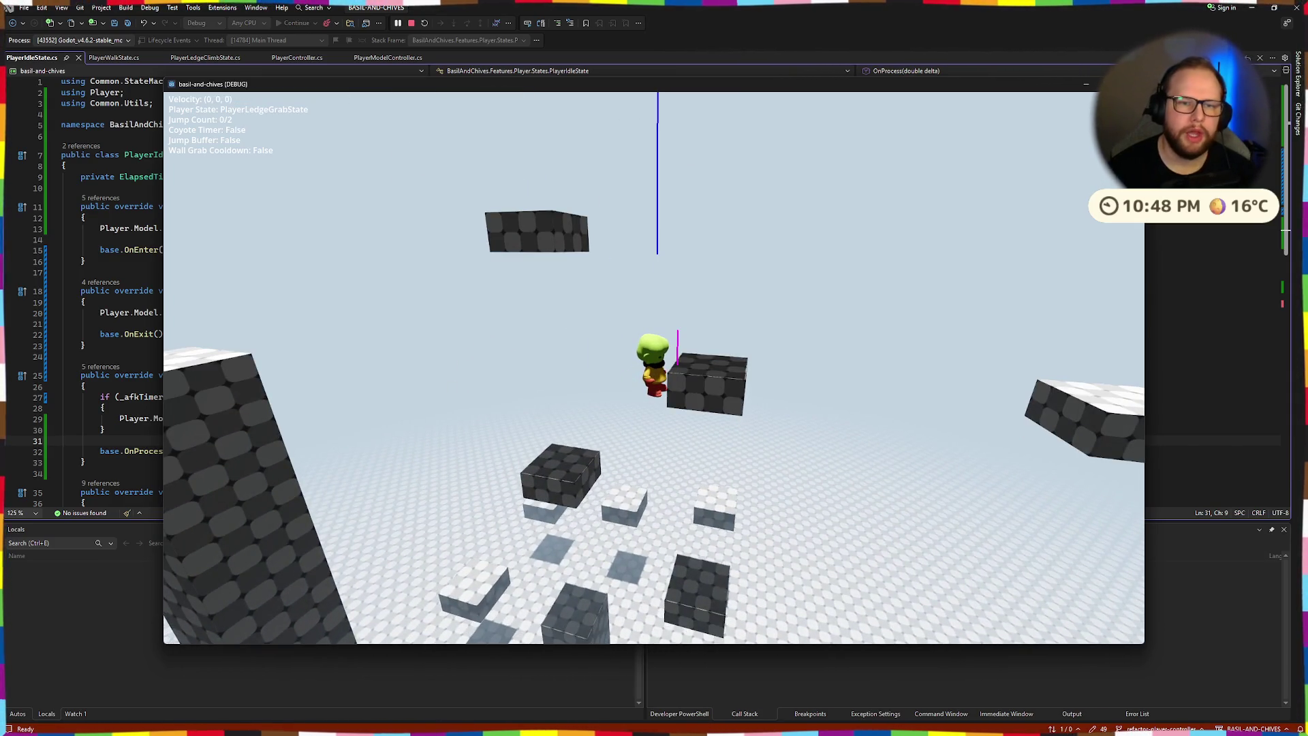
{"action": "key", "text": "alt+F4"}
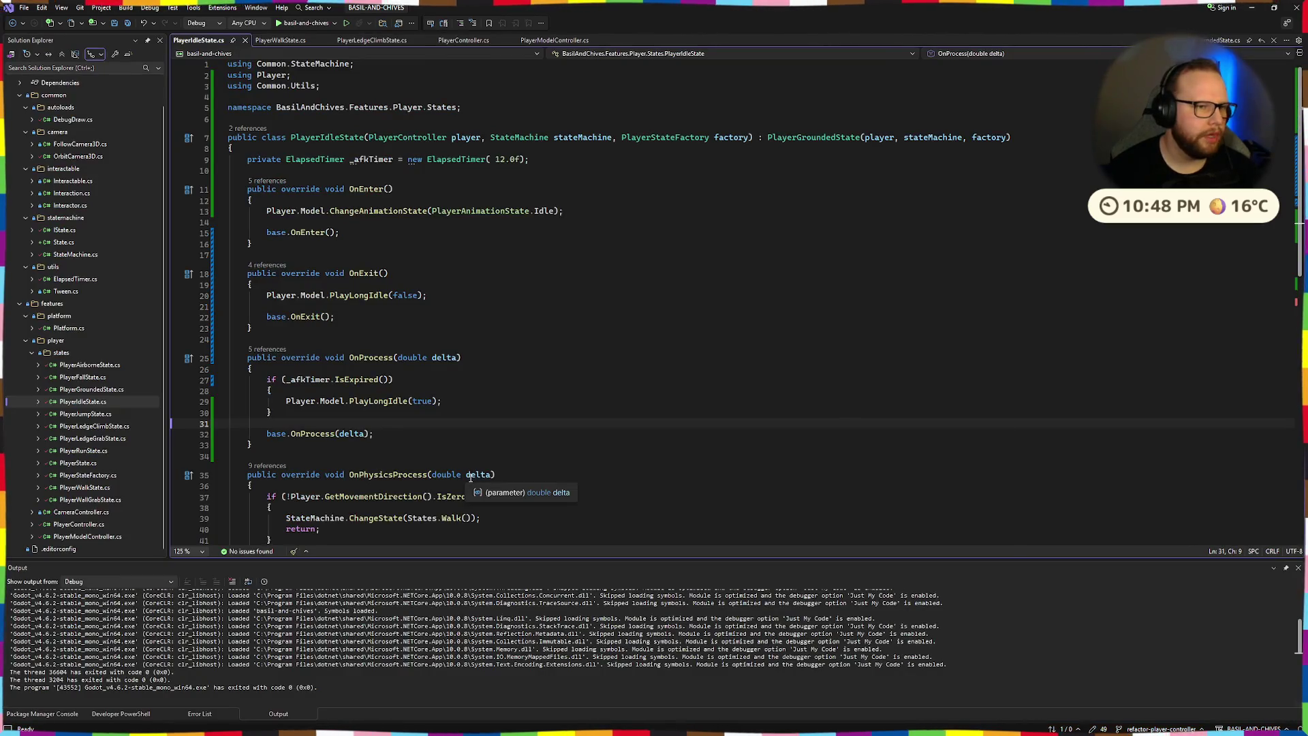
Place the cursor at the end of line 3 in PlayerIdleState.cs and switch to Godot.
{"action": "left_click", "coordinate": [420, 85]}
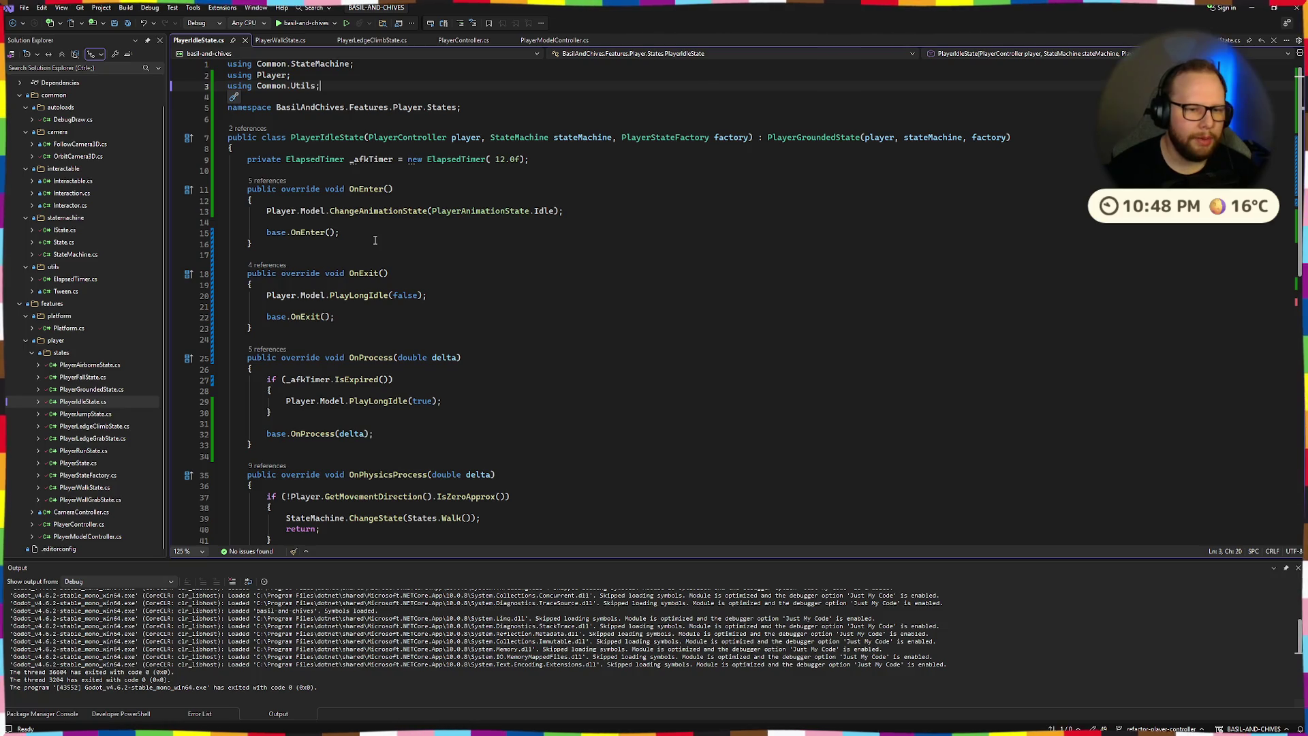
{"action": "key", "text": "alt+Tab"}
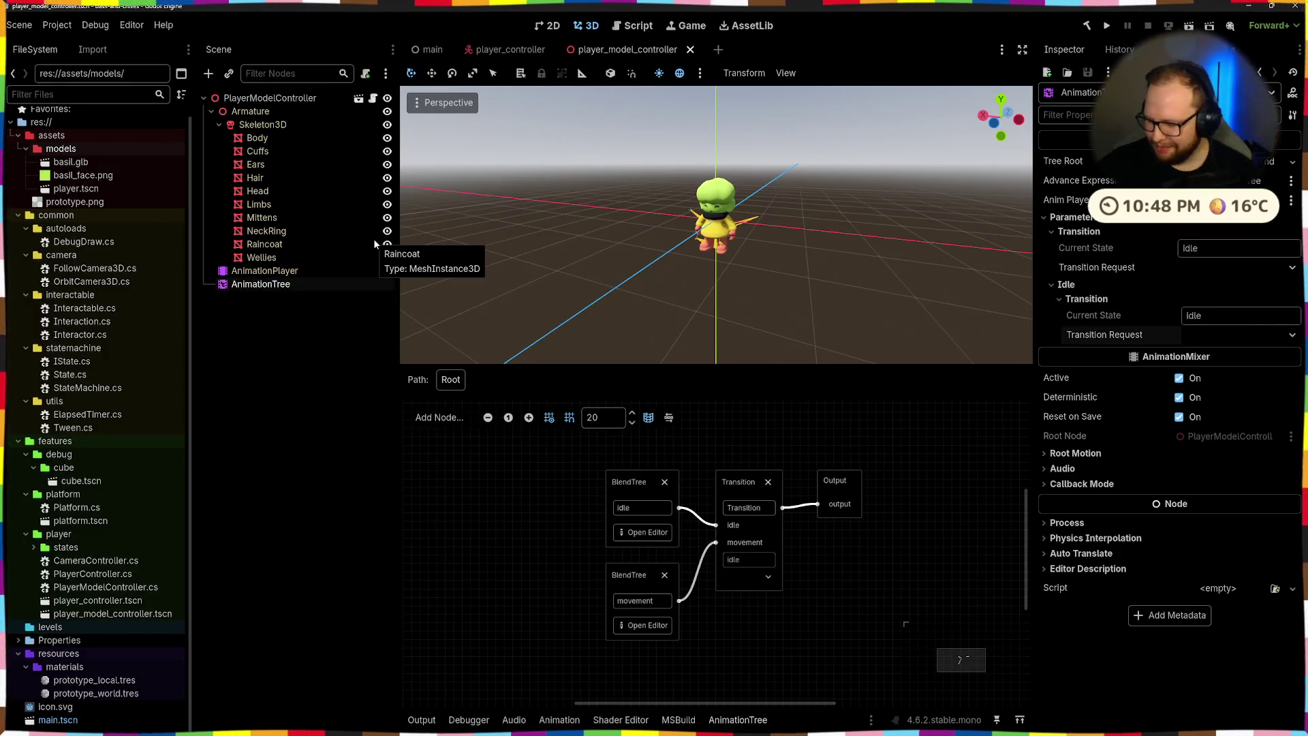
Select the AnimationTree and review the idle, idle-long and run clips before moving to Blender.
{"action": "left_click", "coordinate": [505, 295]}
{"action": "left_click", "coordinate": [304, 284]}
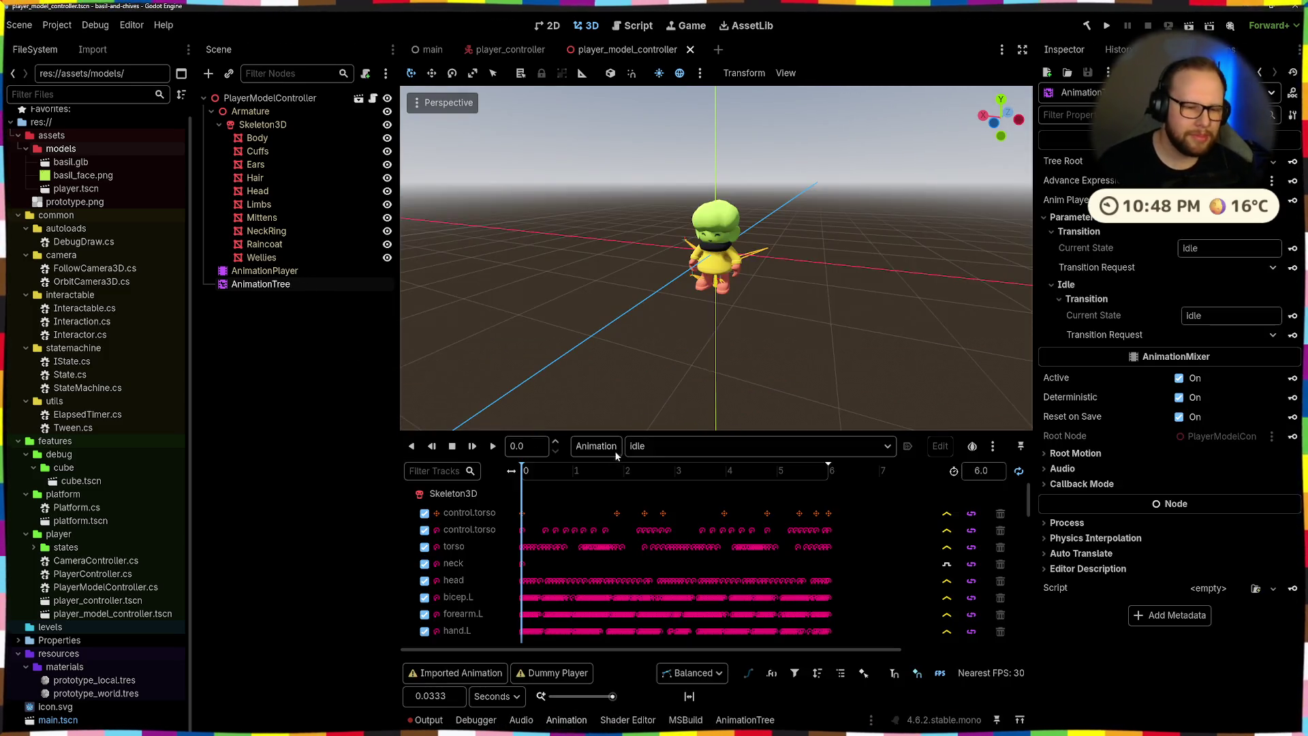
{"action": "left_click", "coordinate": [656, 446]}
{"action": "left_click", "coordinate": [671, 444]}
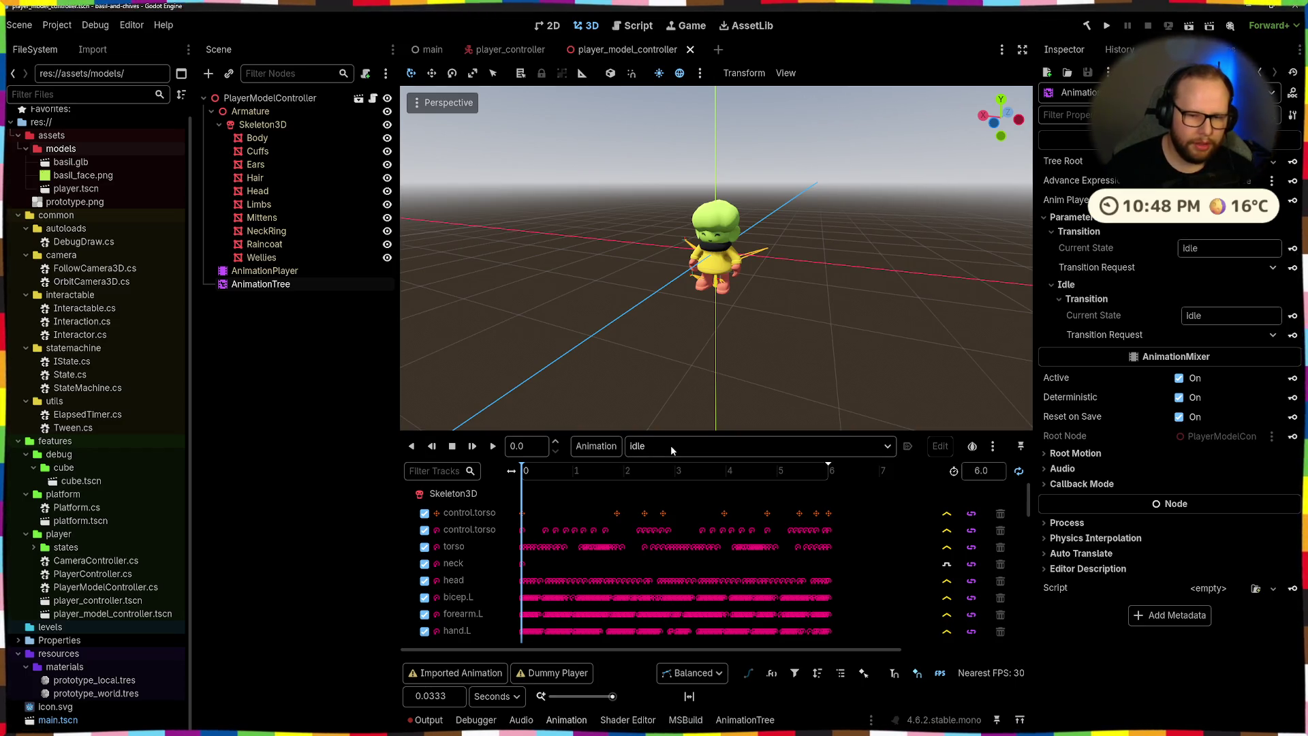
{"action": "left_click", "coordinate": [598, 448]}
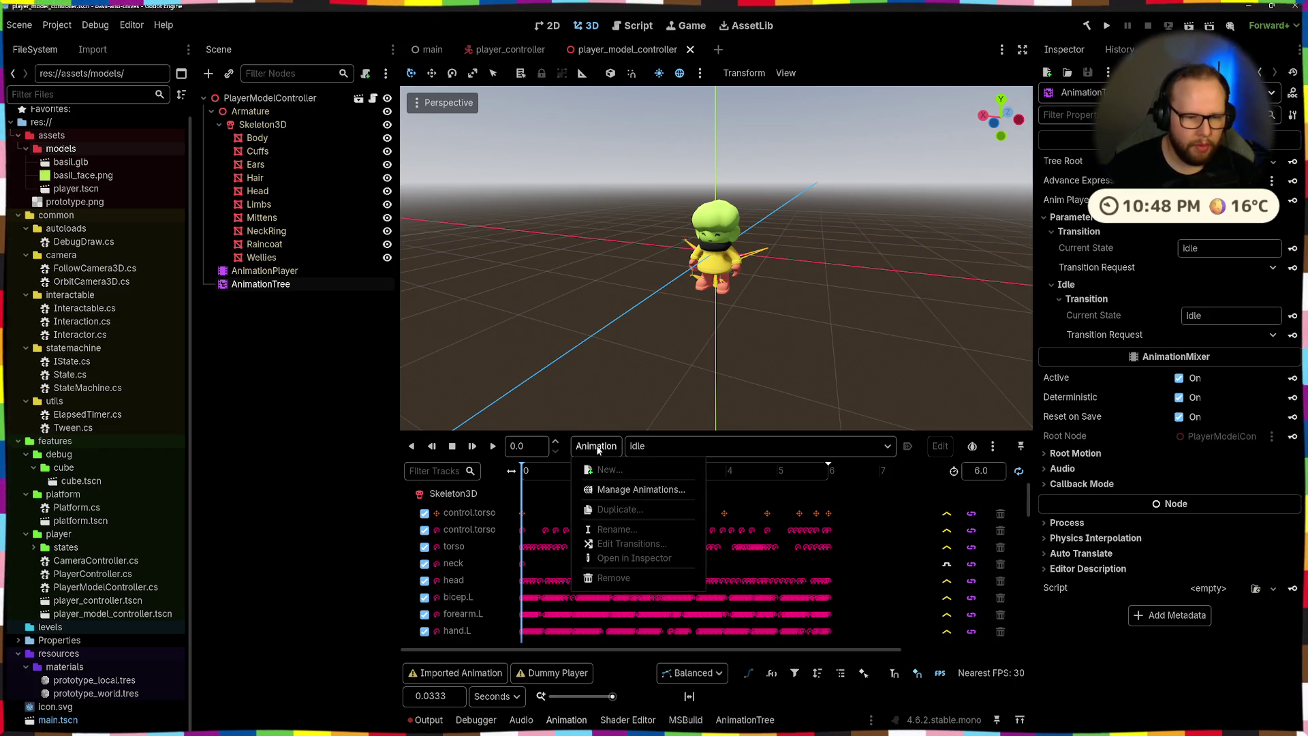
{"action": "left_click", "coordinate": [304, 458]}
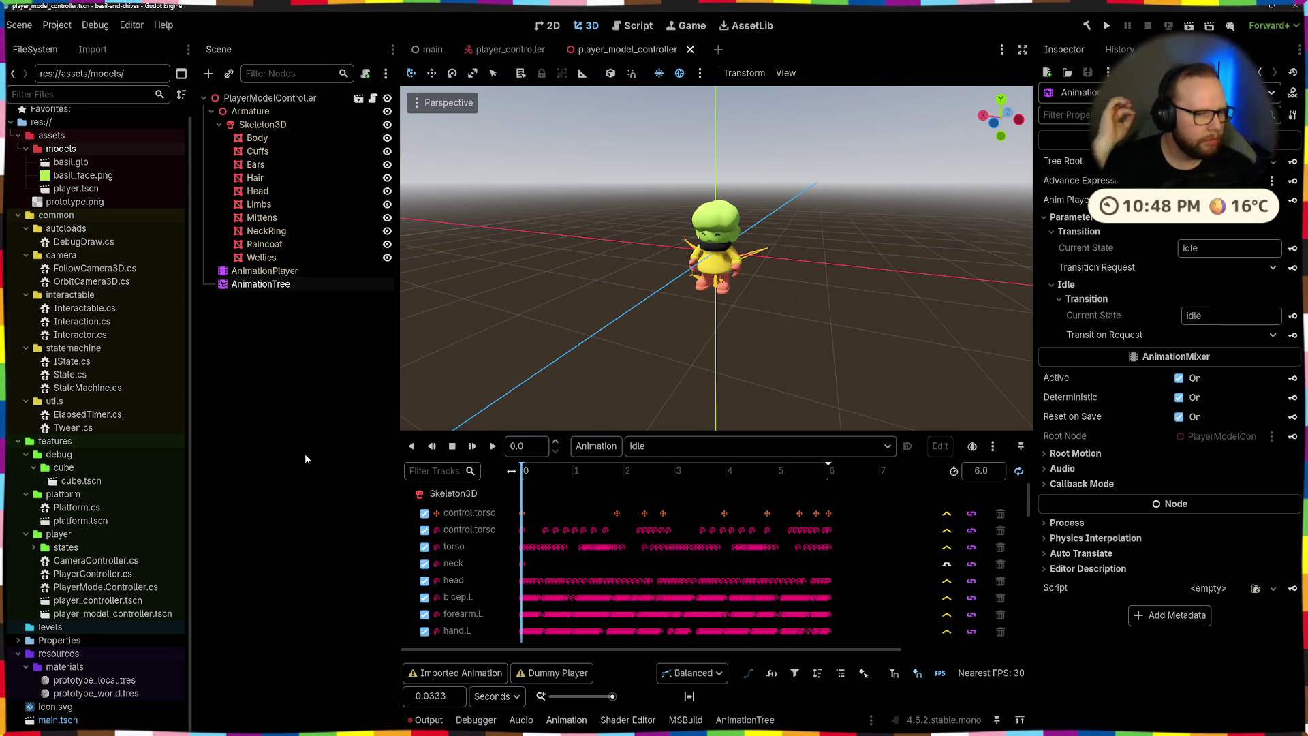
{"action": "key", "text": "ctrl+super+Right"}
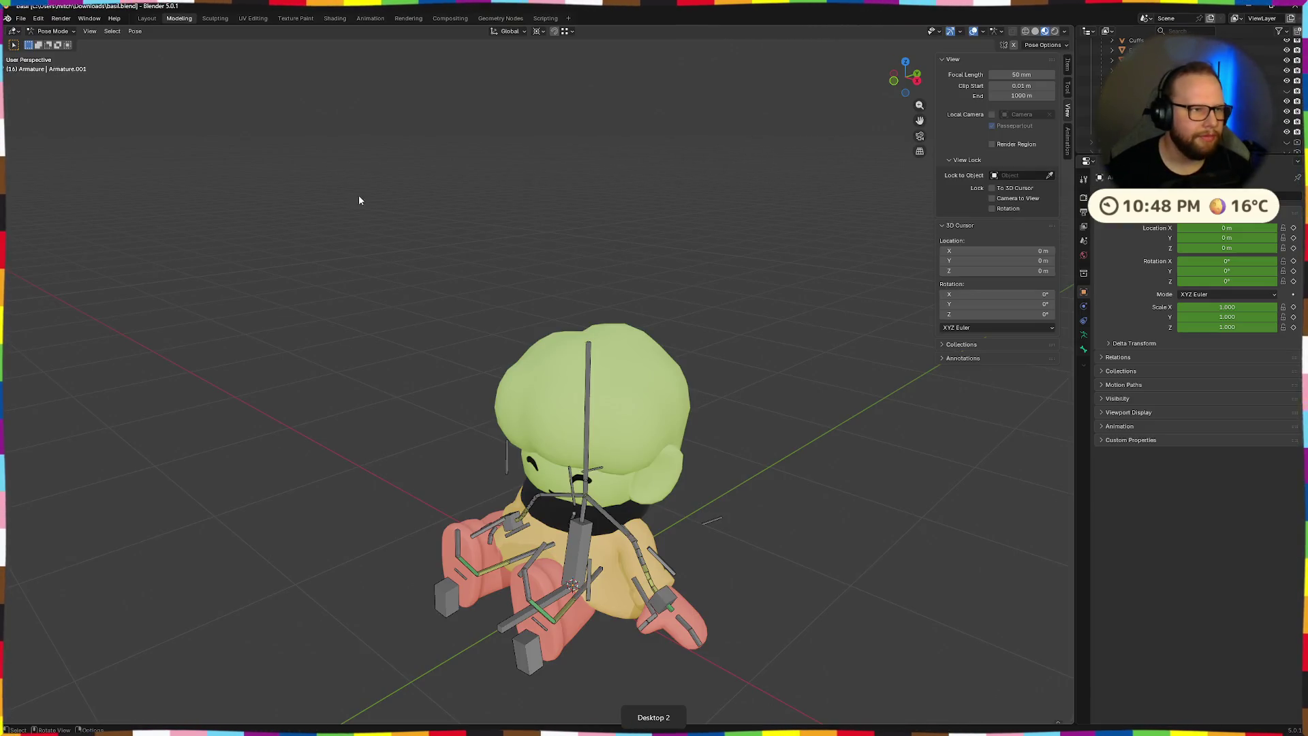
In Blender's Animation workspace, browse the action list keeping idle-long-loop, and orbit the preview.
{"action": "scroll", "coordinate": [307, 381], "scroll_direction": "up", "scroll_amount": 5}
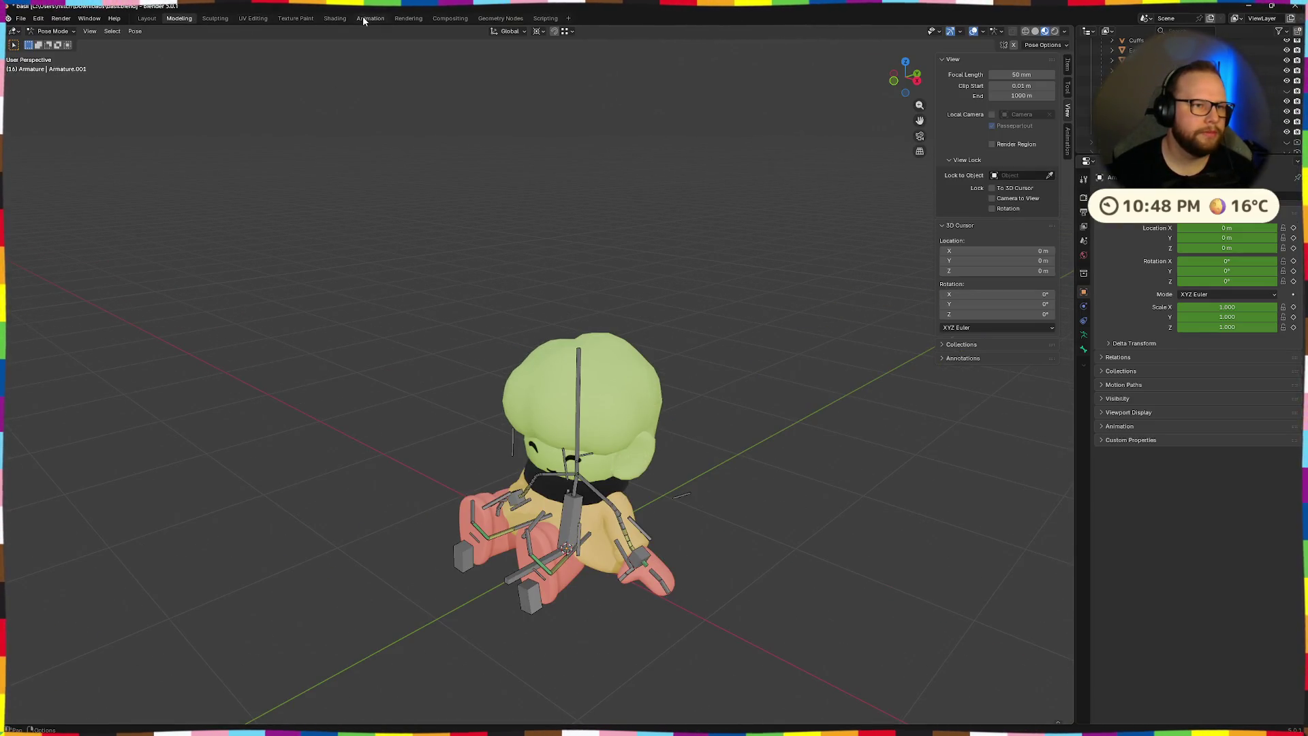
{"action": "left_click", "coordinate": [370, 18]}
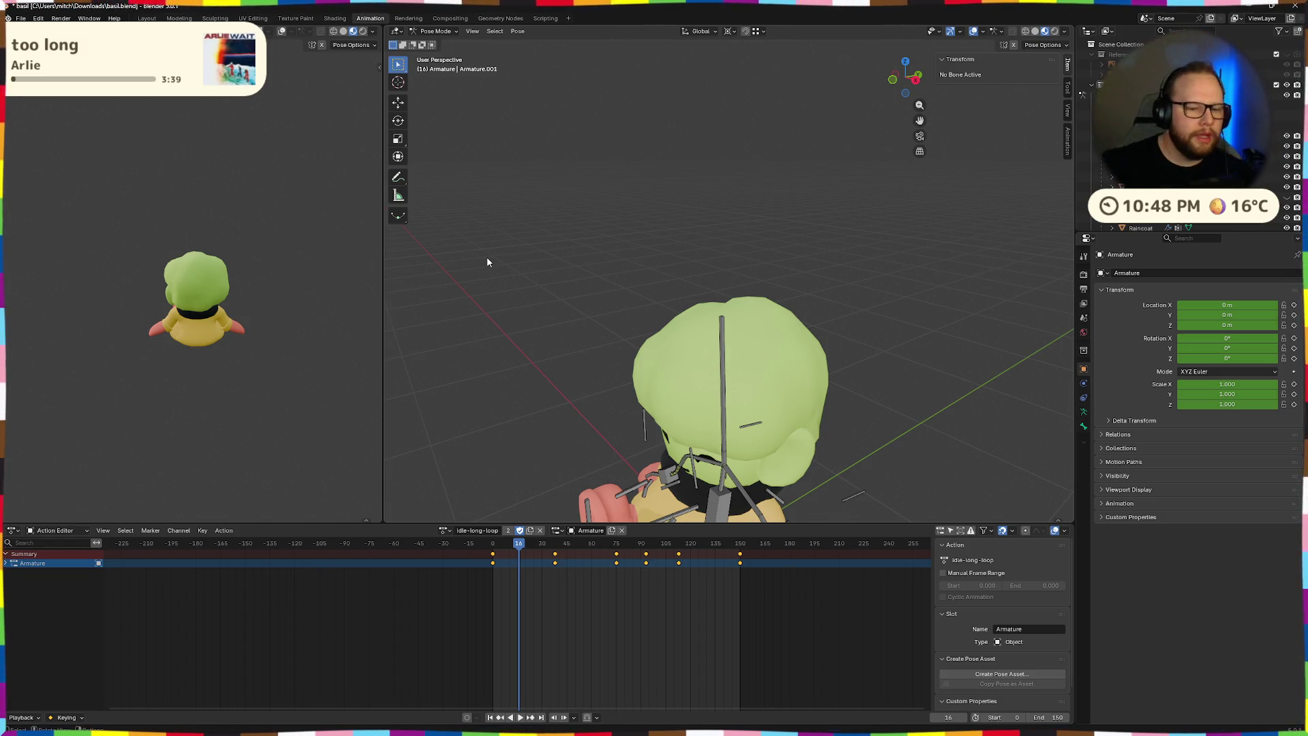
{"action": "left_click", "coordinate": [442, 531]}
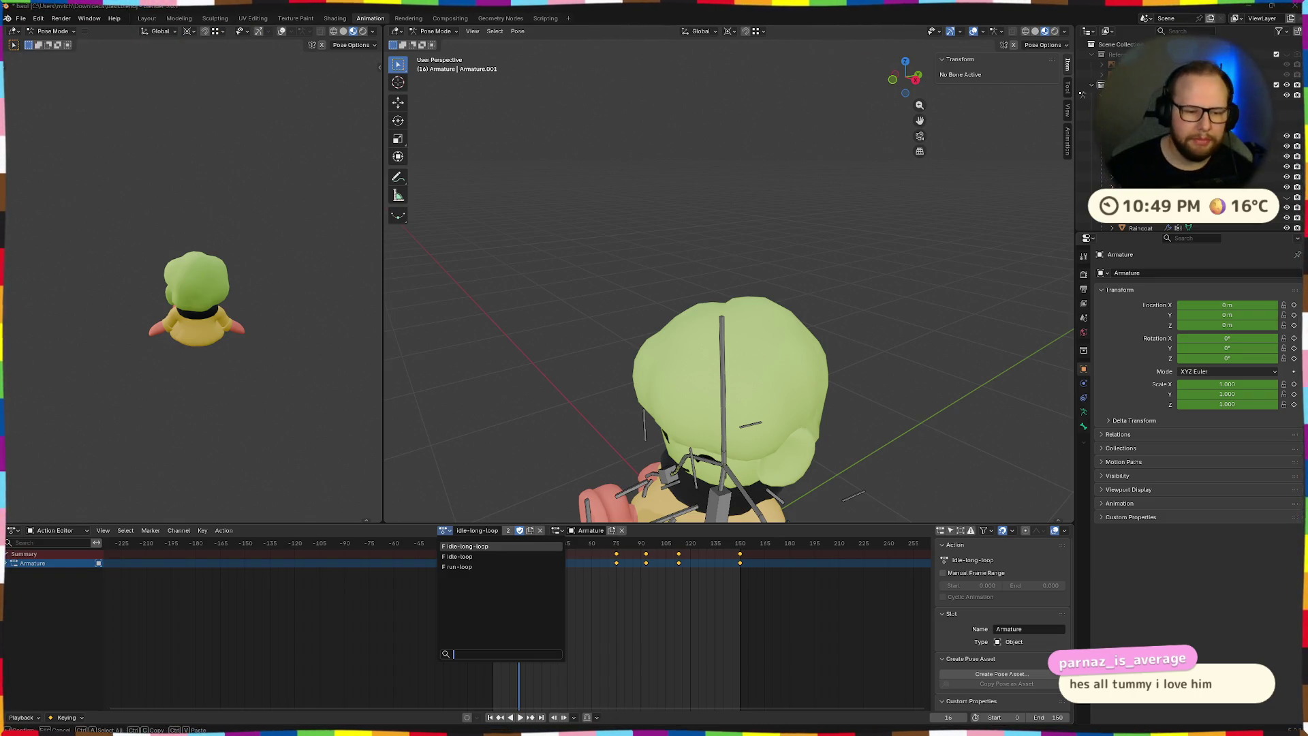
{"action": "key", "text": "Down"}
{"action": "key", "text": "Down"}
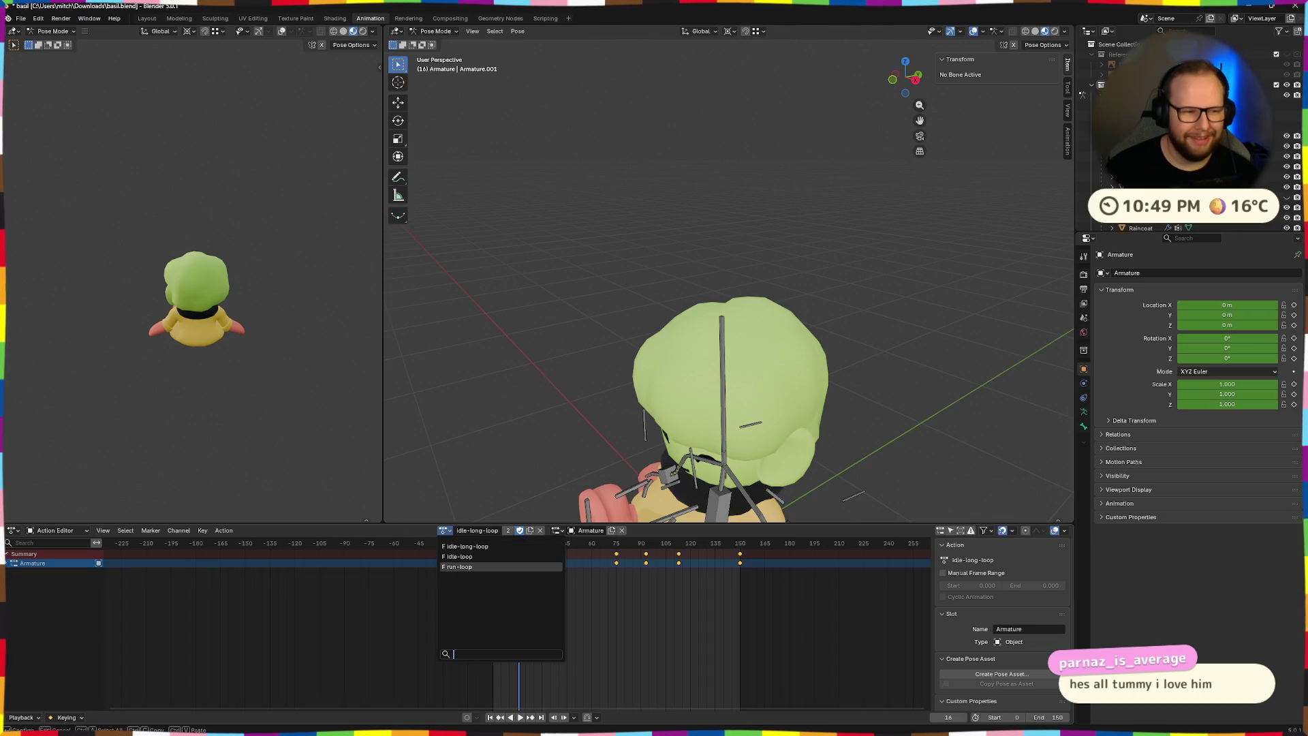
{"action": "key", "text": "Escape"}
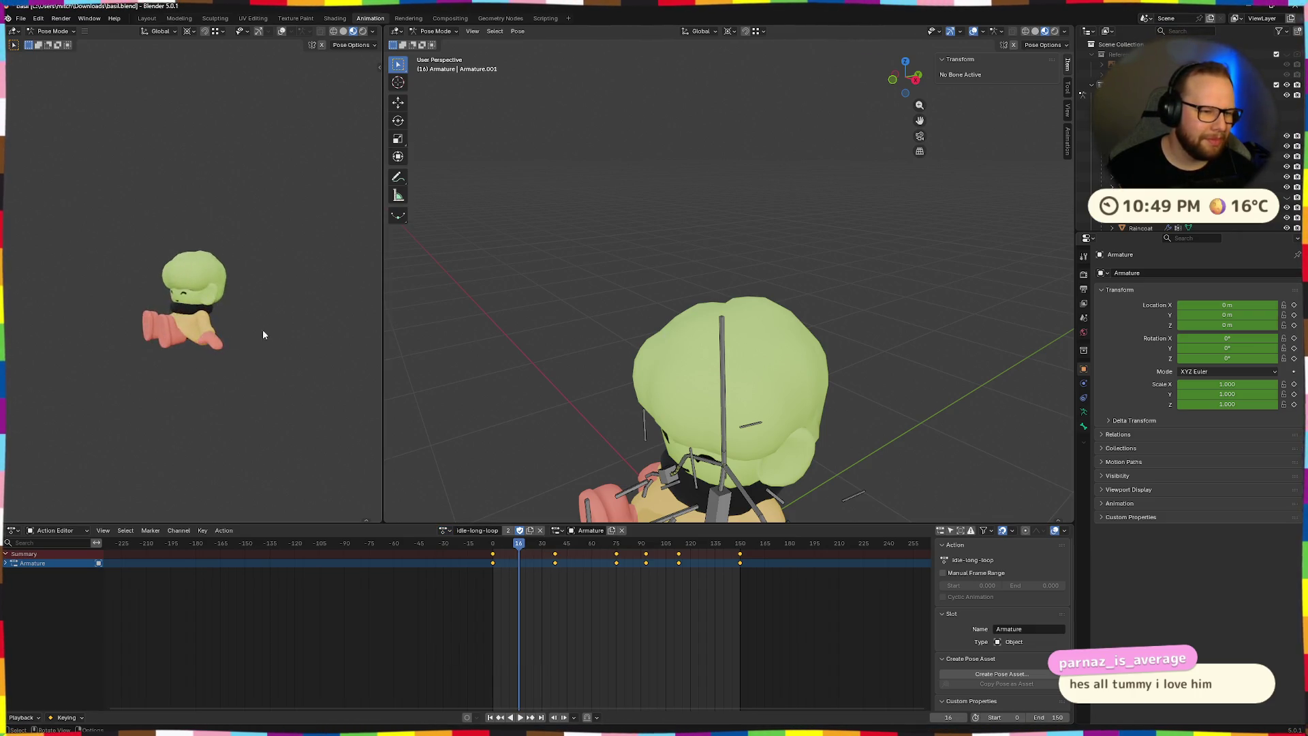
{"action": "scroll", "coordinate": [205, 335], "scroll_direction": "up", "scroll_amount": 5}
{"action": "mouse_move", "coordinate": [127, 338]}
{"action": "left_mouse_down"}
{"action": "mouse_move", "coordinate": [203, 259]}
{"action": "mouse_move", "coordinate": [172, 353]}
{"action": "mouse_move", "coordinate": [182, 353]}
{"action": "mouse_move", "coordinate": [152, 394]}
{"action": "mouse_move", "coordinate": [257, 321]}
{"action": "mouse_move", "coordinate": [211, 305]}
{"action": "mouse_move", "coordinate": [190, 411]}
{"action": "mouse_move", "coordinate": [59, 370]}
{"action": "mouse_move", "coordinate": [192, 307]}
{"action": "mouse_move", "coordinate": [284, 356]}
{"action": "mouse_move", "coordinate": [169, 214]}
{"action": "mouse_move", "coordinate": [198, 307]}
{"action": "left_mouse_up"}
{"action": "key", "text": "ctrl+super+Right"}
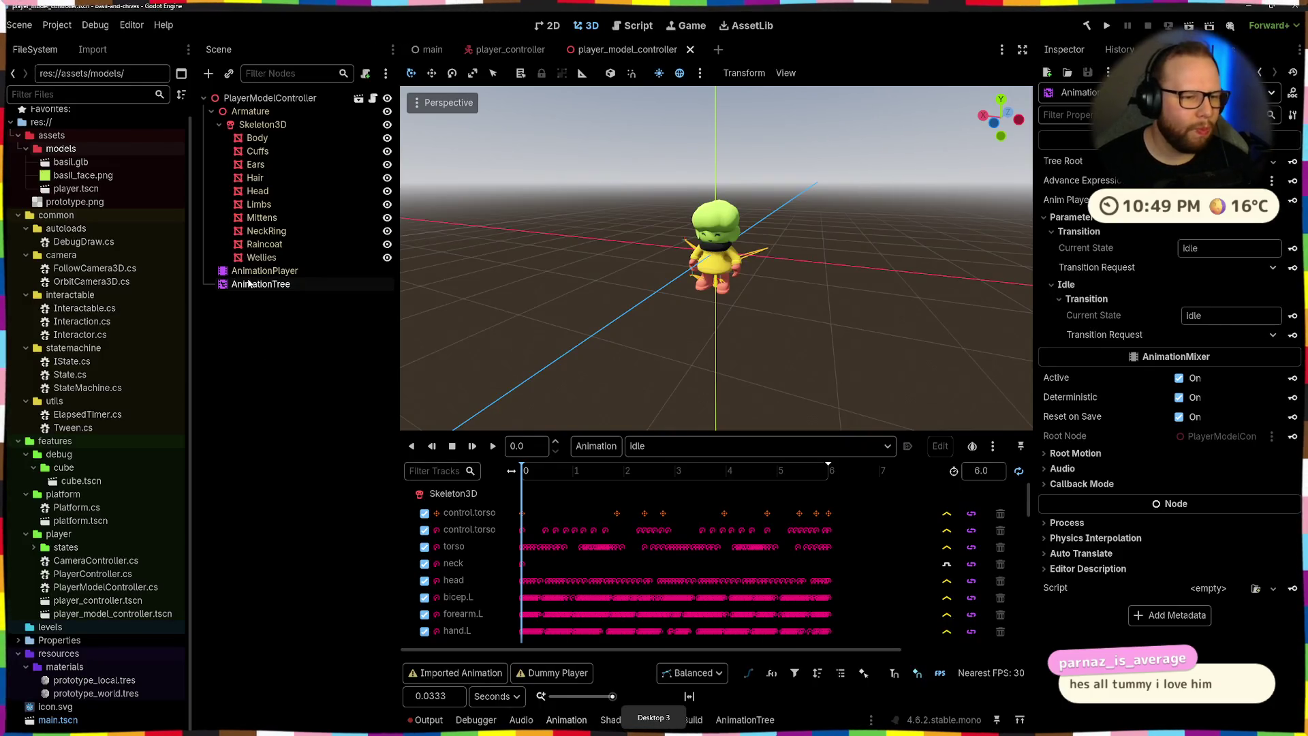
Check the AnimationPlayer's animation list, onion-skinning and Animation menus, leaving idle selected.
{"action": "left_click", "coordinate": [286, 325]}
{"action": "left_click", "coordinate": [680, 444]}
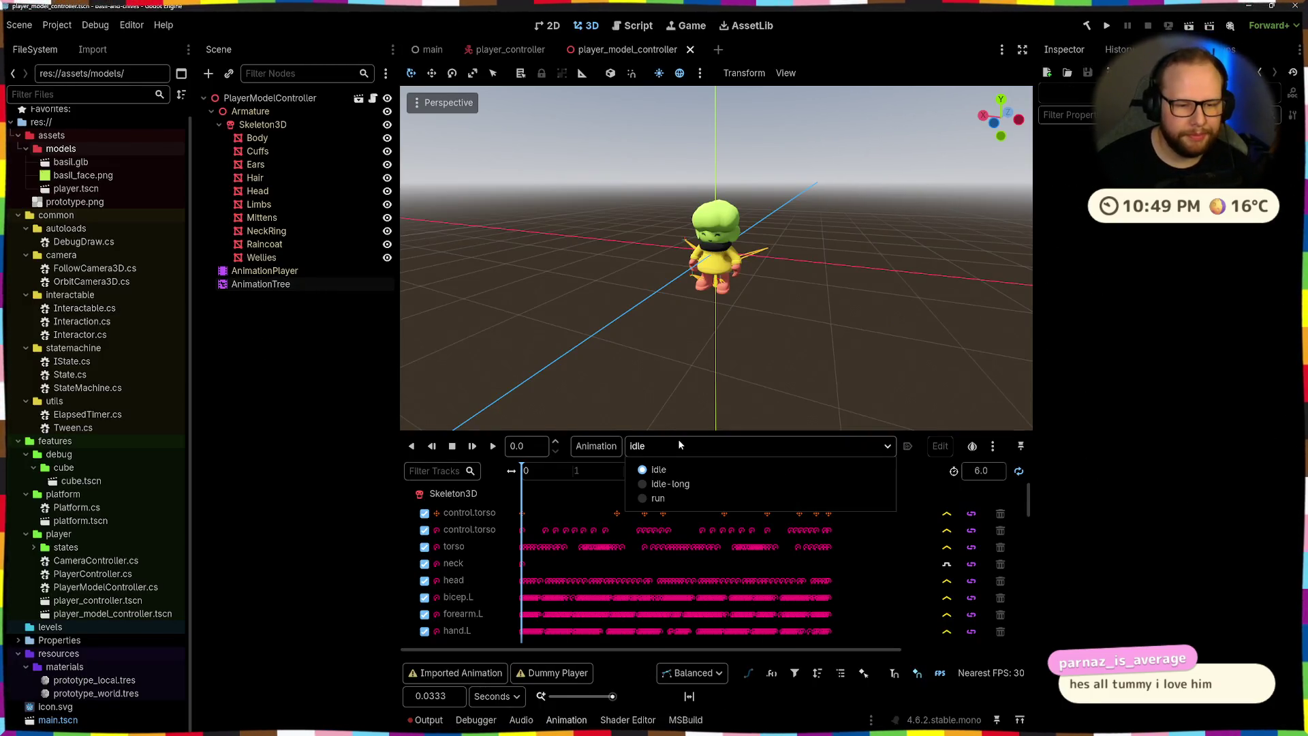
{"action": "left_click", "coordinate": [992, 445]}
{"action": "left_click", "coordinate": [992, 446]}
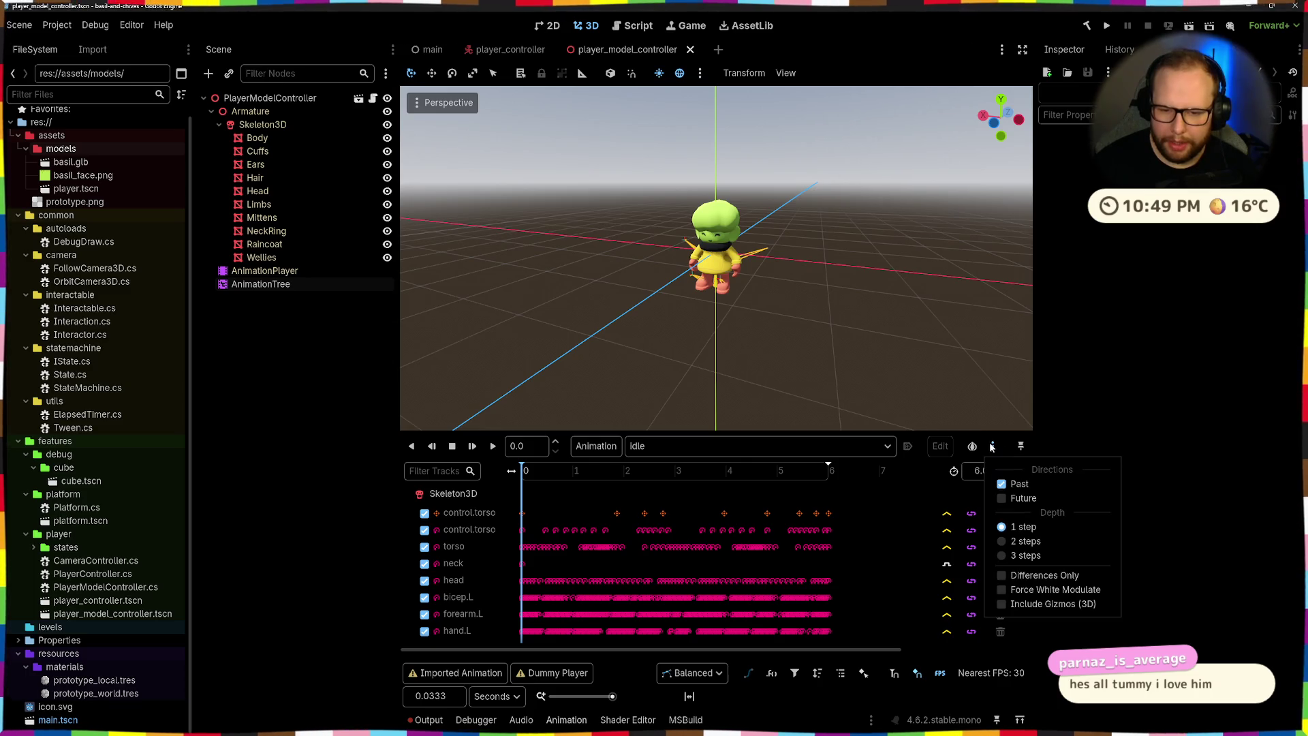
{"action": "left_click", "coordinate": [599, 450]}
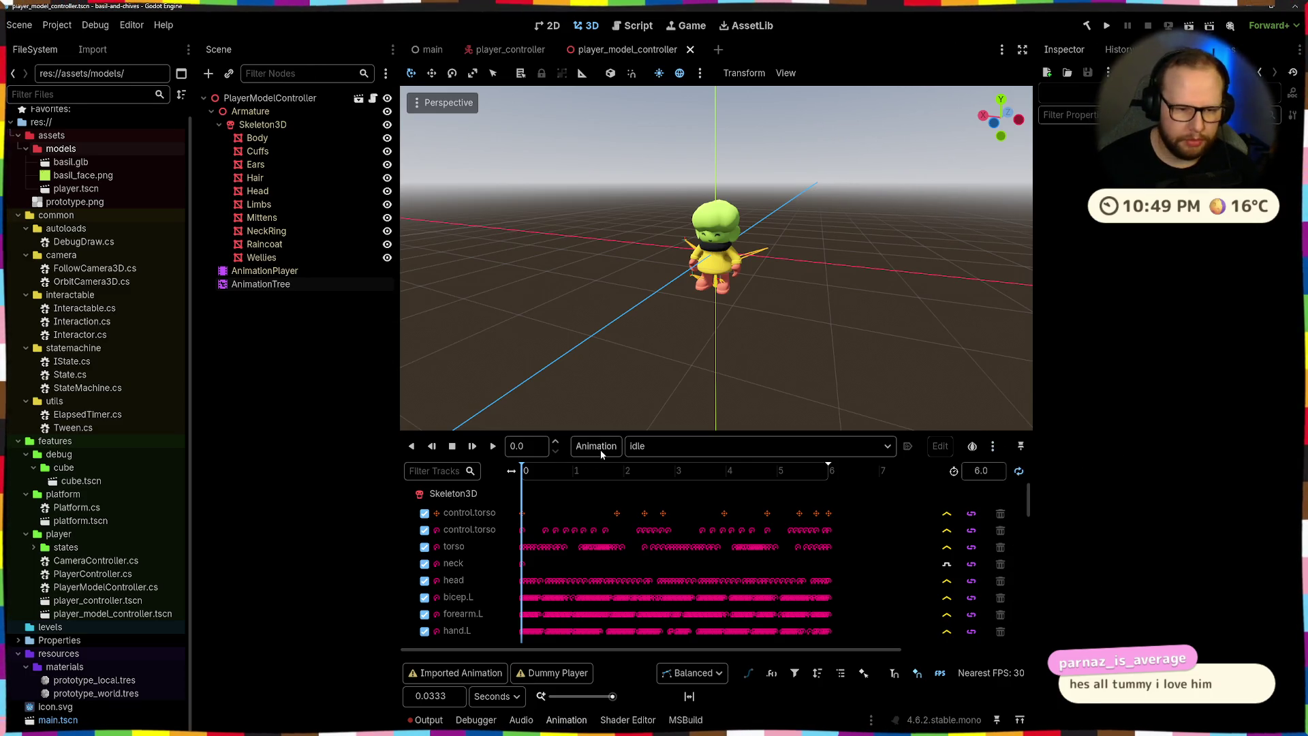
{"action": "left_click", "coordinate": [600, 450]}
{"action": "left_click", "coordinate": [278, 417]}
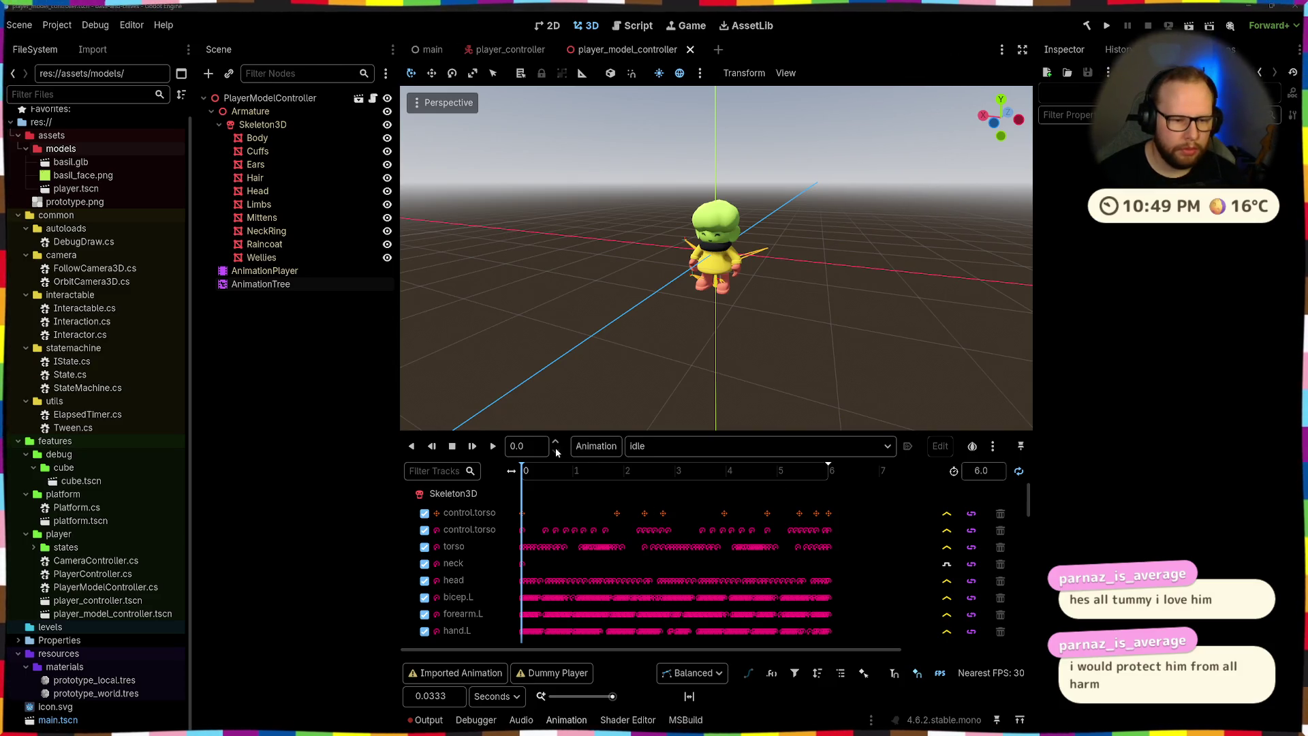
{"action": "left_click", "coordinate": [580, 450]}
{"action": "left_click", "coordinate": [702, 455]}
{"action": "left_click", "coordinate": [283, 270]}
{"action": "left_click", "coordinate": [679, 447]}
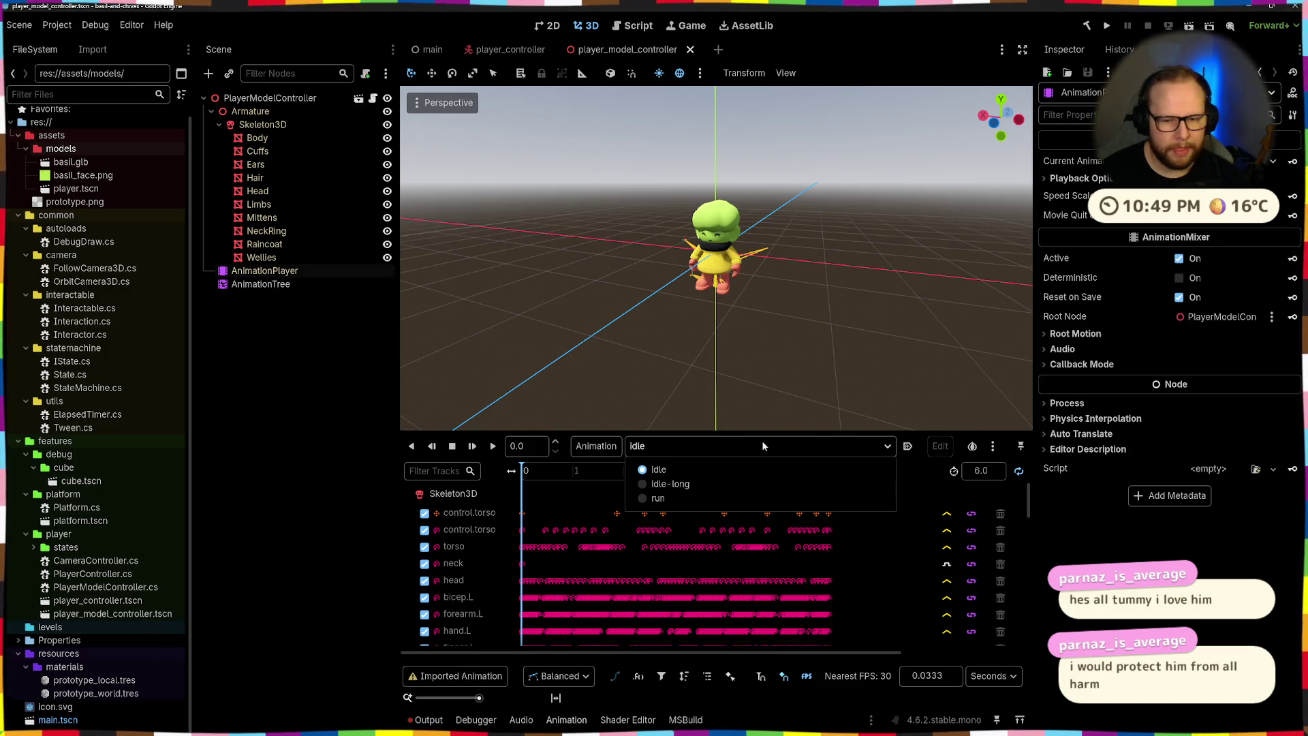
{"action": "left_click", "coordinate": [316, 423]}
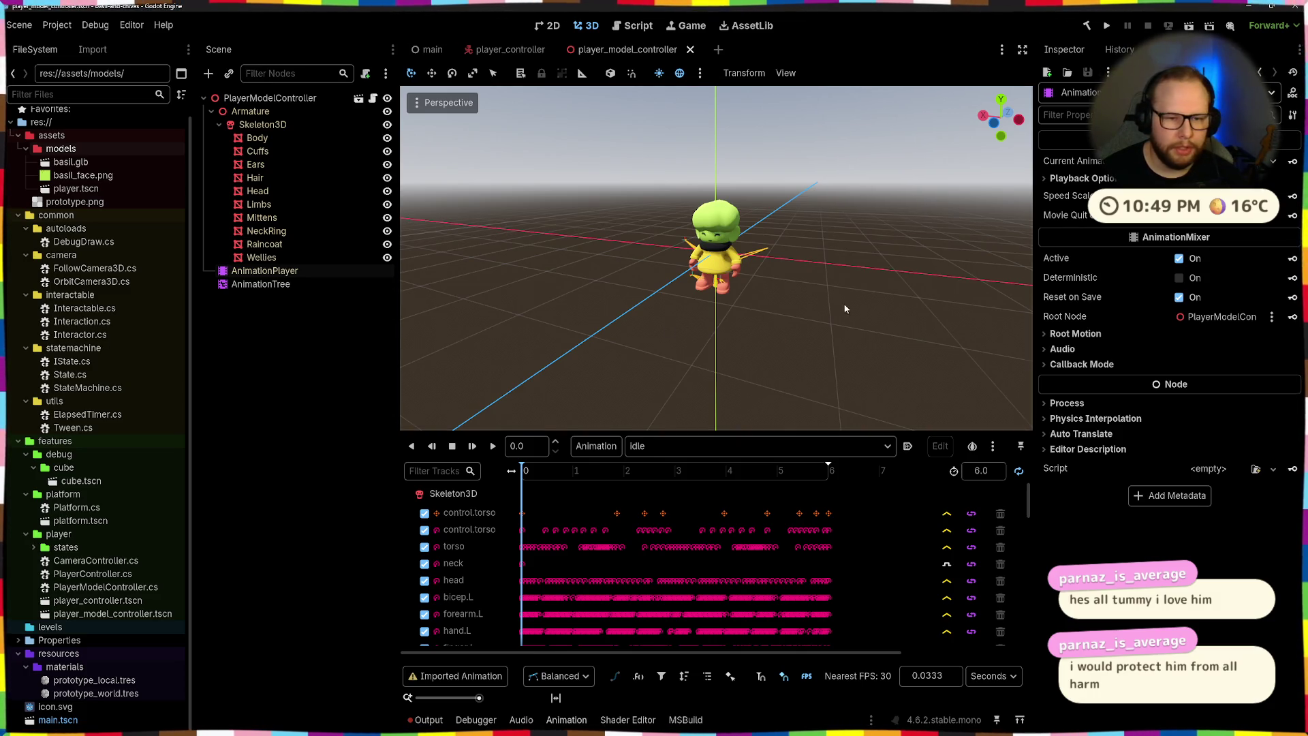
Orbit around the character in the 3D view and open basil.glb's Advanced Import Settings.
{"action": "scroll", "coordinate": [699, 303], "scroll_direction": "up", "scroll_amount": 5}
{"action": "mouse_move", "coordinate": [625, 271]}
{"action": "left_mouse_down"}
{"action": "mouse_move", "coordinate": [821, 264]}
{"action": "mouse_move", "coordinate": [803, 284]}
{"action": "mouse_move", "coordinate": [864, 292]}
{"action": "mouse_move", "coordinate": [605, 342]}
{"action": "mouse_move", "coordinate": [654, 337]}
{"action": "left_mouse_up"}
{"action": "scroll", "coordinate": [694, 335], "scroll_direction": "down", "scroll_amount": 4}
{"action": "mouse_move", "coordinate": [916, 293]}
{"action": "left_mouse_down"}
{"action": "mouse_move", "coordinate": [729, 314]}
{"action": "mouse_move", "coordinate": [927, 267]}
{"action": "mouse_move", "coordinate": [804, 260]}
{"action": "left_mouse_up"}
{"action": "scroll", "coordinate": [814, 288], "scroll_direction": "up", "scroll_amount": 4}
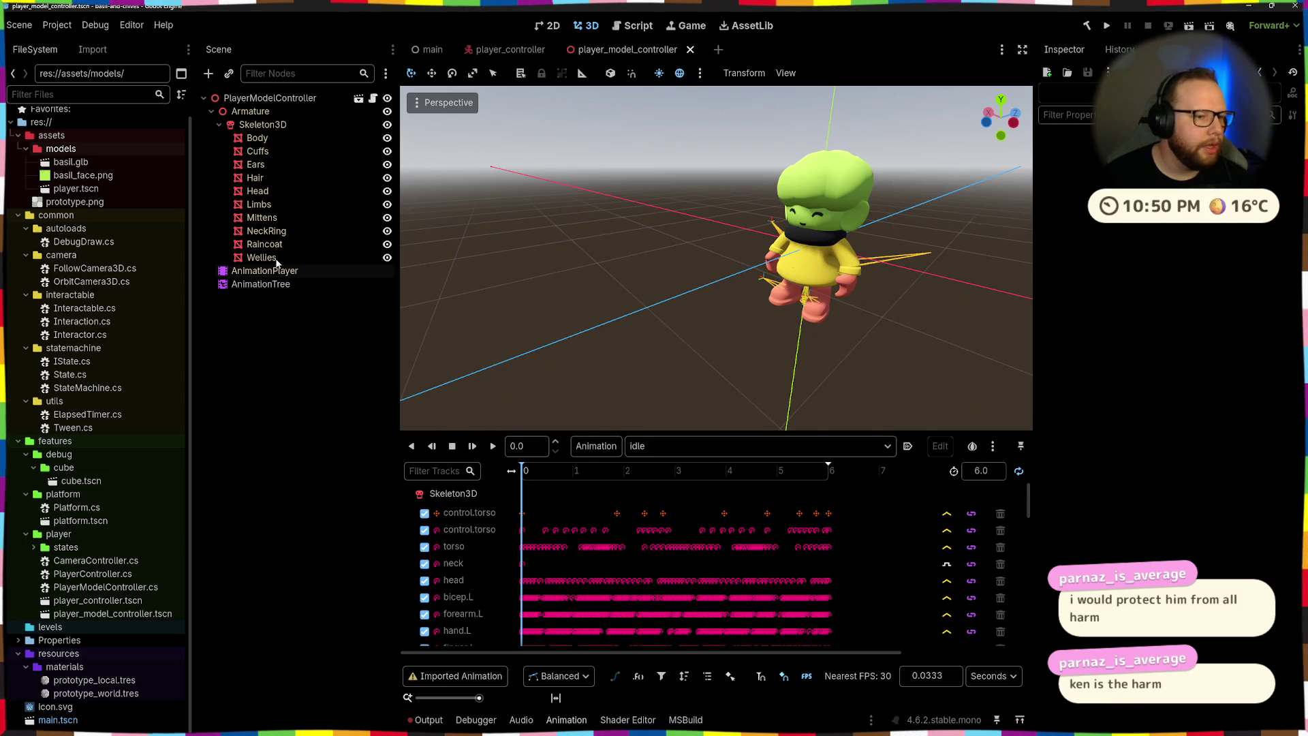
{"action": "double_click", "coordinate": [84, 162]}
Enable the Optimizer for basil.glb's animations, check the Actions menu, and close the import settings.
{"action": "mouse_move", "coordinate": [719, 476]}
{"action": "left_mouse_down"}
{"action": "mouse_move", "coordinate": [697, 420]}
{"action": "mouse_move", "coordinate": [649, 455]}
{"action": "mouse_move", "coordinate": [675, 444]}
{"action": "left_mouse_up"}
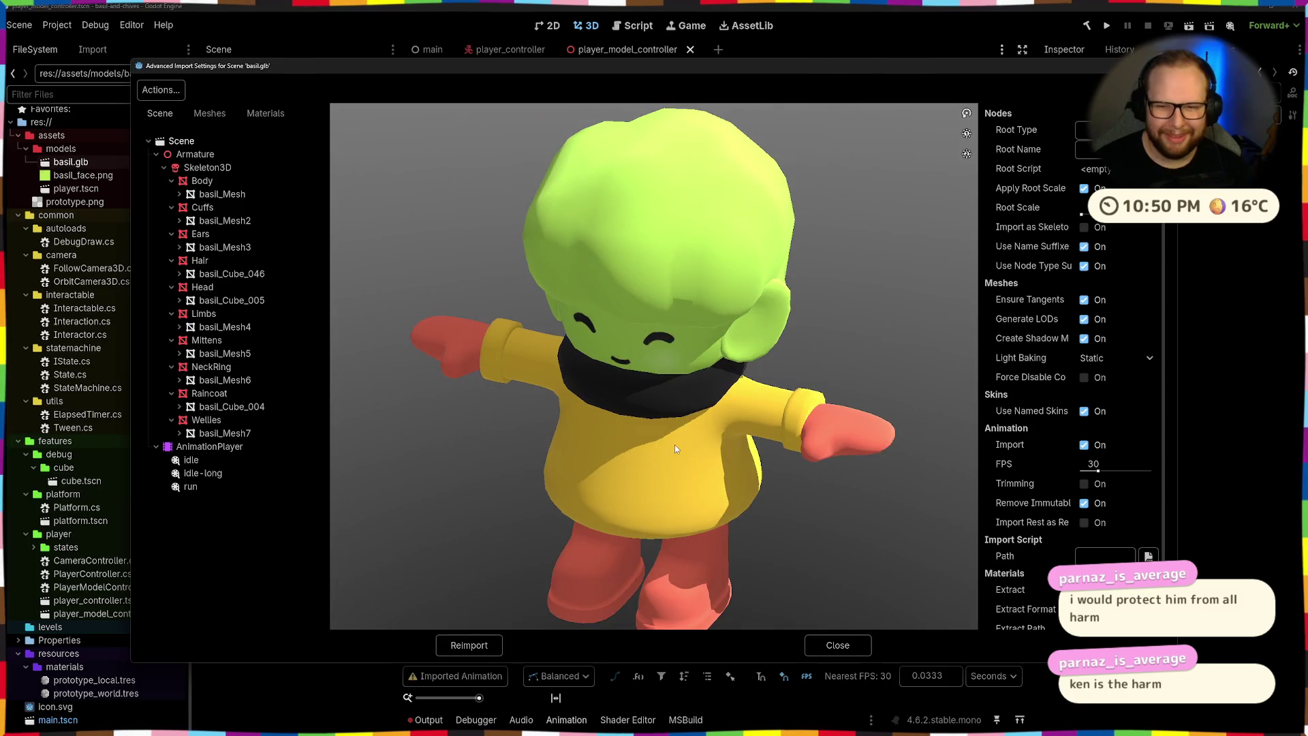
{"action": "left_click", "coordinate": [210, 447]}
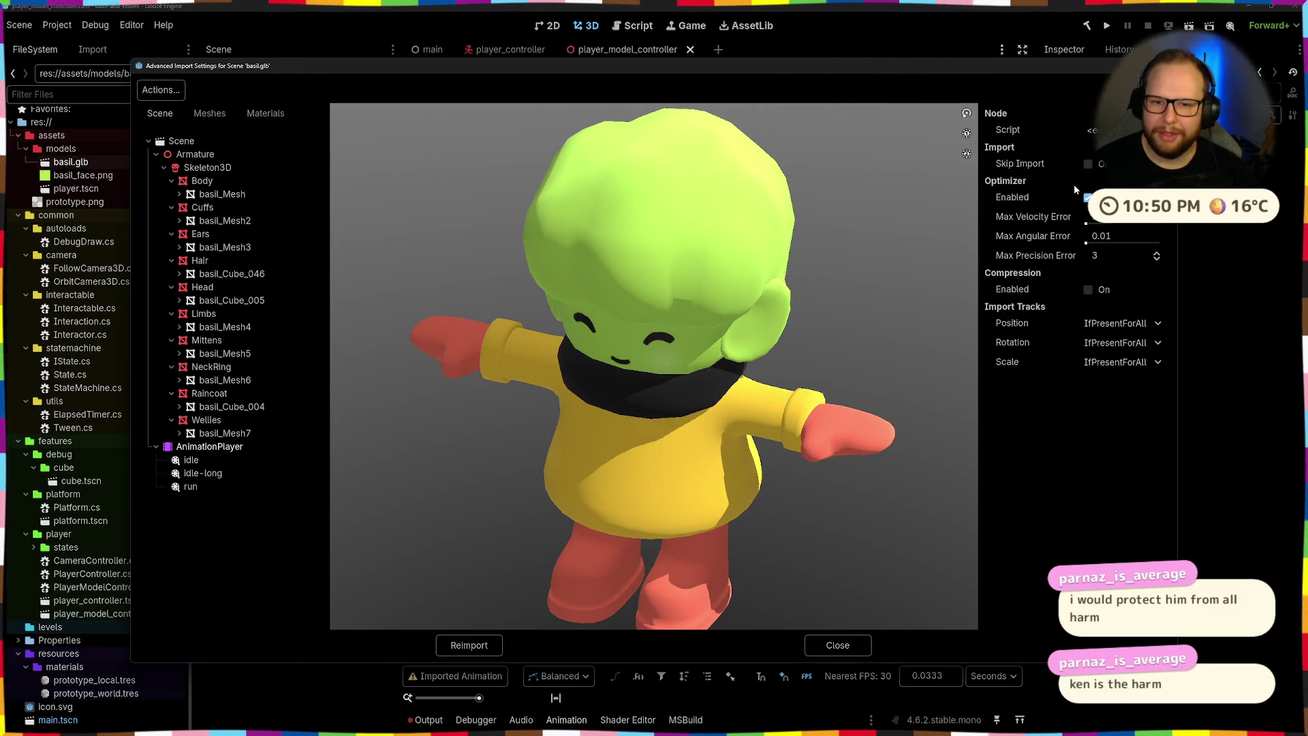
{"action": "left_click", "coordinate": [1088, 198]}
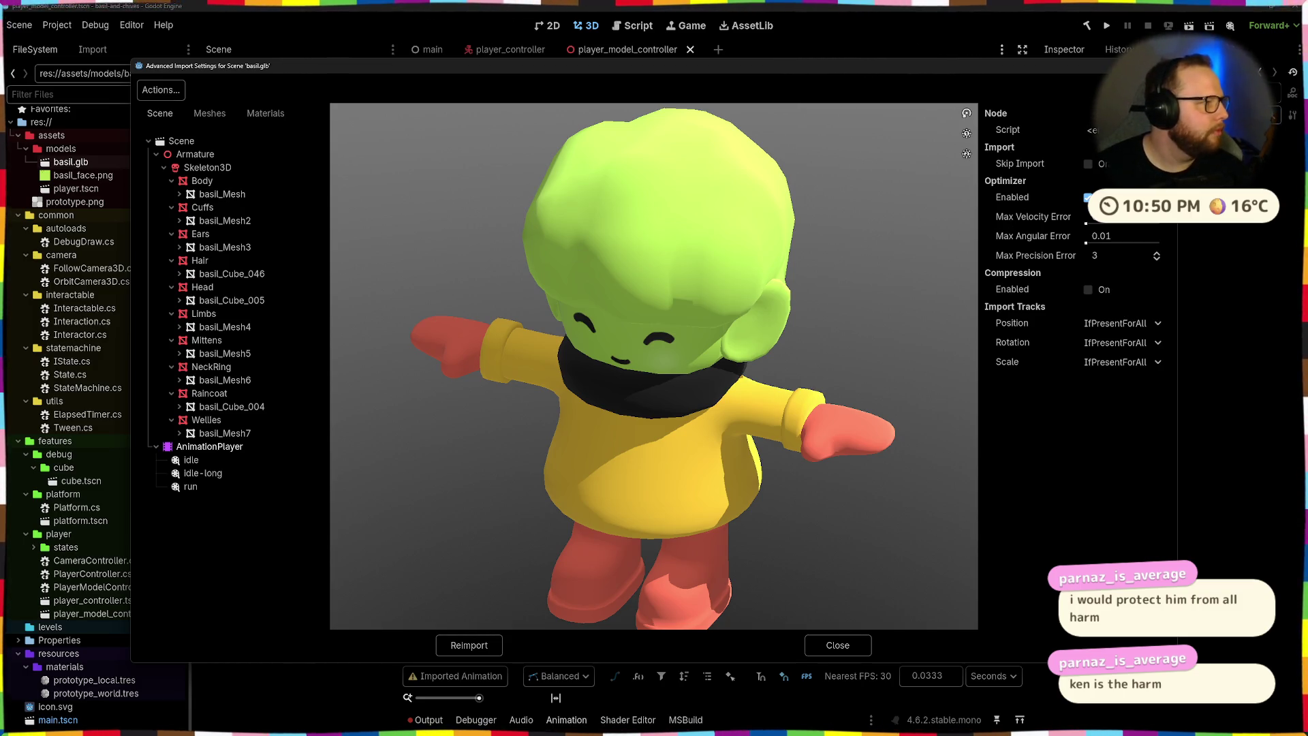
{"action": "left_click", "coordinate": [171, 94]}
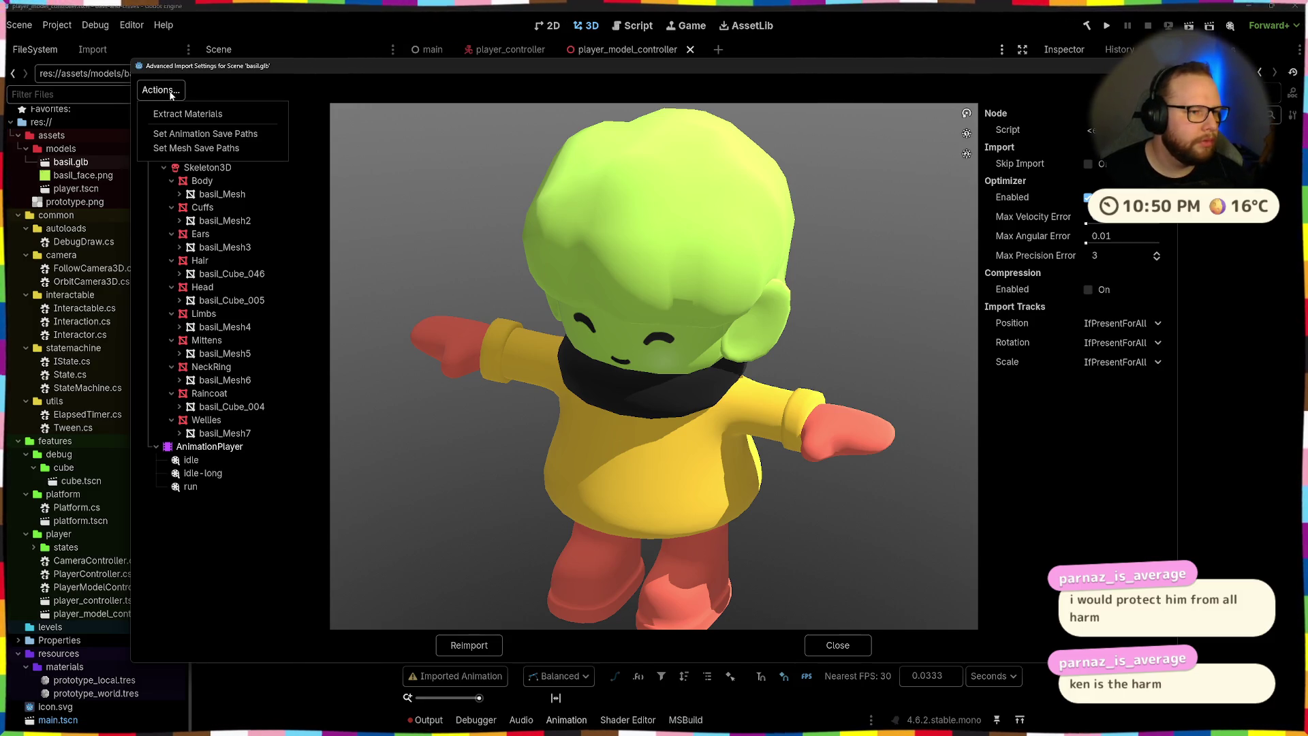
{"action": "left_click", "coordinate": [267, 90]}
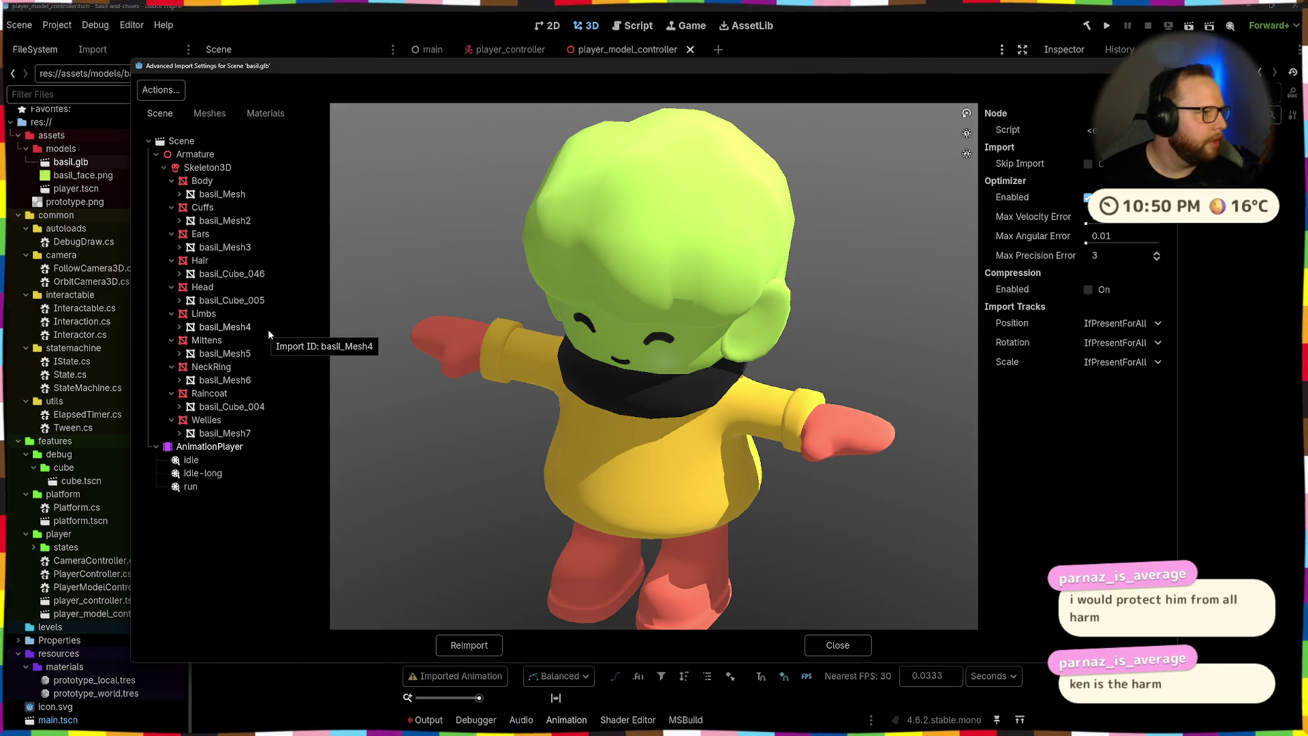
{"action": "left_click", "coordinate": [839, 646]}
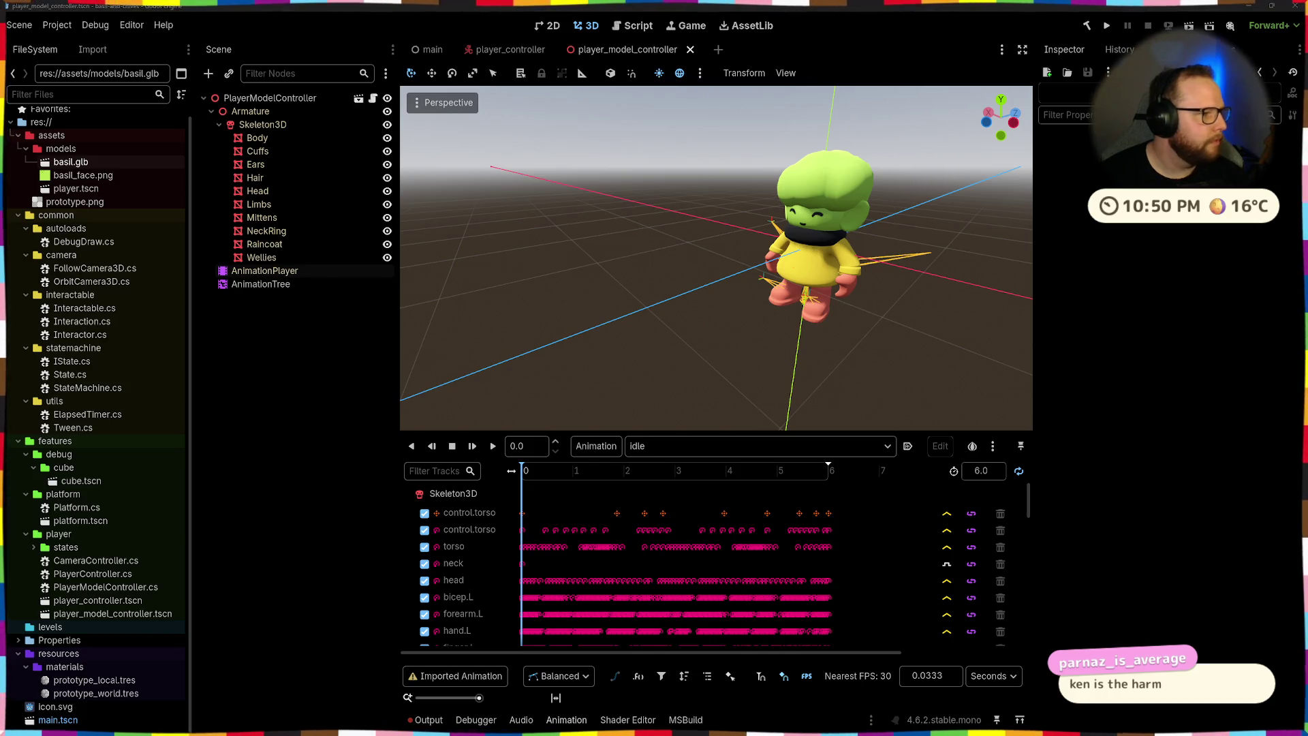
{"action": "key", "text": "ctrl+super+Right"}
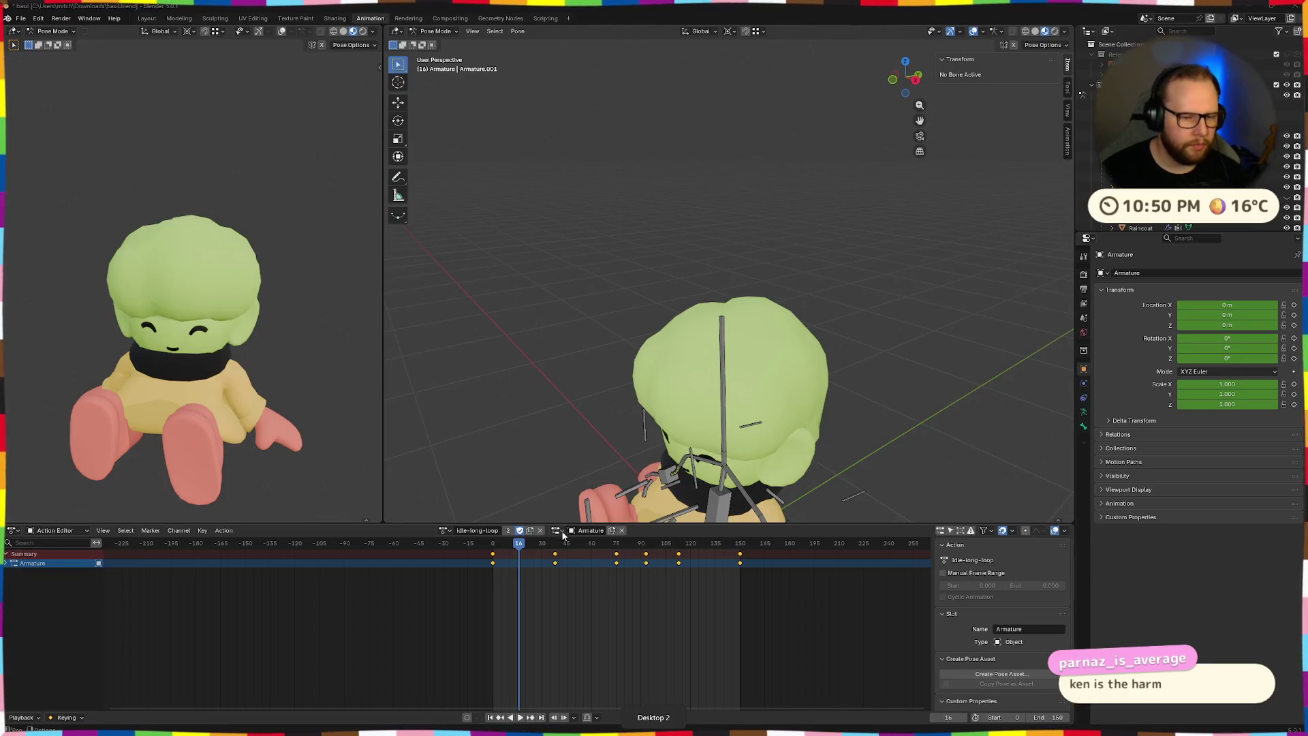
Make a single-user copy of the idle-long-loop action and rename it RESET.
{"action": "left_click", "coordinate": [444, 530]}
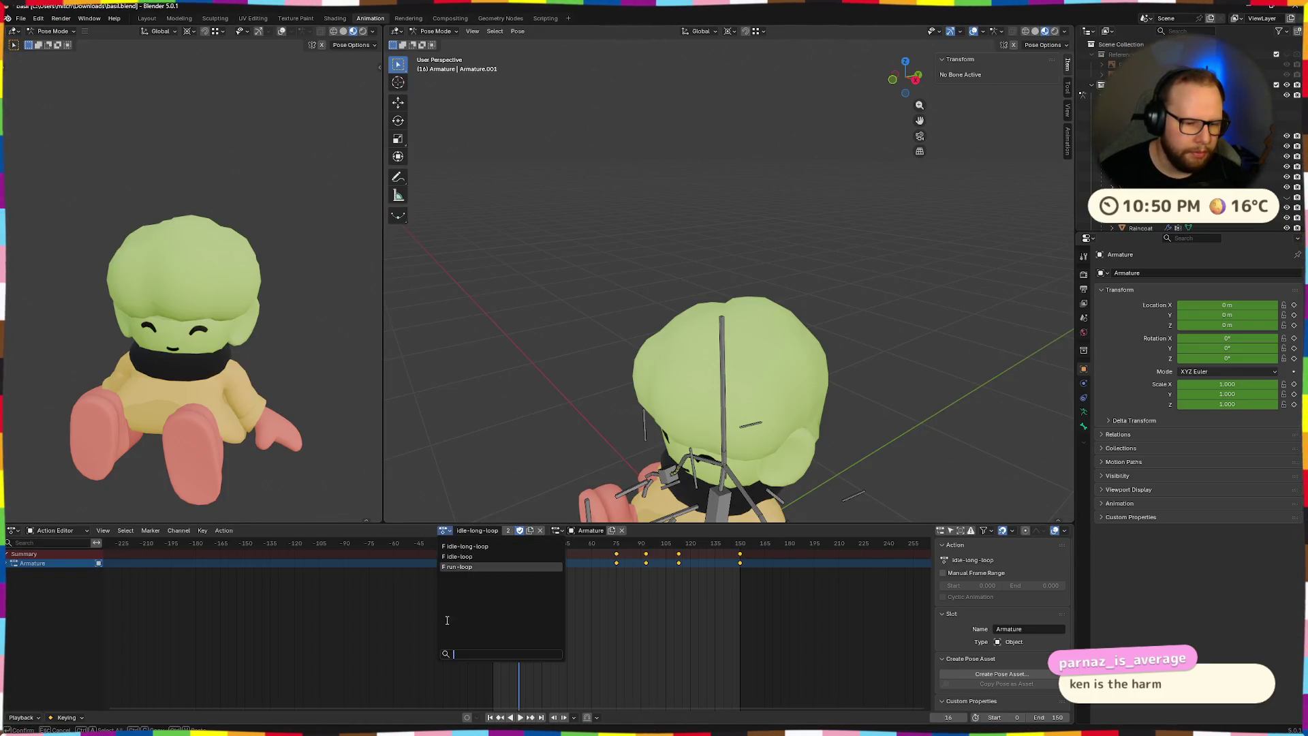
{"action": "left_click", "coordinate": [523, 577]}
{"action": "left_click", "coordinate": [445, 530]}
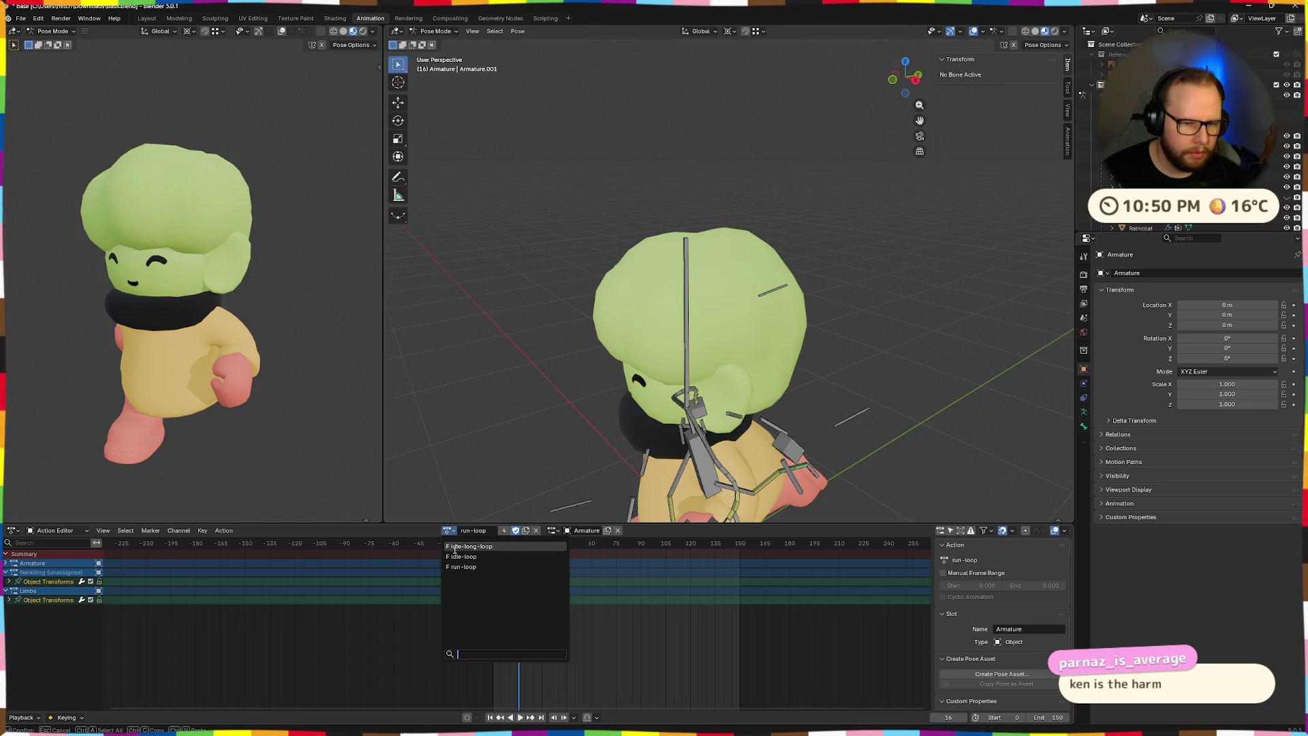
{"action": "left_click", "coordinate": [462, 554]}
{"action": "left_click", "coordinate": [509, 530]}
{"action": "double_click", "coordinate": [485, 531]}
{"action": "type", "text": "RESET"}
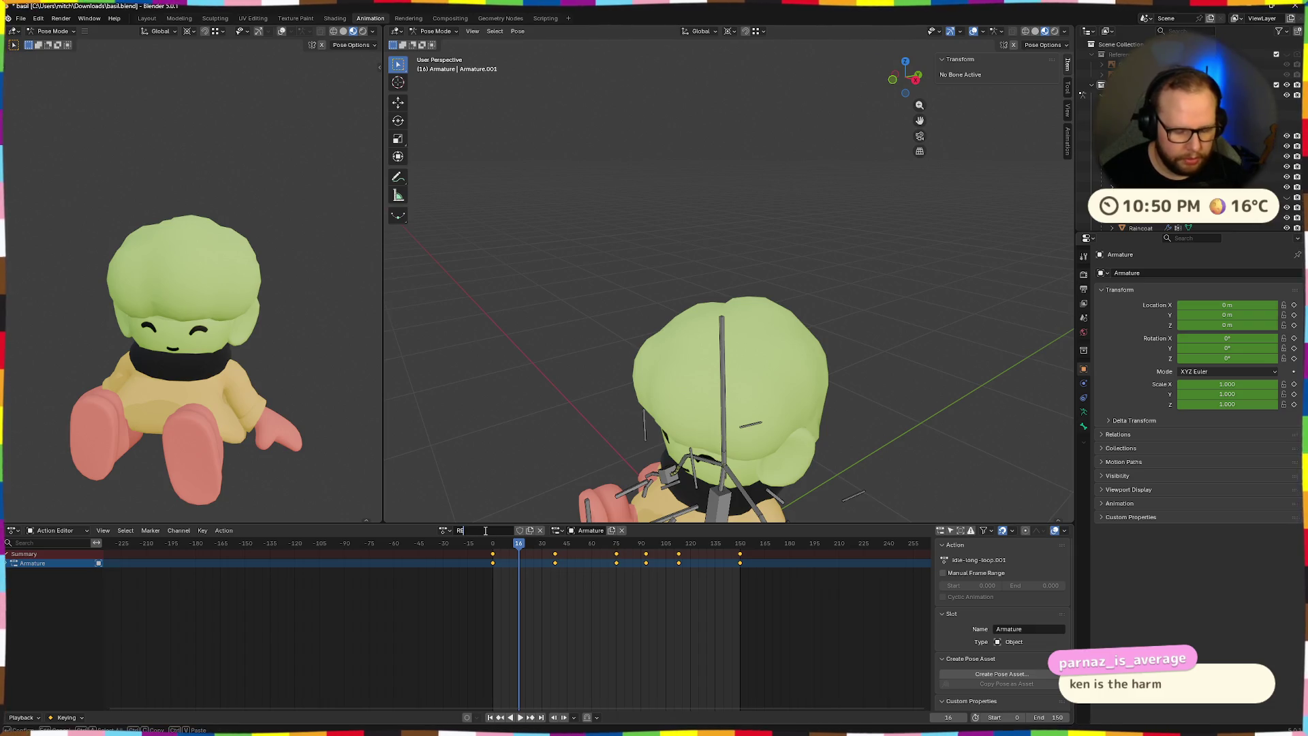
{"action": "key", "text": "Return"}
Delete all keyframes in RESET, reset the torso bone's location, and check playback at frame 0.
{"action": "mouse_move", "coordinate": [763, 580]}
{"action": "left_mouse_down"}
{"action": "mouse_move", "coordinate": [632, 541]}
{"action": "mouse_move", "coordinate": [474, 544]}
{"action": "mouse_move", "coordinate": [486, 555]}
{"action": "left_mouse_up"}
{"action": "key", "text": "x"}
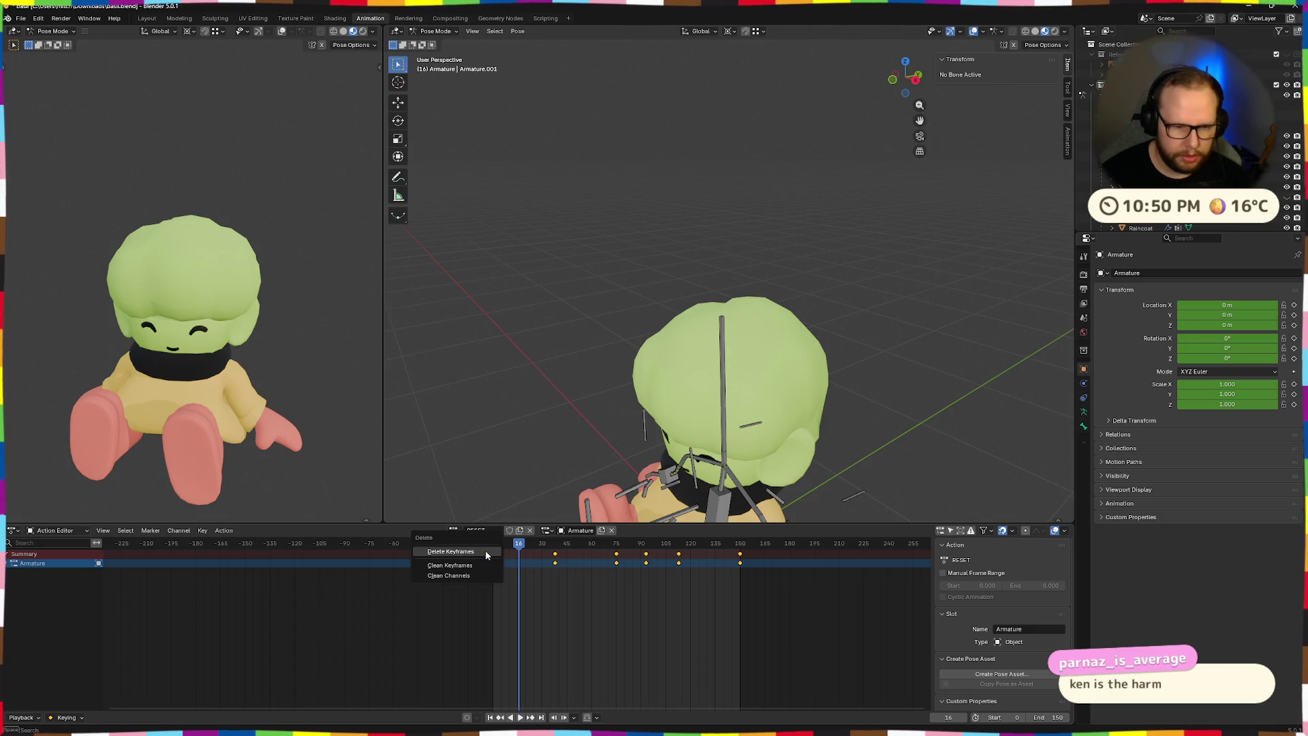
{"action": "left_click", "coordinate": [485, 550]}
{"action": "key", "text": "shift+Left"}
{"action": "scroll", "coordinate": [743, 431], "scroll_direction": "down", "scroll_amount": 3}
{"action": "left_click", "coordinate": [743, 431]}
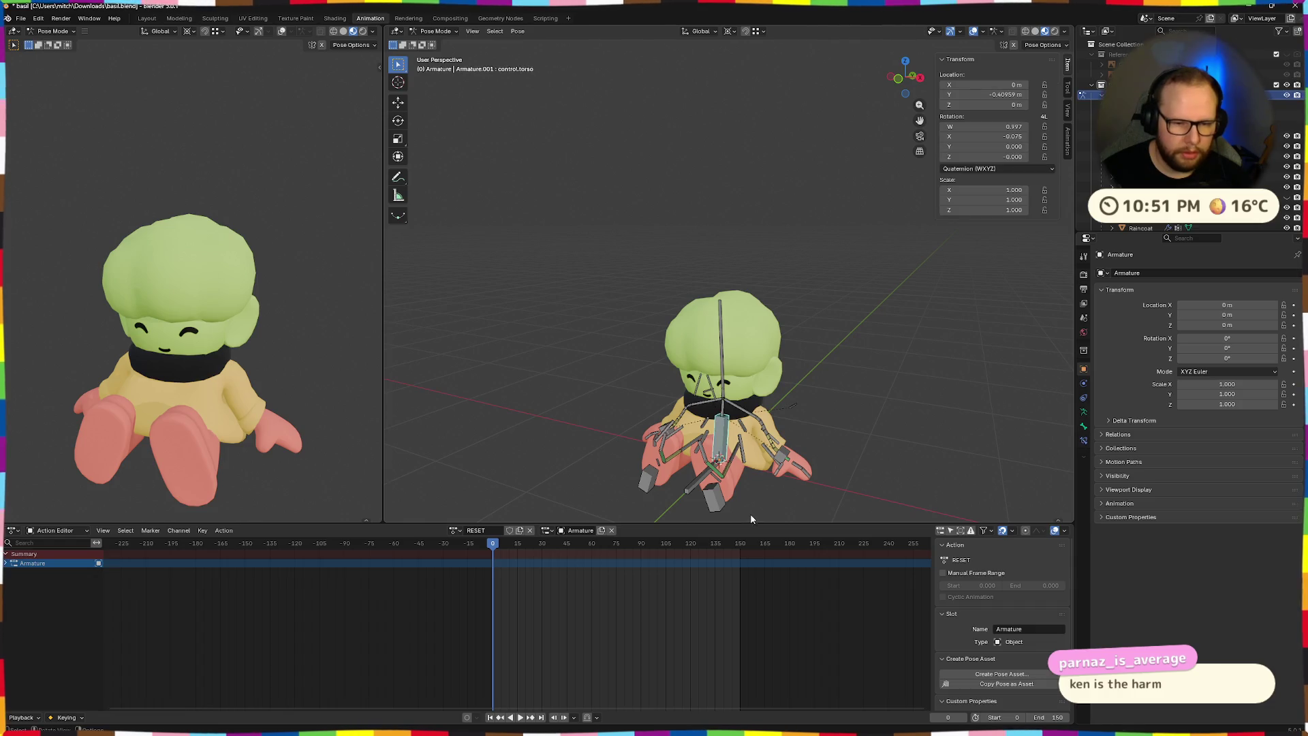
{"action": "key", "text": "alt+g"}
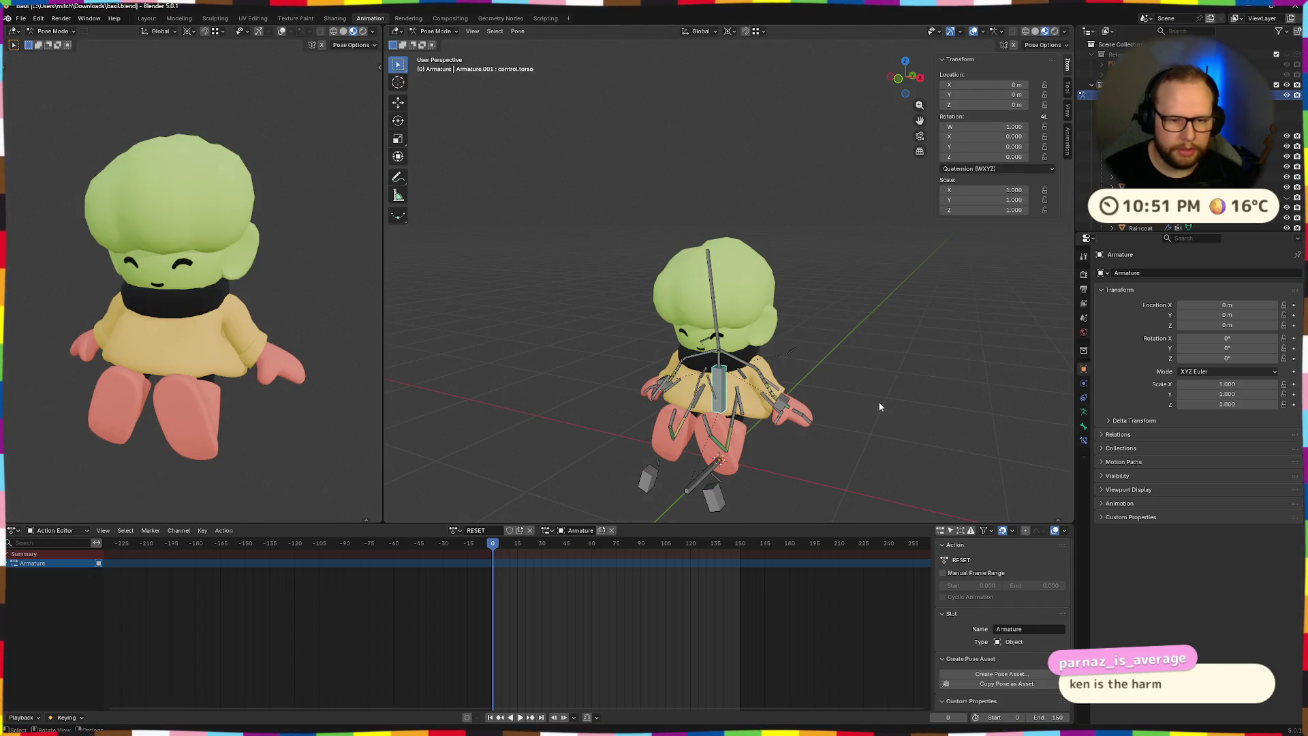
{"action": "left_click_drag", "start_coordinate": [849, 390], "coordinate": [778, 395]}
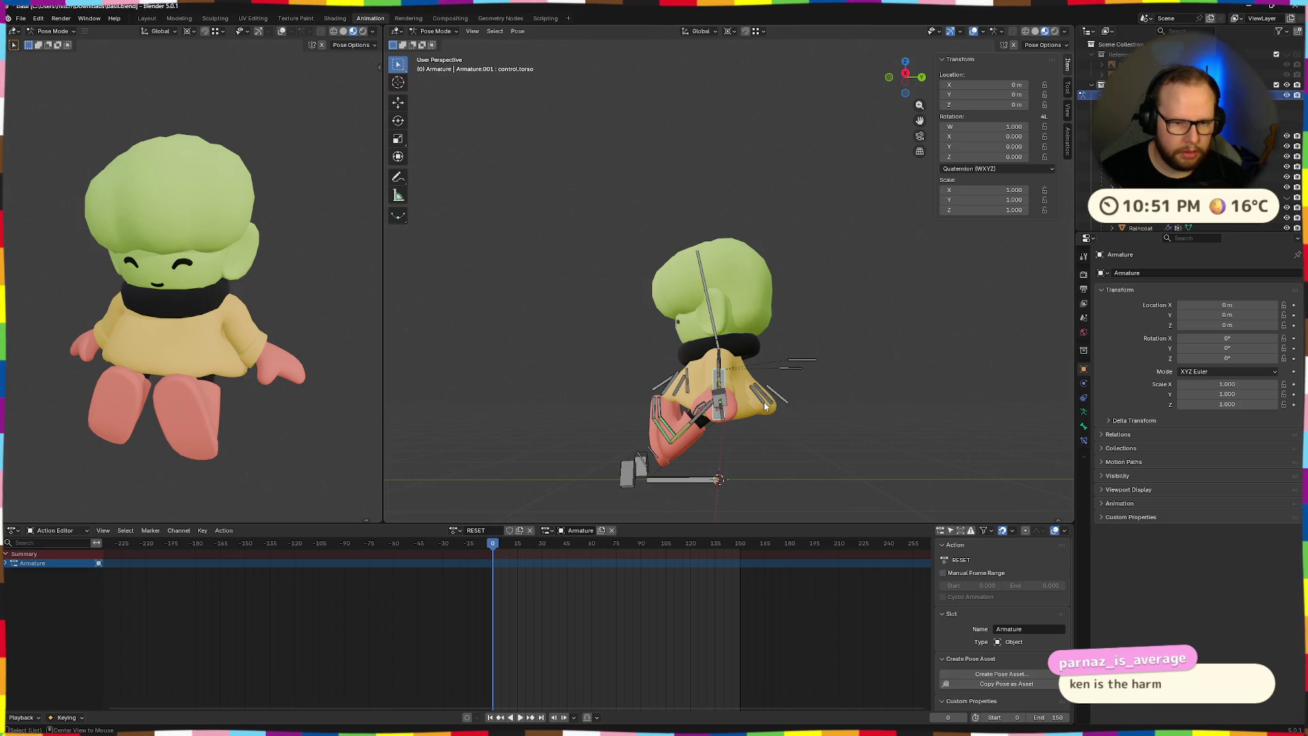
{"action": "key", "text": "space"}
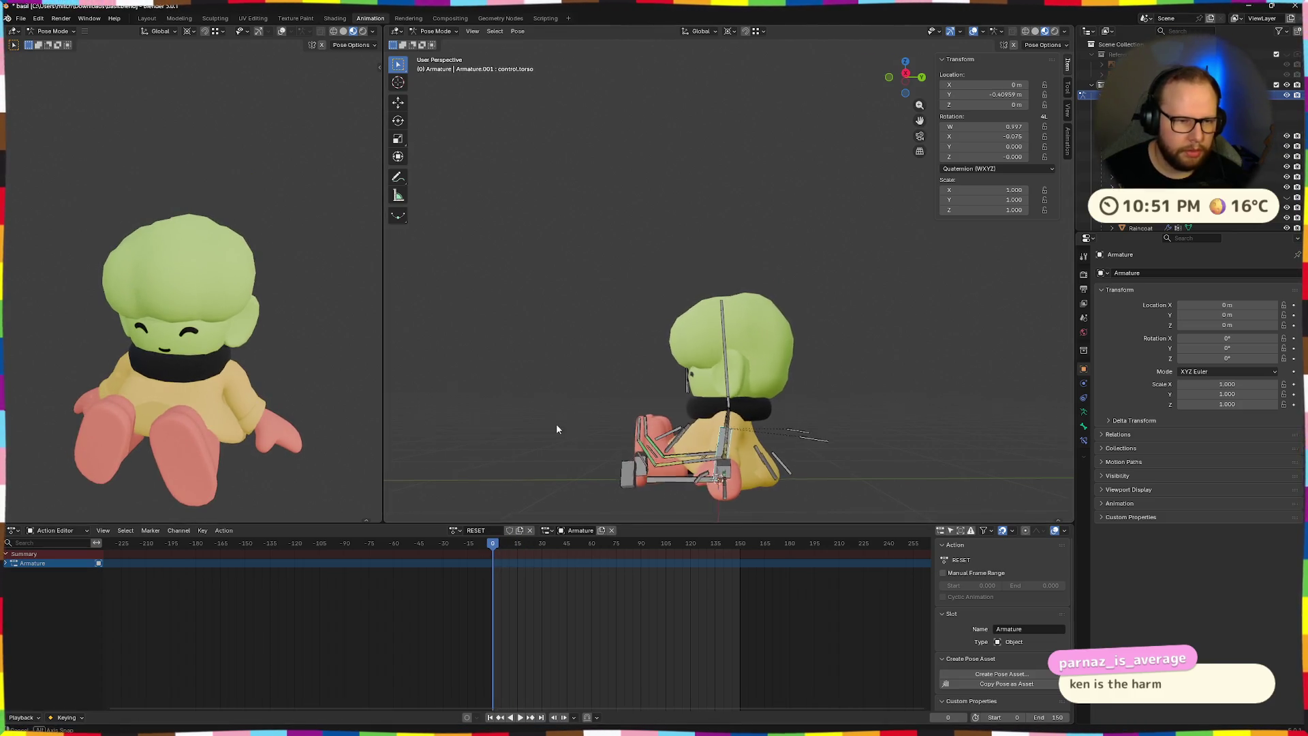
{"action": "key", "text": "space"}
{"action": "left_click_drag", "start_coordinate": [555, 424], "coordinate": [636, 451]}
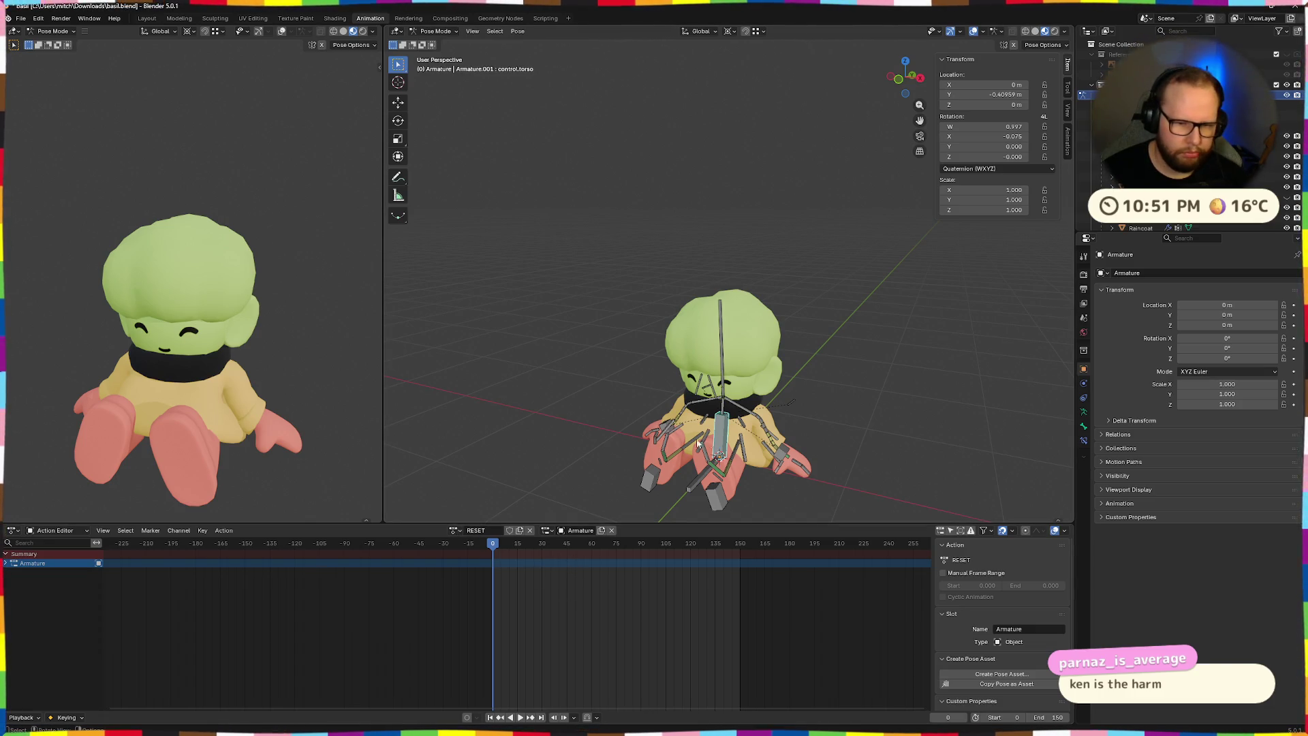
Clear all bones' location and rotation to the T-pose and save basil.blend.
{"action": "key", "text": "a"}
{"action": "left_click_drag", "start_coordinate": [814, 430], "coordinate": [840, 439]}
{"action": "key", "text": "alt+g"}
{"action": "key", "text": "alt+r"}
{"action": "key", "text": "alt+a"}
{"action": "key", "text": "ctrl+s"}
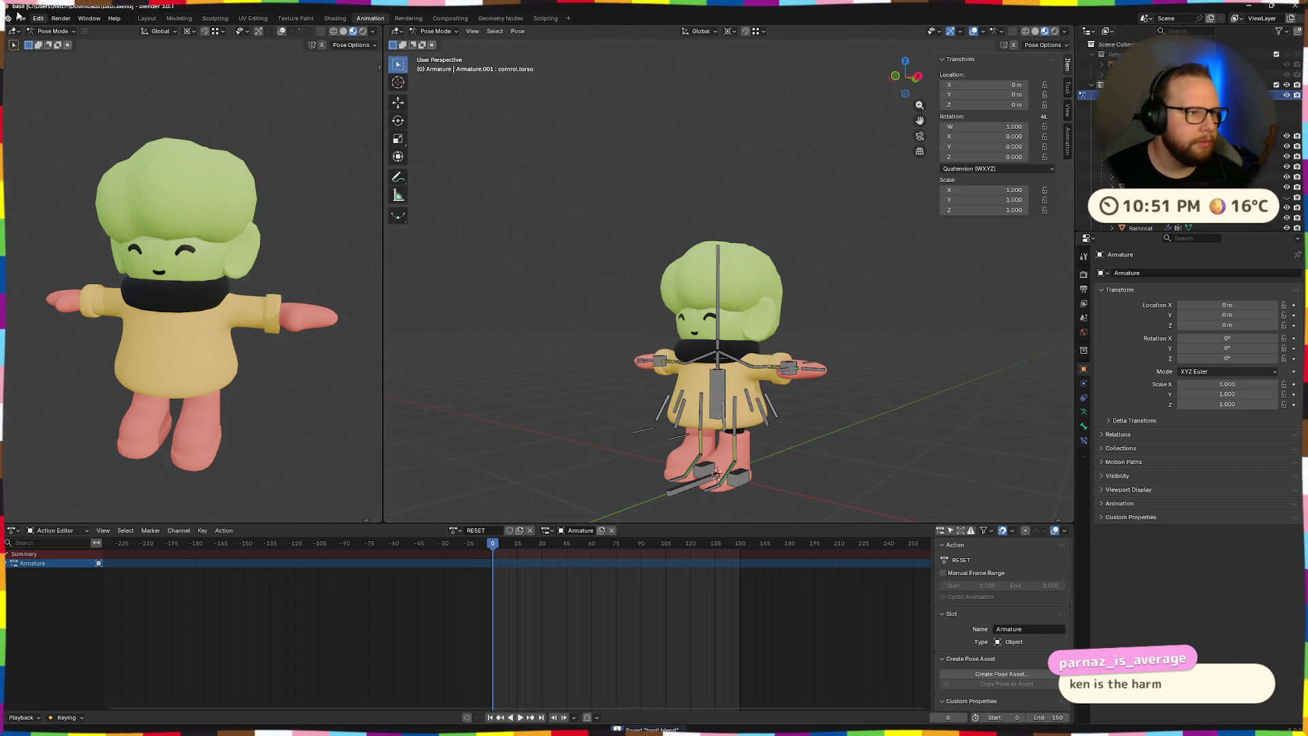
Export the model as glTF 2.0.
{"action": "left_click", "coordinate": [21, 18]}
{"action": "mouse_move", "coordinate": [51, 173]}
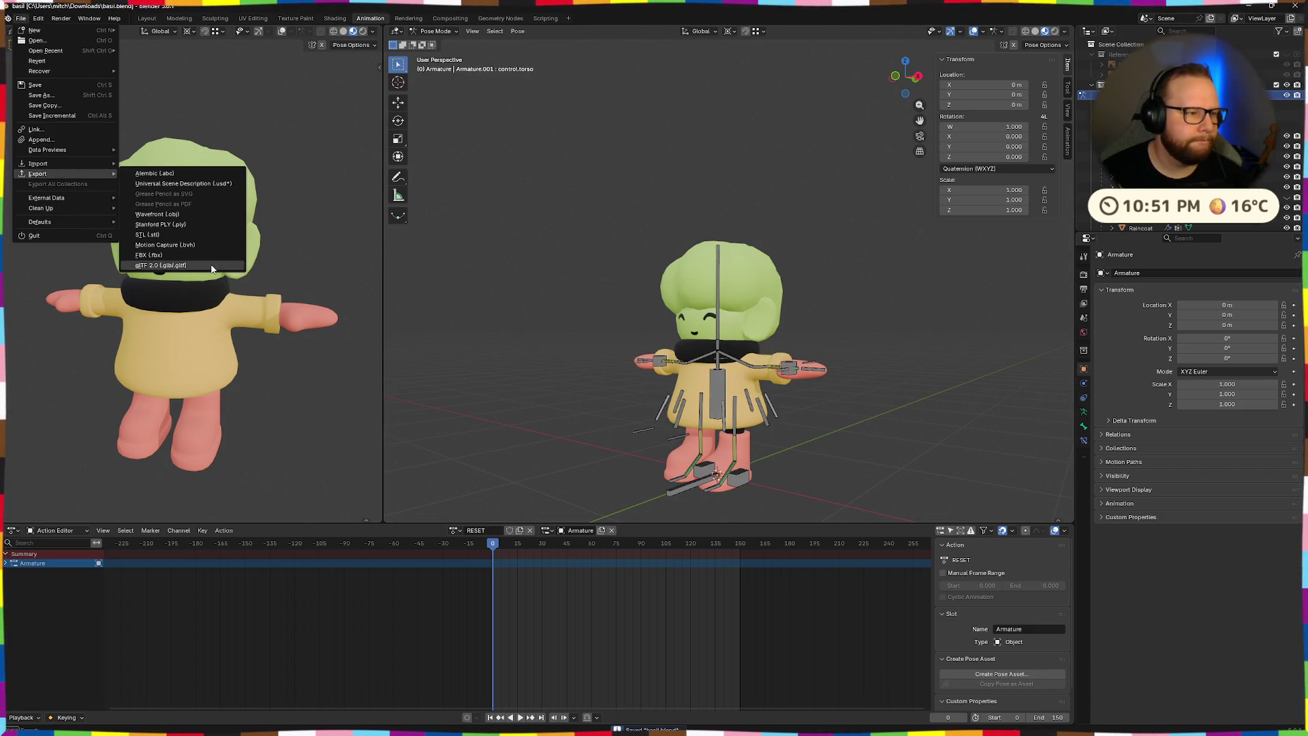
{"action": "left_click", "coordinate": [215, 266]}
{"action": "left_click", "coordinate": [961, 526]}
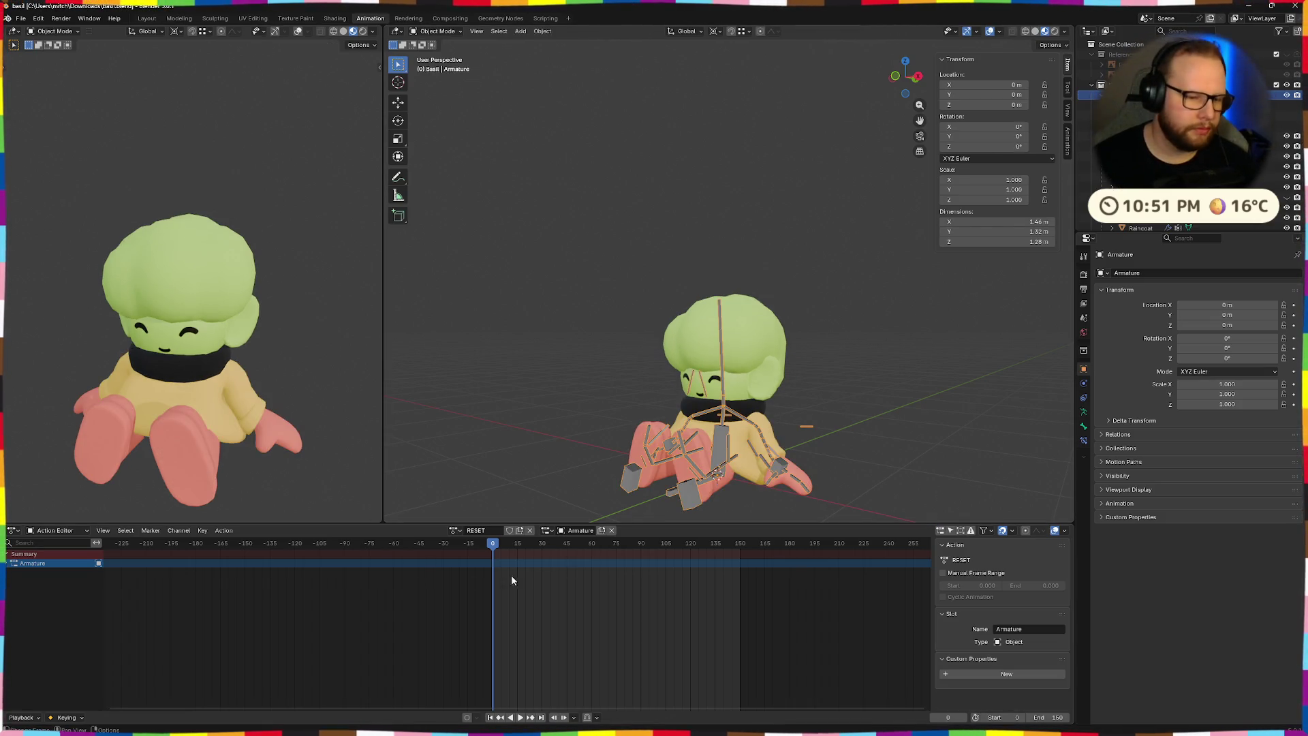
Play back the animation, return to frame 0, clear the selection's rotation and save.
{"action": "key", "text": "space"}
{"action": "left_click", "coordinate": [493, 545]}
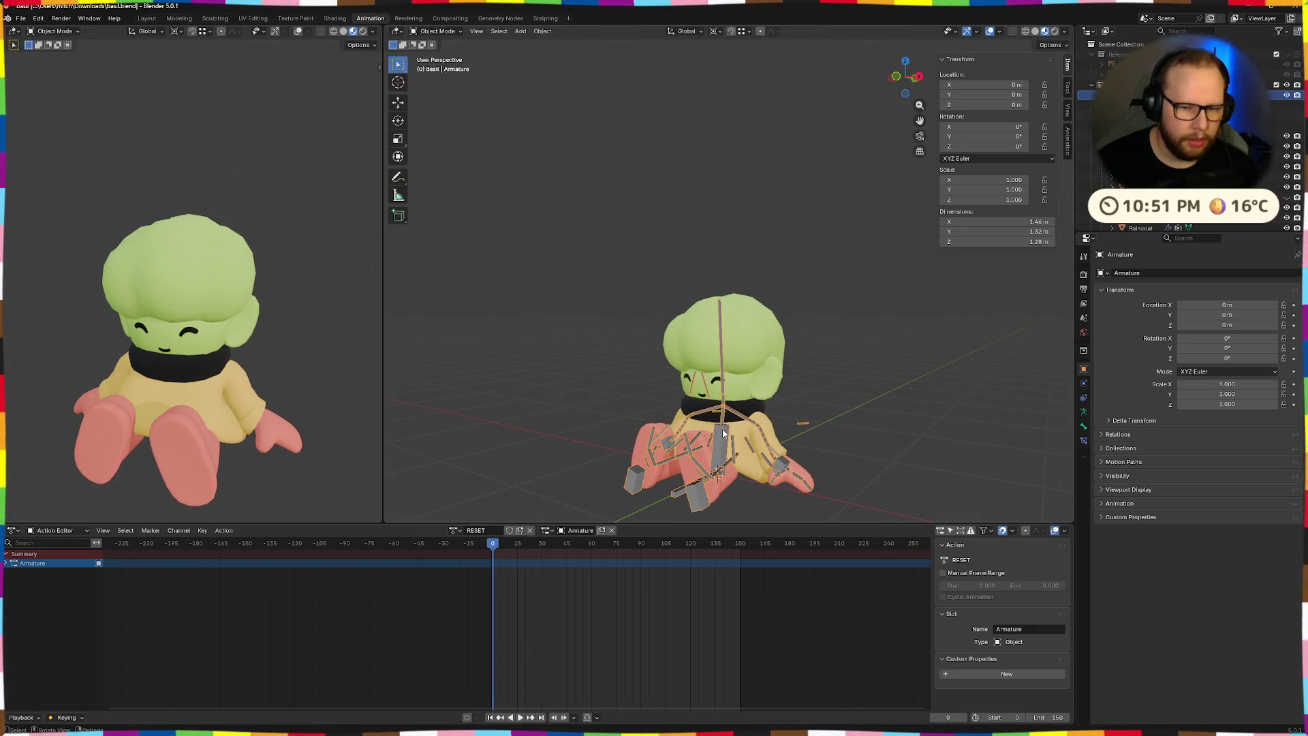
{"action": "key", "text": "alt+r"}
{"action": "key", "text": "ctrl+s"}
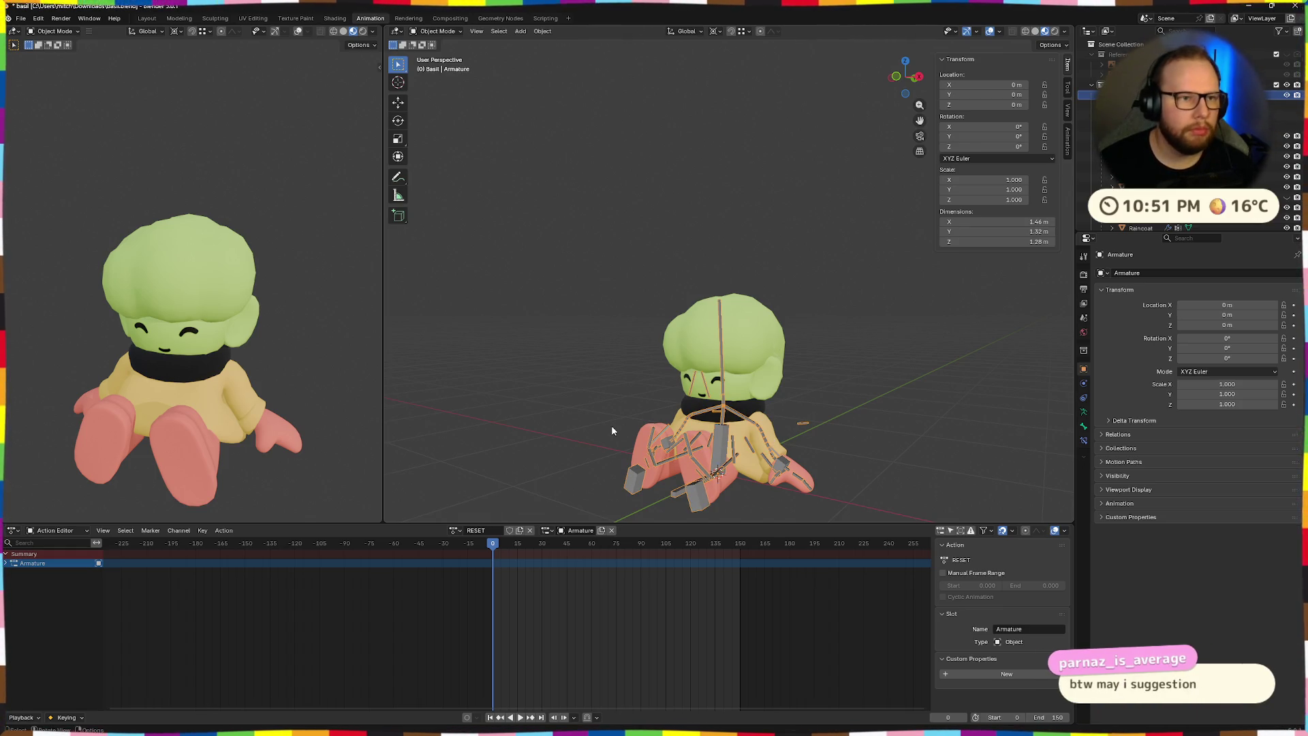
In Pose Mode, clear all bones to the T-pose, keyframe it at frame 0, and save.
{"action": "key", "text": "ctrl+Tab"}
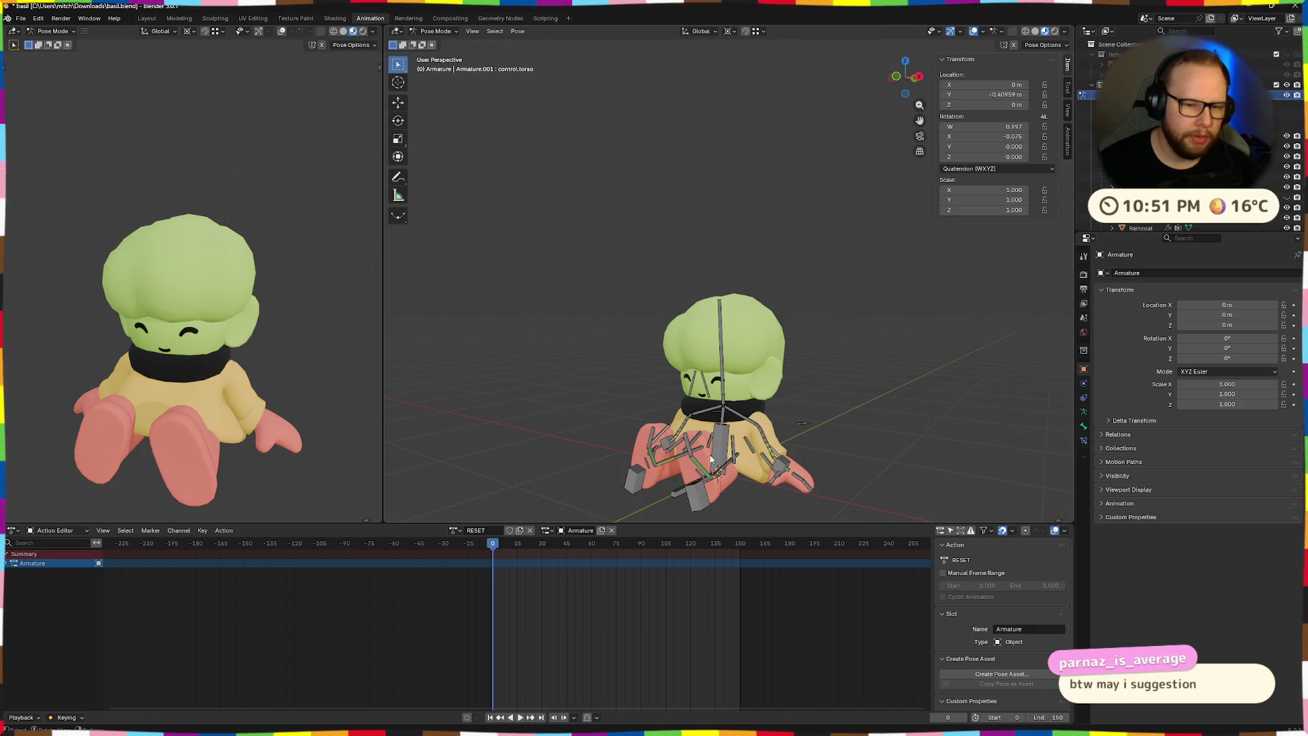
{"action": "key", "text": "a"}
{"action": "key", "text": "alt+r"}
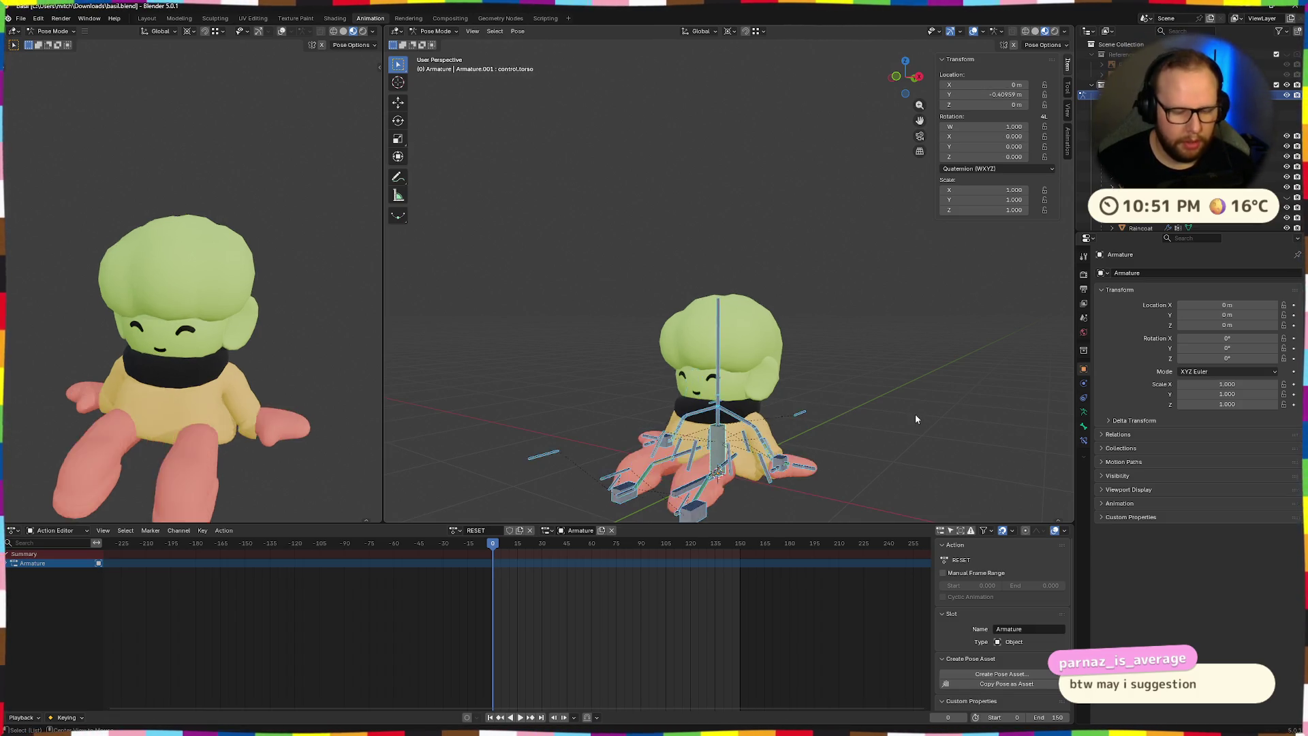
{"action": "key", "text": "alt+g"}
{"action": "key", "text": "i"}
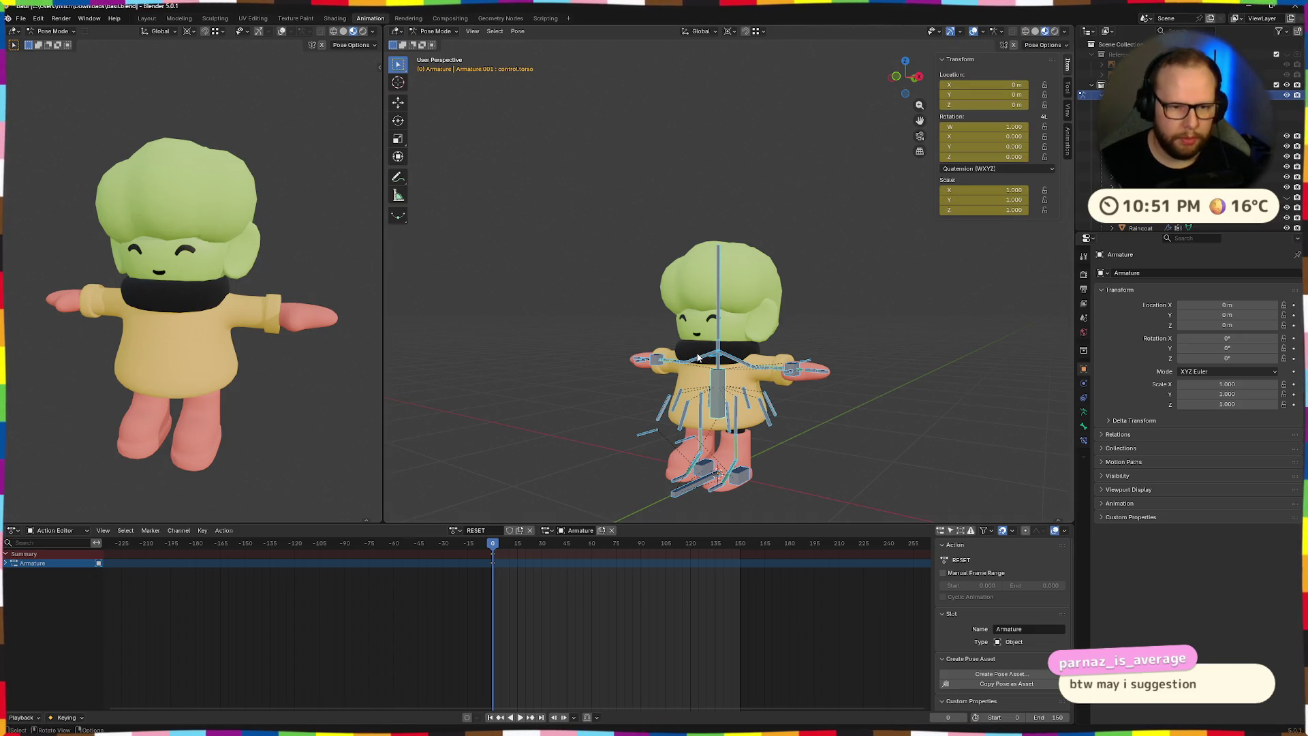
{"action": "key", "text": "alt+a"}
{"action": "key", "text": "ctrl+s"}
{"action": "left_click_drag", "start_coordinate": [495, 542], "coordinate": [496, 542]}
{"action": "key", "text": "shift+Left"}
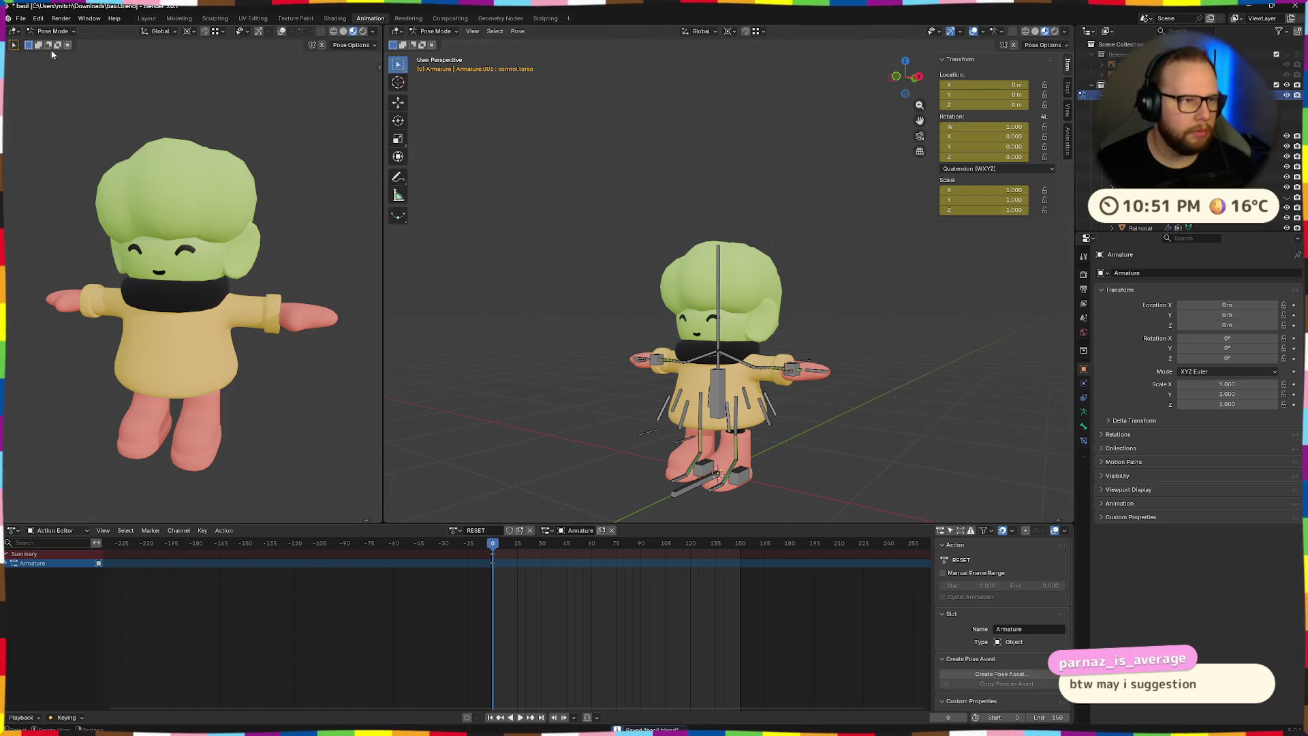
Re-export the model as glTF 2.0 and save basil.blend.
{"action": "left_click", "coordinate": [21, 18]}
{"action": "mouse_move", "coordinate": [37, 174]}
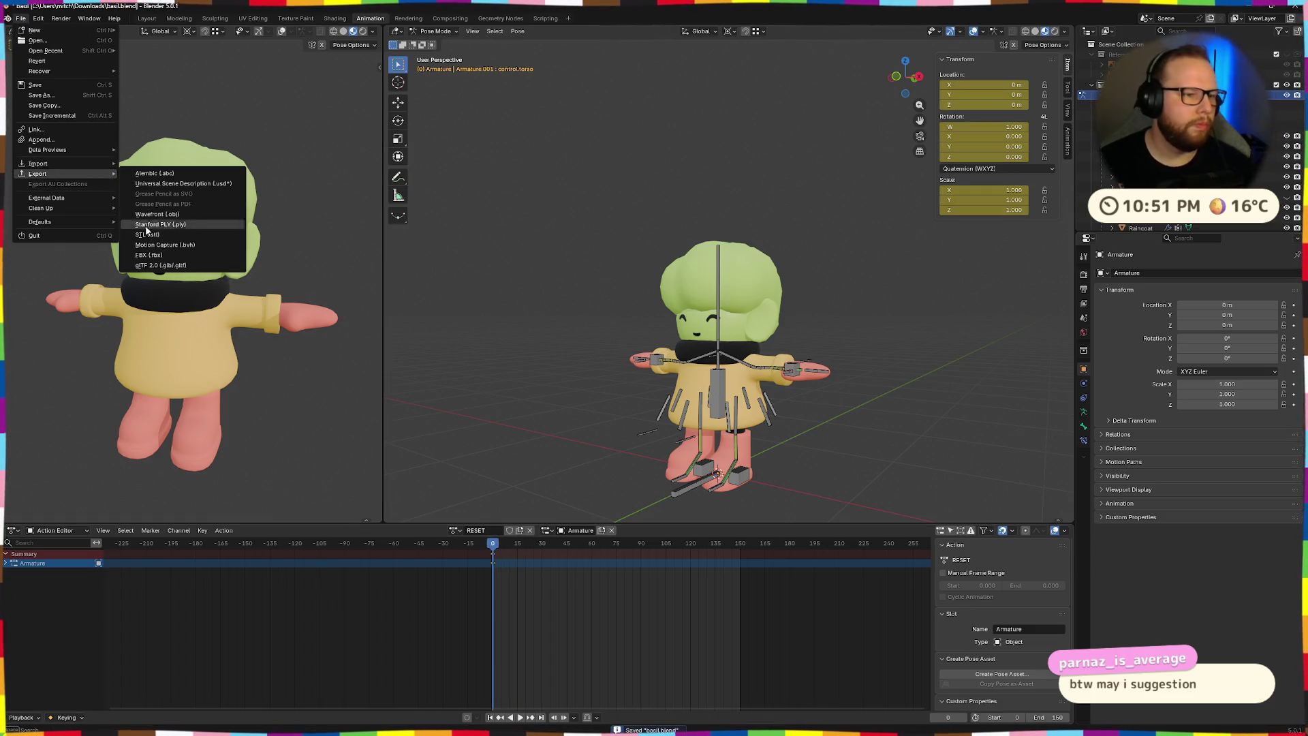
{"action": "left_click", "coordinate": [181, 266]}
{"action": "left_click", "coordinate": [931, 525]}
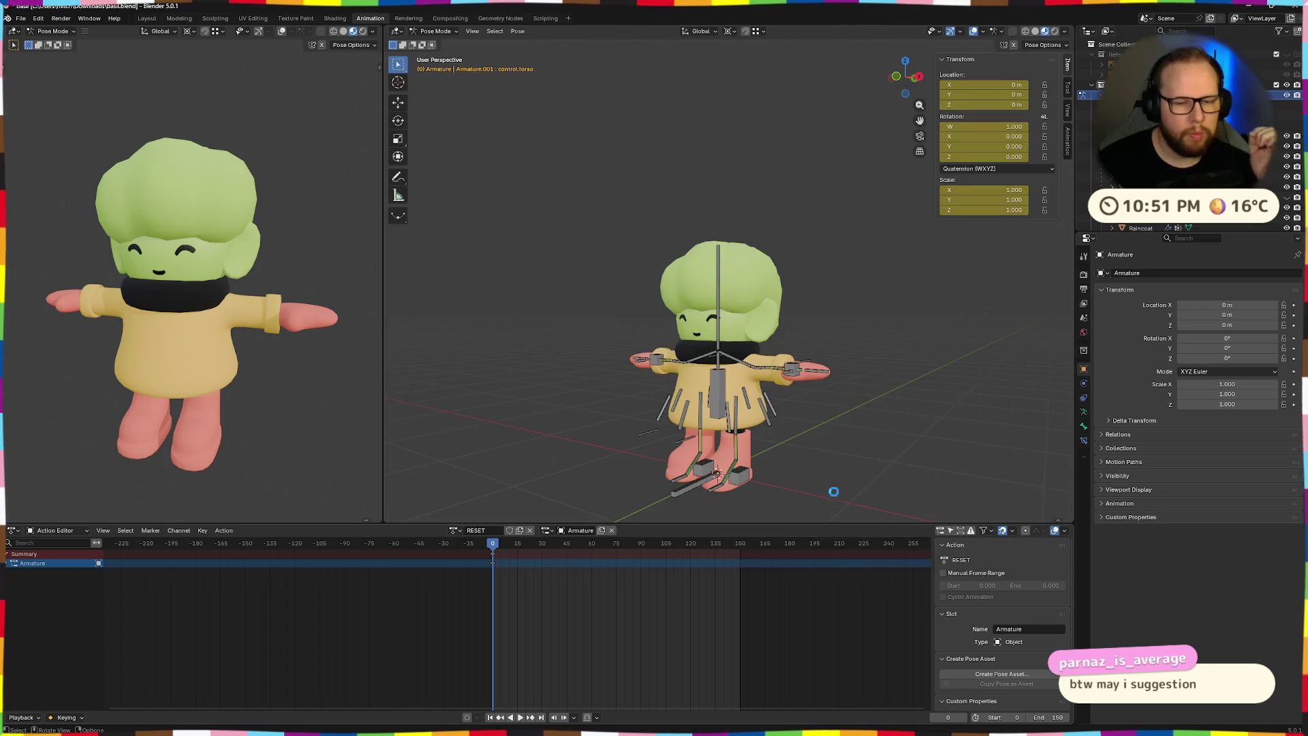
{"action": "key", "text": "ctrl+s"}
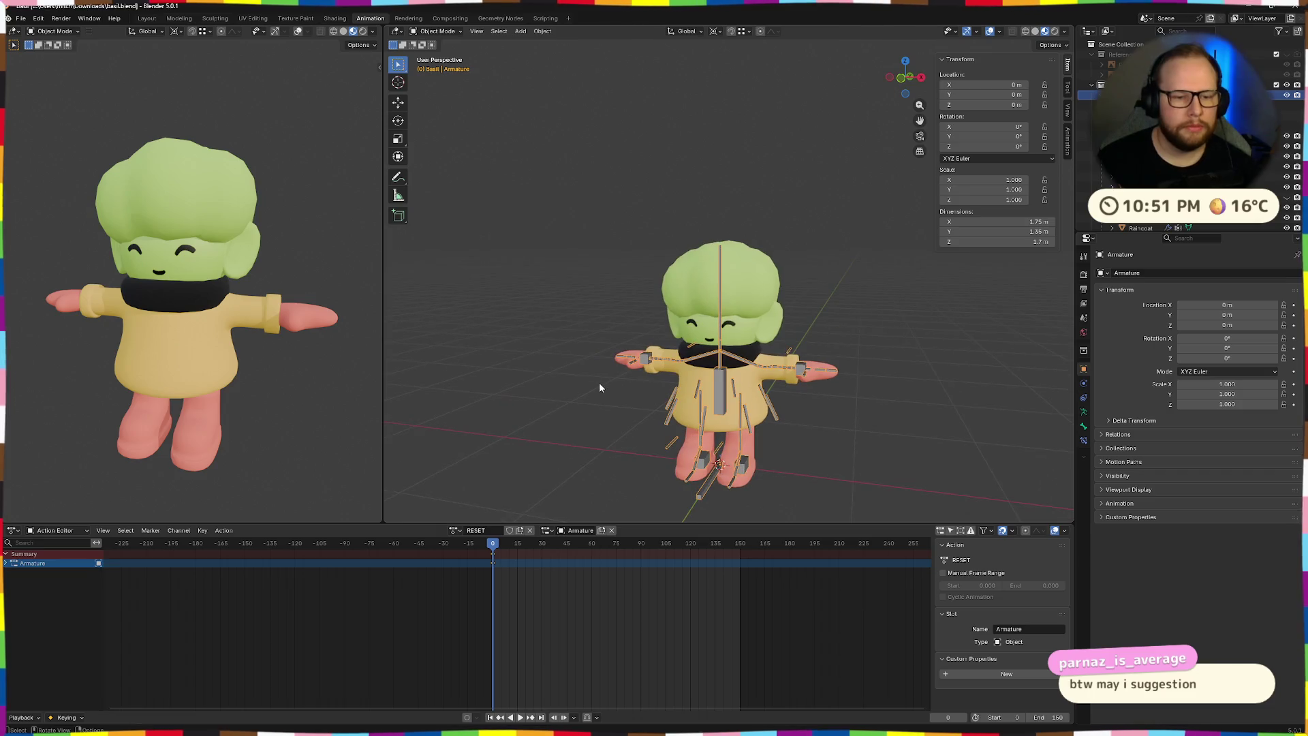
{"action": "key", "text": "ctrl+super+Right"}
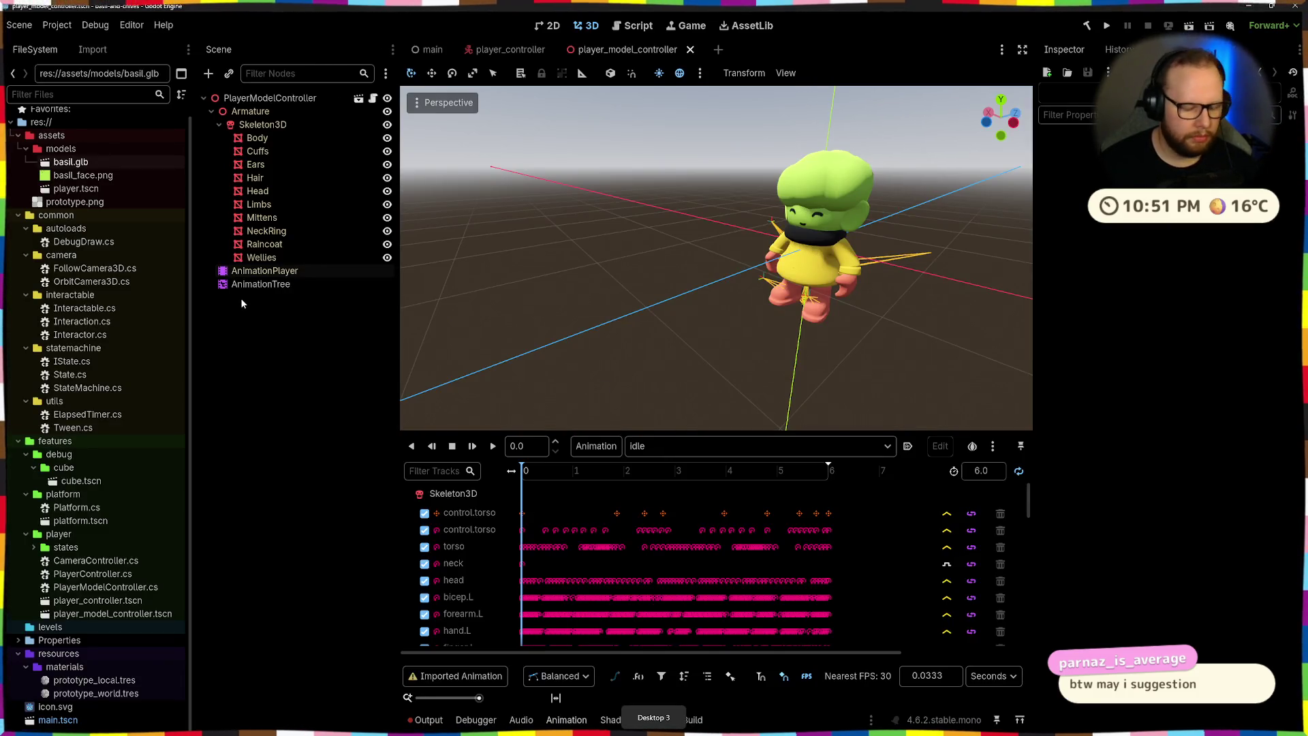
Confirm the freshly re-exported basil.glb is in the Downloads folder.
{"action": "key", "text": "super+e"}
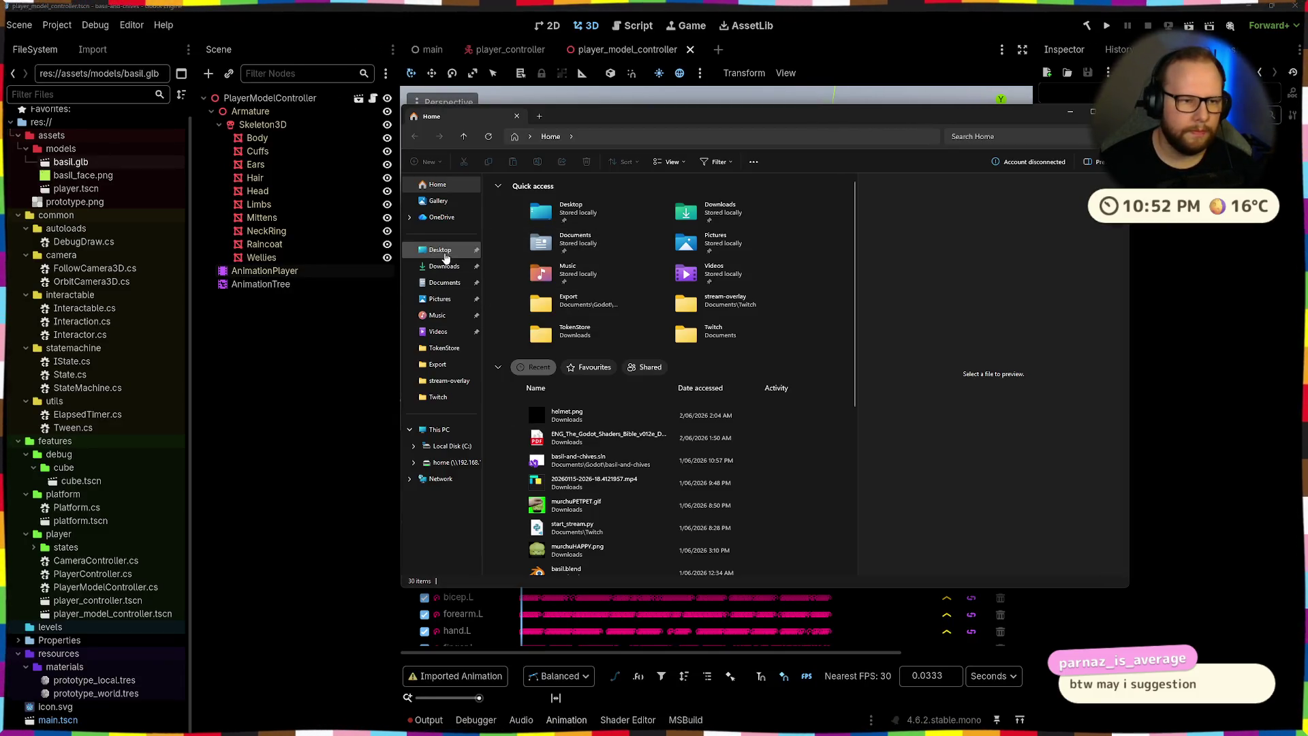
{"action": "left_click", "coordinate": [444, 265]}
{"action": "left_click", "coordinate": [517, 211]}
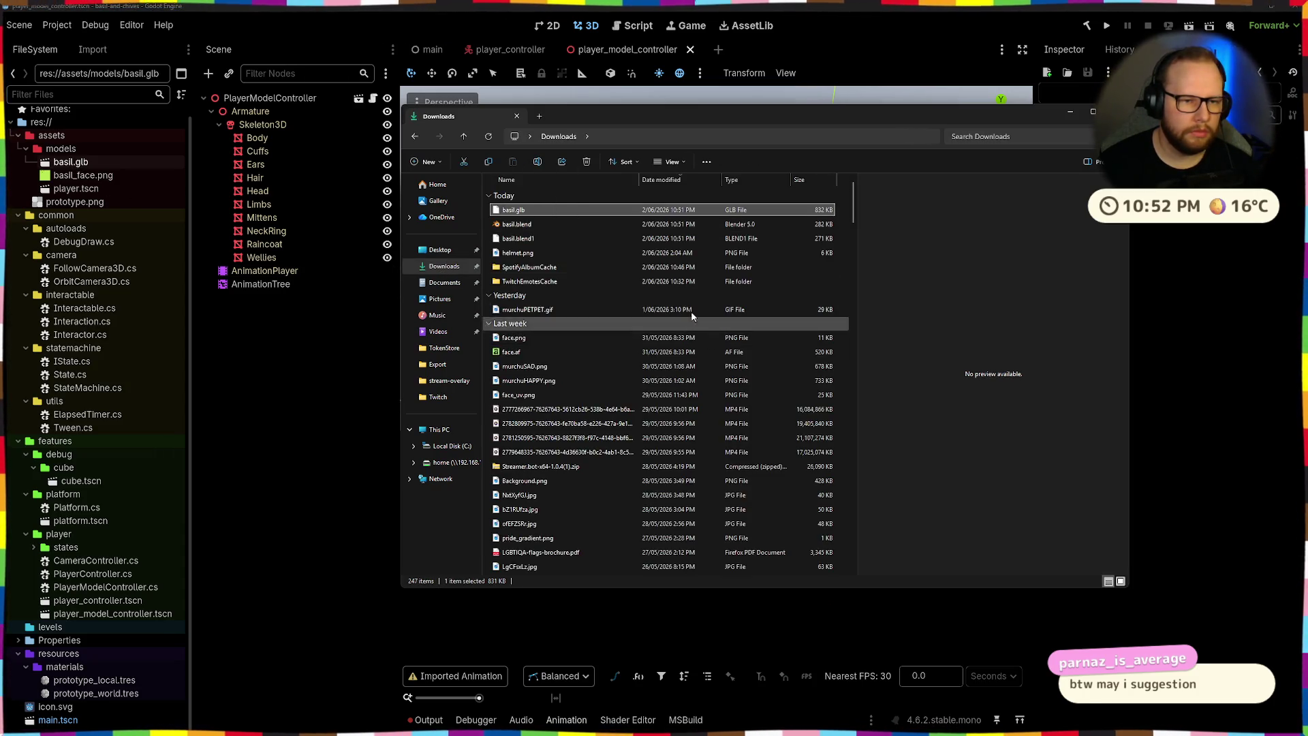
{"action": "key", "text": "alt+Tab"}
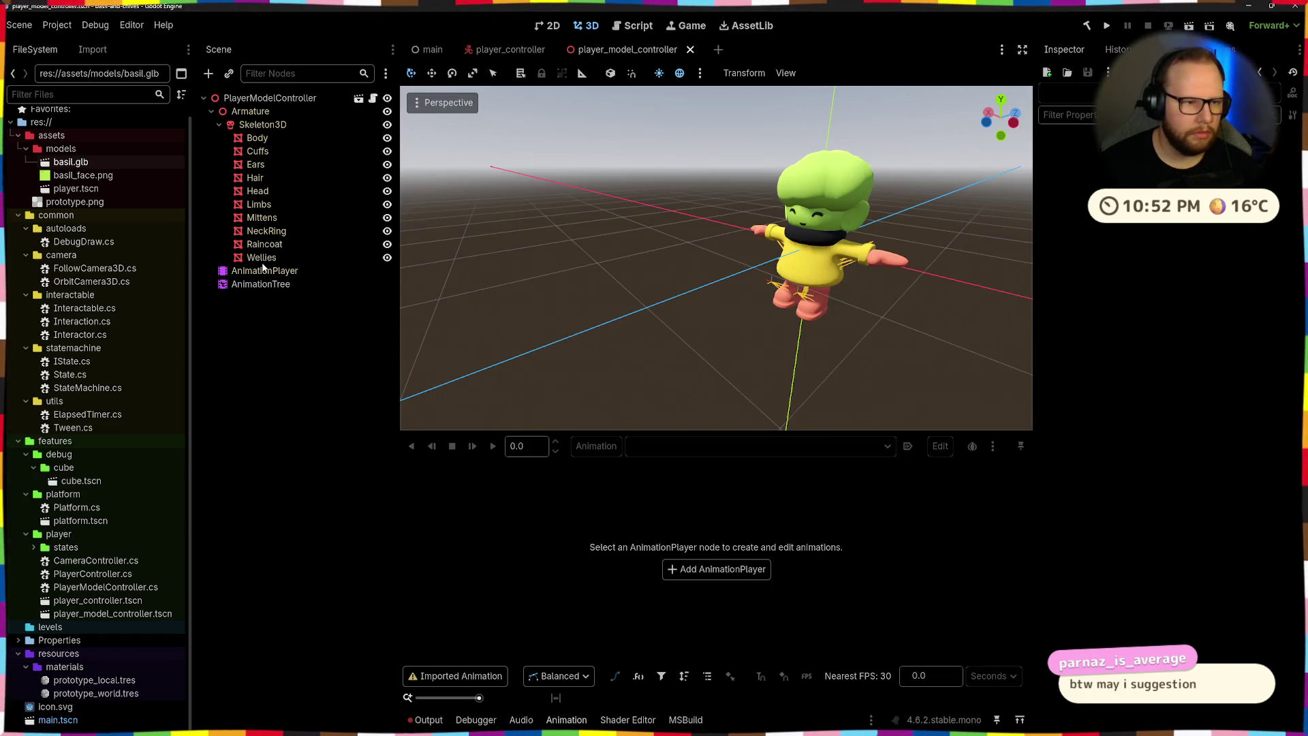
Load the RESET animation on the AnimationPlayer and orbit the view around the T-posed character.
{"action": "left_click", "coordinate": [265, 271]}
{"action": "left_click", "coordinate": [664, 447]}
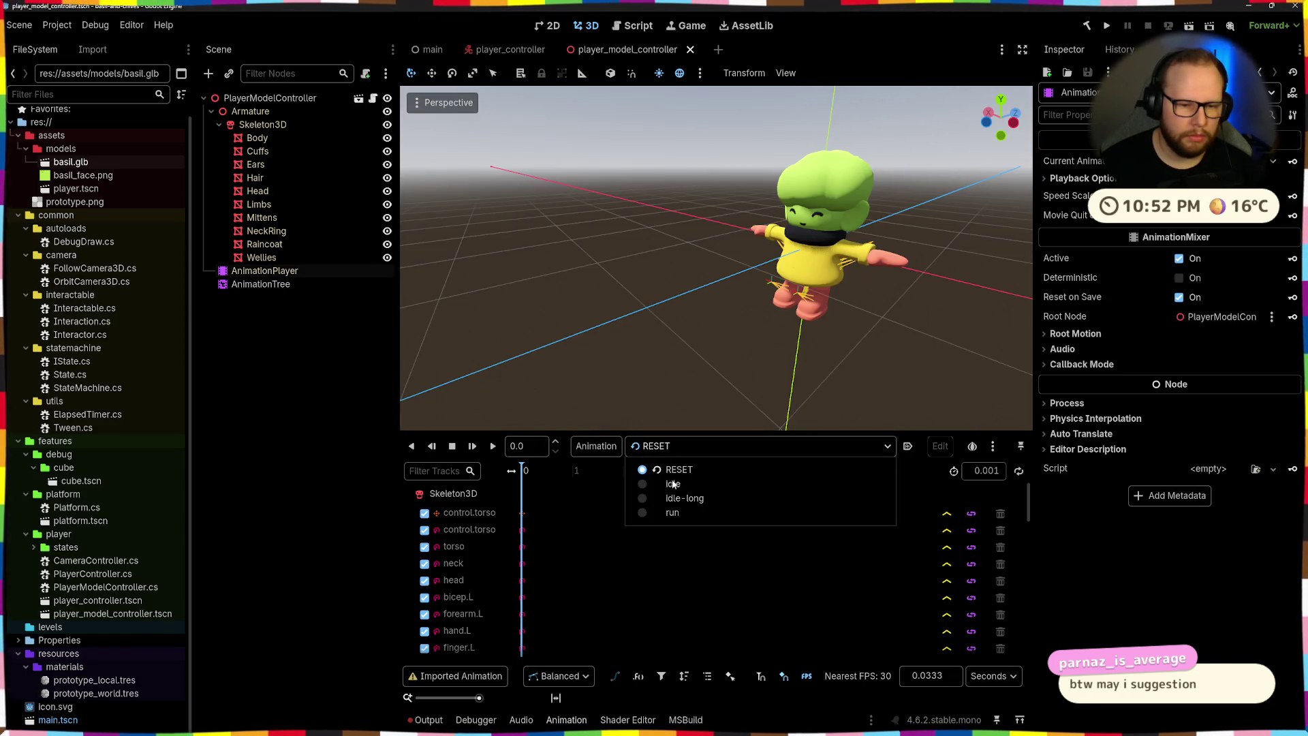
{"action": "left_click", "coordinate": [673, 485]}
{"action": "left_click", "coordinate": [760, 447]}
{"action": "left_click", "coordinate": [665, 471]}
{"action": "mouse_move", "coordinate": [682, 307]}
{"action": "left_mouse_down"}
{"action": "mouse_move", "coordinate": [740, 333]}
{"action": "mouse_move", "coordinate": [923, 317]}
{"action": "mouse_move", "coordinate": [702, 382]}
{"action": "left_mouse_up"}
{"action": "scroll", "coordinate": [702, 384], "scroll_direction": "up", "scroll_amount": 3}
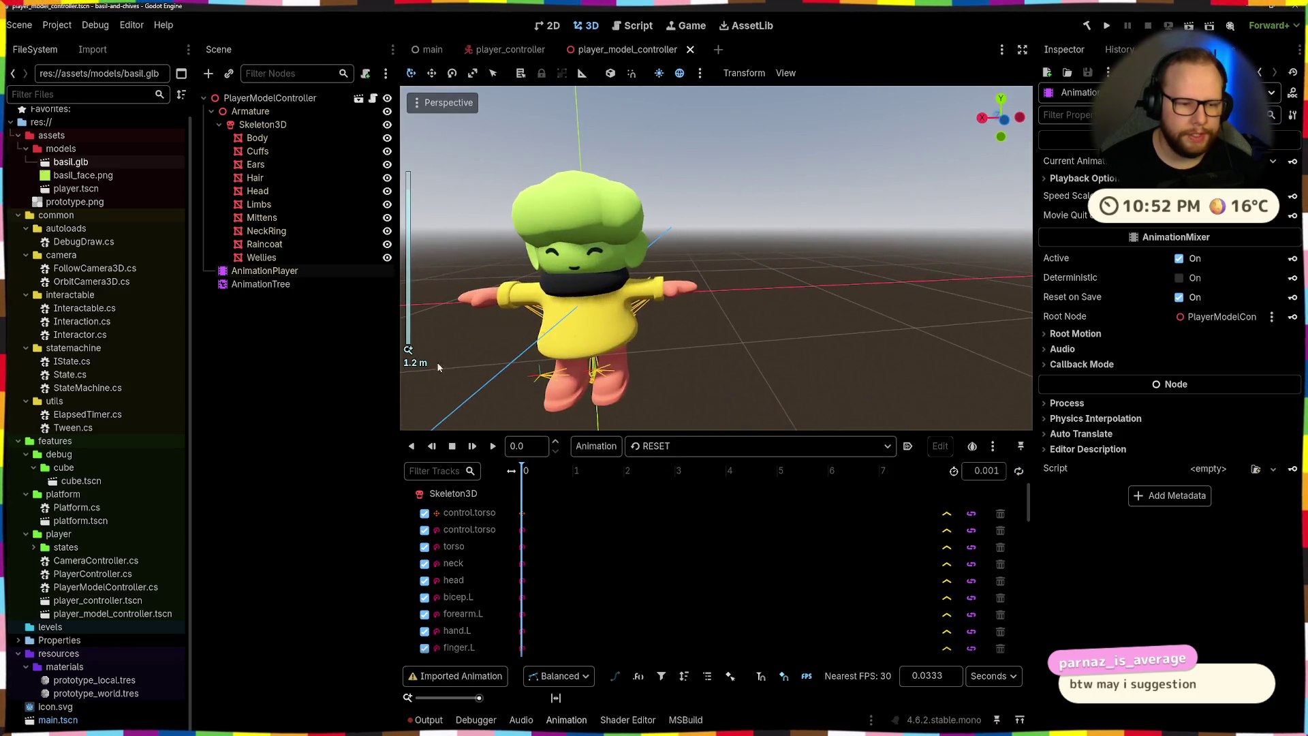
{"action": "left_click_drag", "start_coordinate": [445, 362], "coordinate": [612, 357]}
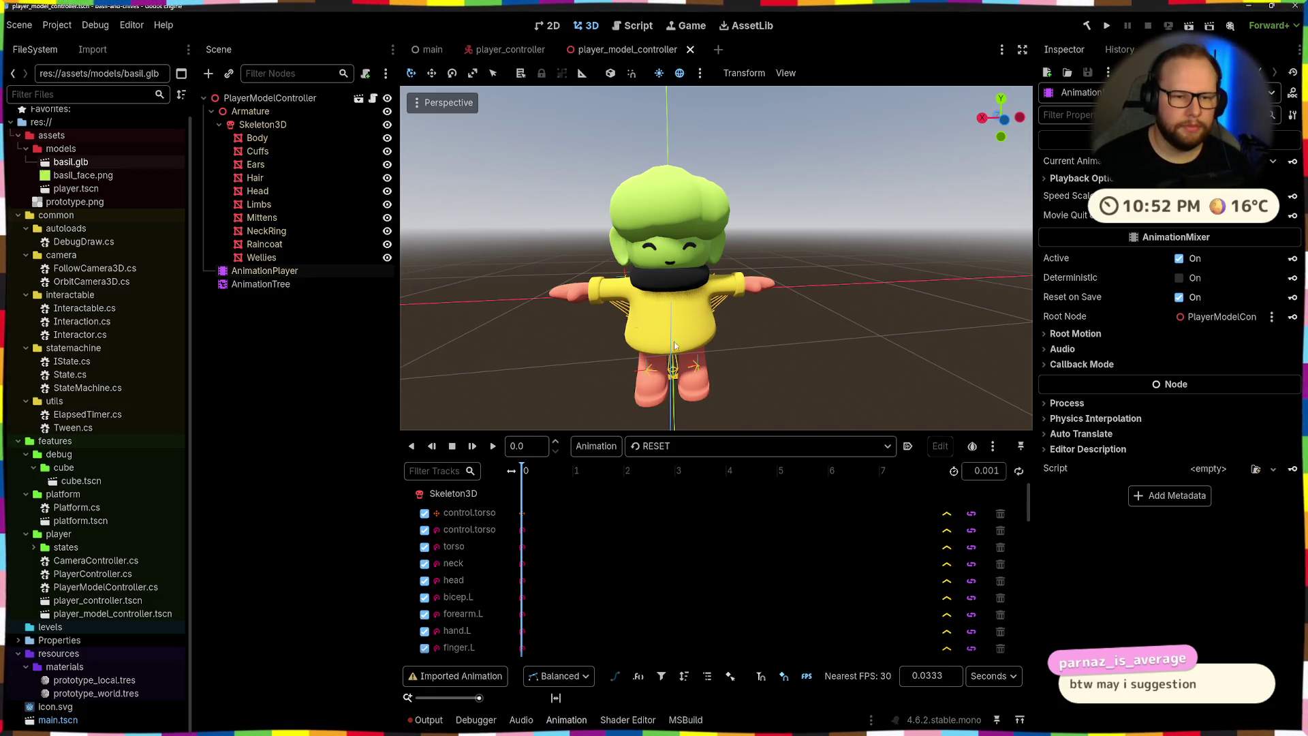
{"action": "left_click_drag", "start_coordinate": [612, 357], "coordinate": [853, 342]}
{"action": "key", "text": "alt+Tab"}
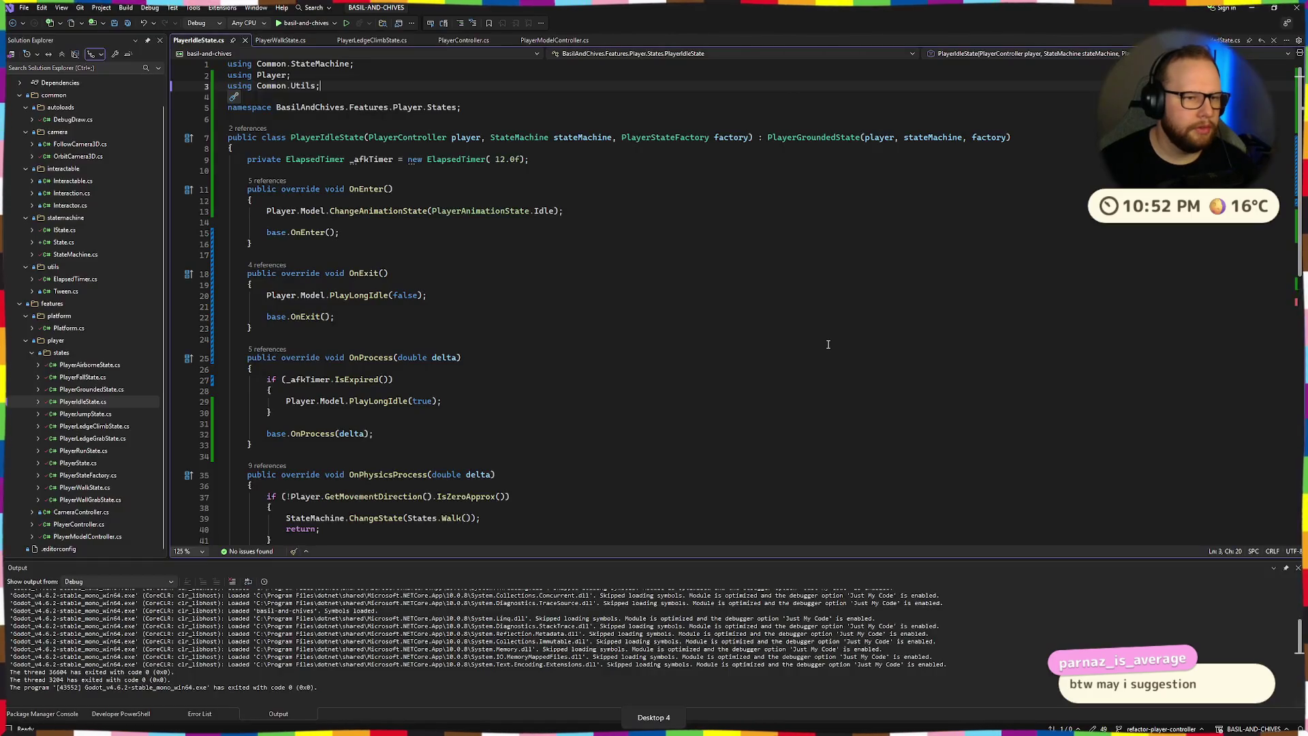
Move from the PlayerWalkState tab to PlayerModelController.cs and scroll down to the AnimationStates dictionary.
{"action": "left_click", "coordinate": [283, 211]}
{"action": "left_click", "coordinate": [287, 40]}
{"action": "left_click", "coordinate": [393, 41]}
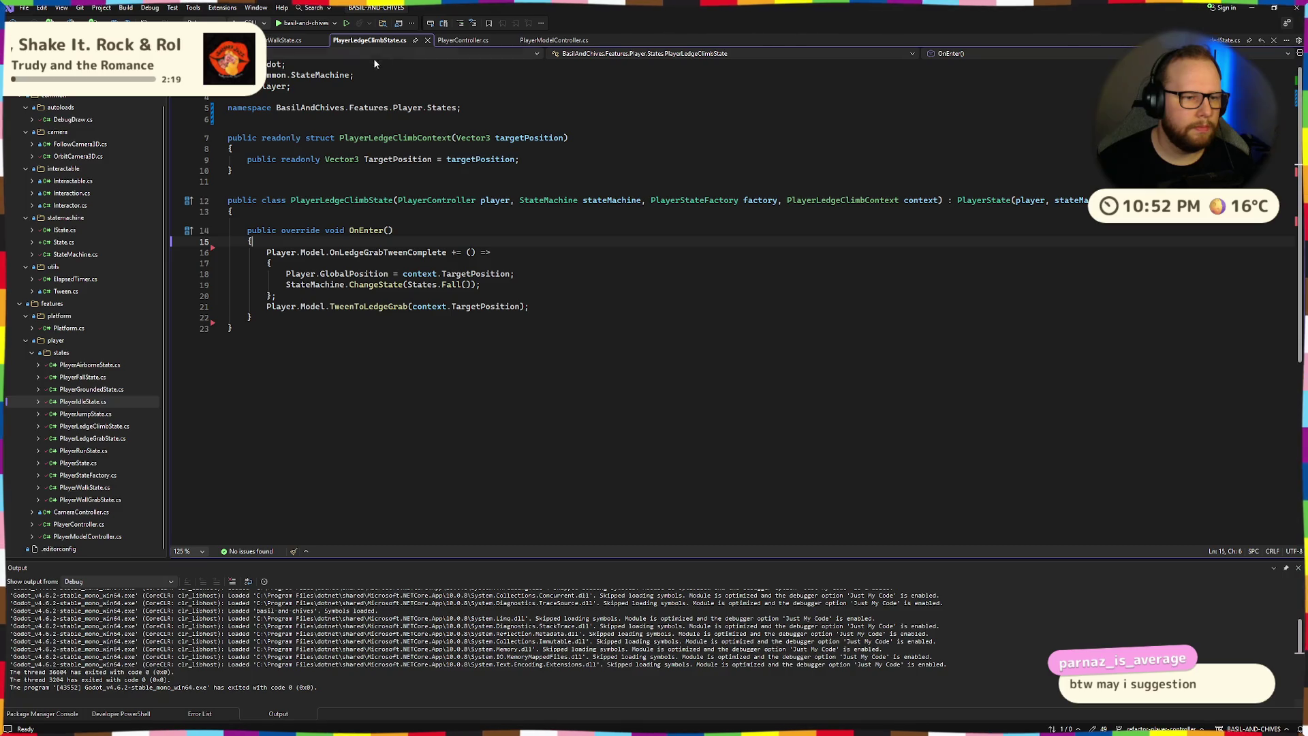
{"action": "left_click", "coordinate": [458, 40]}
{"action": "left_click", "coordinate": [565, 41]}
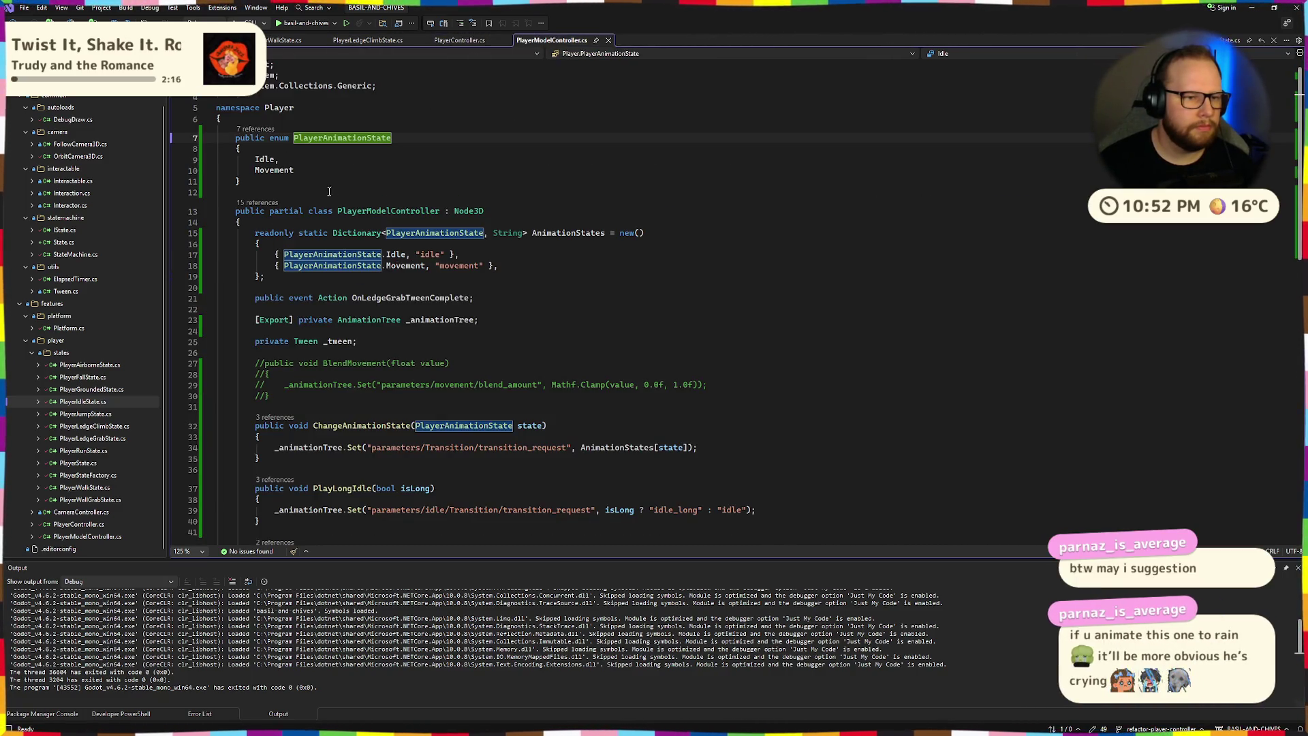
{"action": "scroll", "coordinate": [363, 217], "scroll_direction": "down", "scroll_amount": 3}
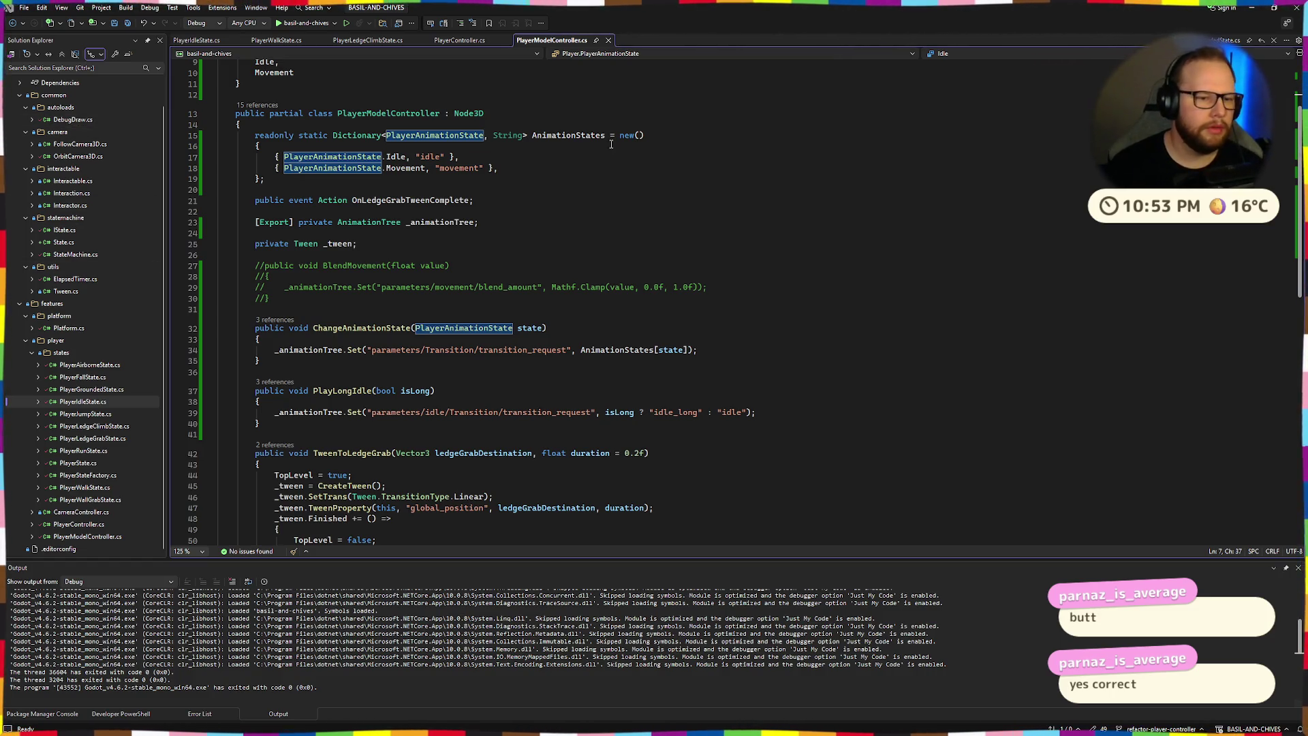
{"action": "left_click", "coordinate": [384, 297]}
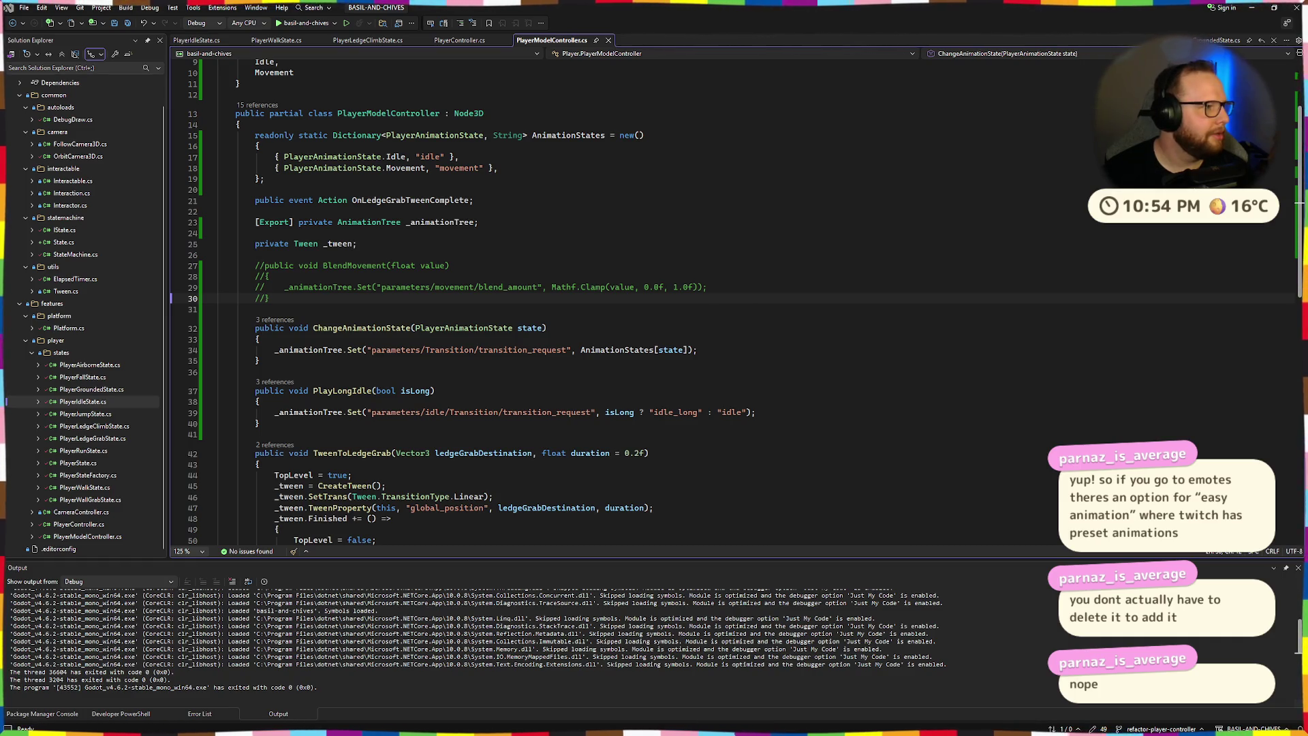
{"action": "key", "text": "alt+Tab"}
Reposition the browser window and scroll through the Emotes page.
{"action": "mouse_move", "coordinate": [748, 192]}
{"action": "left_mouse_down"}
{"action": "mouse_move", "coordinate": [587, 159]}
{"action": "mouse_move", "coordinate": [526, 96]}
{"action": "left_mouse_up"}
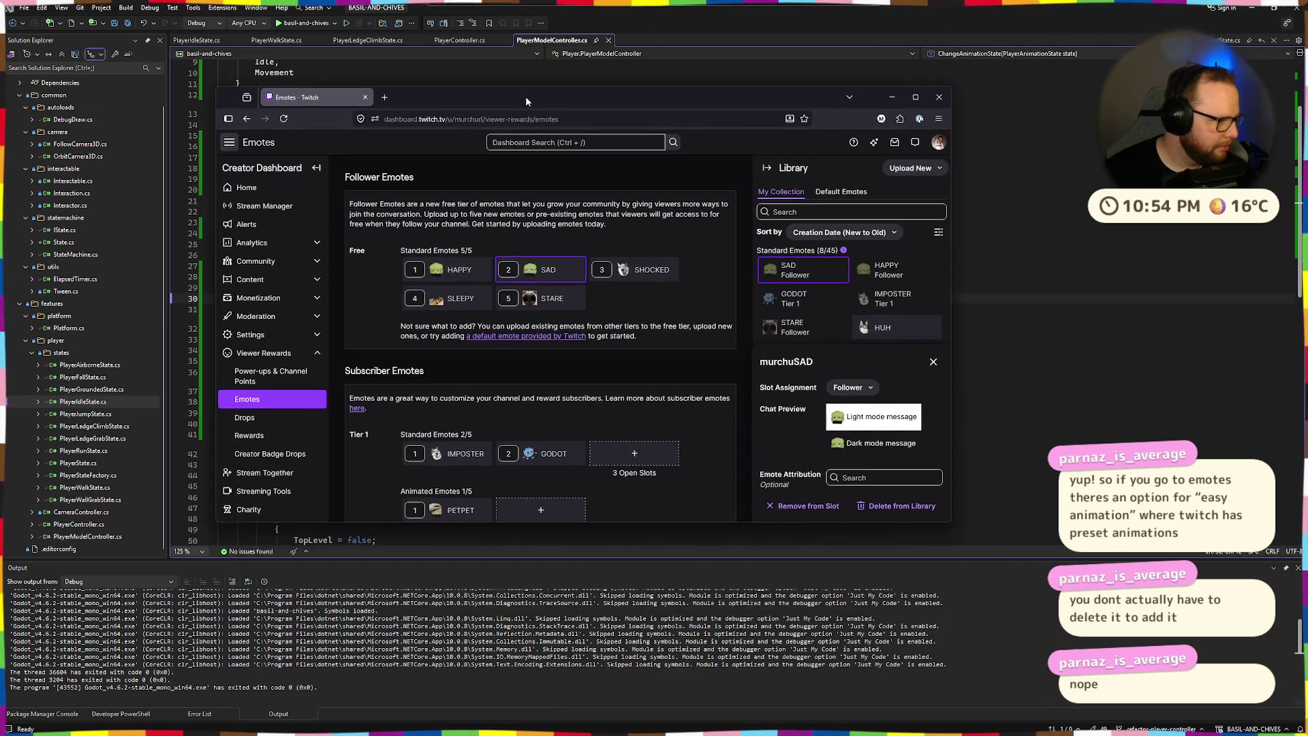
{"action": "scroll", "coordinate": [637, 328], "scroll_direction": "down", "scroll_amount": 2}
{"action": "scroll", "coordinate": [638, 333], "scroll_direction": "down", "scroll_amount": 5}
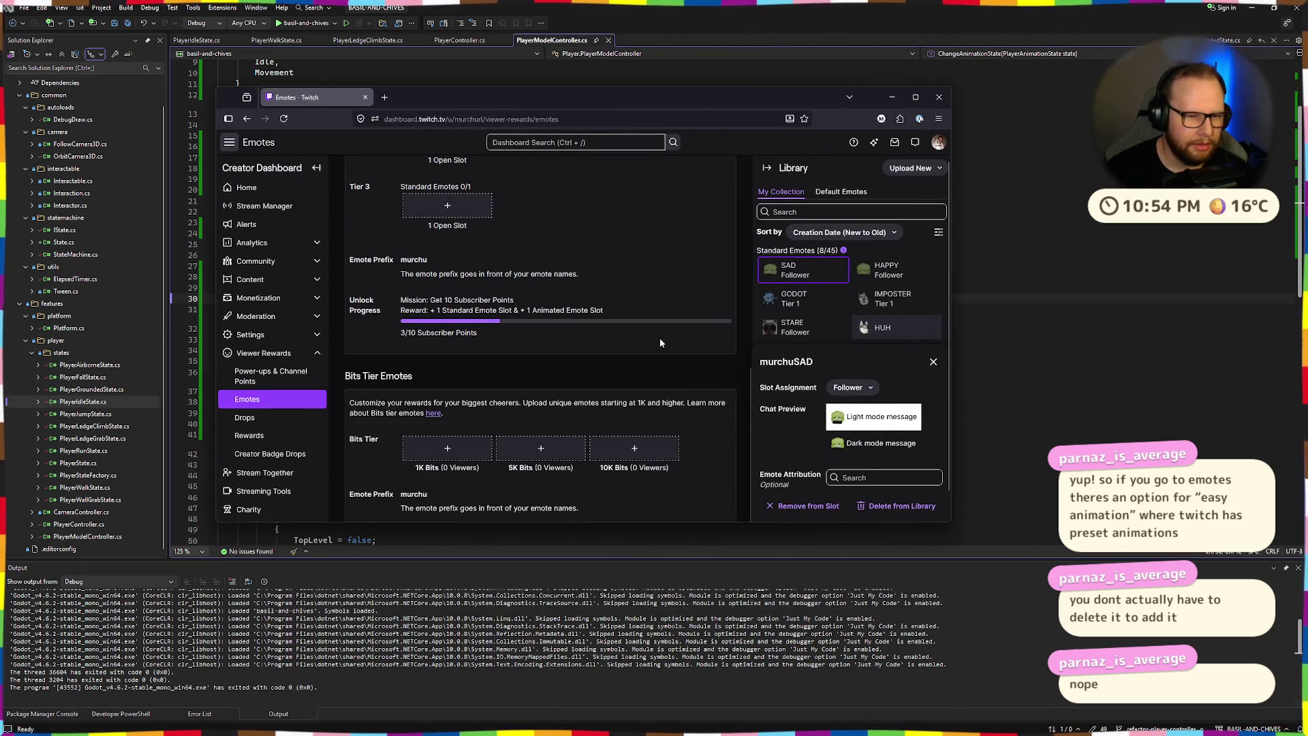
{"action": "scroll", "coordinate": [660, 343], "scroll_direction": "down", "scroll_amount": 1}
{"action": "scroll", "coordinate": [665, 339], "scroll_direction": "up", "scroll_amount": 3}
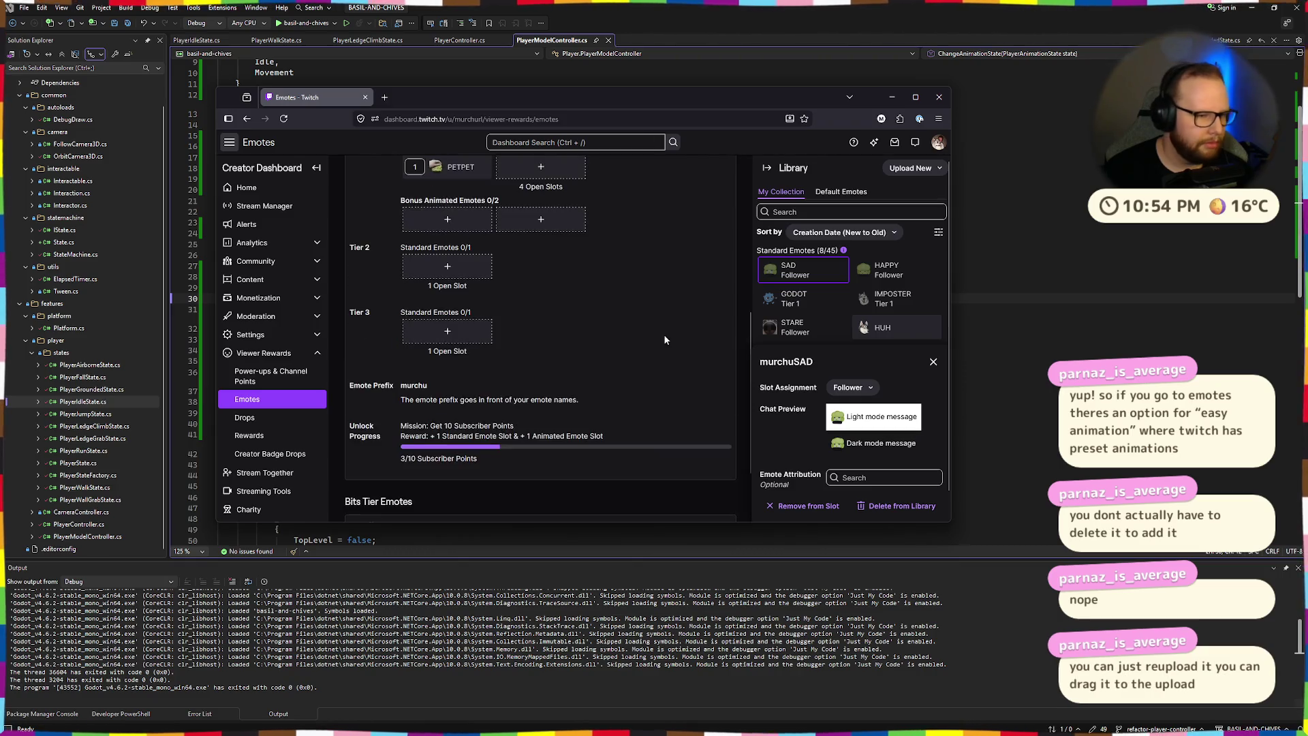
{"action": "scroll", "coordinate": [665, 338], "scroll_direction": "up", "scroll_amount": 2}
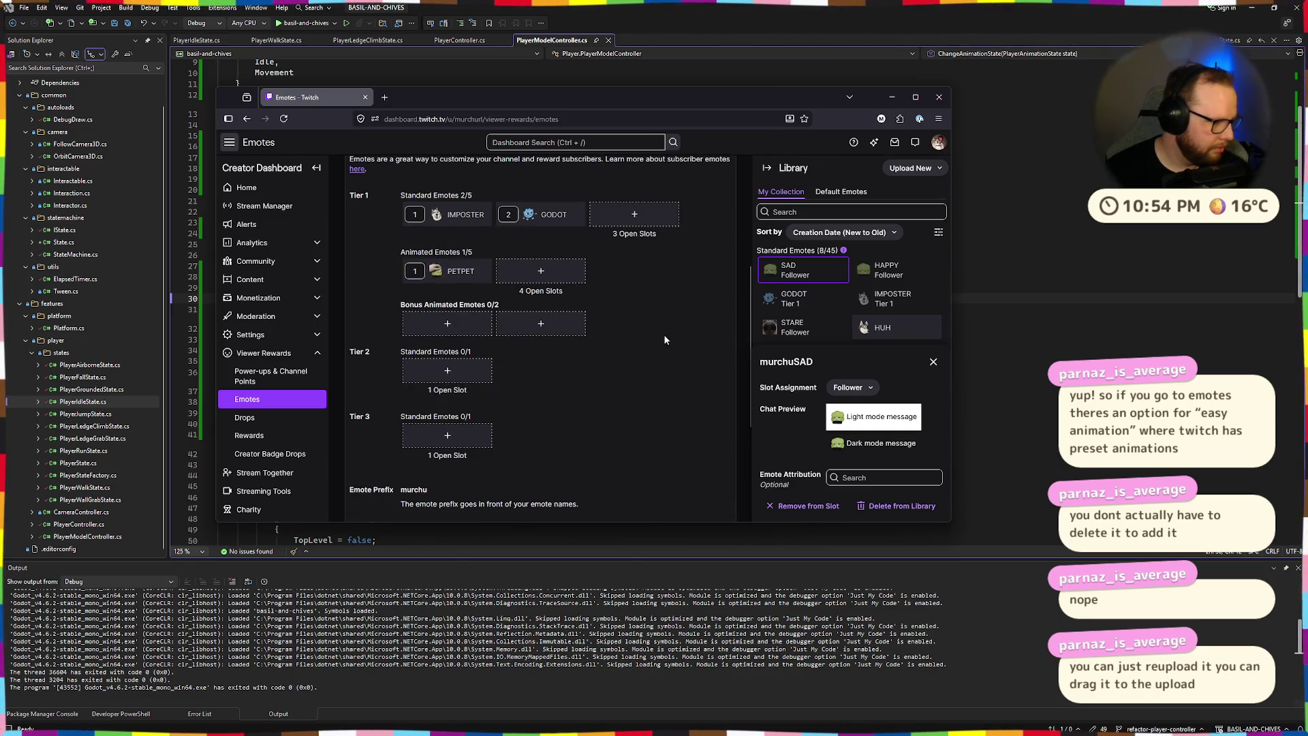
{"action": "scroll", "coordinate": [665, 338], "scroll_direction": "up", "scroll_amount": 3}
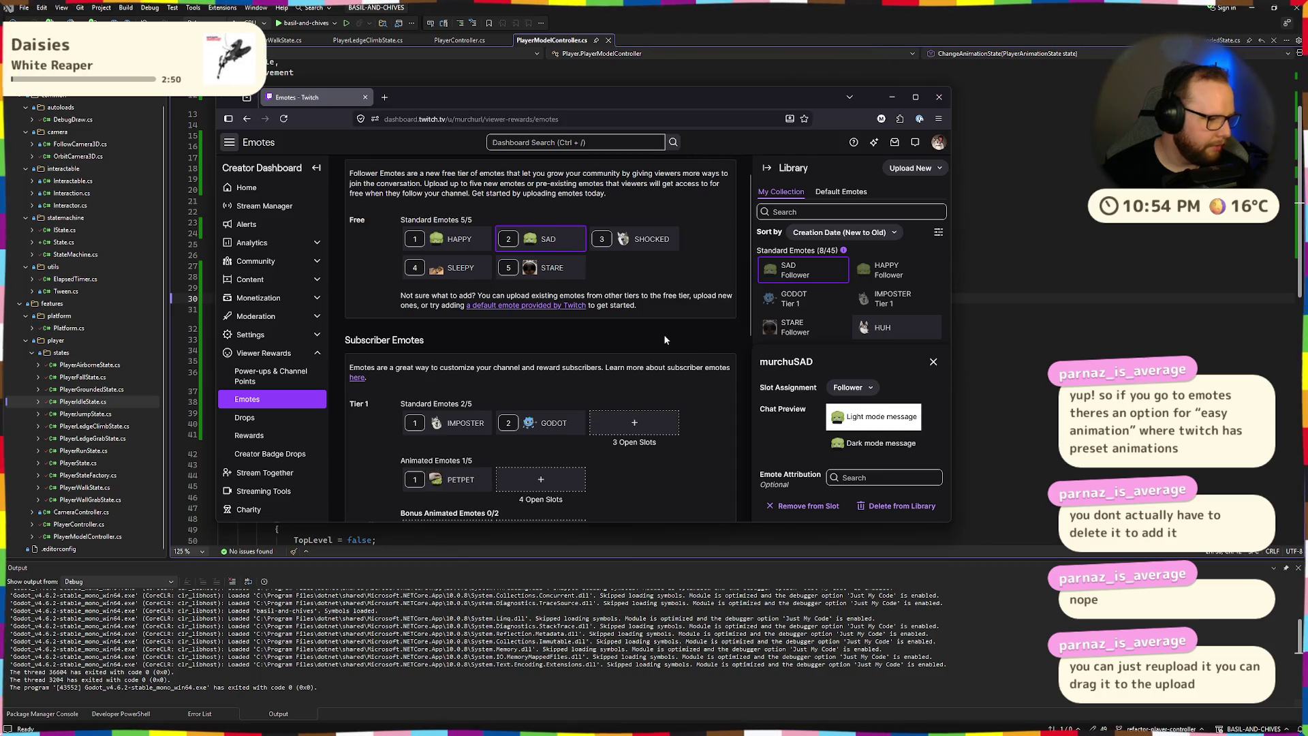
{"action": "scroll", "coordinate": [665, 339], "scroll_direction": "up", "scroll_amount": 1}
Start a new animated emote and choose the Rain animation style.
{"action": "left_click", "coordinate": [546, 269]}
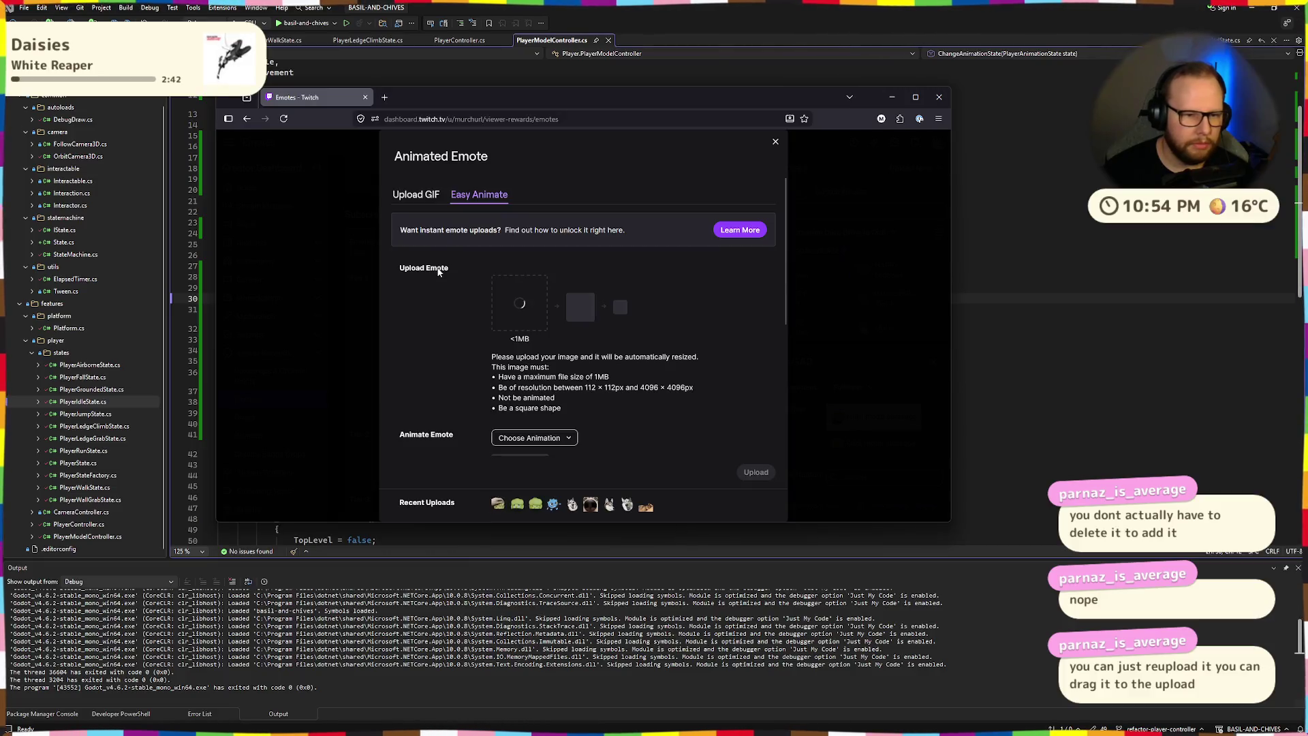
{"action": "scroll", "coordinate": [490, 361], "scroll_direction": "down", "scroll_amount": 2}
{"action": "left_click", "coordinate": [539, 334]}
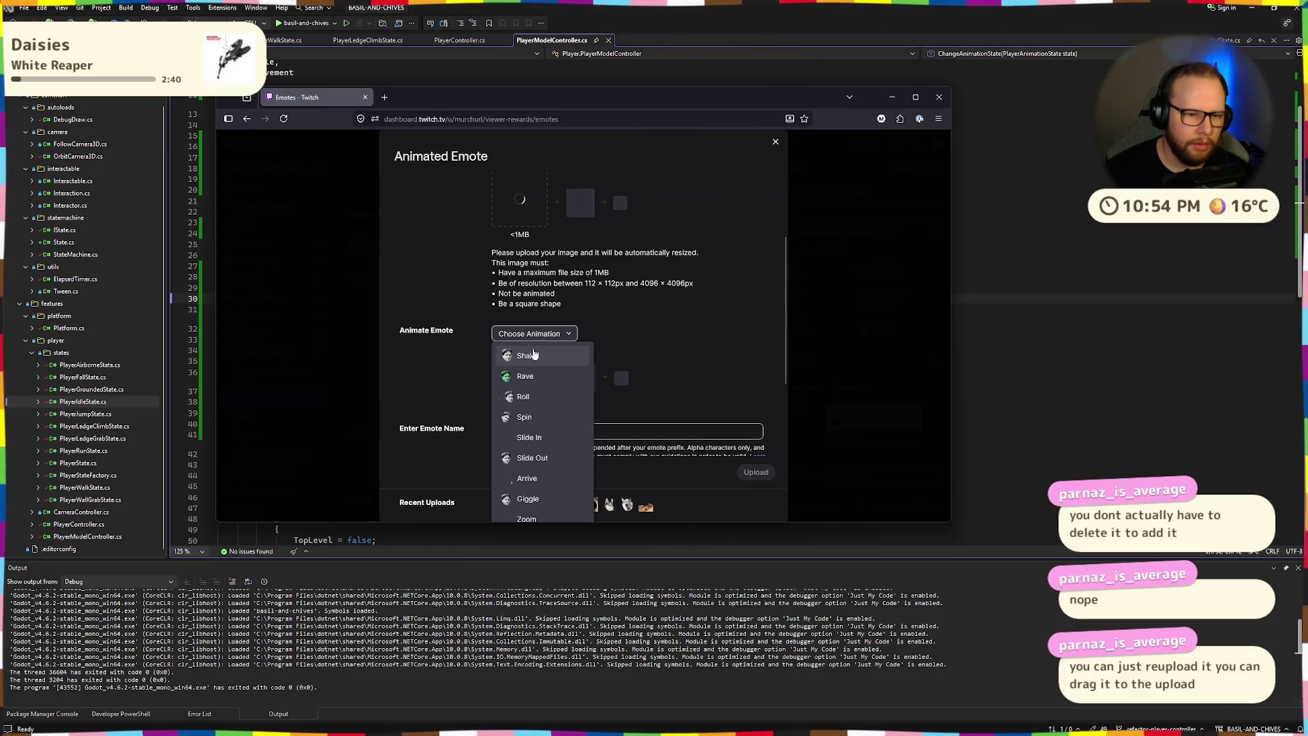
{"action": "triple_click", "coordinate": [528, 393]}
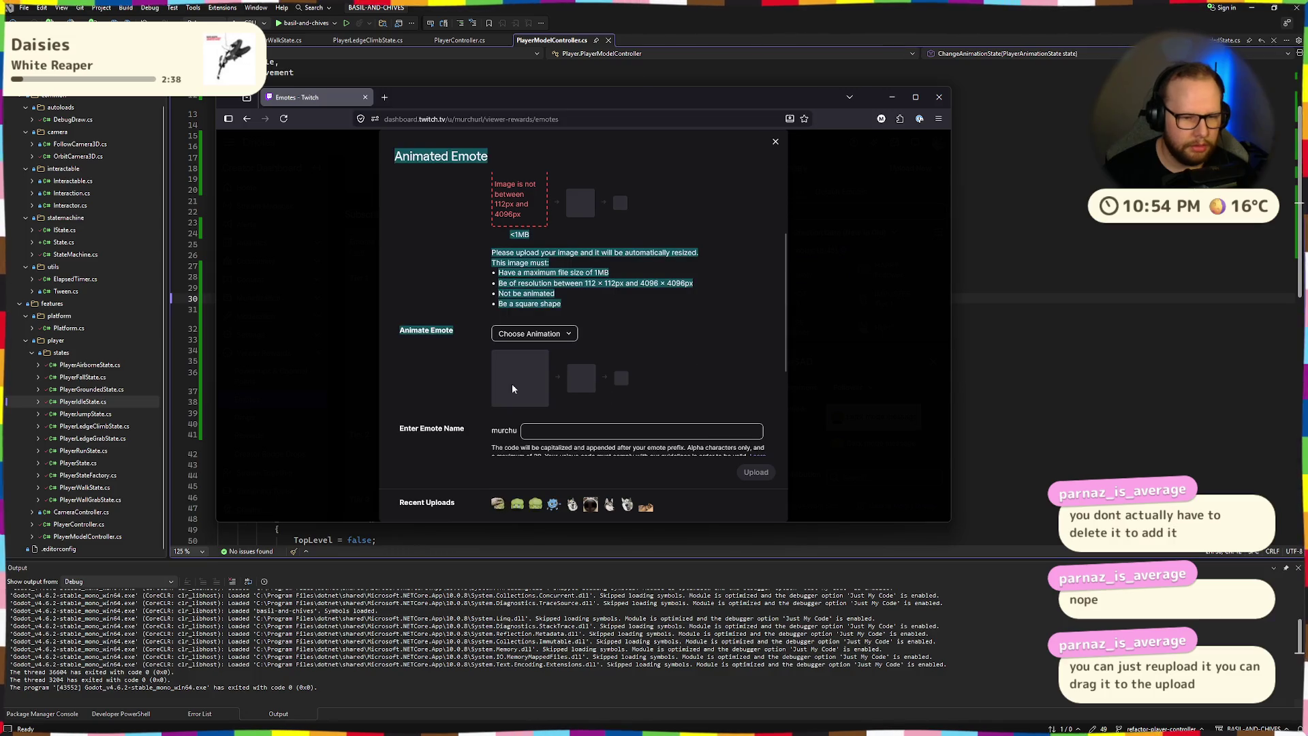
{"action": "left_click", "coordinate": [534, 333]}
{"action": "left_click", "coordinate": [785, 288]}
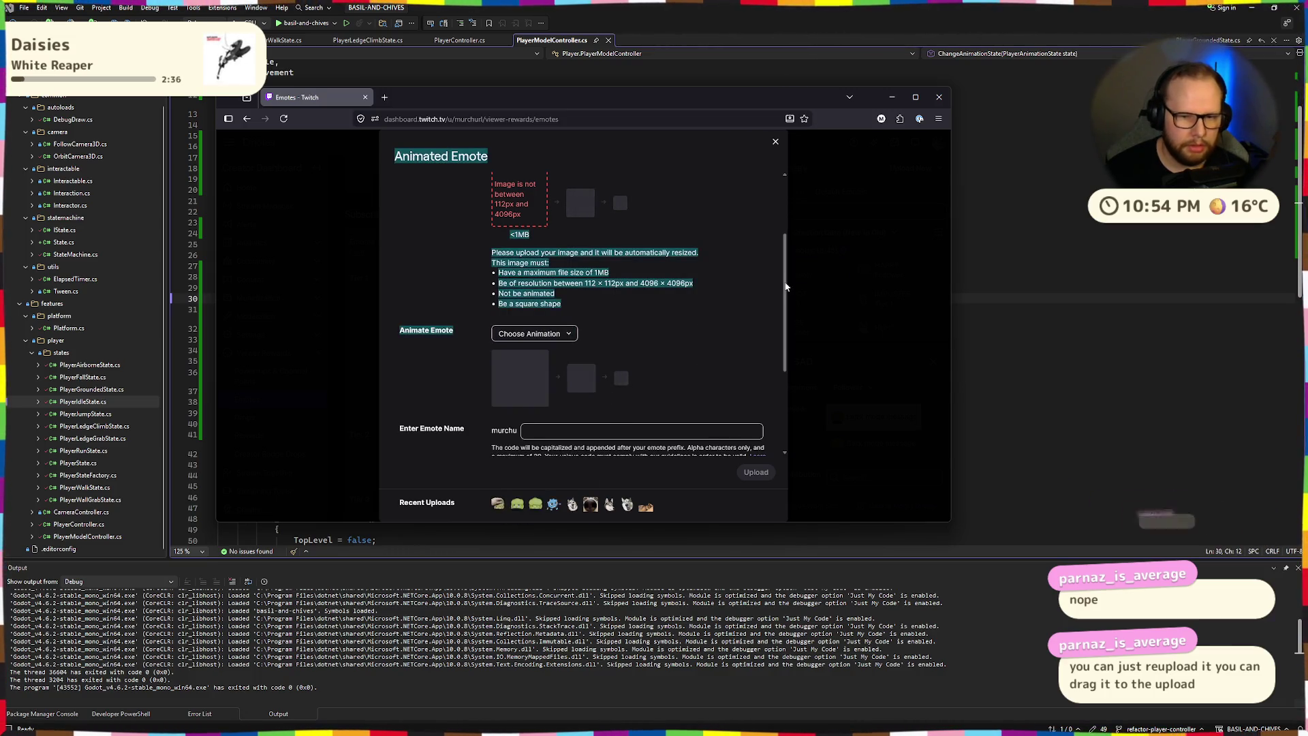
{"action": "scroll", "coordinate": [766, 318], "scroll_direction": "down", "scroll_amount": 3}
{"action": "left_click", "coordinate": [535, 186]}
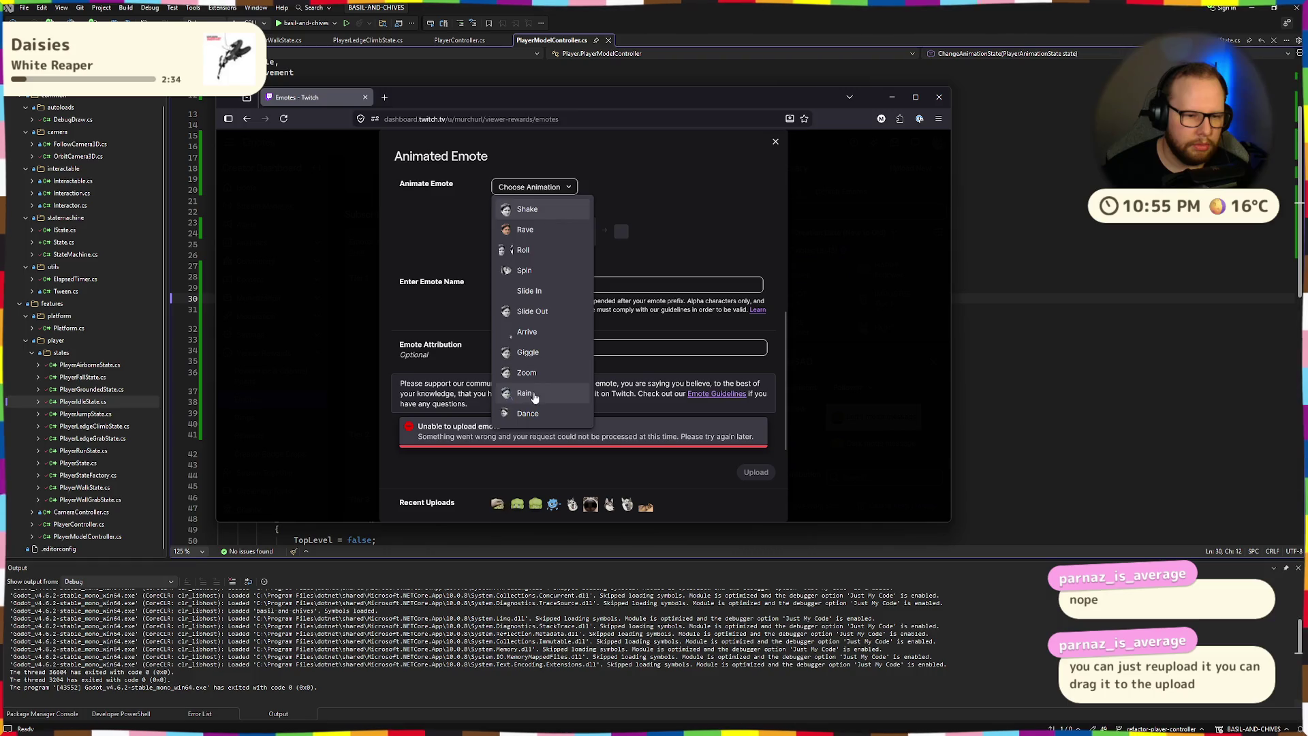
{"action": "left_click", "coordinate": [525, 394]}
{"action": "scroll", "coordinate": [719, 227], "scroll_direction": "up", "scroll_amount": 4}
Select murchuSAD.png as the emote image after clearing stray typed characters.
{"action": "left_click", "coordinate": [513, 269]}
{"action": "type", "text": "11111111111111111111111111111111111111"}
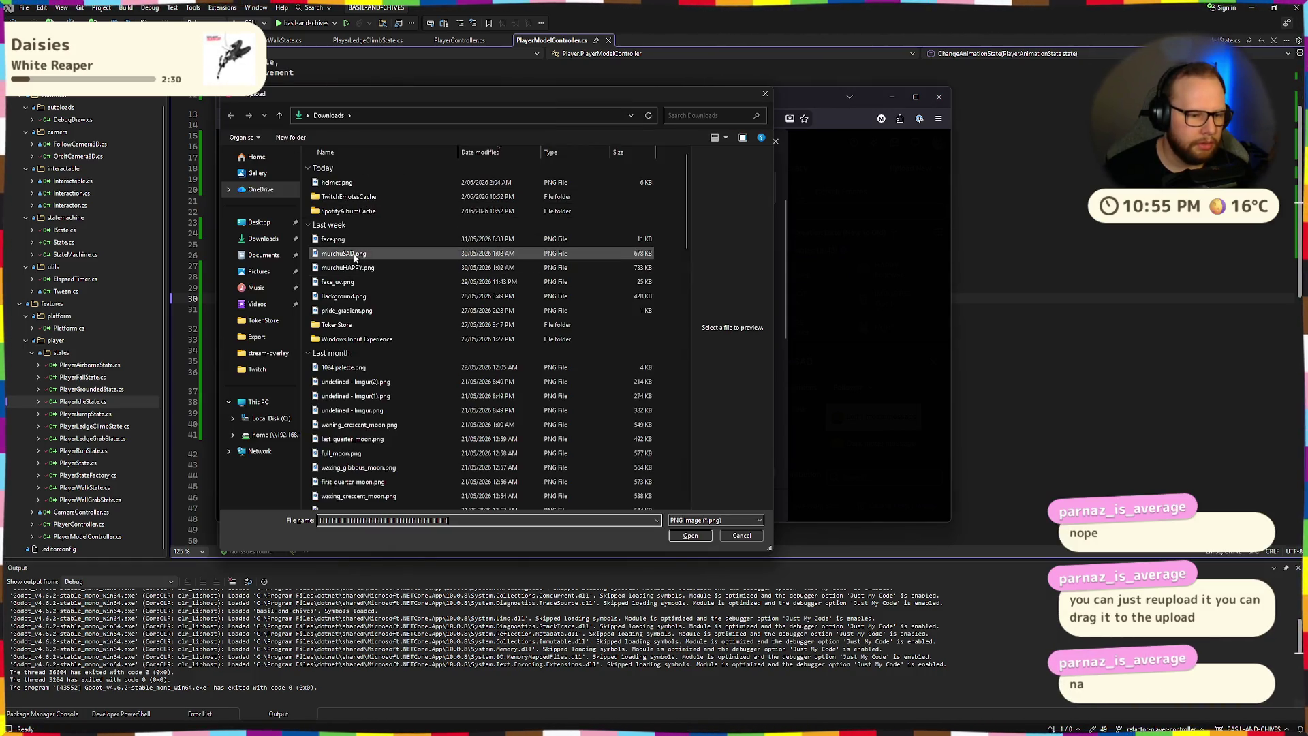
{"action": "key", "text": "ctrl+a"}
{"action": "key", "text": "BackSpace"}
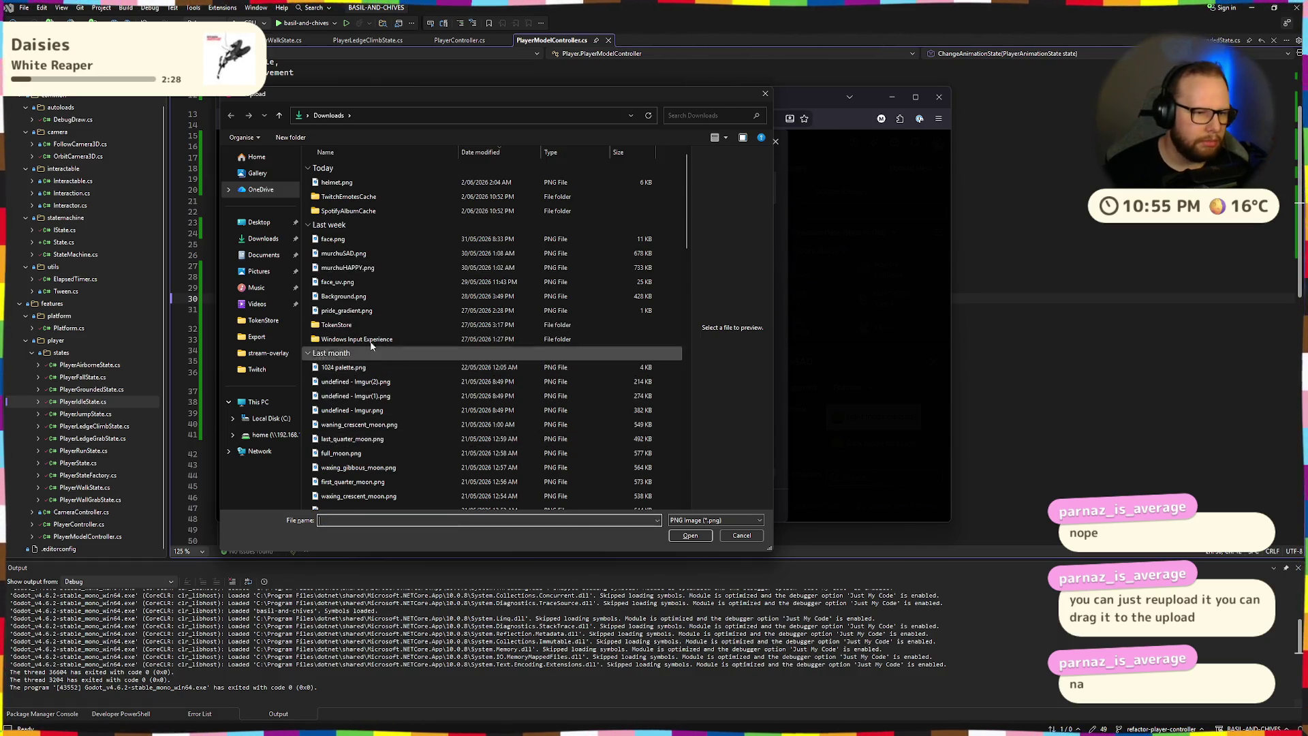
{"action": "left_click", "coordinate": [360, 254]}
{"action": "left_click", "coordinate": [690, 536]}
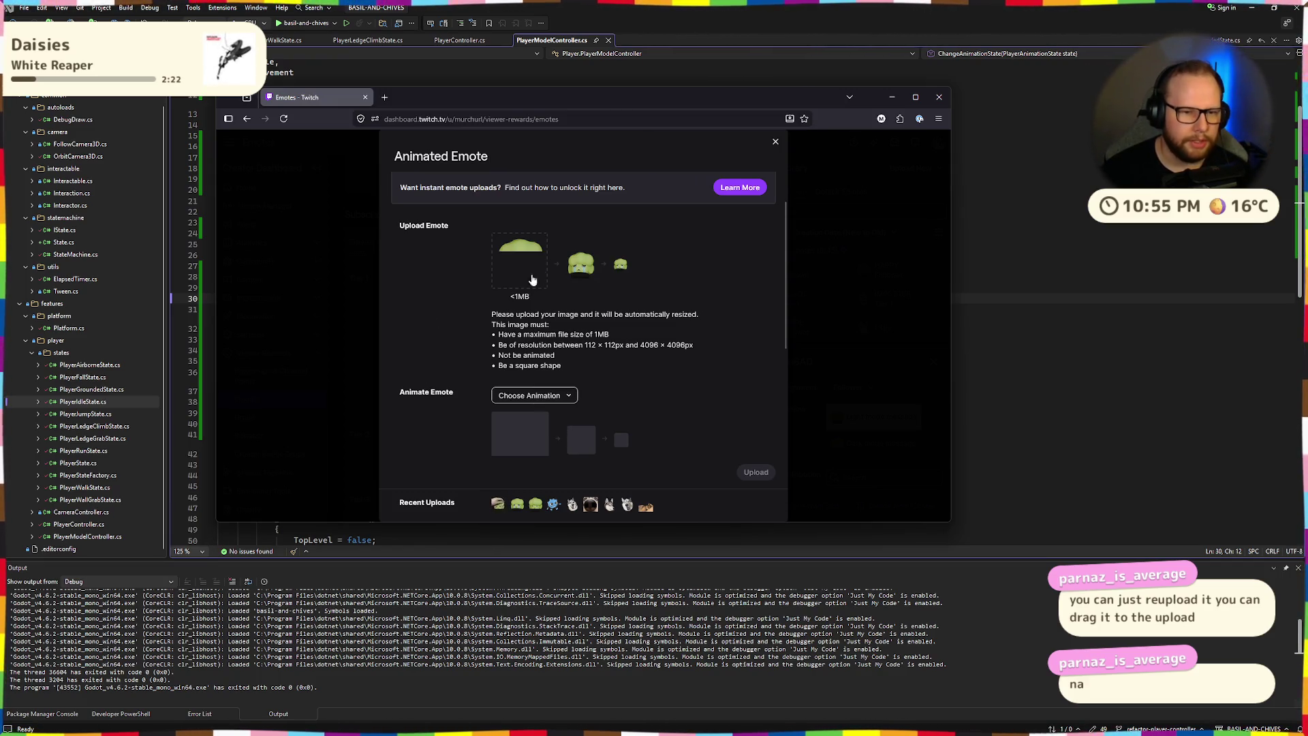
Apply Rain and enter the name SAD, then abandon the upload after the duplicate warning.
{"action": "left_click", "coordinate": [520, 401]}
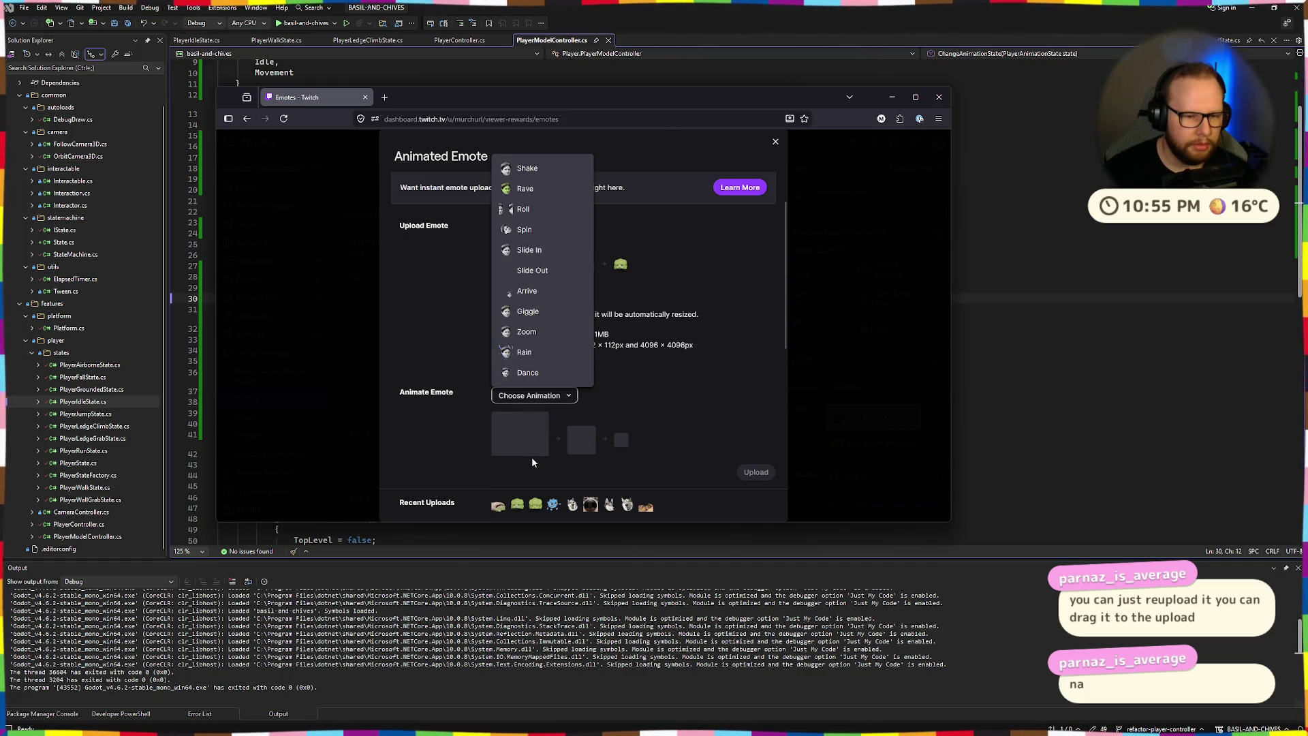
{"action": "left_click", "coordinate": [533, 357]}
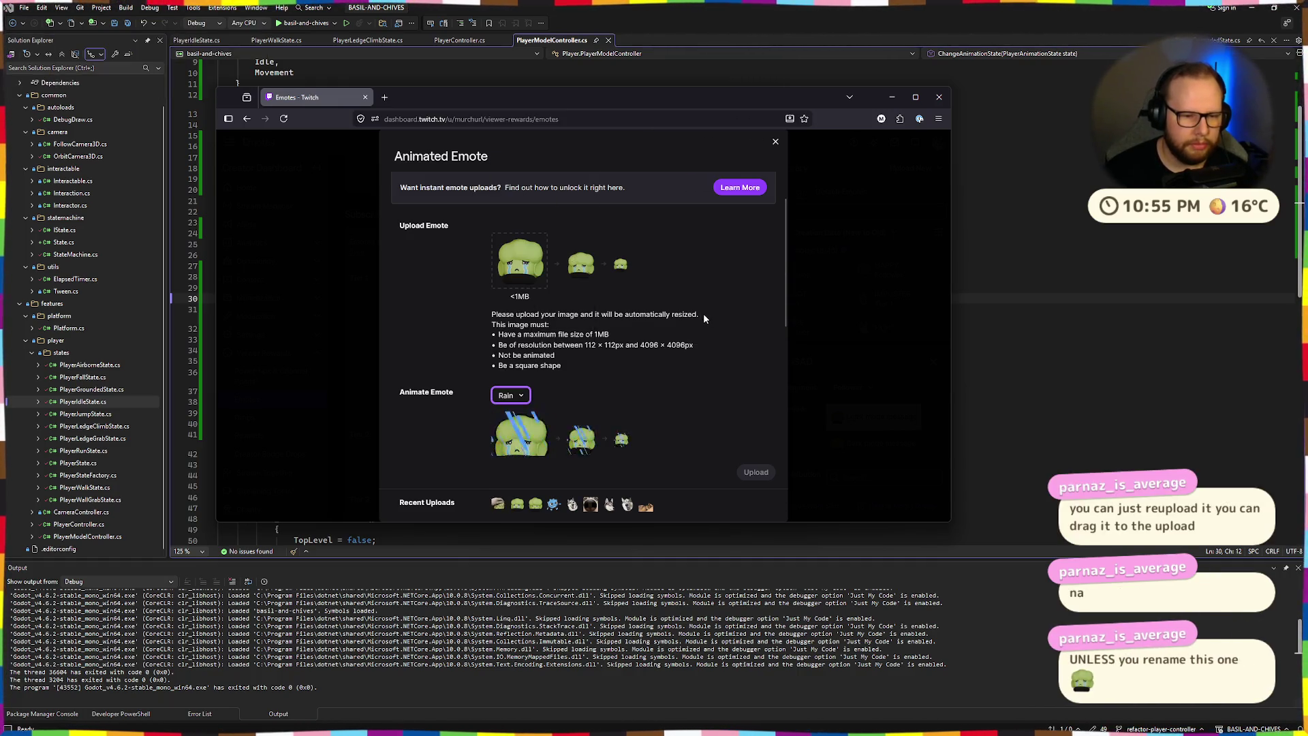
{"action": "scroll", "coordinate": [689, 319], "scroll_direction": "down", "scroll_amount": 2}
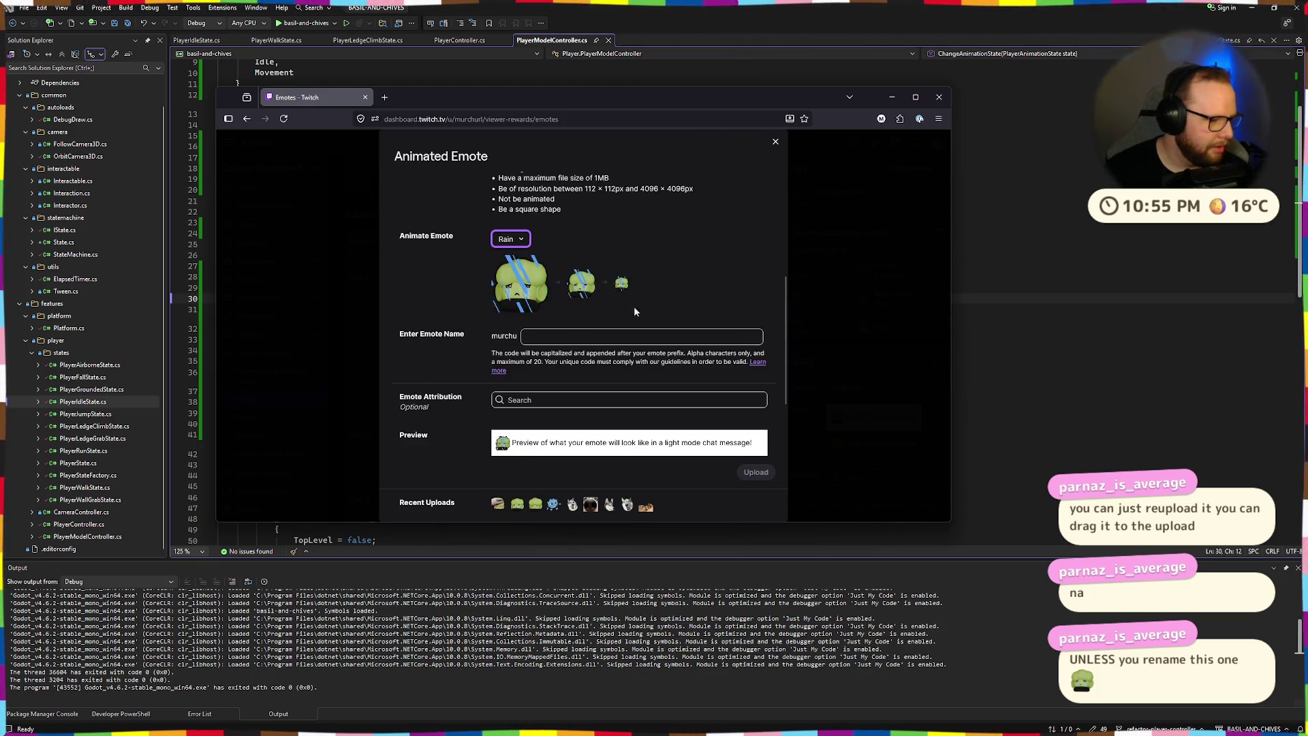
{"action": "key", "text": "Tab"}
{"action": "type", "text": "SAD"}
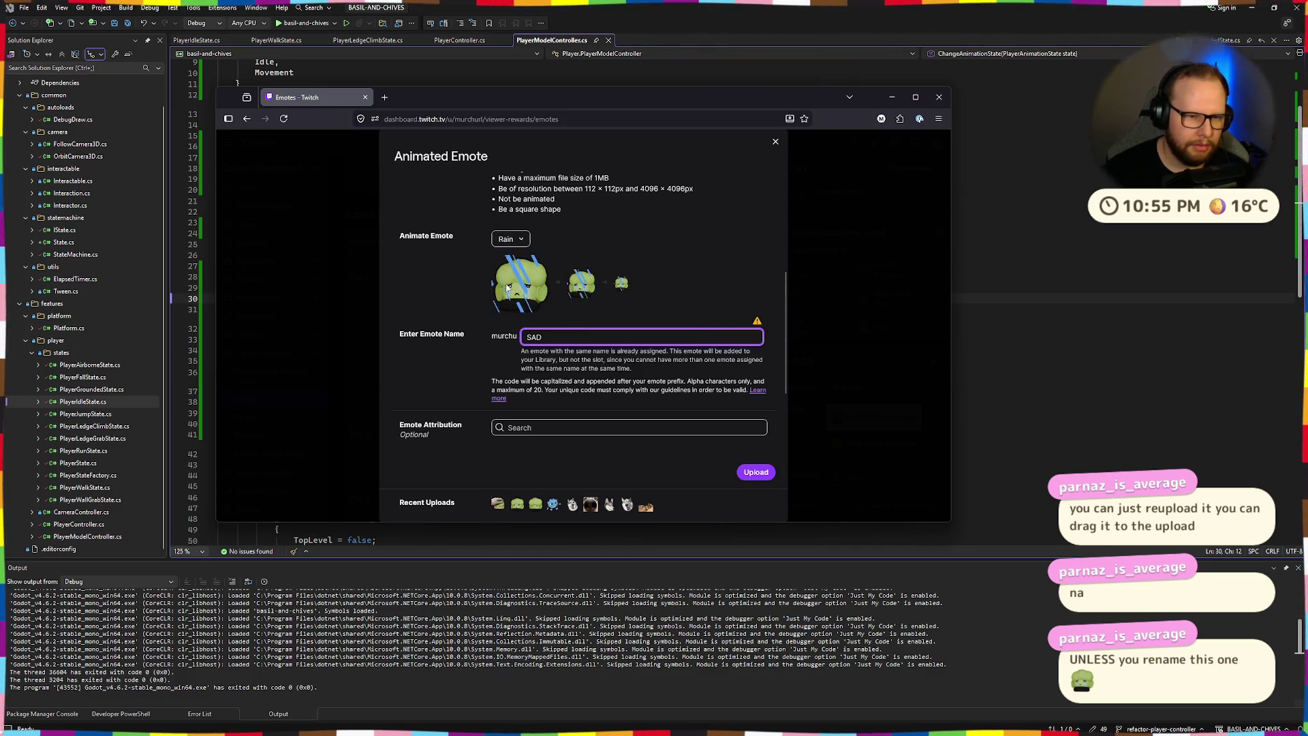
{"action": "scroll", "coordinate": [566, 298], "scroll_direction": "down", "scroll_amount": 2}
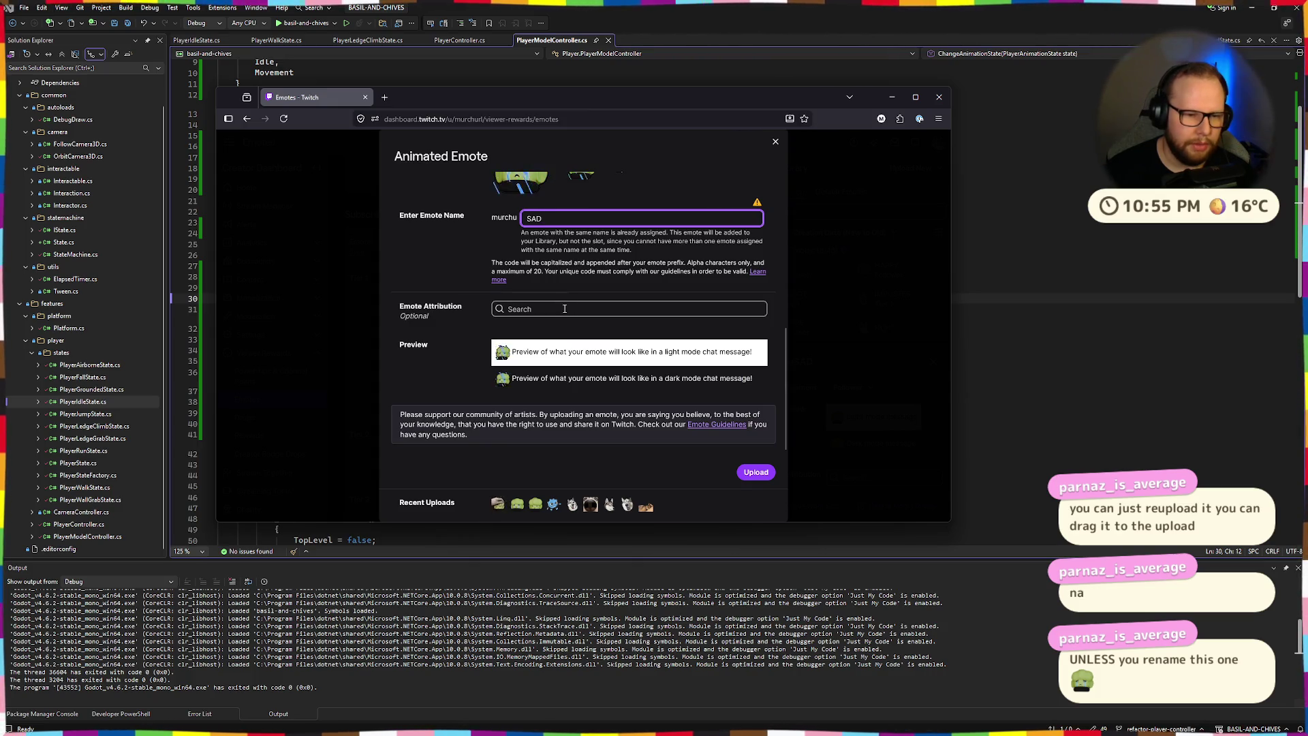
{"action": "scroll", "coordinate": [562, 310], "scroll_direction": "up", "scroll_amount": 5}
{"action": "left_click", "coordinate": [776, 143]}
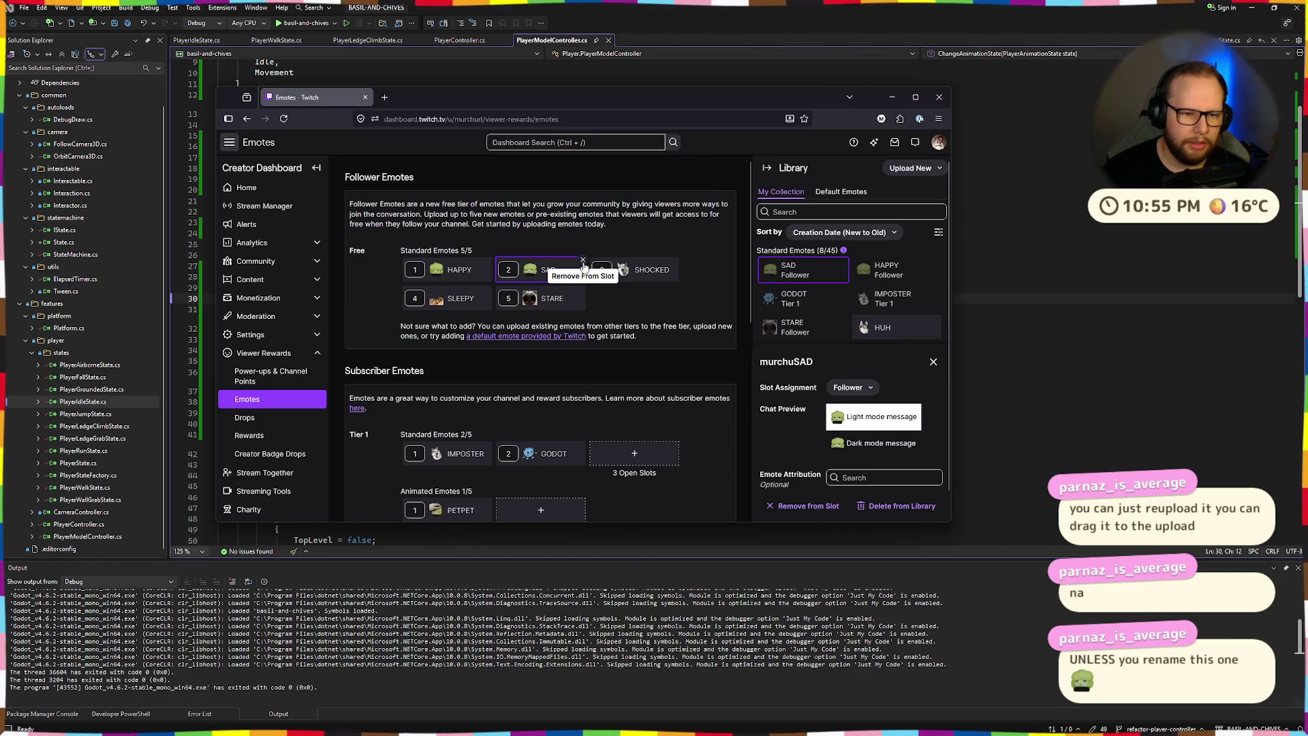
Remove SAD from its follower slot and permanently delete it from the library.
{"action": "left_click", "coordinate": [584, 262]}
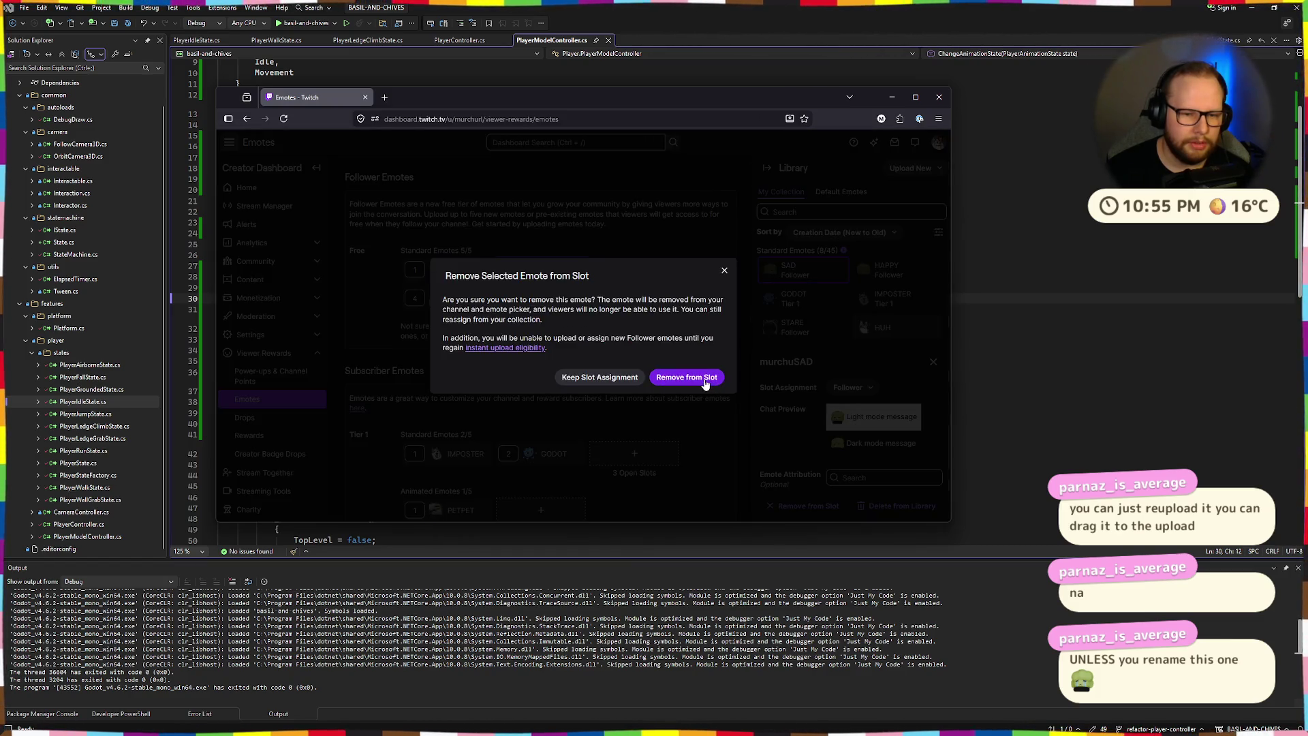
{"action": "left_click", "coordinate": [678, 380]}
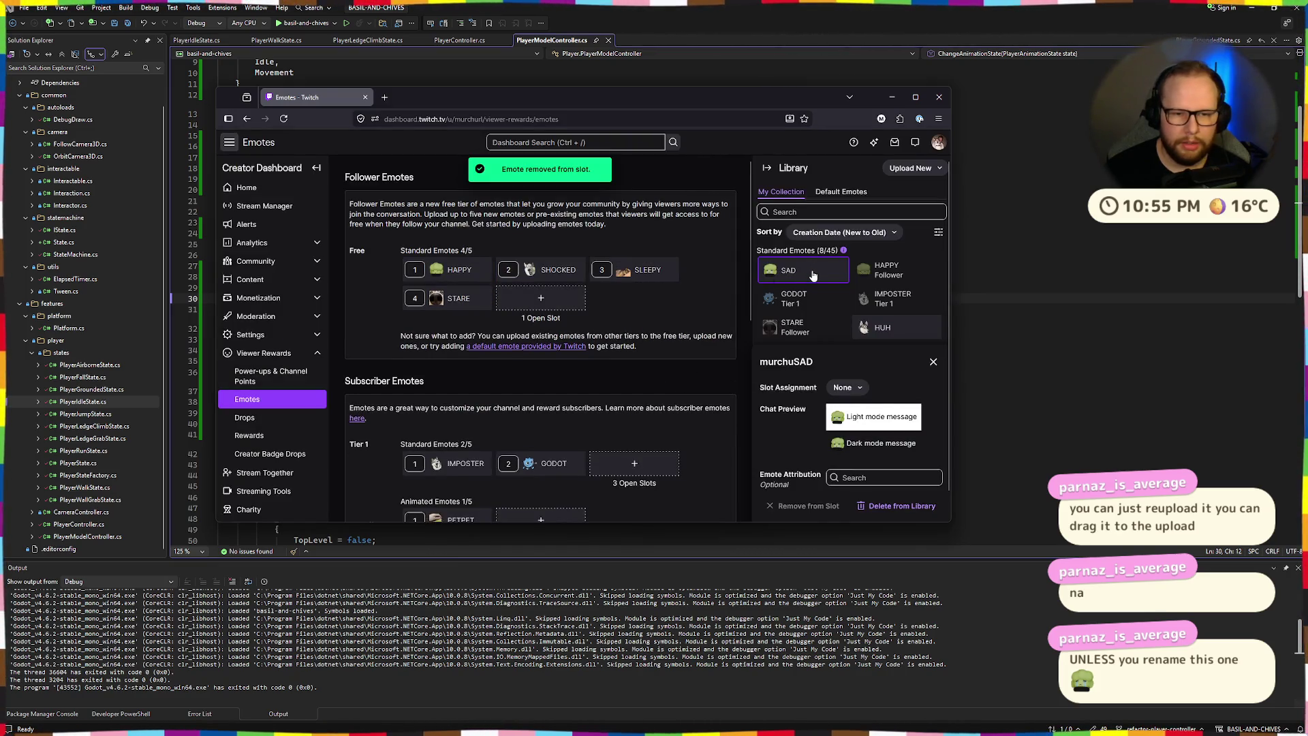
{"action": "left_click", "coordinate": [918, 506]}
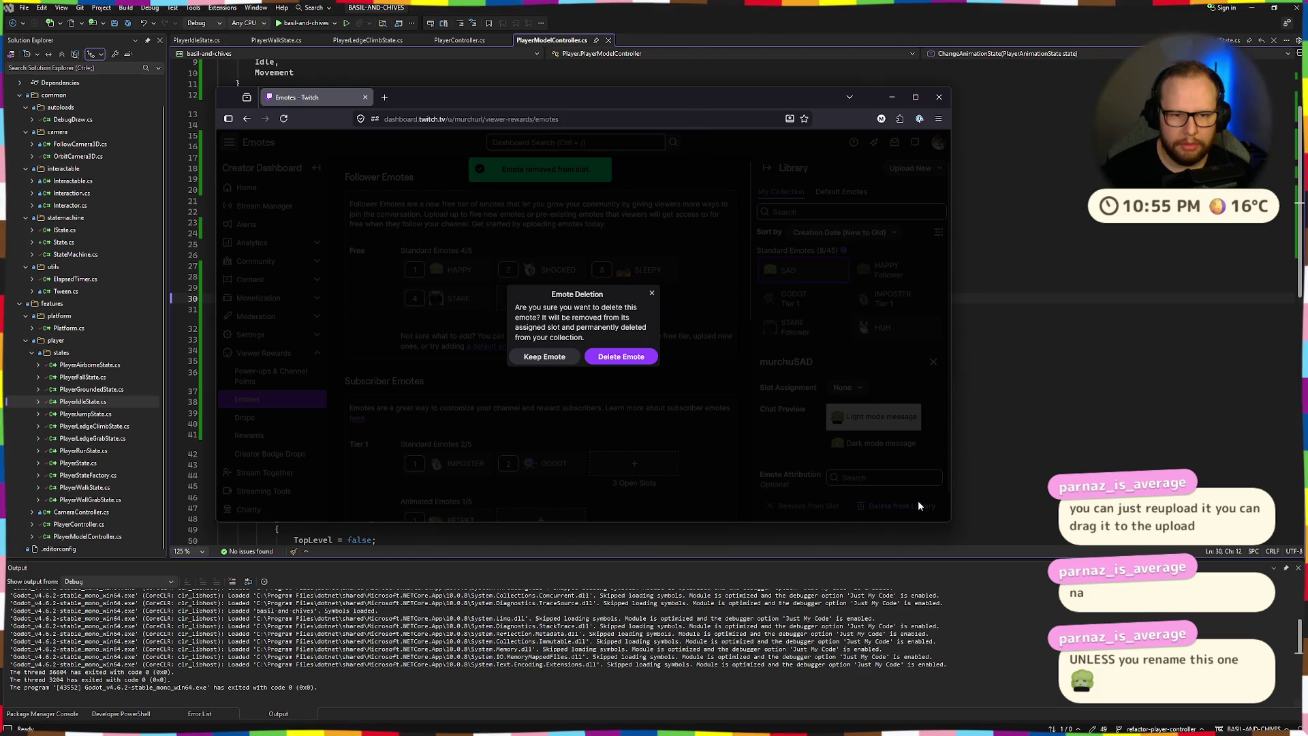
{"action": "left_click", "coordinate": [626, 357]}
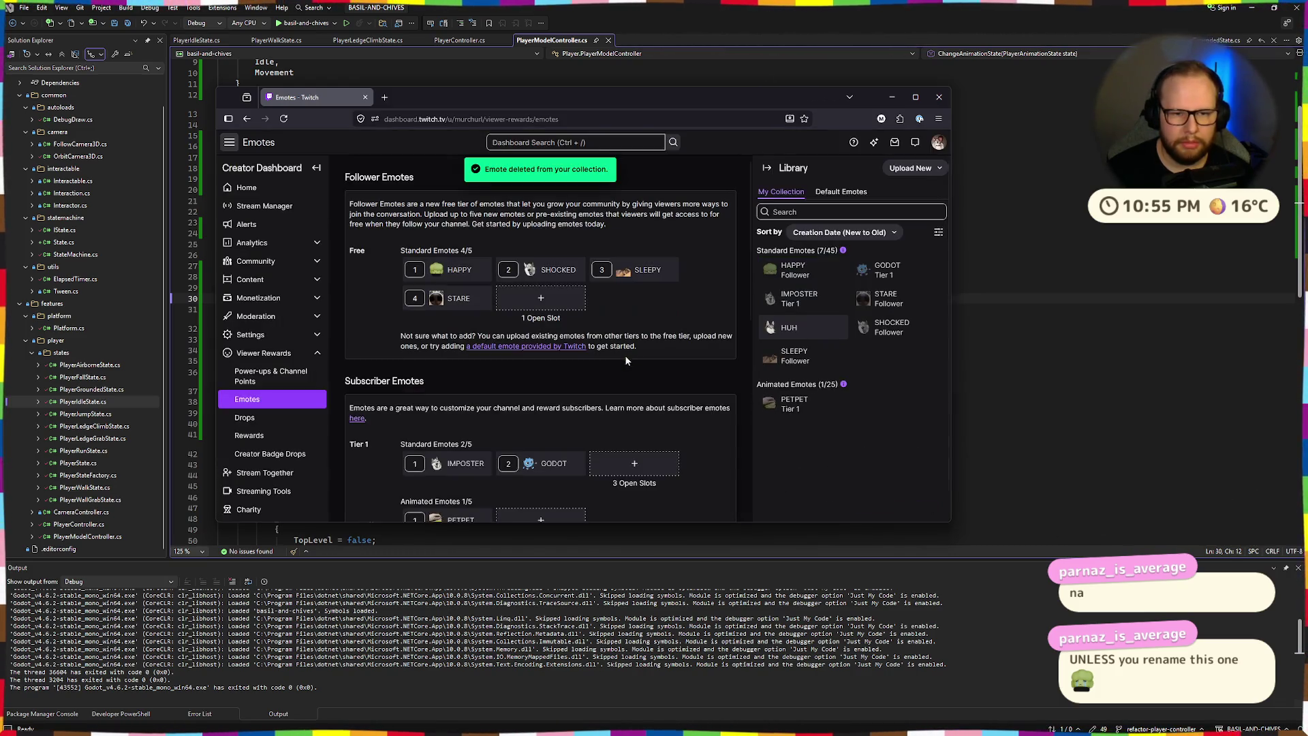
Start an animated emote in a Tier 1 slot using murchuSAD.png with the Rain animation.
{"action": "scroll", "coordinate": [672, 261], "scroll_direction": "down", "scroll_amount": 2}
{"action": "left_click", "coordinate": [541, 416]}
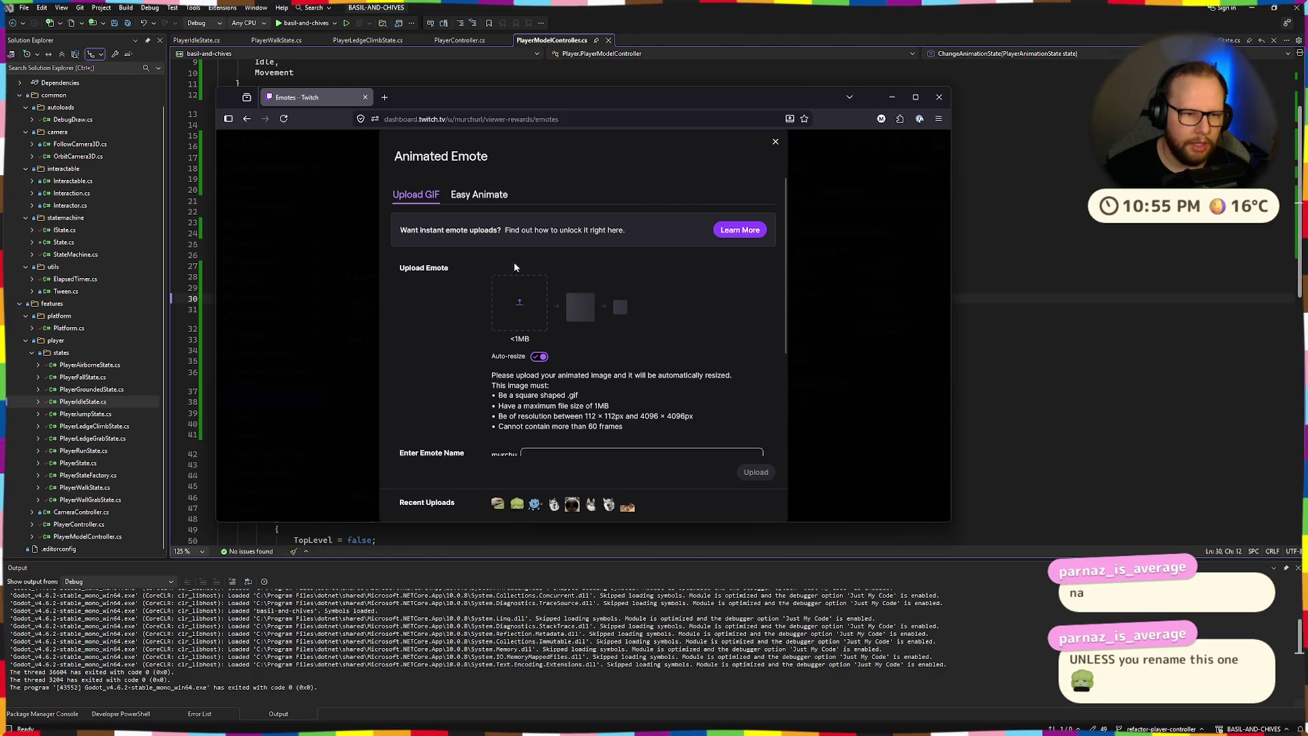
{"action": "left_click", "coordinate": [518, 315]}
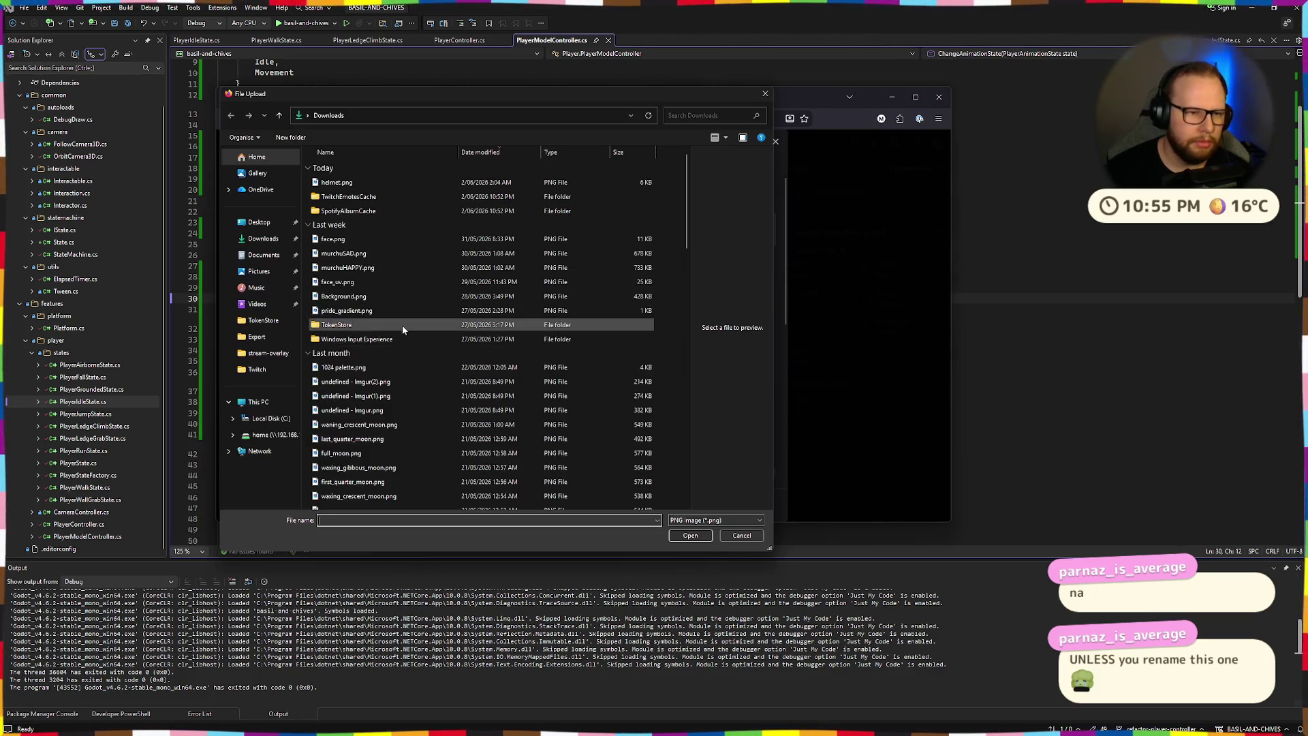
{"action": "left_click", "coordinate": [344, 252]}
{"action": "left_click", "coordinate": [690, 535]}
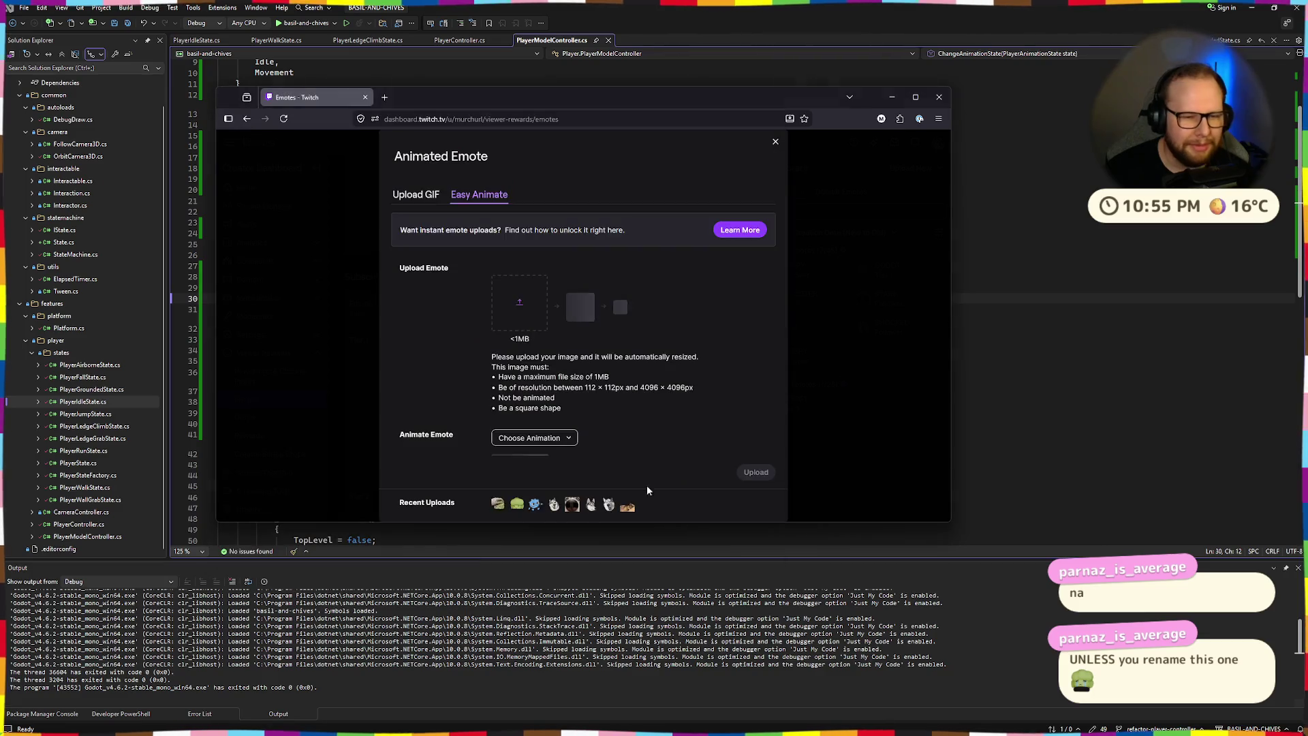
{"action": "left_click", "coordinate": [546, 443]}
{"action": "left_click", "coordinate": [534, 382]}
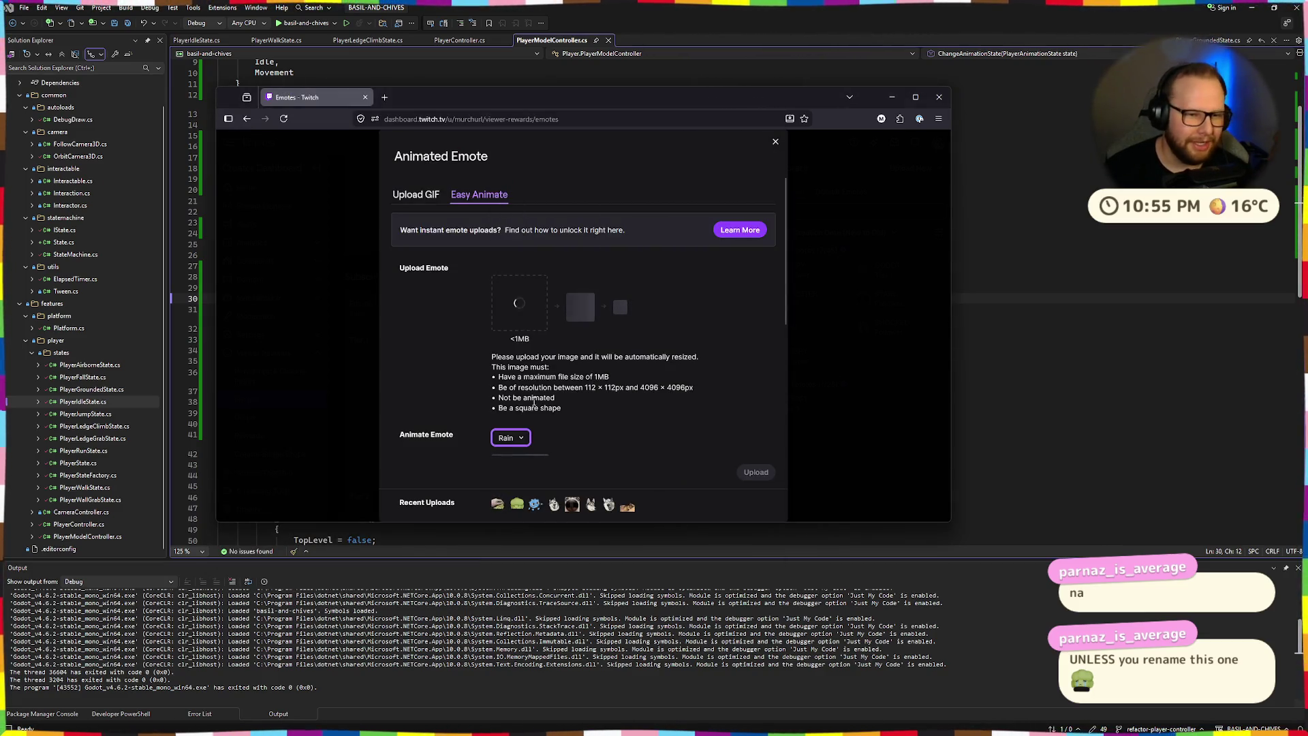
Name the emote SAD, reapply the Rain animation, and upload it.
{"action": "scroll", "coordinate": [435, 382], "scroll_direction": "down", "scroll_amount": 3}
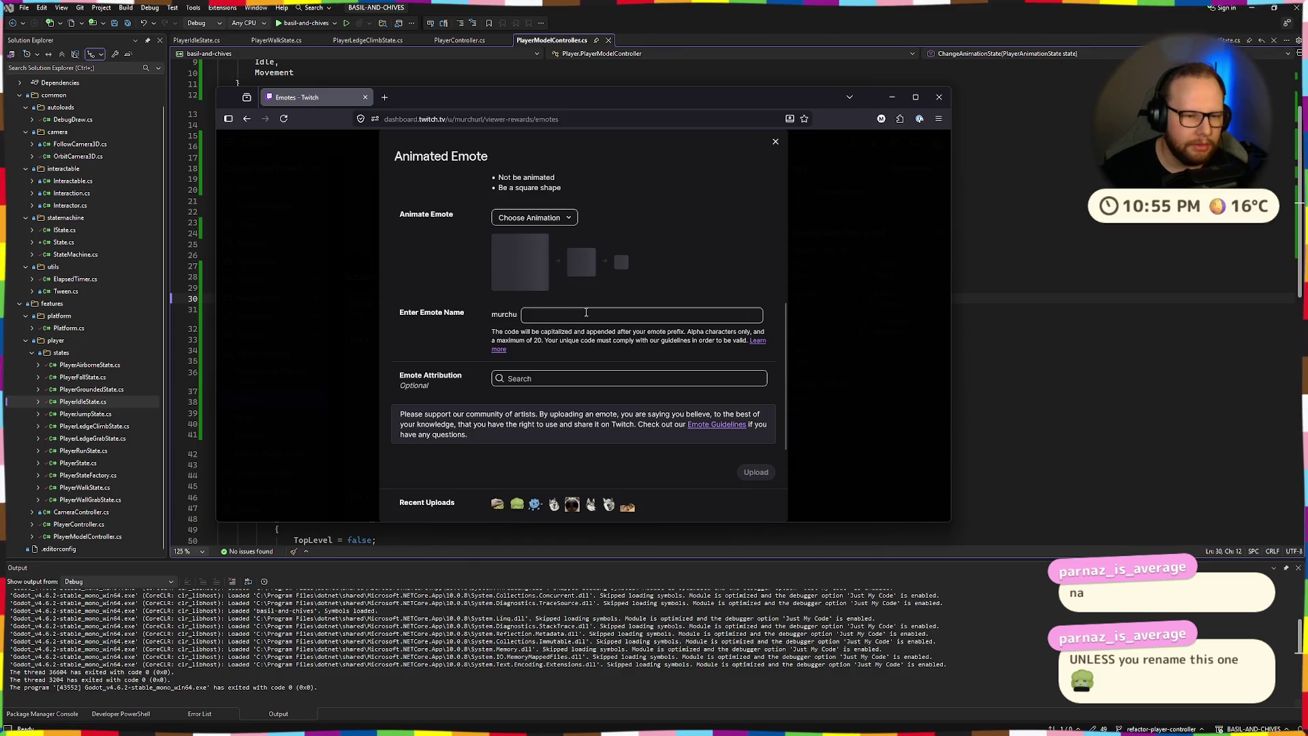
{"action": "left_click", "coordinate": [545, 315]}
{"action": "type", "text": "SA"}
{"action": "left_click", "coordinate": [400, 243]}
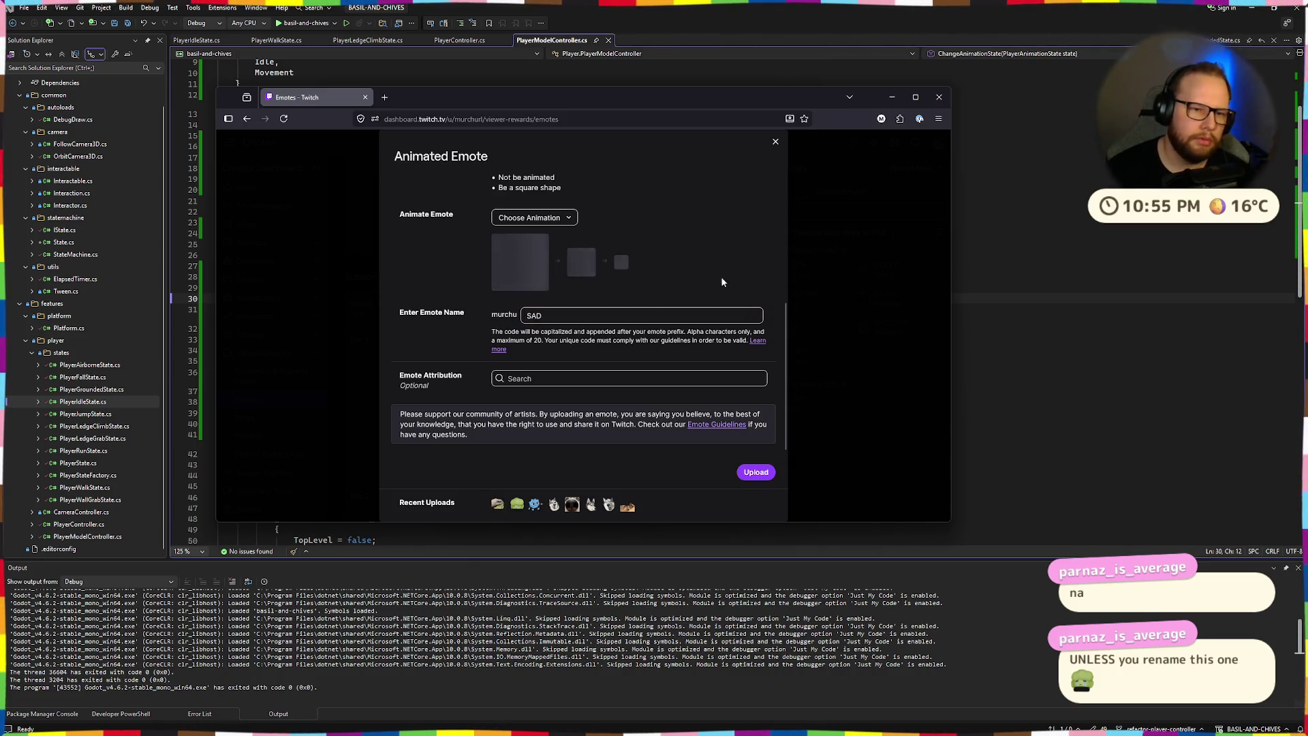
{"action": "scroll", "coordinate": [721, 276], "scroll_direction": "up", "scroll_amount": 3}
{"action": "scroll", "coordinate": [723, 277], "scroll_direction": "down", "scroll_amount": 2}
{"action": "left_click", "coordinate": [538, 334]}
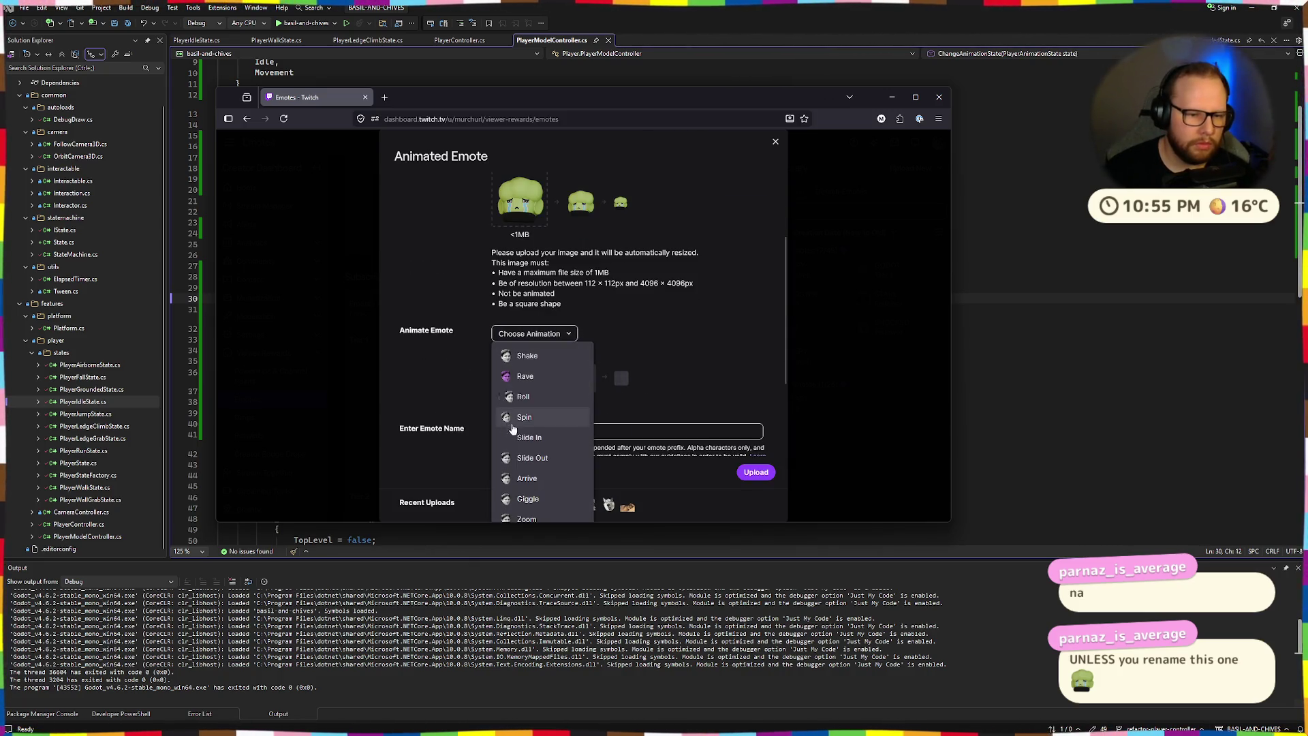
{"action": "scroll", "coordinate": [539, 456], "scroll_direction": "down", "scroll_amount": 2}
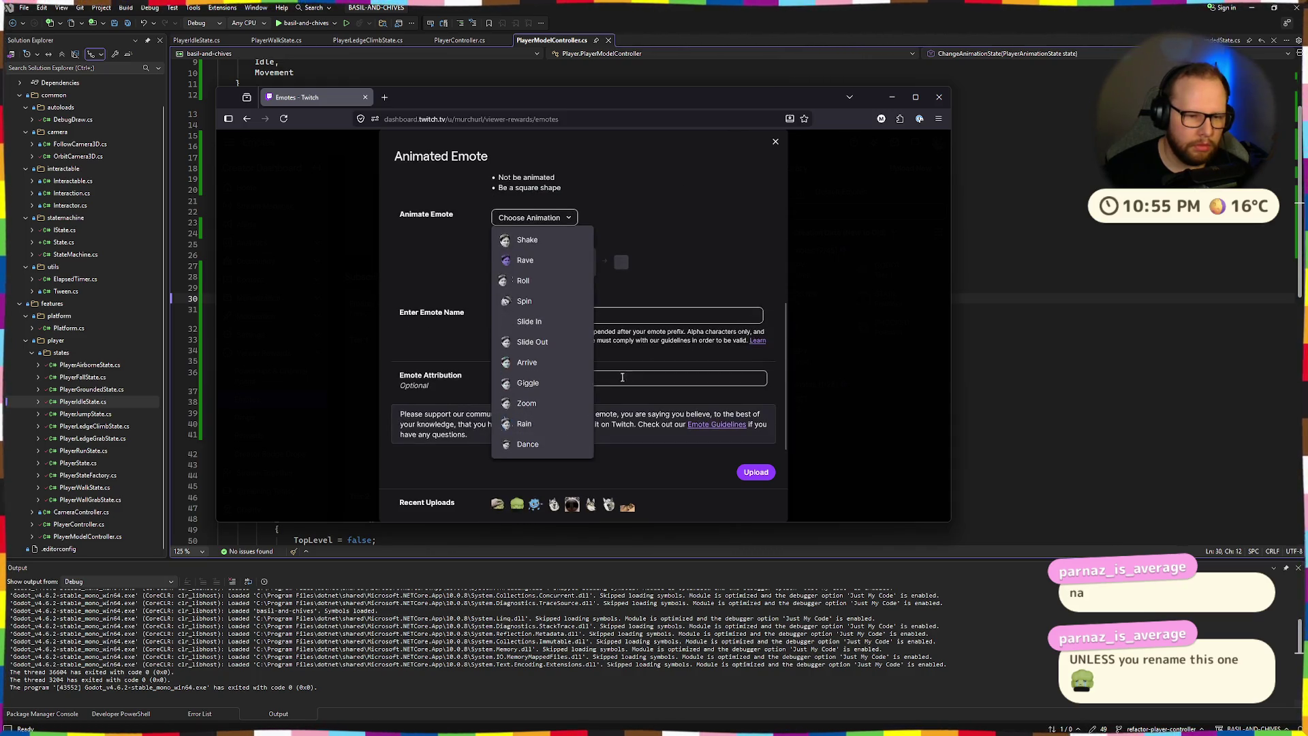
{"action": "left_click", "coordinate": [529, 425]}
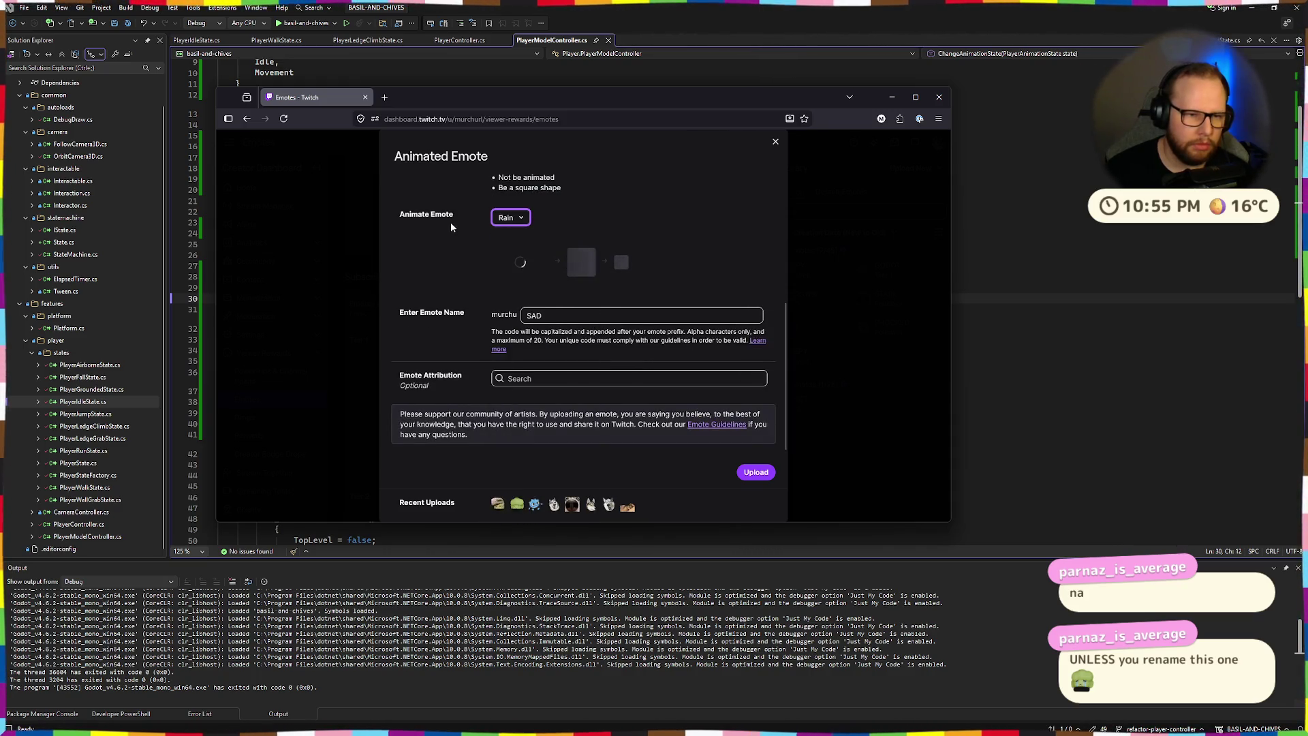
{"action": "scroll", "coordinate": [699, 342], "scroll_direction": "down", "scroll_amount": 2}
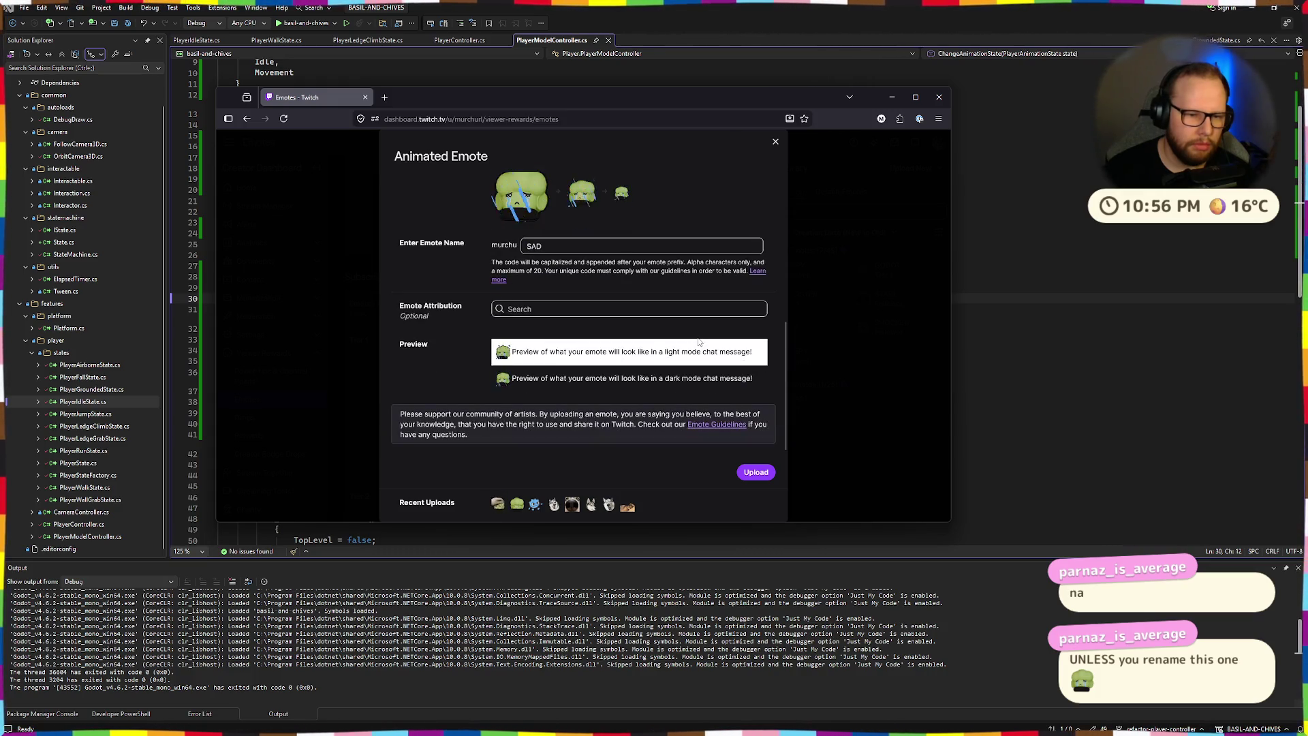
{"action": "left_click", "coordinate": [753, 470]}
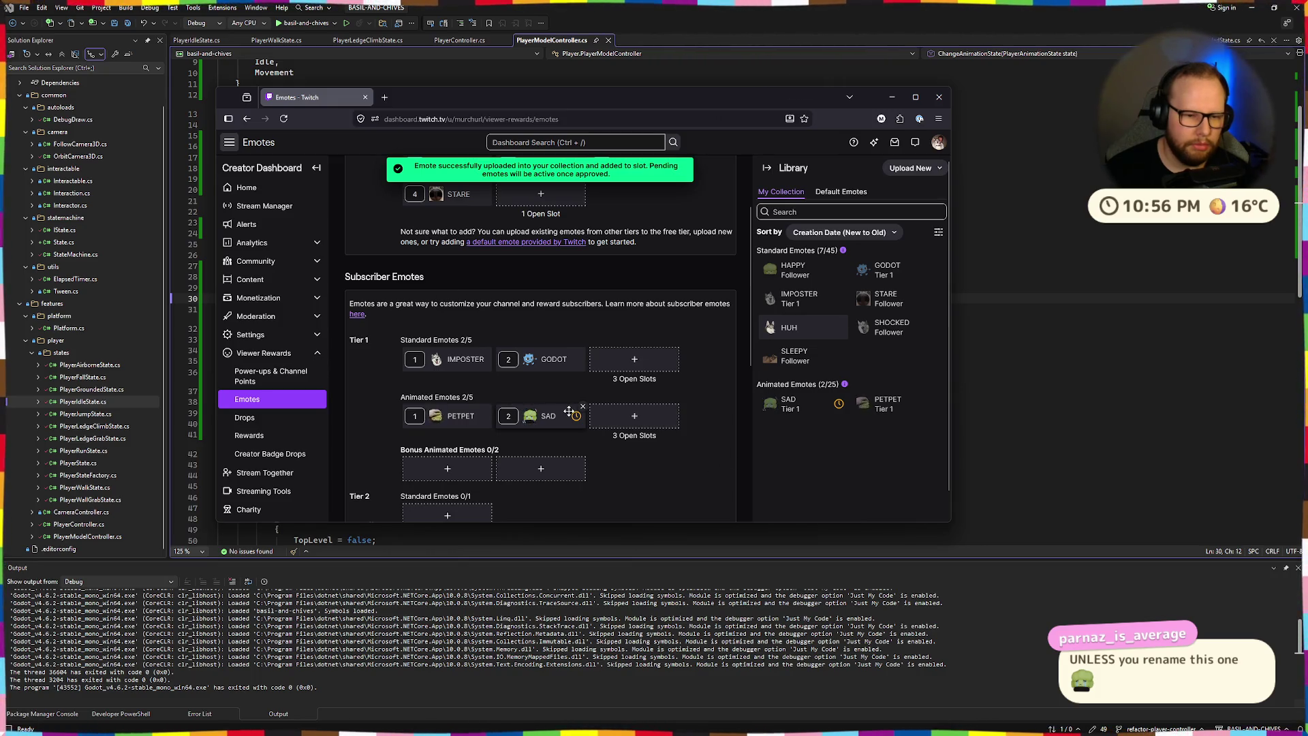
Drag STARE into follower slot 2, close the SAD details panel, and close the browser.
{"action": "left_click", "coordinate": [569, 411]}
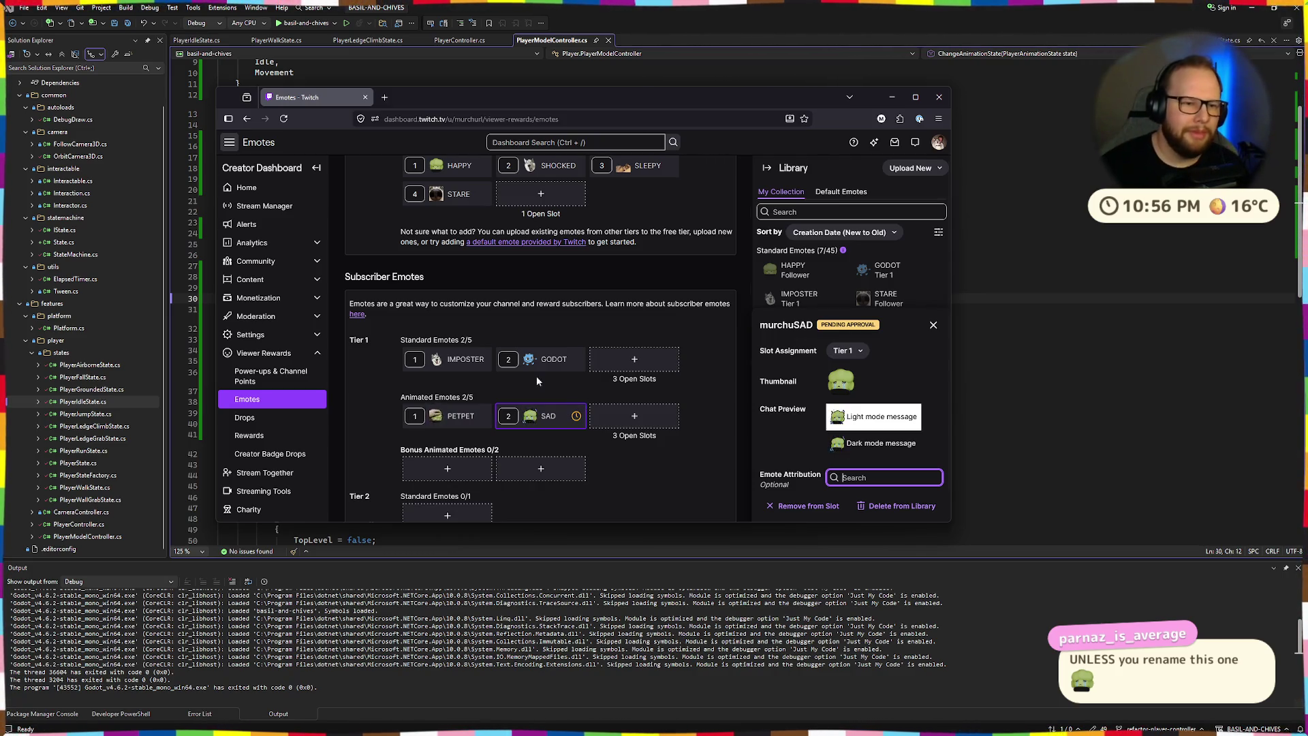
{"action": "scroll", "coordinate": [558, 197], "scroll_direction": "up", "scroll_amount": 1}
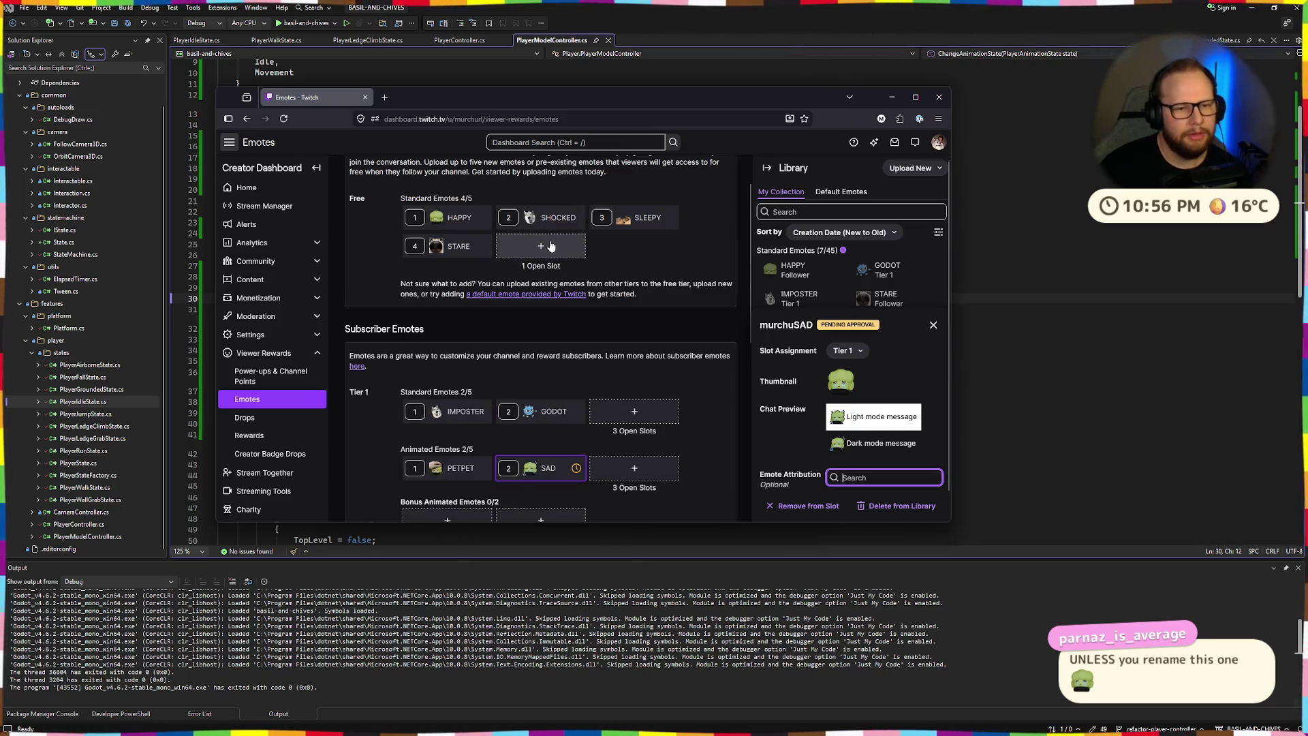
{"action": "left_click_drag", "start_coordinate": [440, 246], "coordinate": [546, 221]}
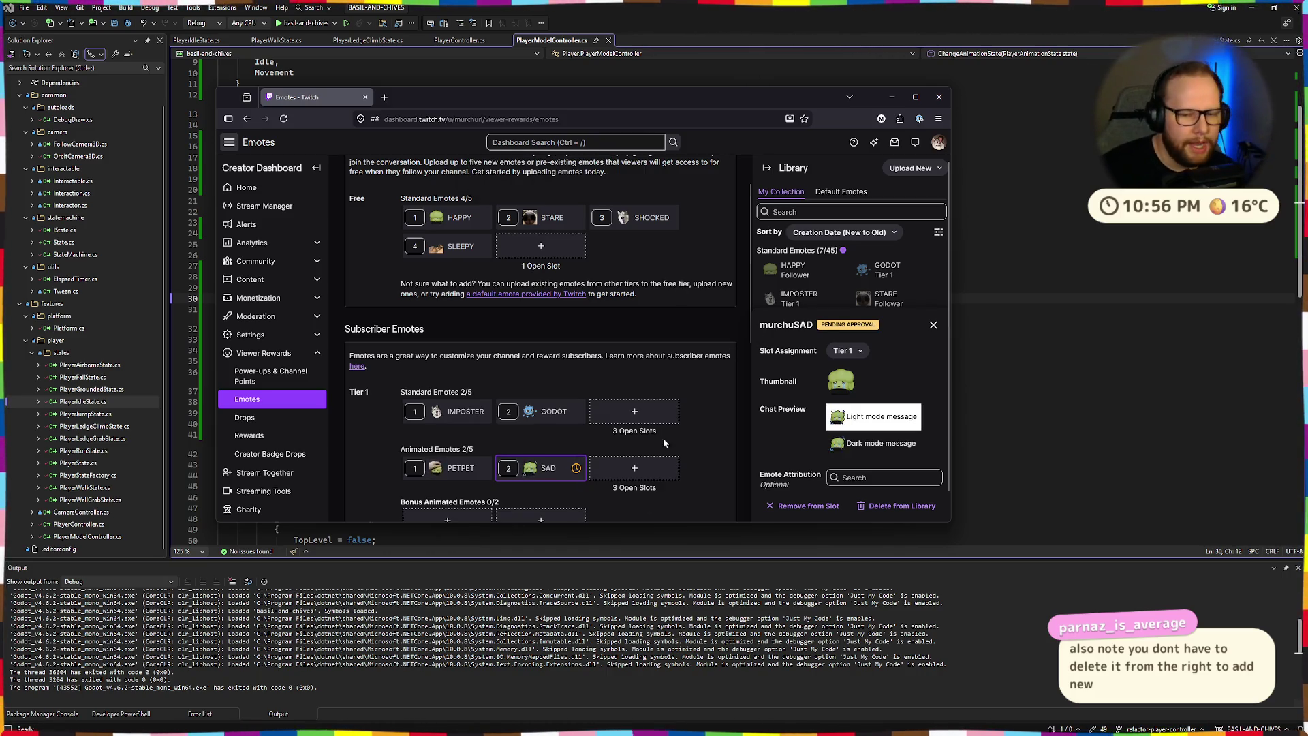
{"action": "left_click", "coordinate": [934, 325]}
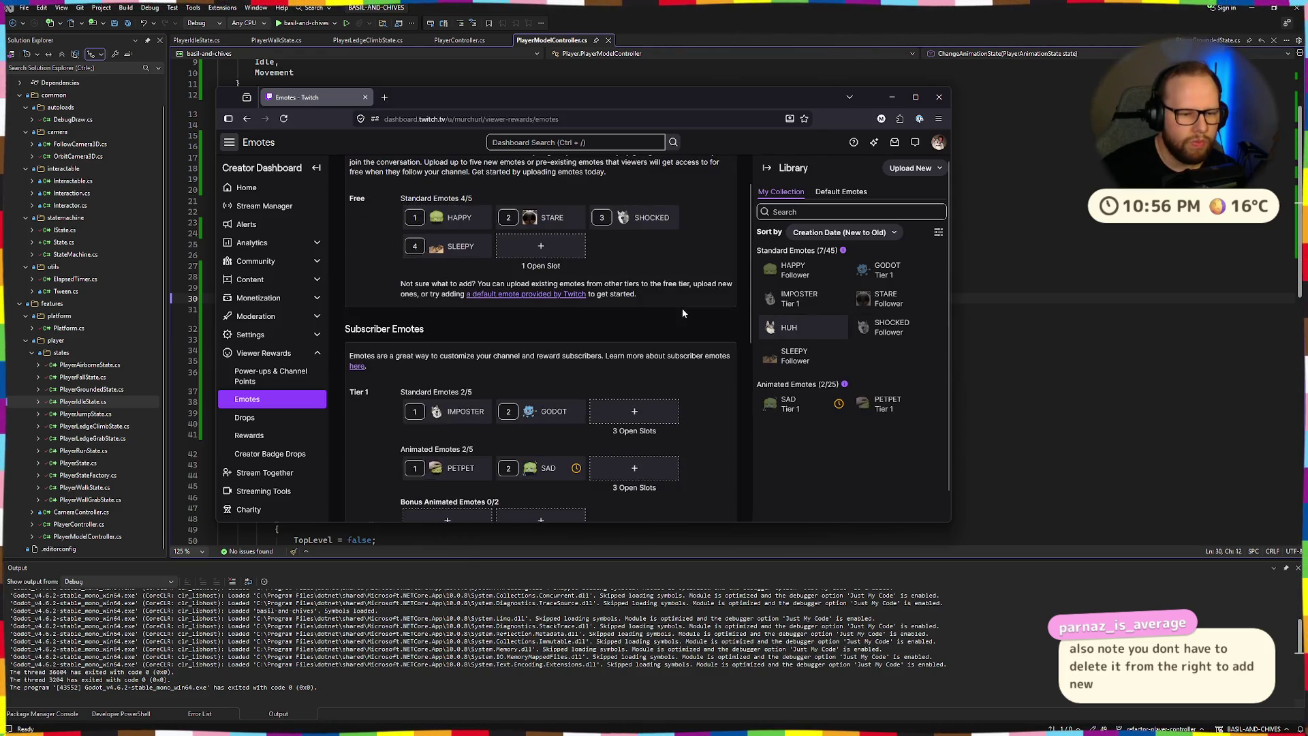
{"action": "scroll", "coordinate": [682, 310], "scroll_direction": "up", "scroll_amount": 1}
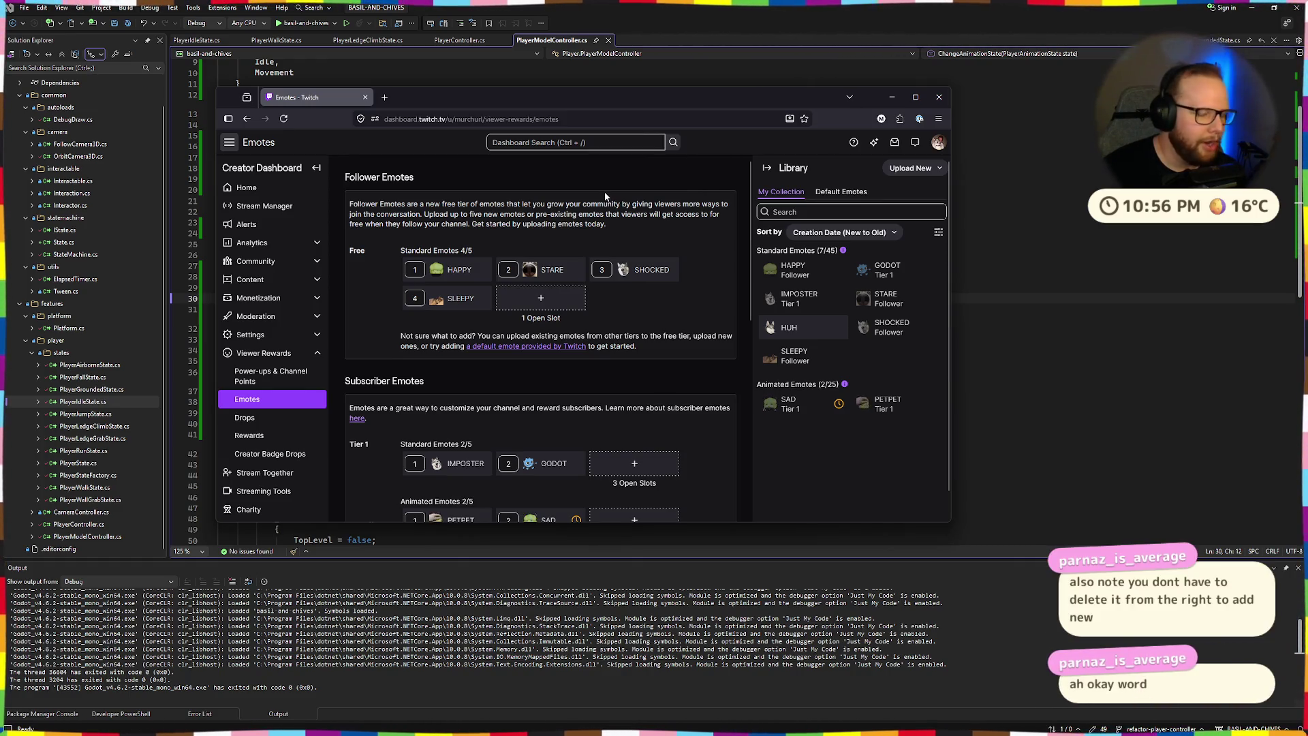
{"action": "left_click", "coordinate": [363, 99]}
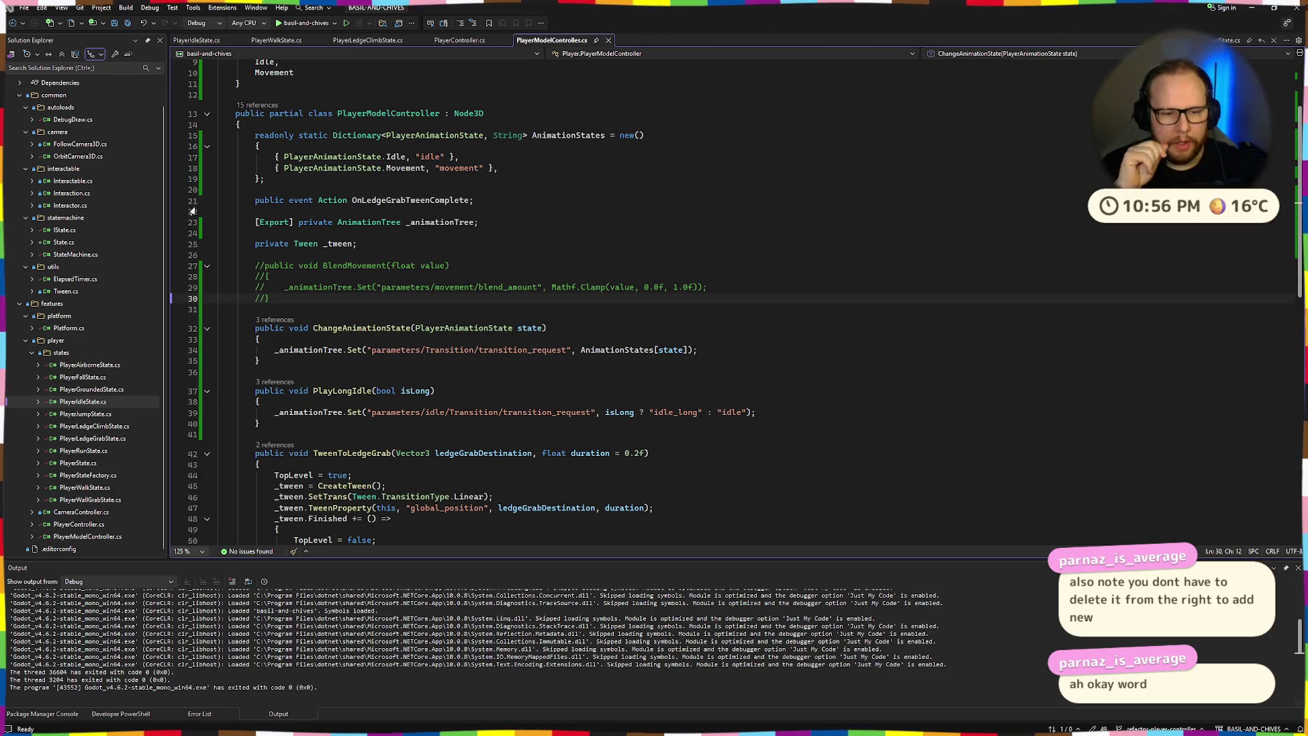
Return to the Godot desktop and open the player_model_controller AnimationTree in the graph editor.
{"action": "key", "text": "ctrl+super+Left"}
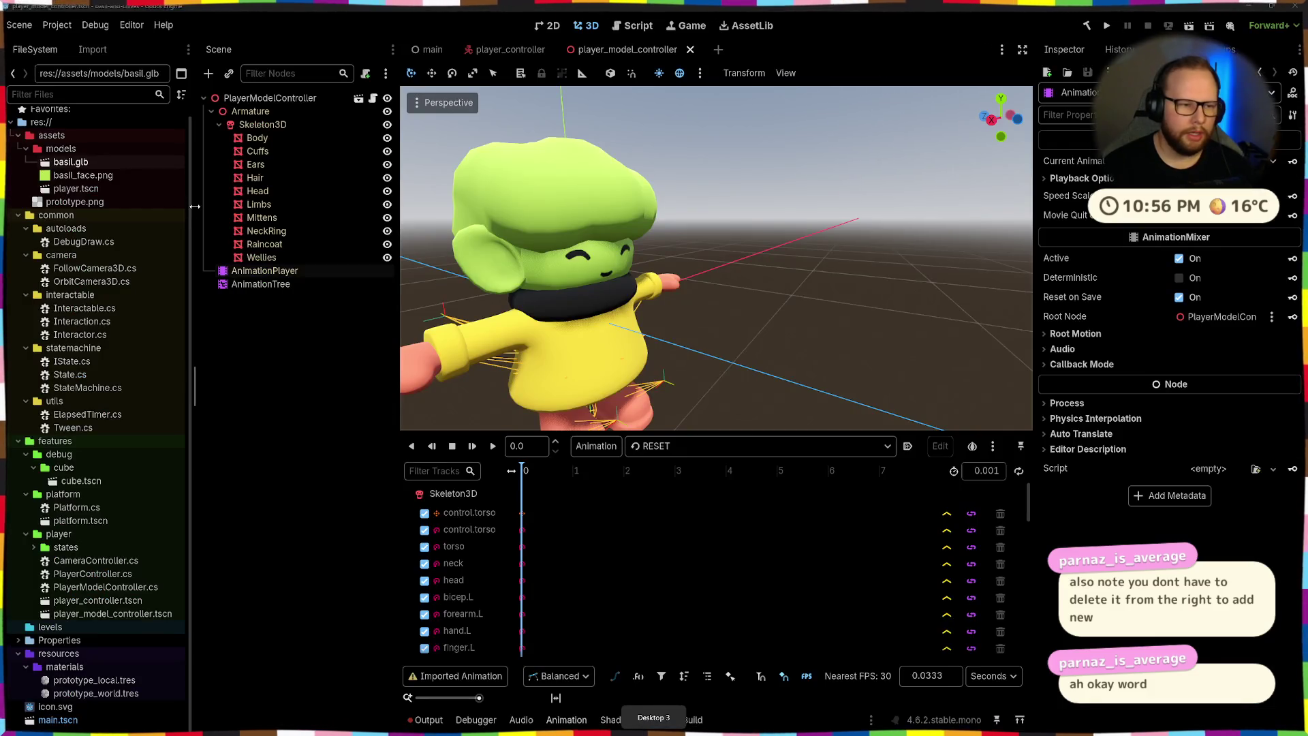
{"action": "key", "text": "ctrl+super+Right"}
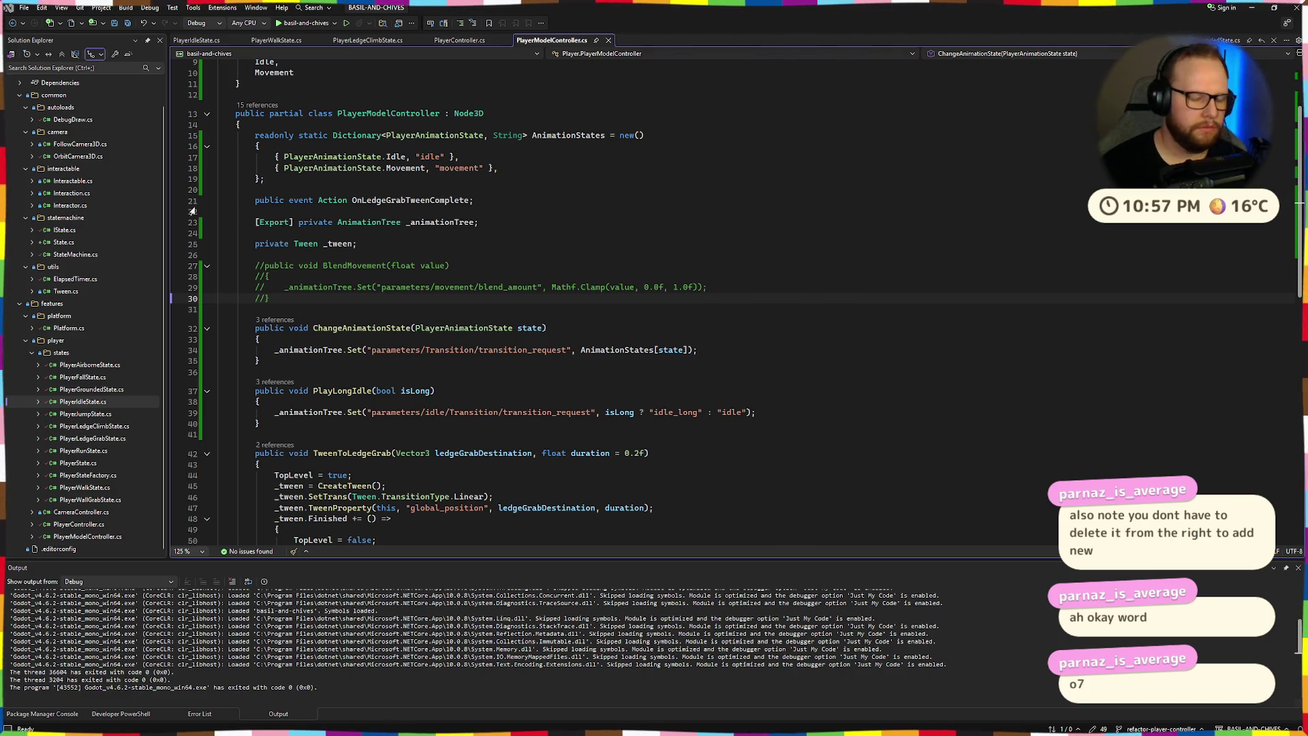
{"action": "key", "text": "ctrl+super+Right"}
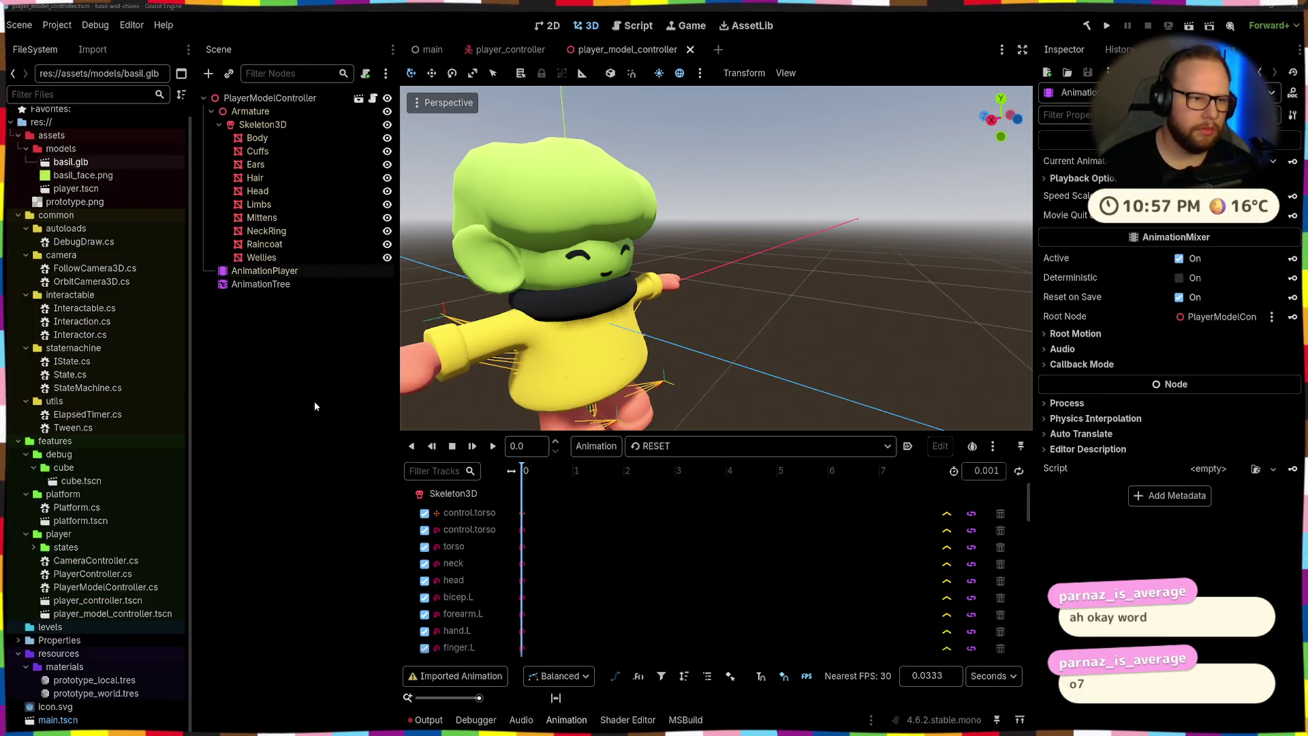
{"action": "double_click", "coordinate": [282, 282]}
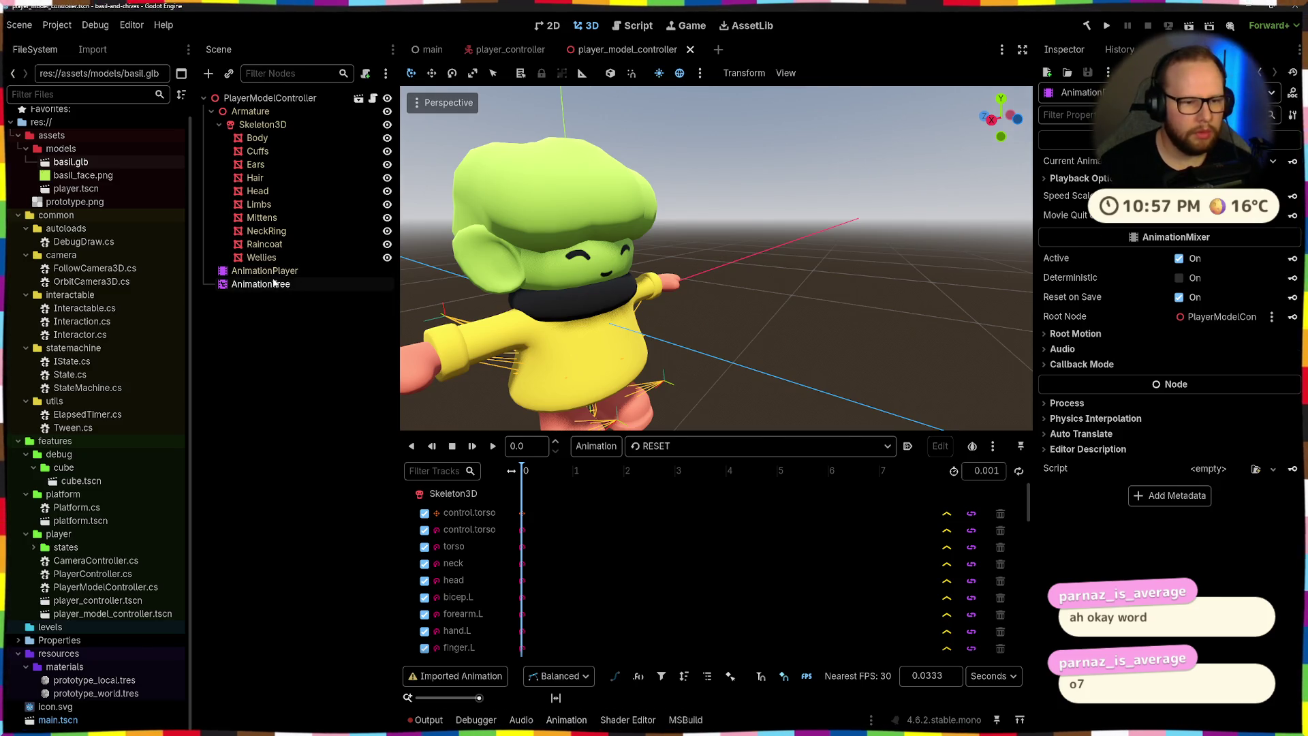
Enter the Idle blend tree and set the Transition's current state to idle_long.
{"action": "key", "text": "Escape"}
{"action": "left_click", "coordinate": [651, 535]}
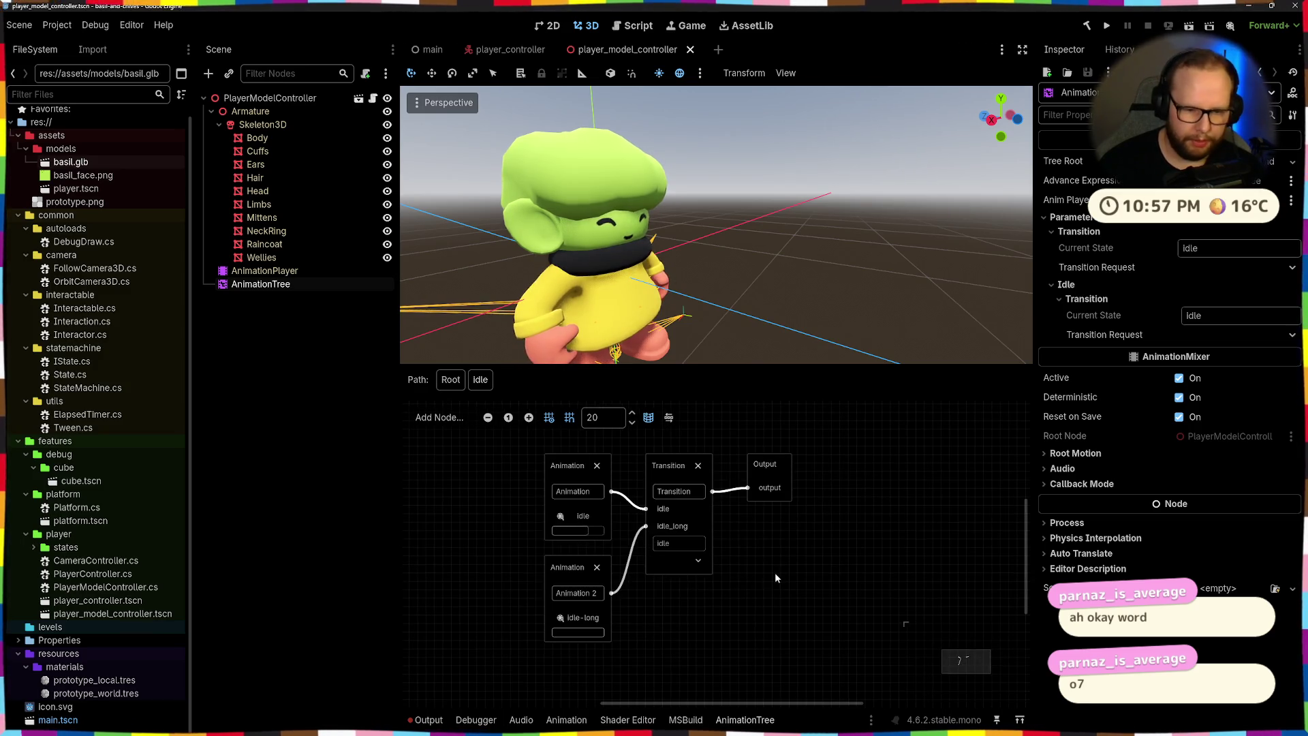
{"action": "left_click_drag", "start_coordinate": [775, 574], "coordinate": [771, 556]}
{"action": "left_click", "coordinate": [689, 541]}
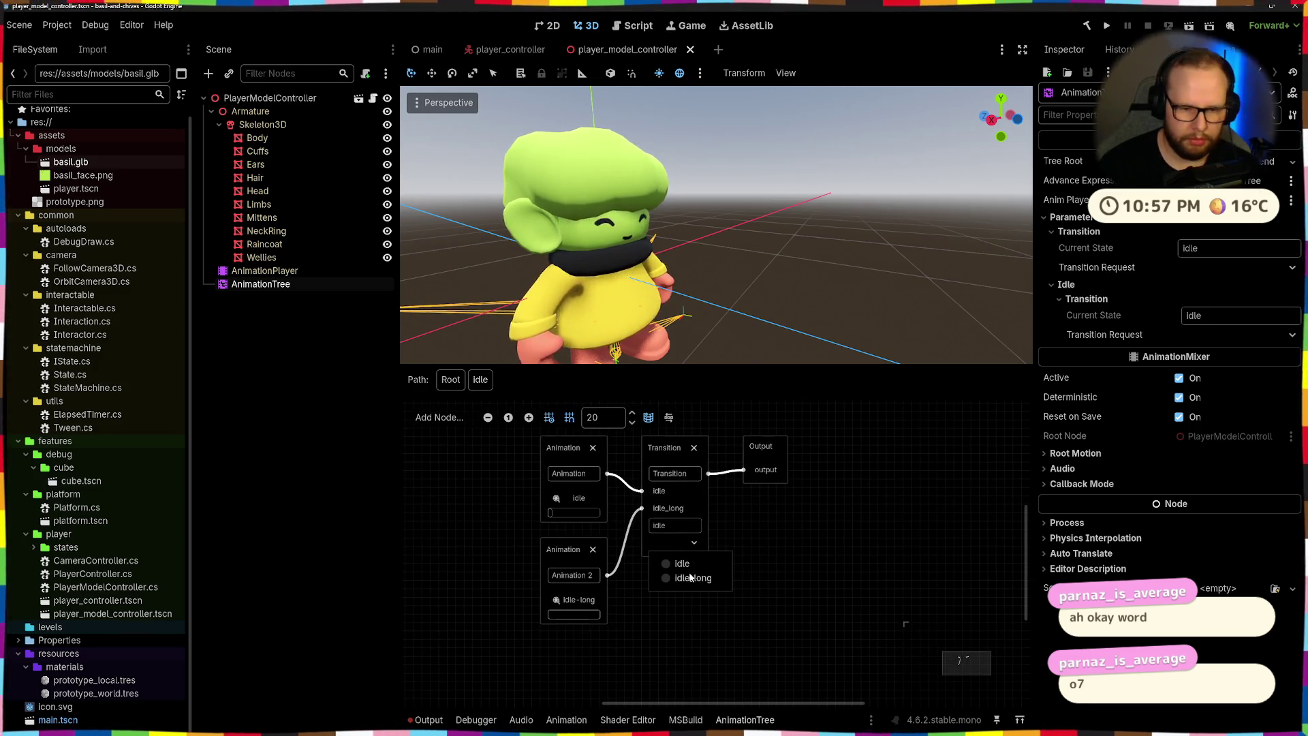
{"action": "left_click", "coordinate": [681, 577]}
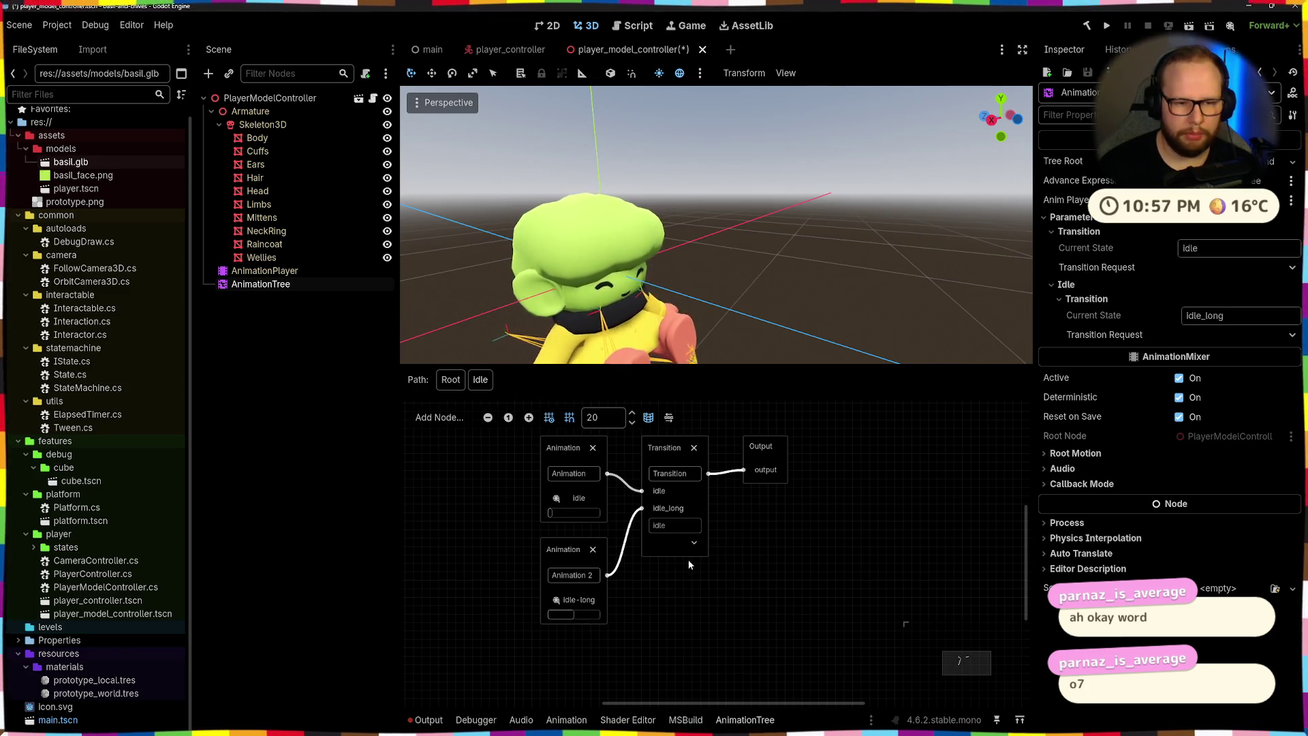
{"action": "left_click", "coordinate": [690, 578]}
{"action": "scroll", "coordinate": [726, 238], "scroll_direction": "up", "scroll_amount": 5}
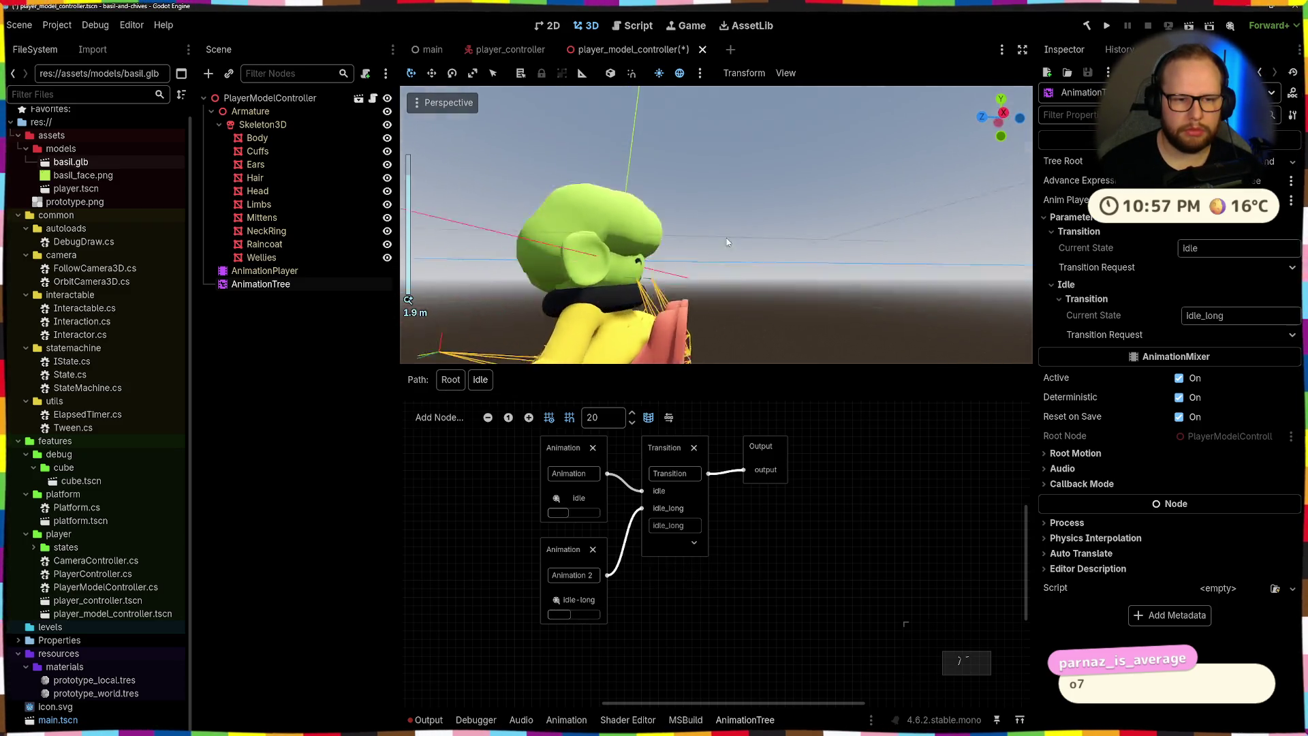
{"action": "scroll", "coordinate": [726, 238], "scroll_direction": "down", "scroll_amount": 5}
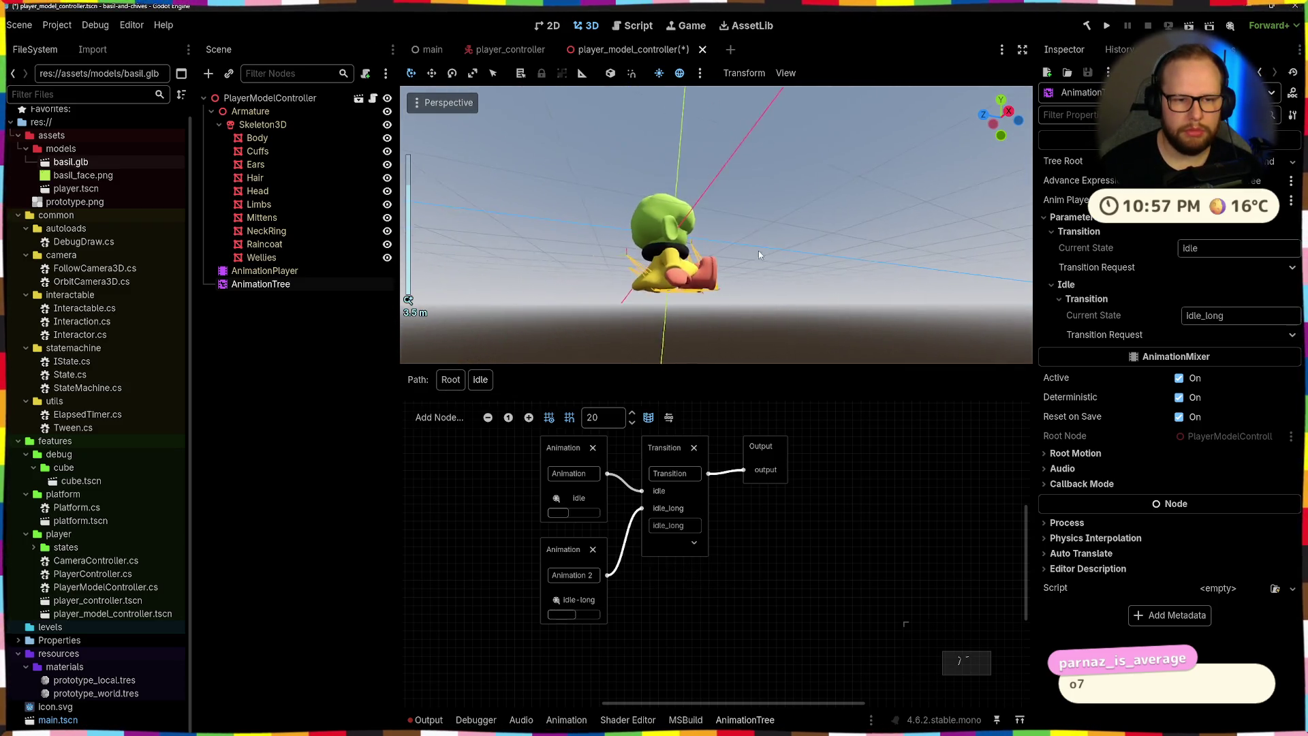
{"action": "left_click", "coordinate": [697, 542]}
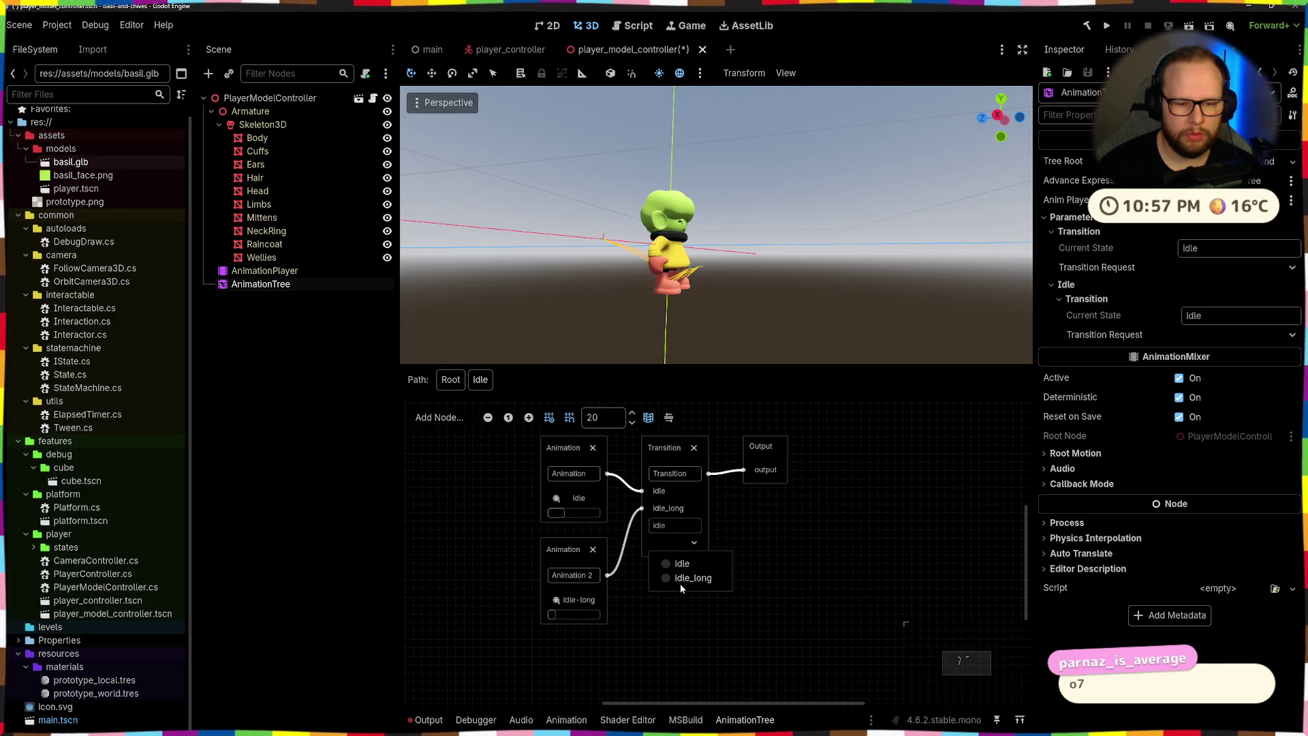
{"action": "left_click", "coordinate": [680, 583]}
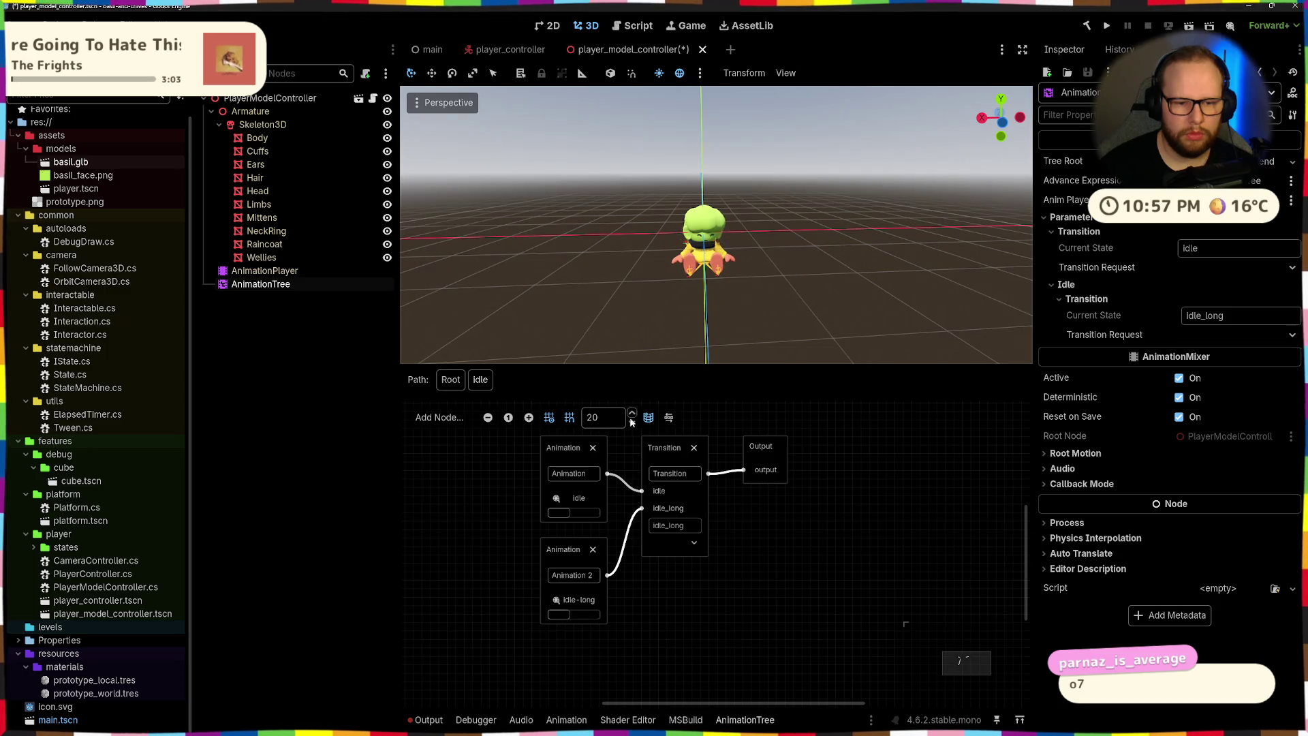
Steepen the Transition's Xfade Curve tangent to -76.5°, keeping idle_long as current state.
{"action": "left_click", "coordinate": [681, 444]}
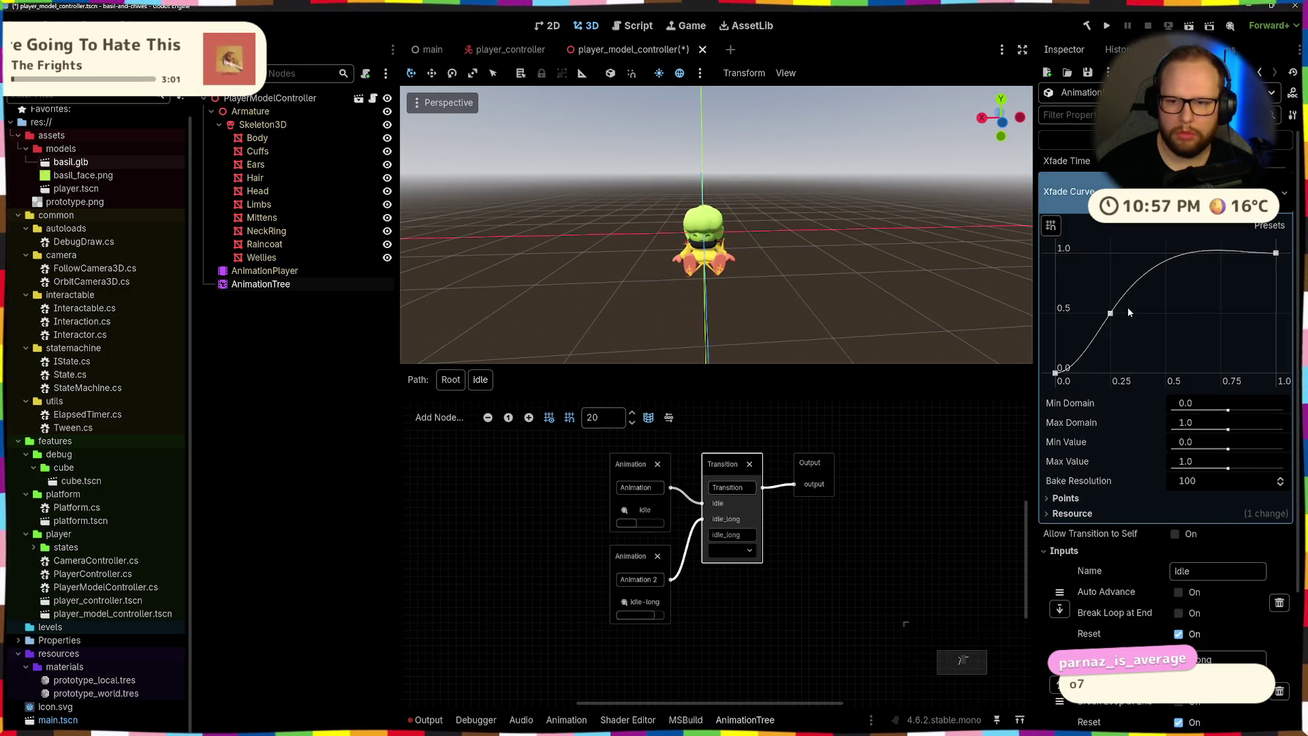
{"action": "left_click", "coordinate": [1111, 315]}
{"action": "left_click_drag", "start_coordinate": [1099, 333], "coordinate": [1102, 335]}
{"action": "left_click", "coordinate": [749, 550]}
{"action": "left_click", "coordinate": [747, 584]}
{"action": "left_click", "coordinate": [750, 552]}
{"action": "left_click", "coordinate": [743, 568]}
{"action": "left_click", "coordinate": [747, 557]}
{"action": "left_click", "coordinate": [745, 584]}
Save the player_model_controller scene with Ctrl+S and move to the Blender desktop.
{"action": "left_click", "coordinate": [794, 556]}
{"action": "scroll", "coordinate": [792, 551], "scroll_direction": "left", "scroll_amount": 4}
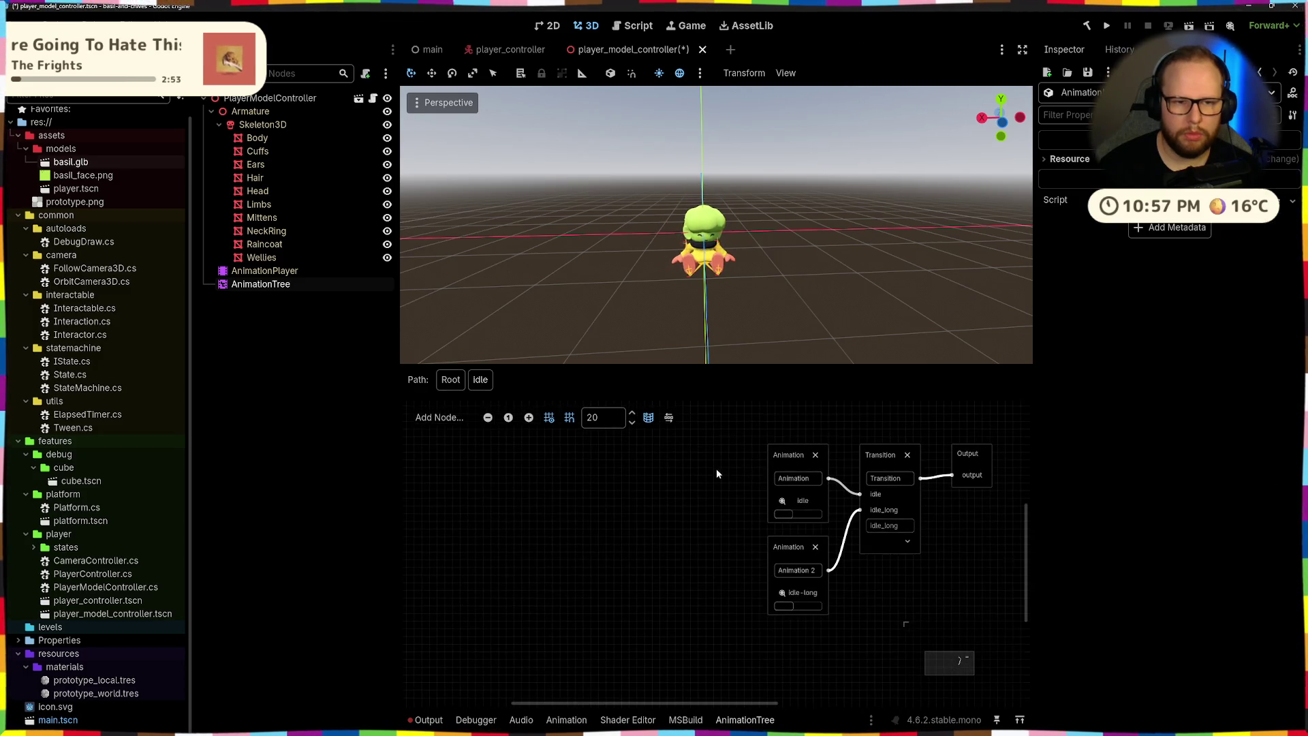
{"action": "scroll", "coordinate": [505, 502], "scroll_direction": "right", "scroll_amount": 5}
{"action": "key", "text": "ctrl+s"}
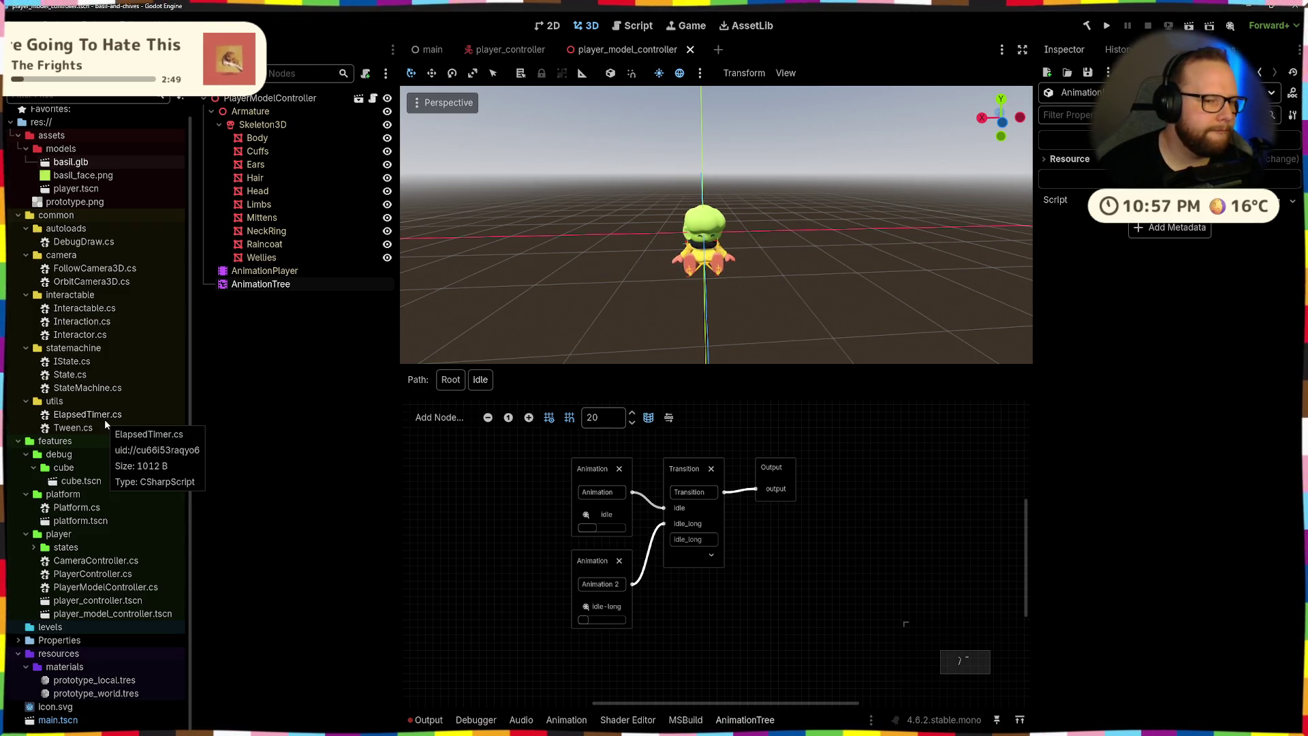
{"action": "key", "text": "ctrl+super+Right"}
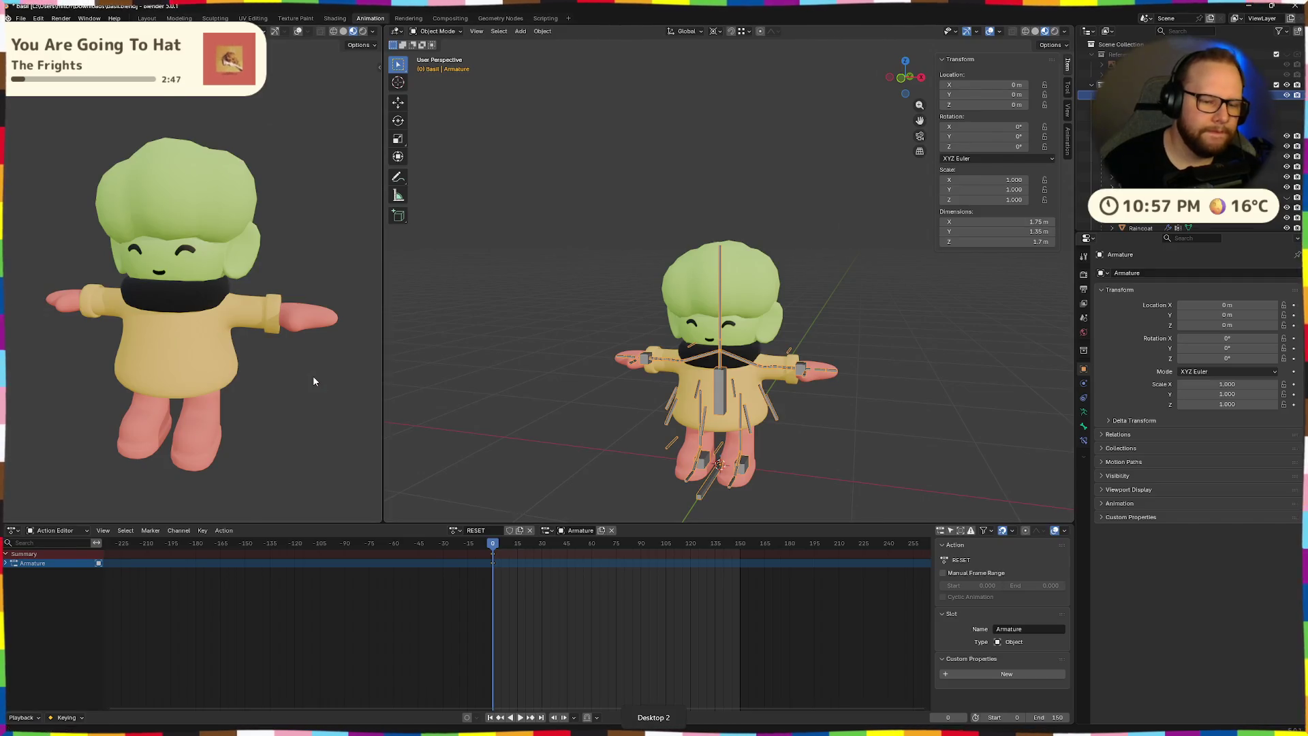
Leave Blender for the Visual Studio desktop.
{"action": "key", "text": "ctrl+super+Right"}
{"action": "key", "text": "ctrl+super+Right"}
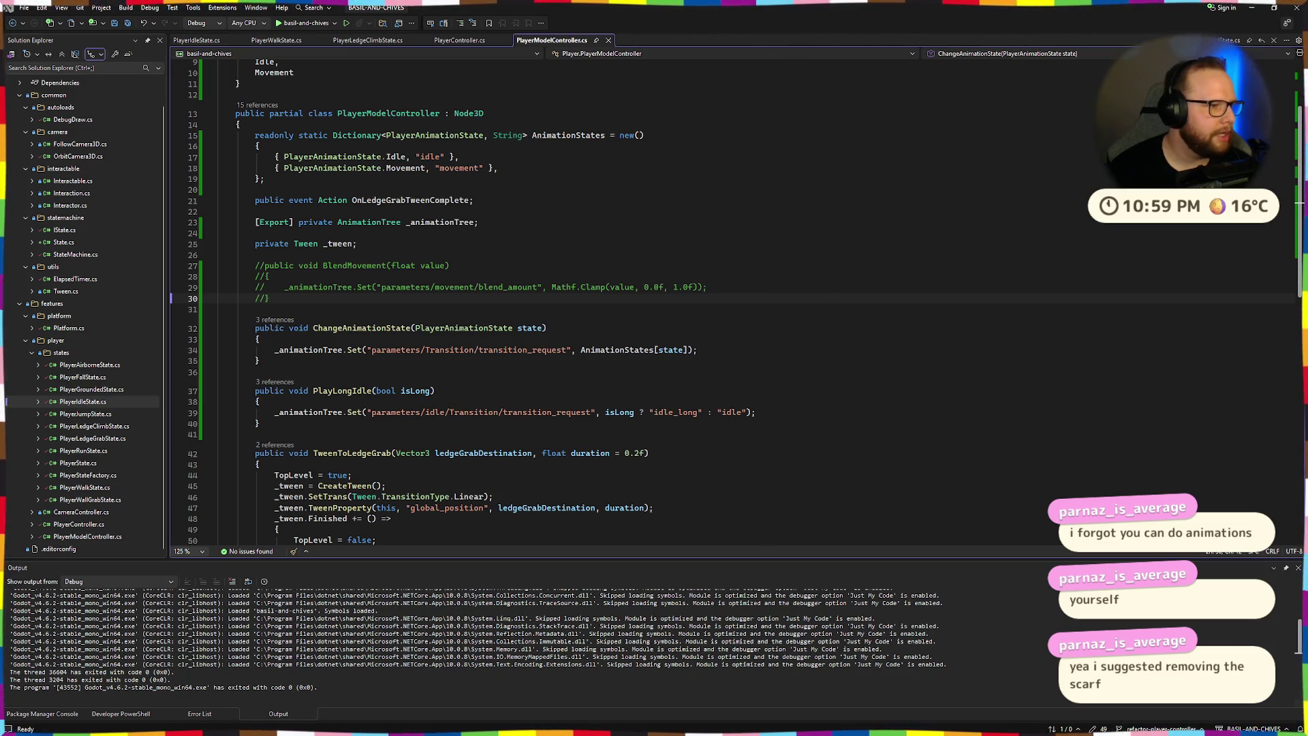
{"action": "scroll", "coordinate": [512, 209], "scroll_direction": "down", "scroll_amount": 4}
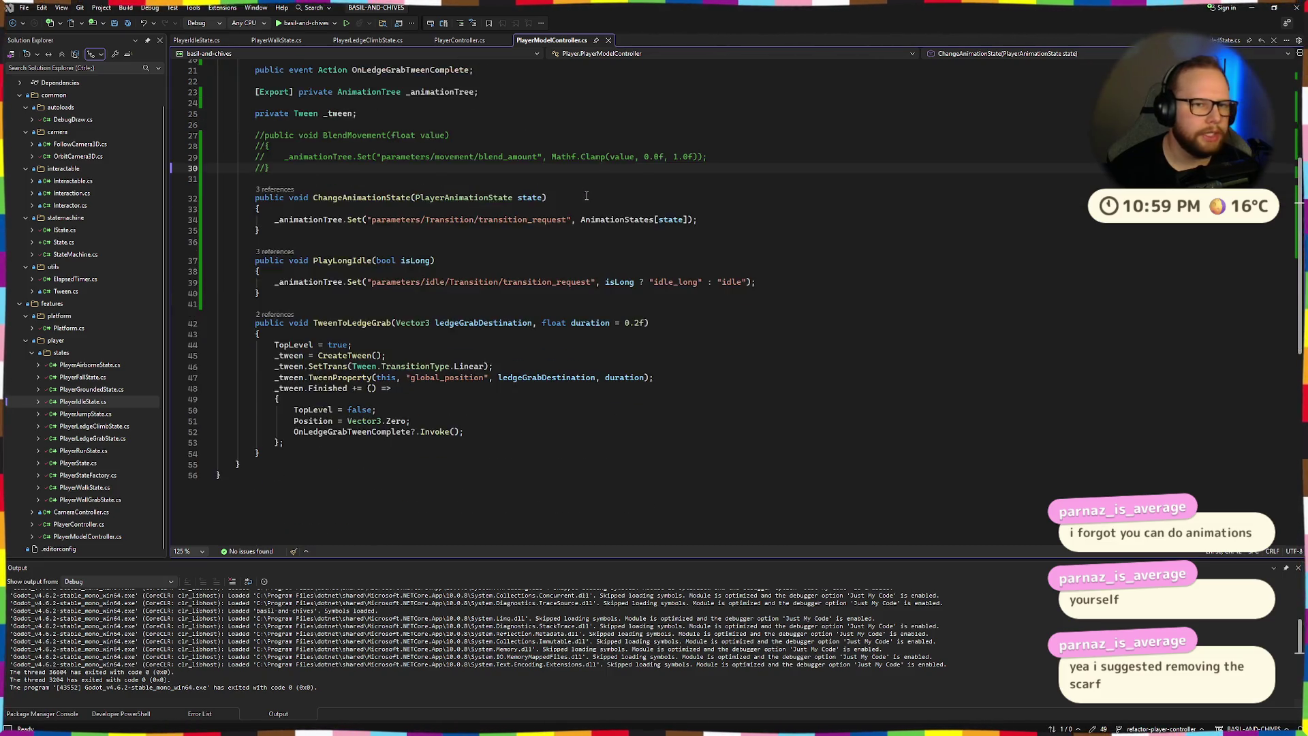
{"action": "scroll", "coordinate": [512, 209], "scroll_direction": "up", "scroll_amount": 6}
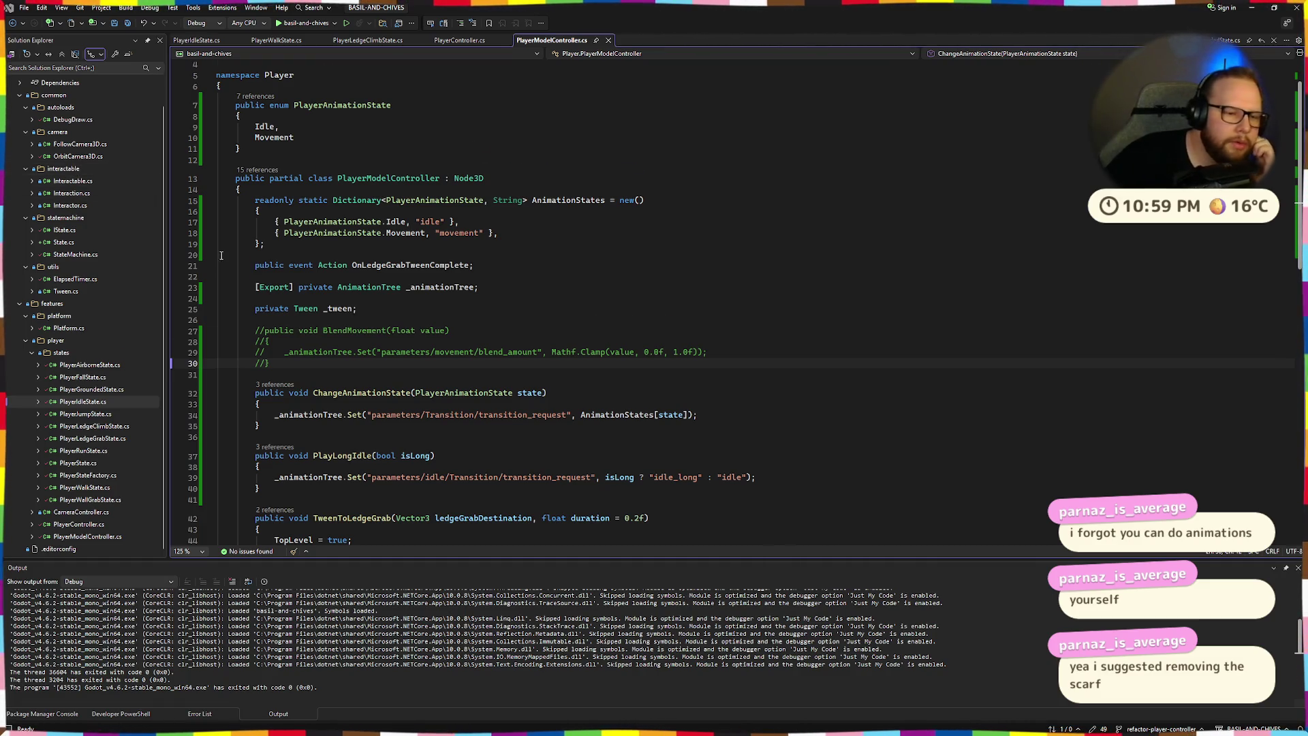
{"action": "scroll", "coordinate": [242, 251], "scroll_direction": "down", "scroll_amount": 4}
{"action": "mouse_move", "coordinate": [259, 308]}
{"action": "left_mouse_down"}
{"action": "mouse_move", "coordinate": [287, 264]}
{"action": "mouse_move", "coordinate": [319, 302]}
{"action": "left_mouse_up"}
{"action": "left_click", "coordinate": [286, 264]}
{"action": "triple_click", "coordinate": [286, 266]}
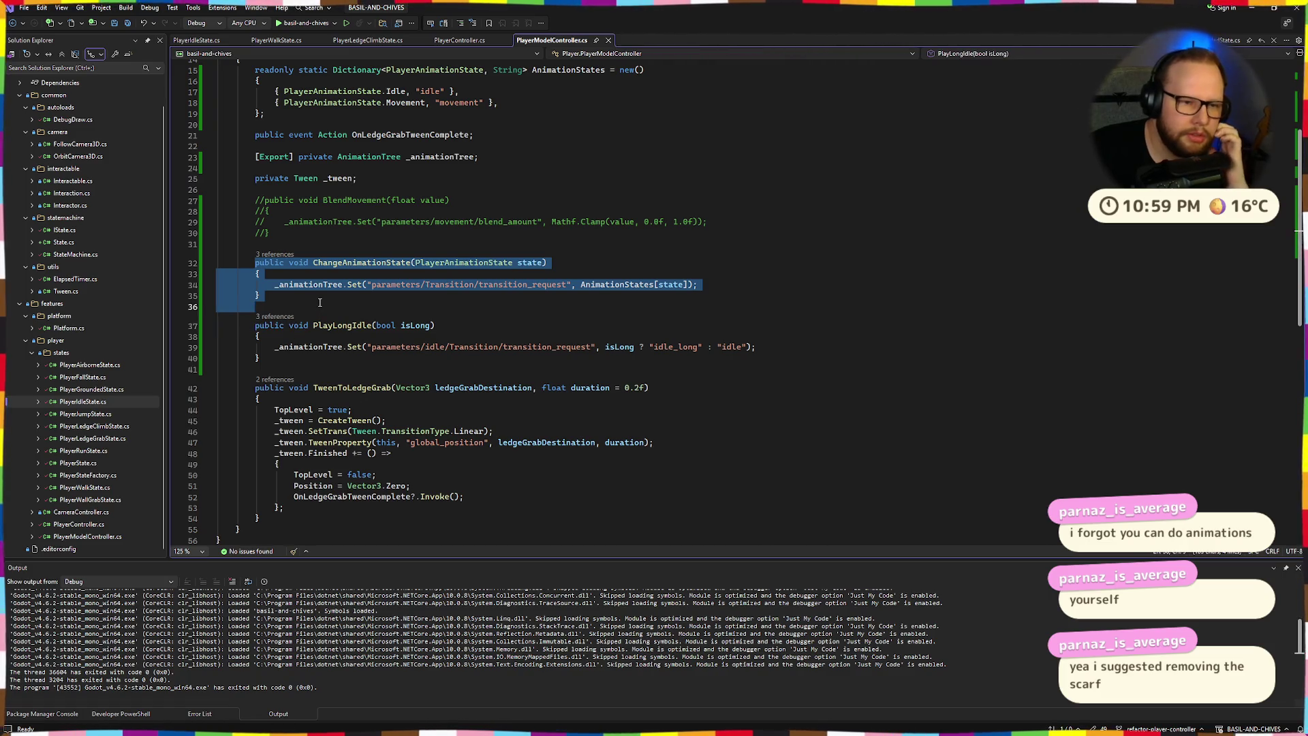
{"action": "left_click", "coordinate": [321, 299]}
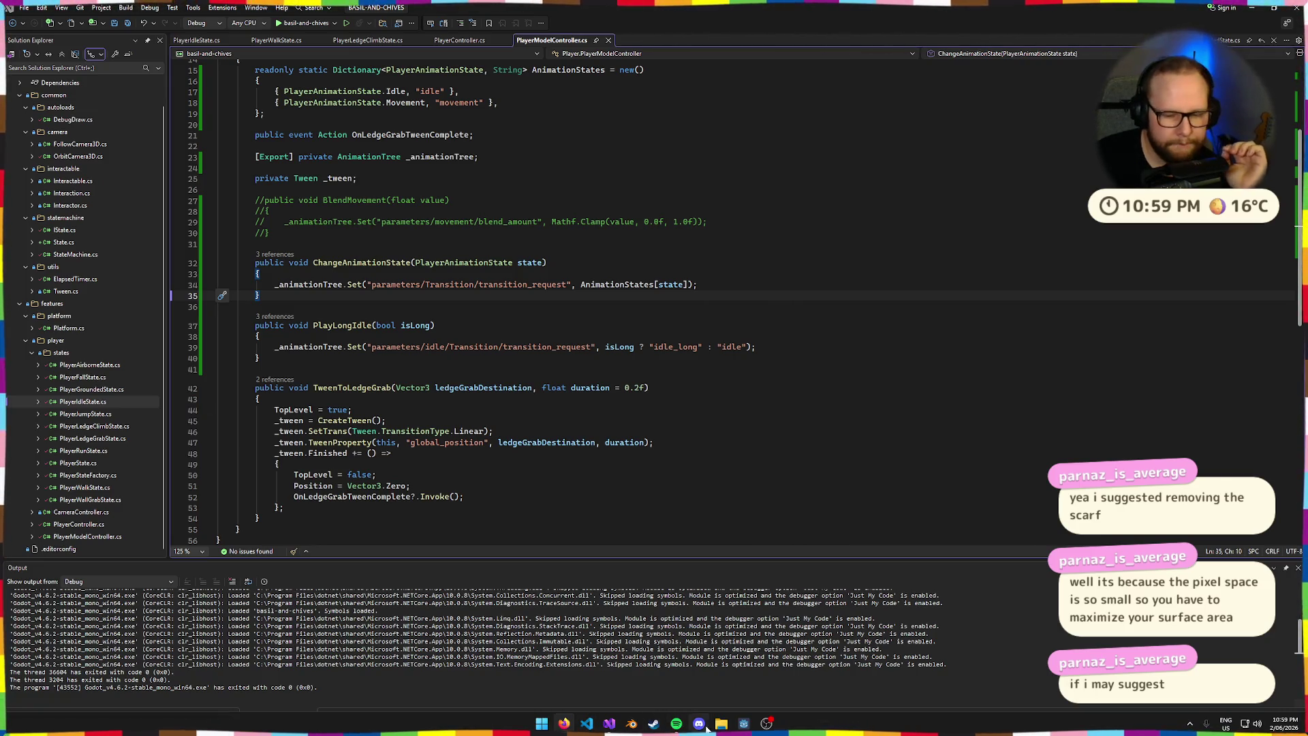
{"action": "left_click", "coordinate": [722, 724]}
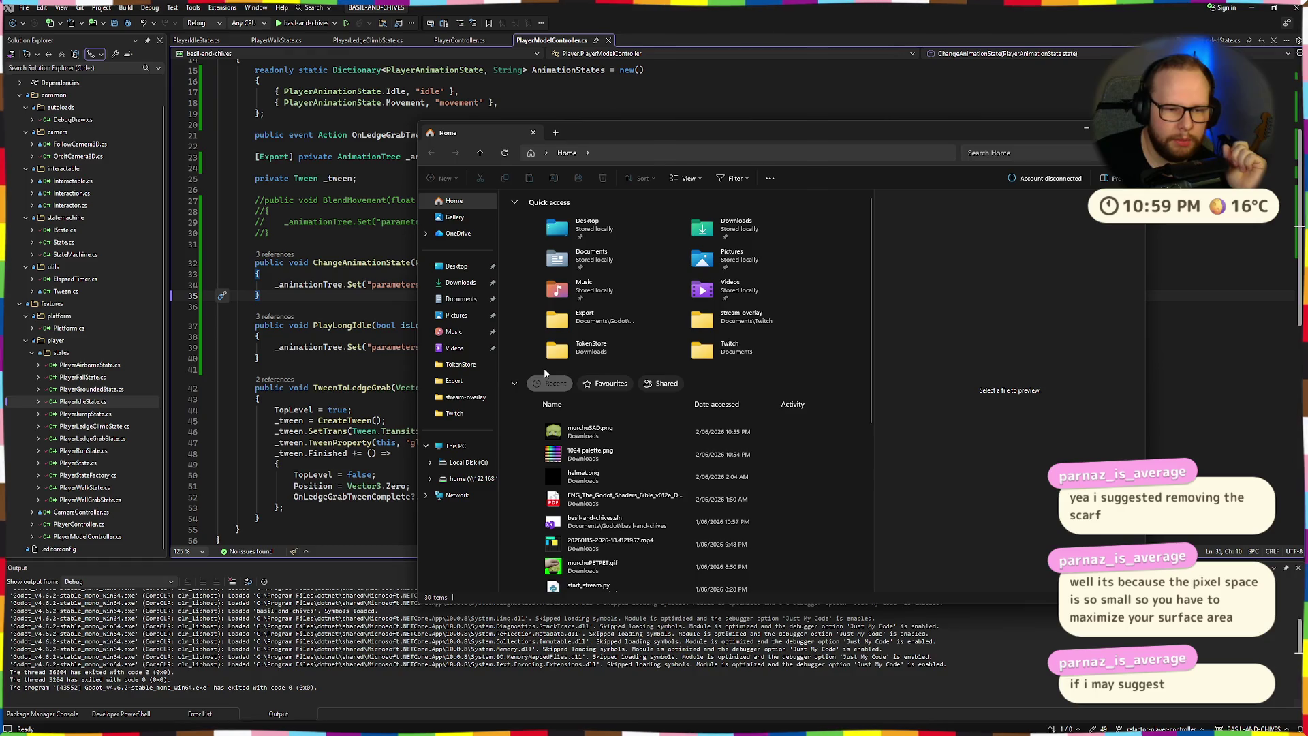
{"action": "double_click", "coordinate": [591, 434]}
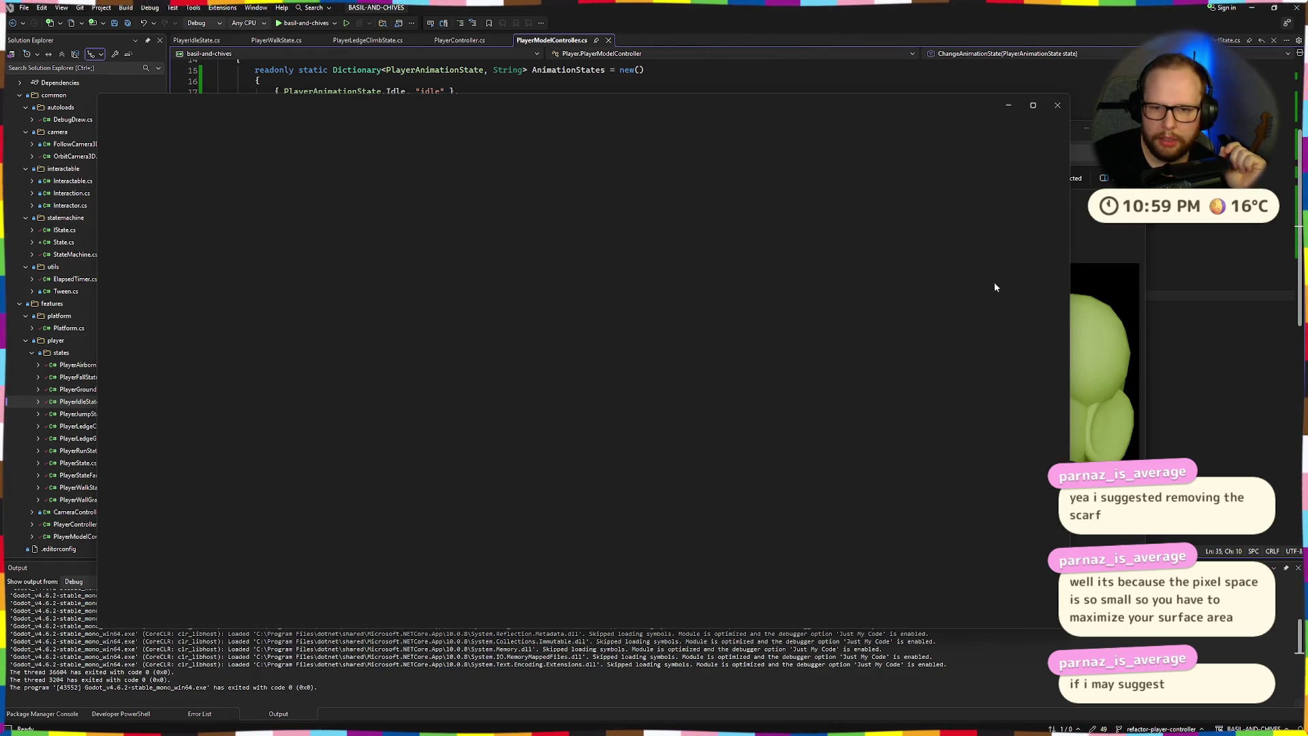
{"action": "left_click", "coordinate": [1058, 105]}
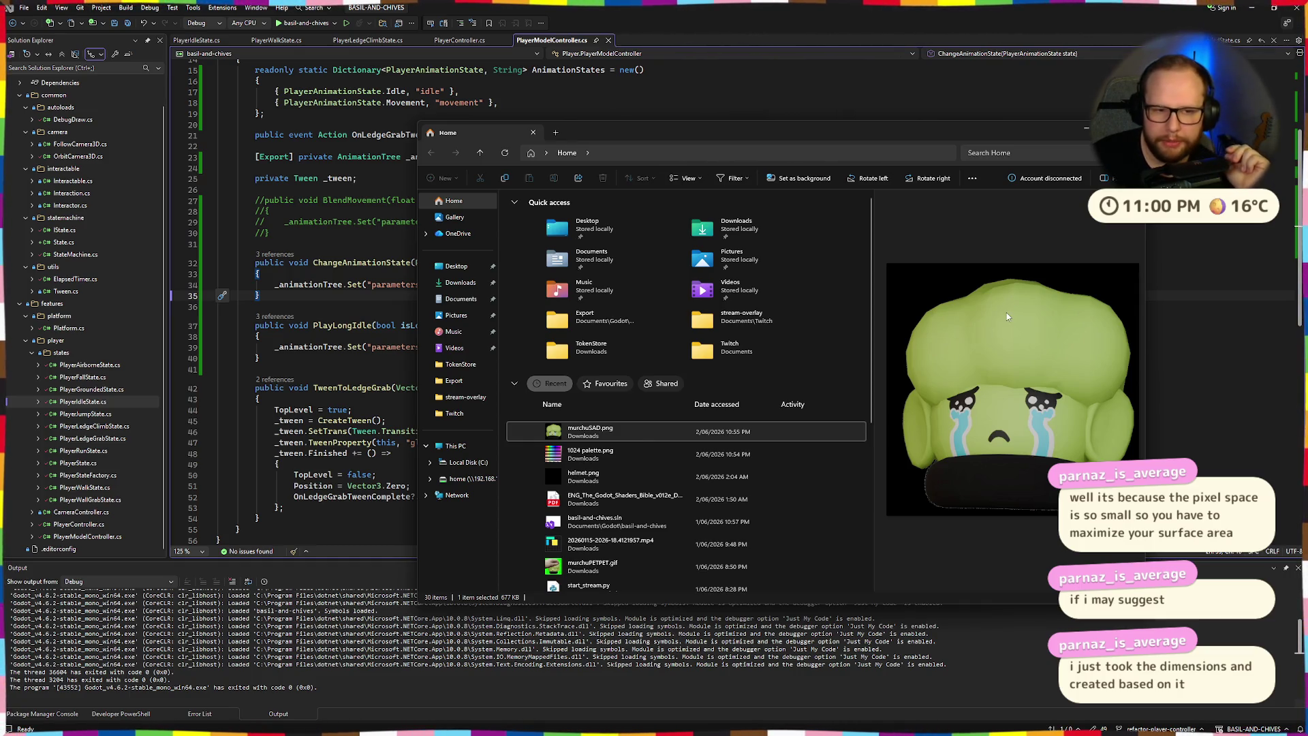
{"action": "scroll", "coordinate": [701, 477], "scroll_direction": "down", "scroll_amount": 3}
{"action": "scroll", "coordinate": [702, 481], "scroll_direction": "down", "scroll_amount": 2}
{"action": "left_click", "coordinate": [615, 373]}
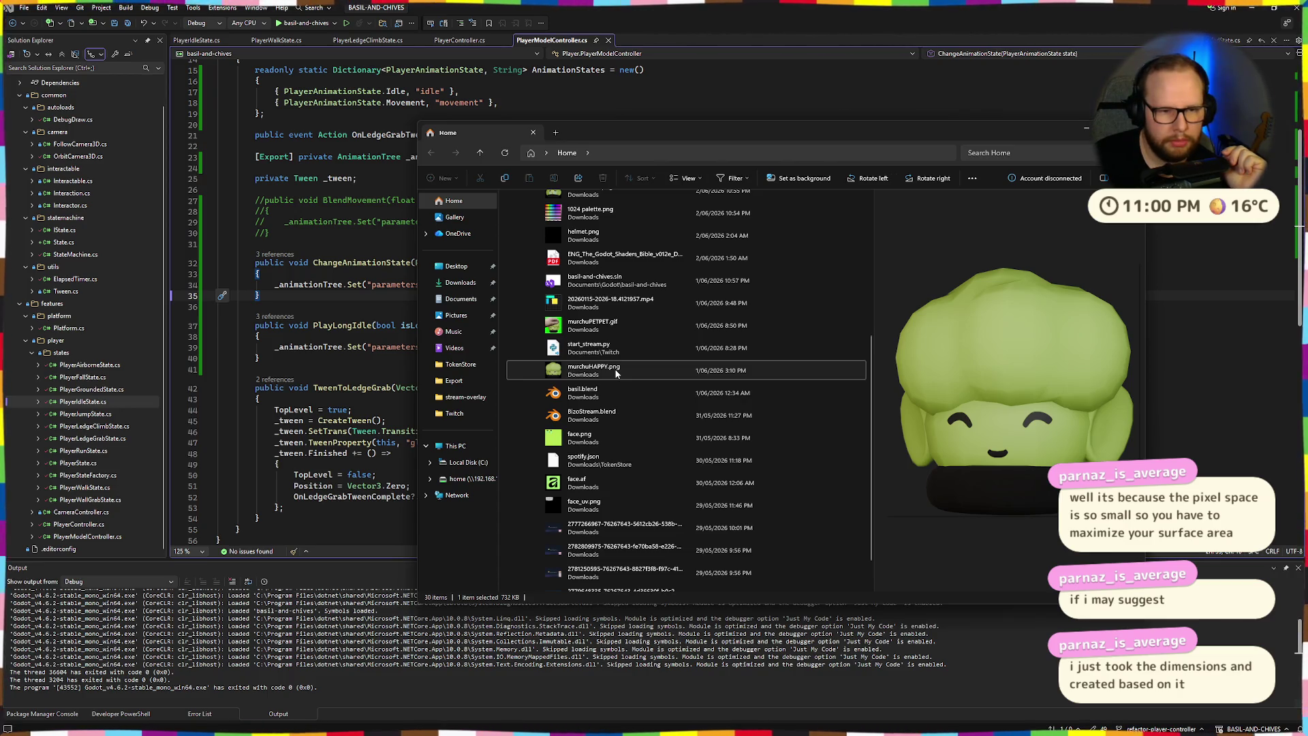
{"action": "left_click", "coordinate": [629, 326]}
{"action": "scroll", "coordinate": [629, 326], "scroll_direction": "down", "scroll_amount": 1}
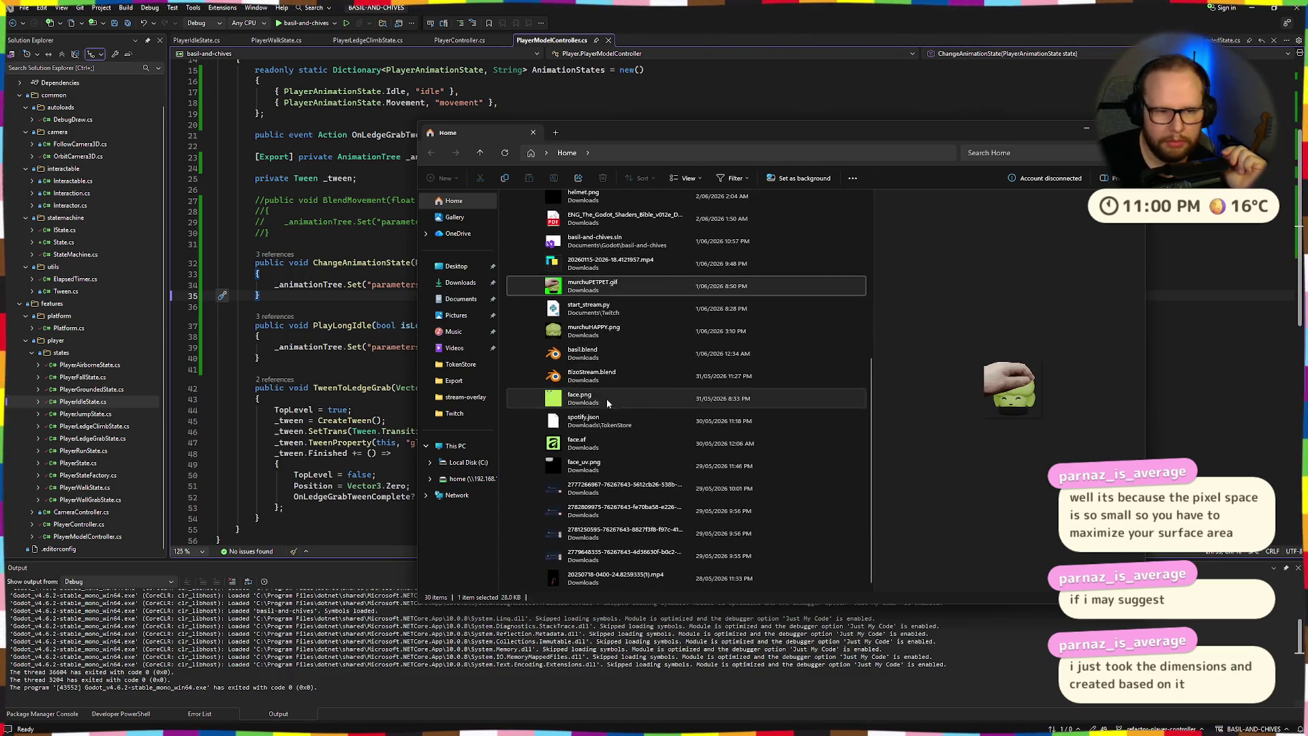
{"action": "left_click", "coordinate": [621, 334]}
{"action": "scroll", "coordinate": [622, 338], "scroll_direction": "up", "scroll_amount": 6}
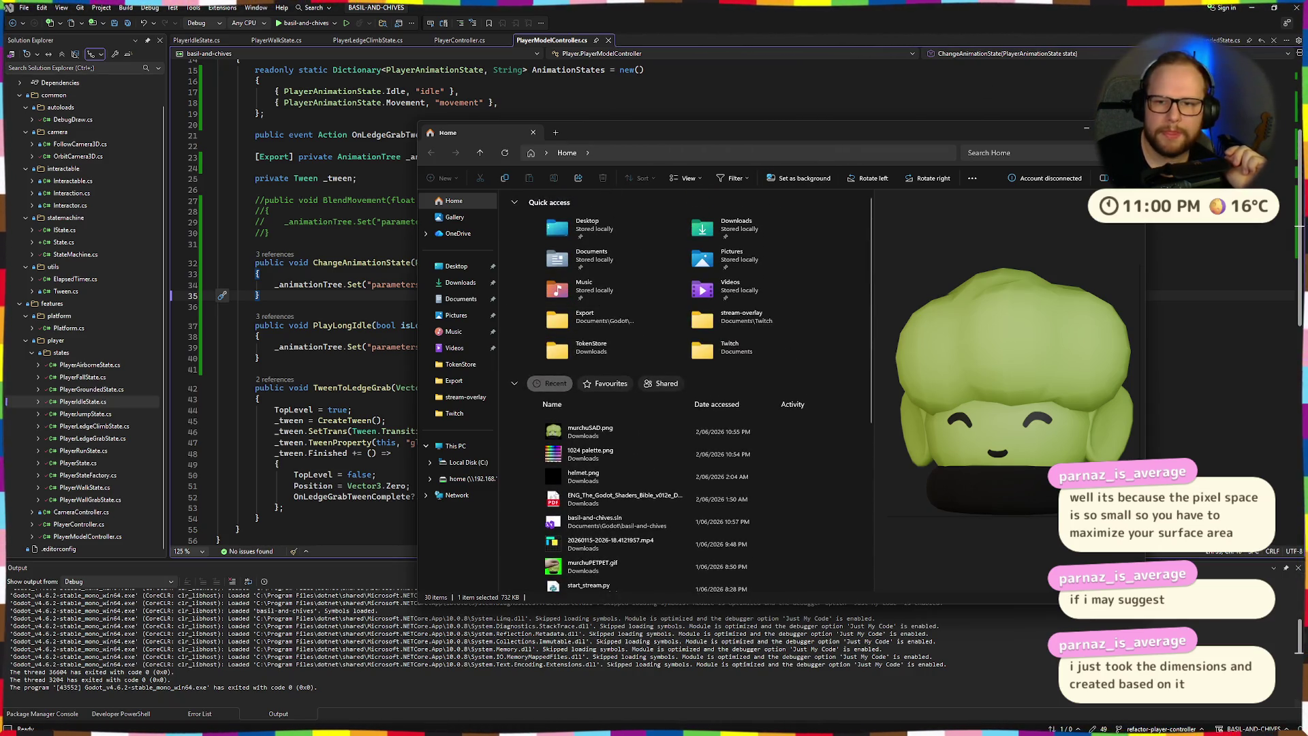
{"action": "key", "text": "alt+Tab"}
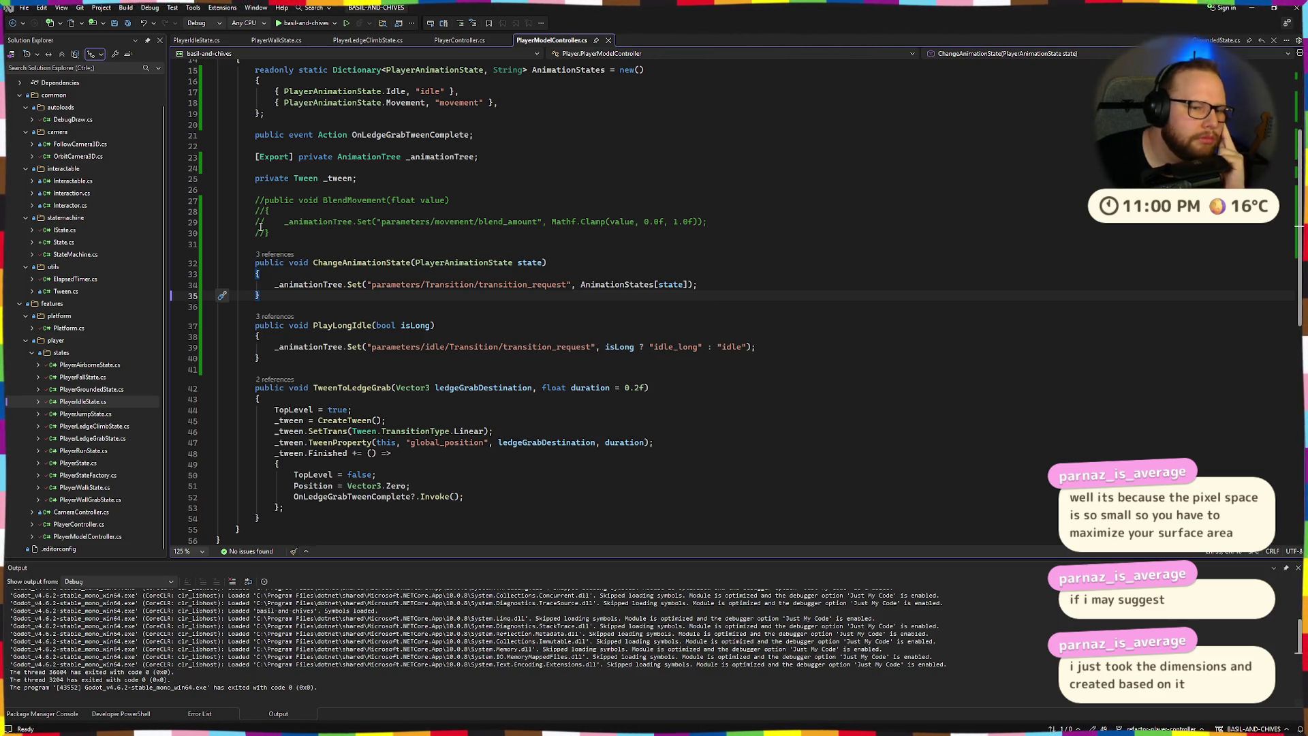
Comment out the ChangeAnimationState and PlayLongIdle methods and add blank lines below them.
{"action": "left_click", "coordinate": [337, 199]}
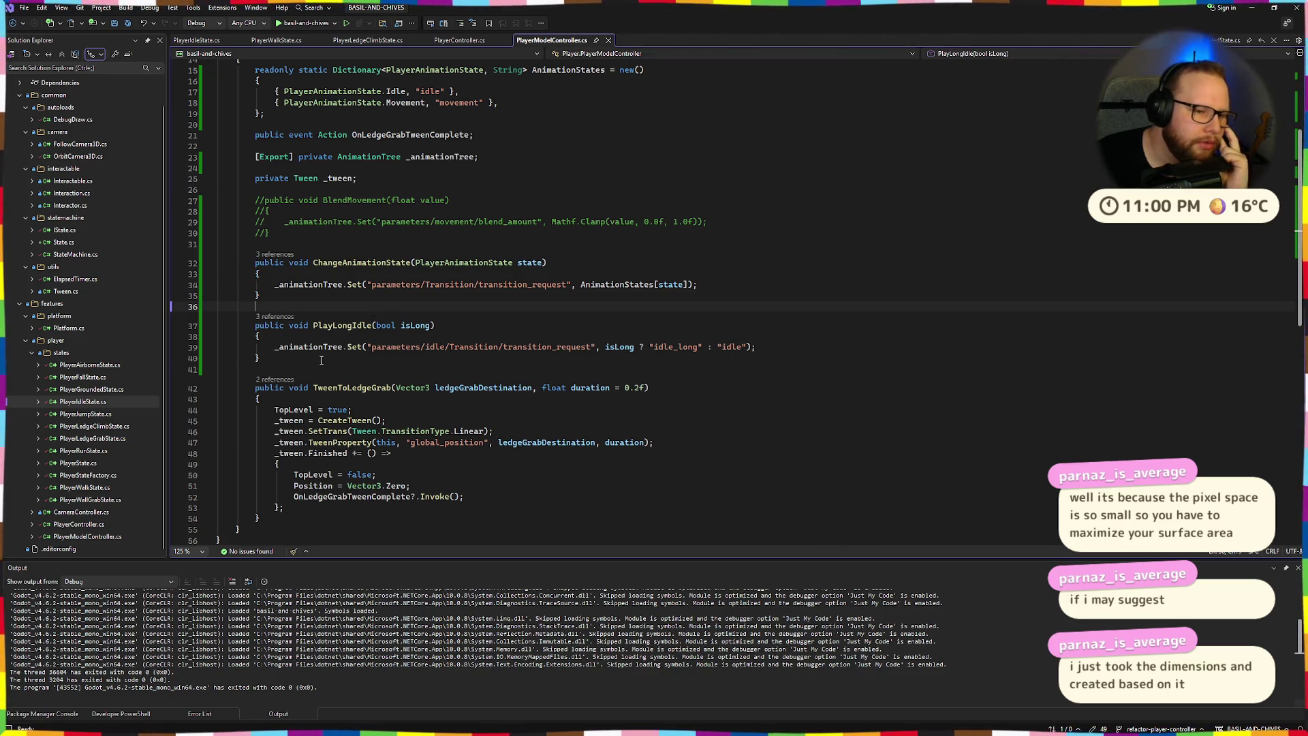
{"action": "left_click_drag", "start_coordinate": [256, 262], "coordinate": [336, 356]}
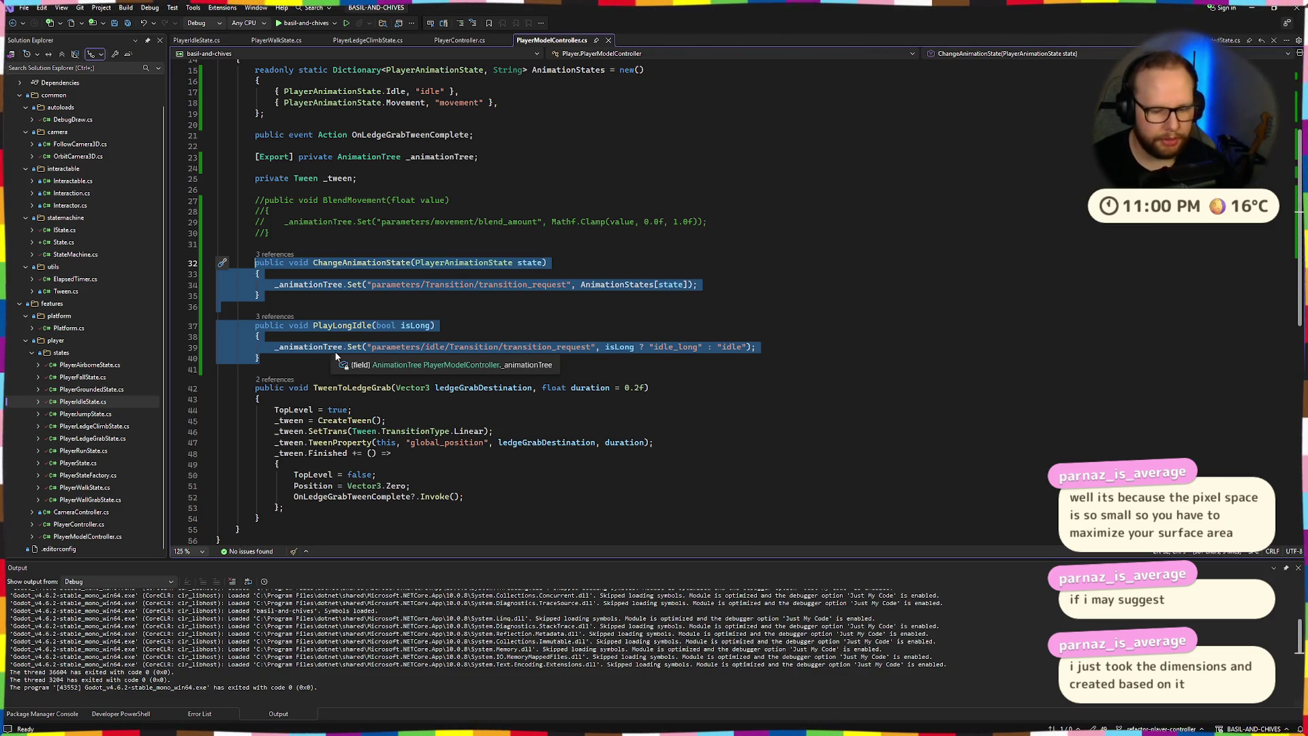
{"action": "key", "text": "ctrl+k"}
{"action": "key", "text": "ctrl+c"}
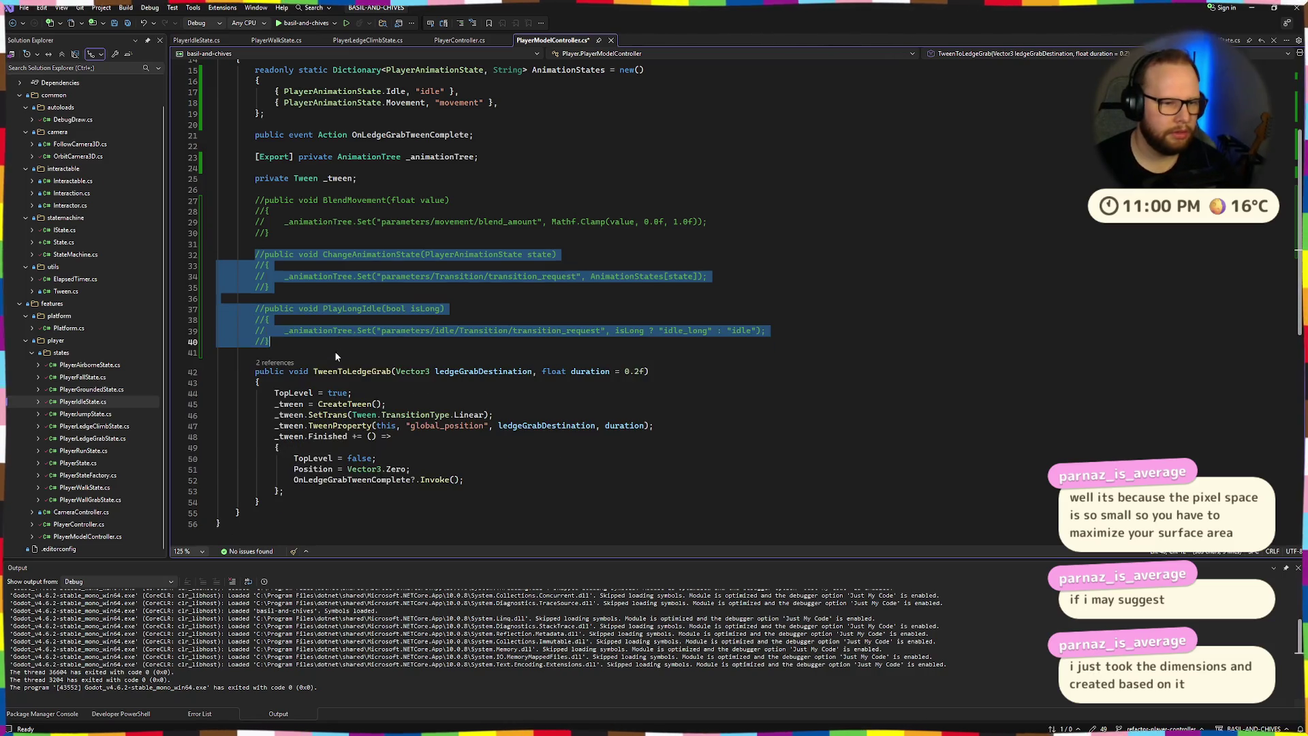
{"action": "left_click", "coordinate": [385, 345]}
{"action": "key", "text": "Return"}
{"action": "key", "text": "Return"}
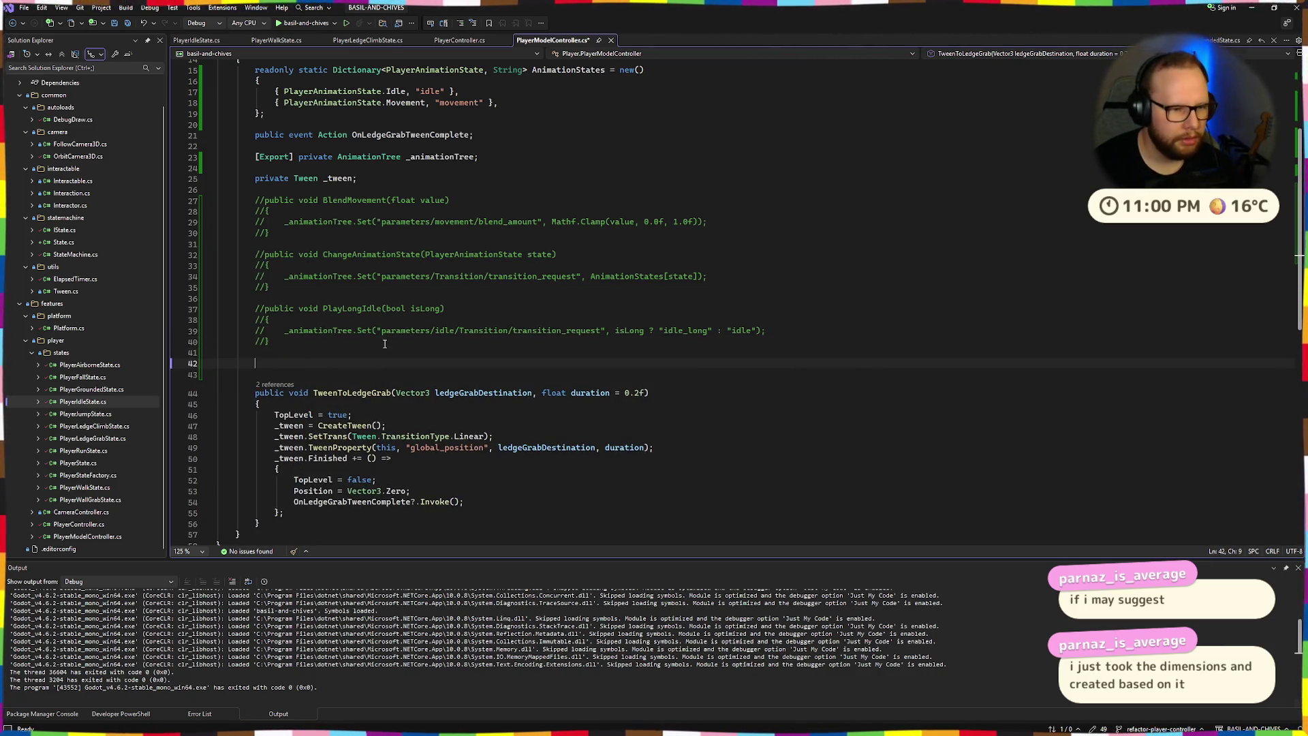
Paste a duplicate ChangeAnimationState block below PlayLongIdle, then delete it.
{"action": "left_click_drag", "start_coordinate": [282, 297], "coordinate": [225, 253]}
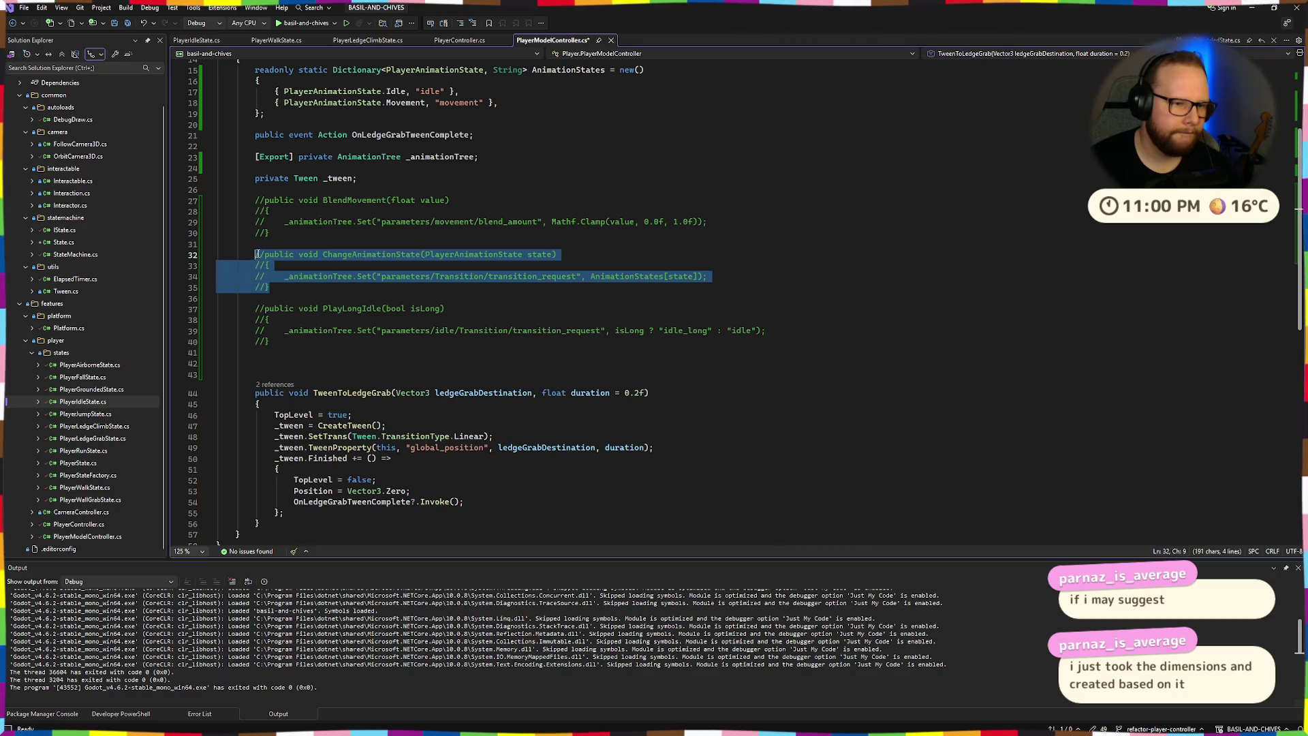
{"action": "left_click", "coordinate": [286, 362]}
{"action": "key", "text": "ctrl+v"}
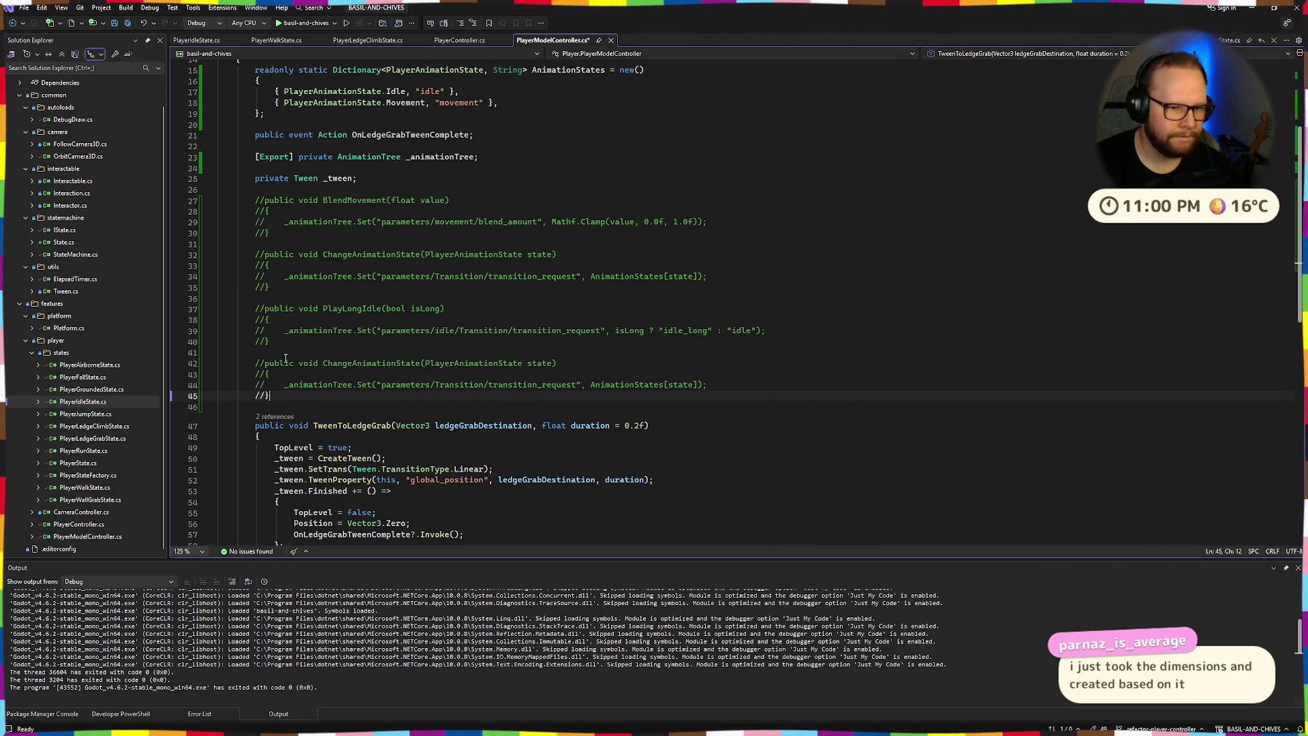
{"action": "mouse_move", "coordinate": [258, 353]}
{"action": "left_mouse_down"}
{"action": "mouse_move", "coordinate": [225, 364]}
{"action": "mouse_move", "coordinate": [283, 395]}
{"action": "mouse_move", "coordinate": [260, 363]}
{"action": "left_mouse_up"}
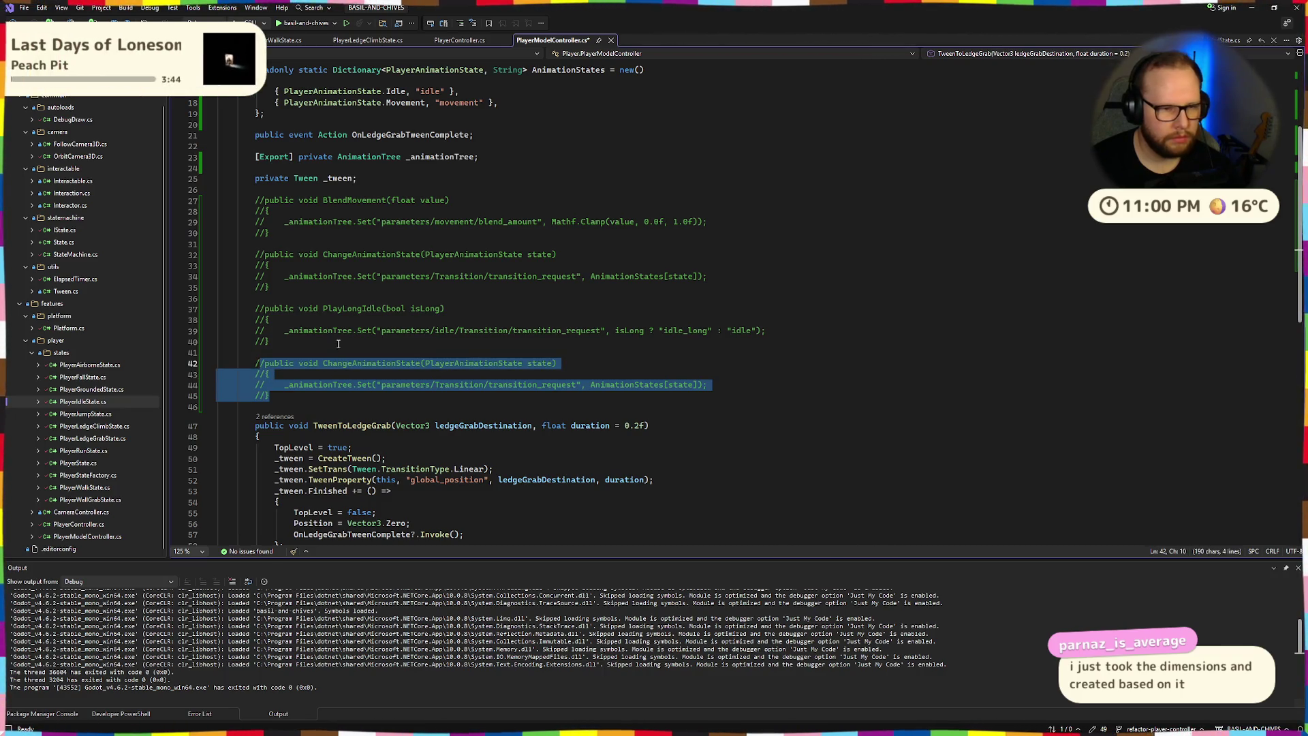
{"action": "key", "text": "BackSpace"}
{"action": "key", "text": "BackSpace"}
{"action": "key", "text": "BackSpace"}
Uncomment the ChangeAnimationState method with Ctrl+K, Ctrl+U.
{"action": "left_click", "coordinate": [327, 235]}
{"action": "left_click_drag", "start_coordinate": [255, 254], "coordinate": [563, 279]}
{"action": "left_click", "coordinate": [291, 277]}
{"action": "left_click", "coordinate": [486, 256]}
{"action": "left_click_drag", "start_coordinate": [251, 257], "coordinate": [270, 287]}
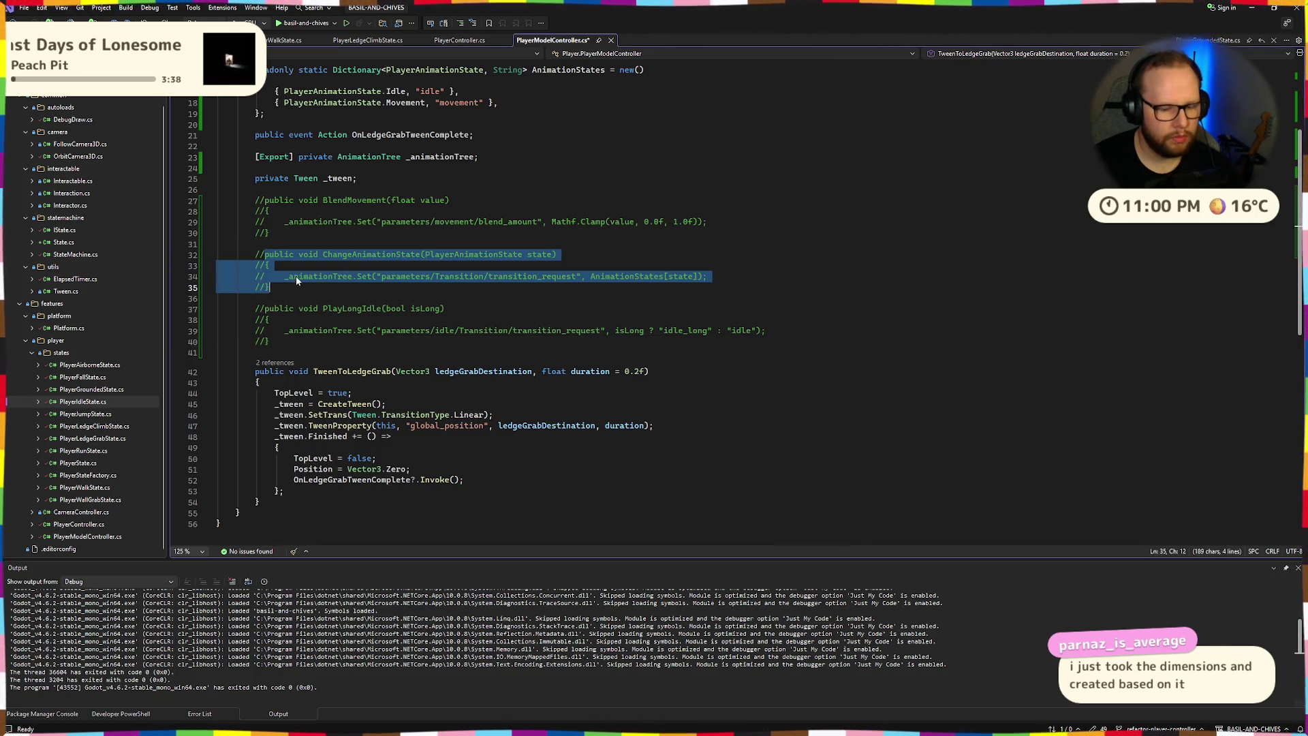
{"action": "key", "text": "ctrl+k"}
{"action": "key", "text": "ctrl+u"}
{"action": "left_click", "coordinate": [595, 255]}
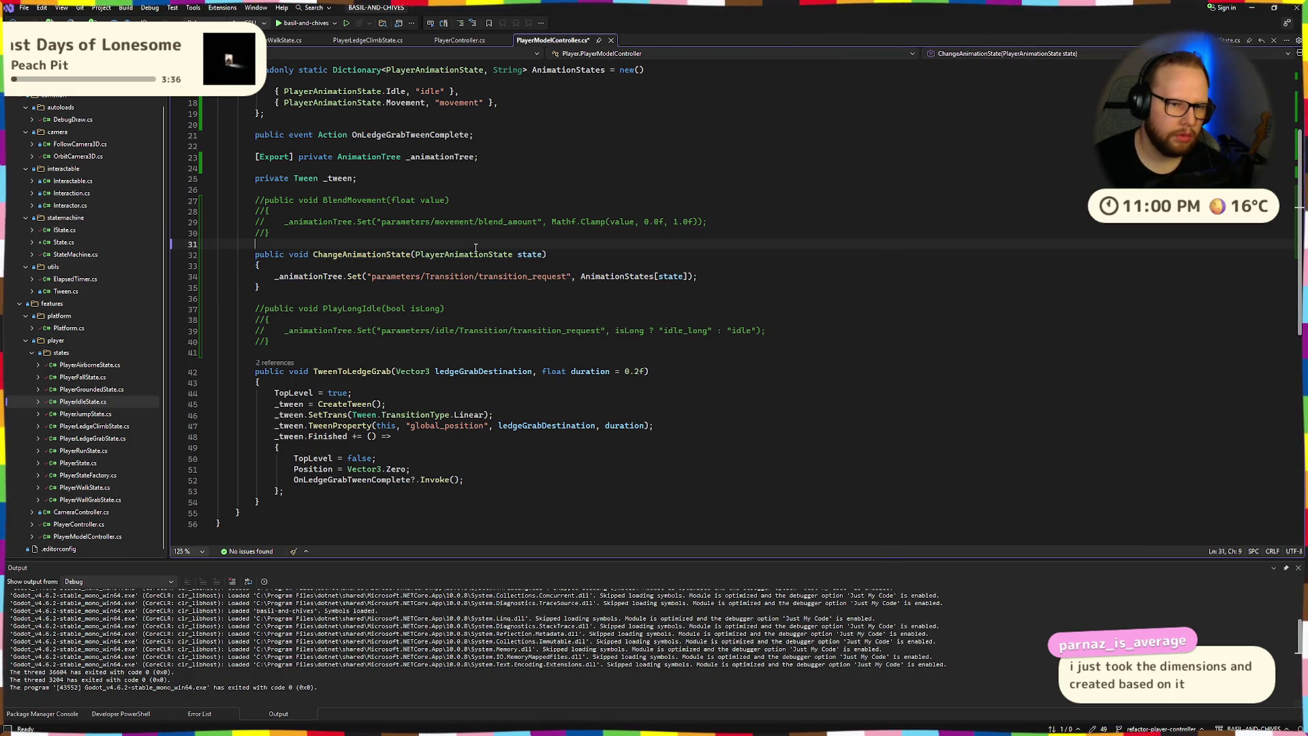
Check ChangeAnimationState's references, then select the commented PlayLongIdle method.
{"action": "left_click", "coordinate": [286, 234]}
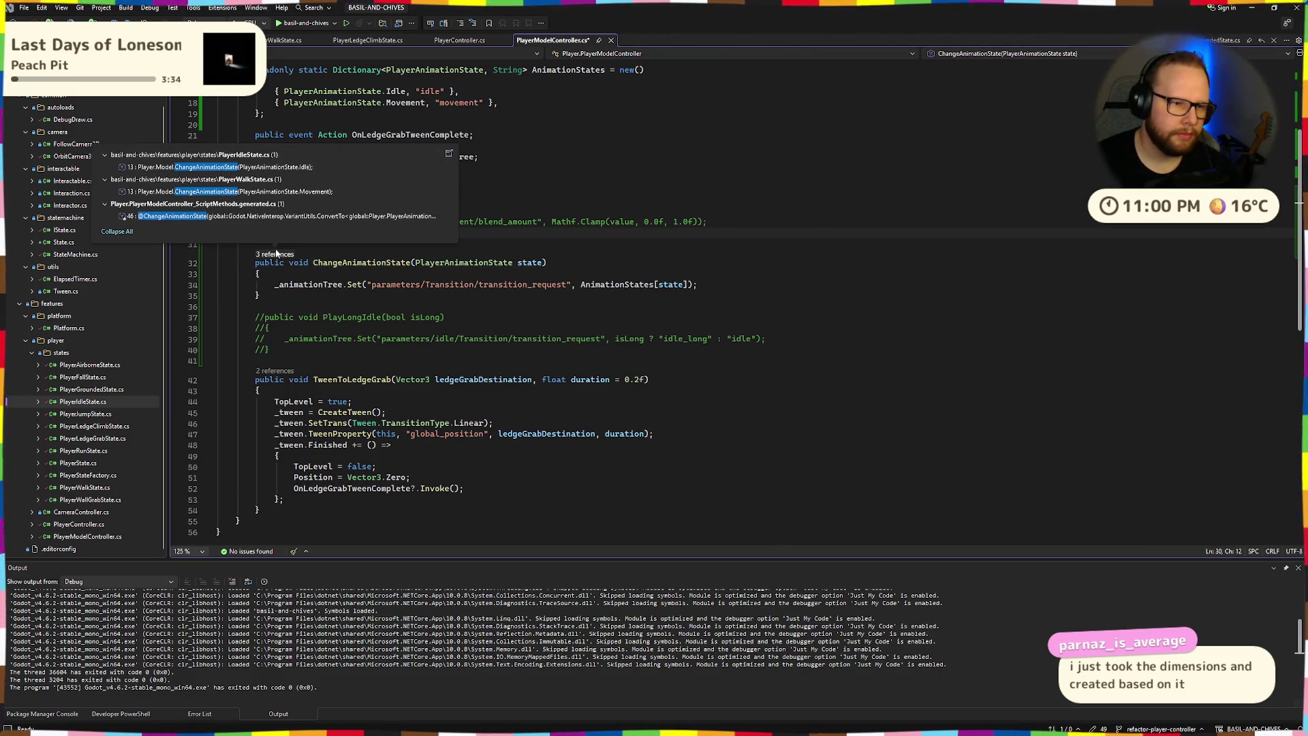
{"action": "left_click", "coordinate": [304, 244]}
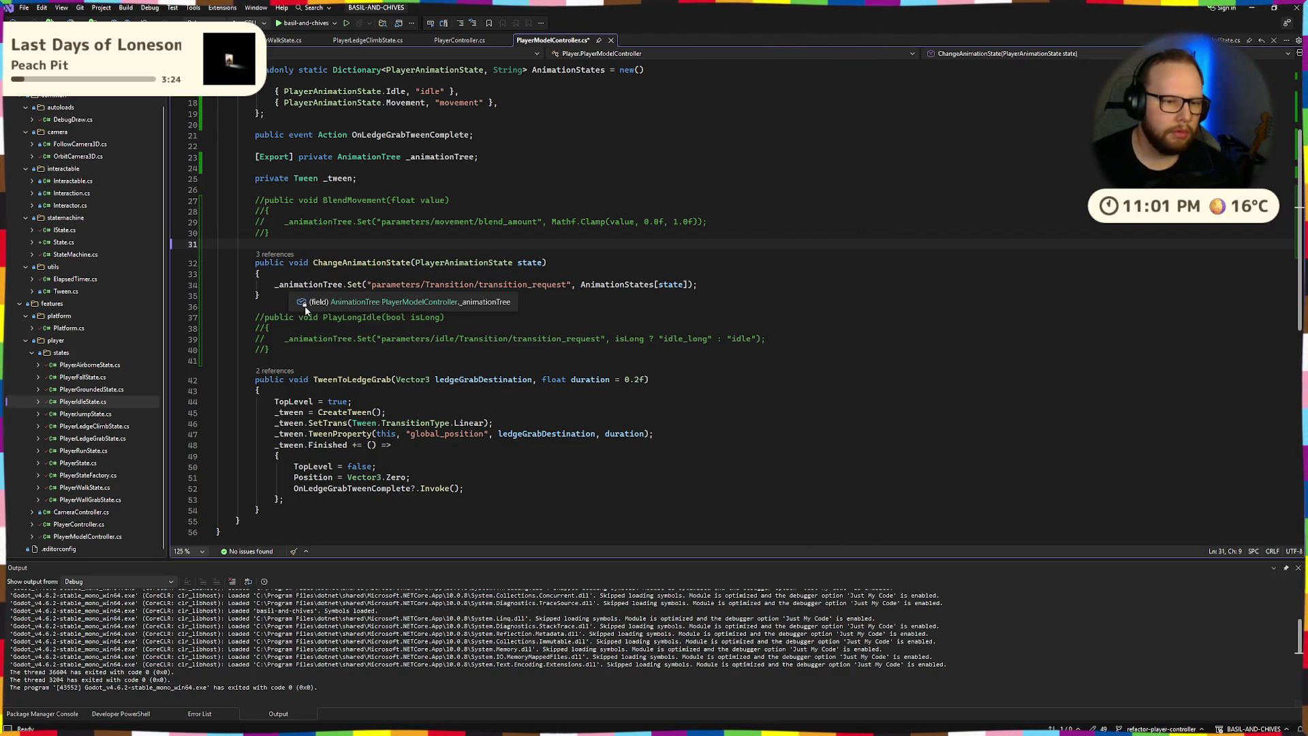
{"action": "left_click_drag", "start_coordinate": [271, 350], "coordinate": [270, 319]}
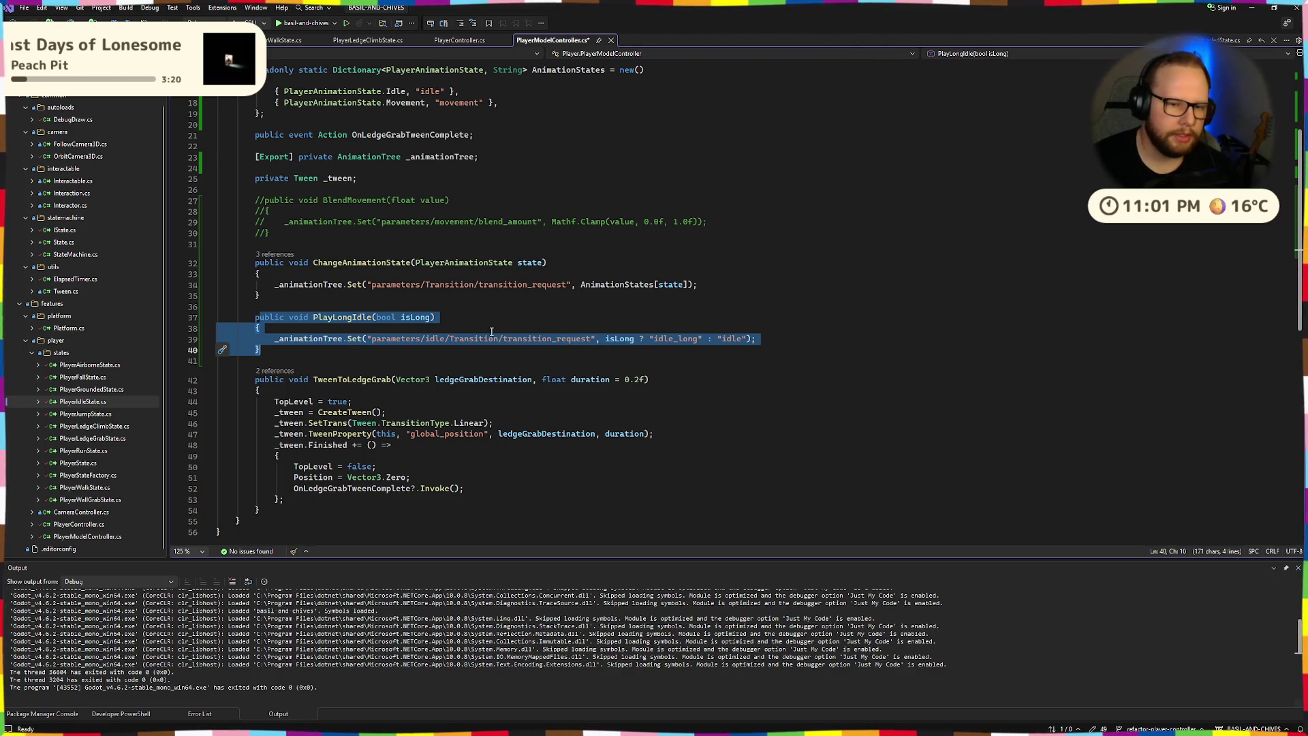
Uncomment the PlayLongIdle method, rename it to ChangeIdleAnimation, and save.
{"action": "key", "text": "ctrl+k"}
{"action": "key", "text": "ctrl+u"}
{"action": "left_click", "coordinate": [480, 305]}
{"action": "left_click", "coordinate": [344, 325]}
{"action": "left_click", "coordinate": [351, 332]}
{"action": "left_click", "coordinate": [352, 325]}
{"action": "left_click", "coordinate": [539, 319]}
{"action": "double_click", "coordinate": [346, 326]}
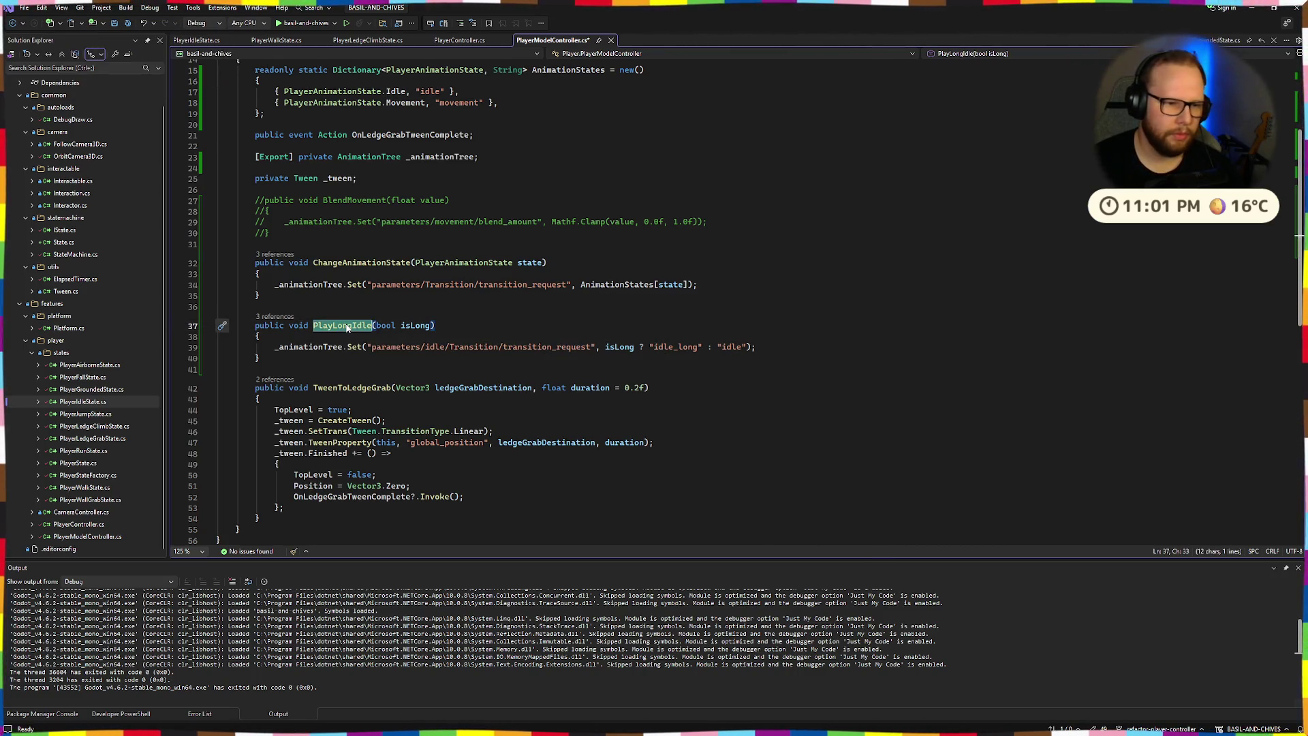
{"action": "type", "text": "ChangeIdle"}
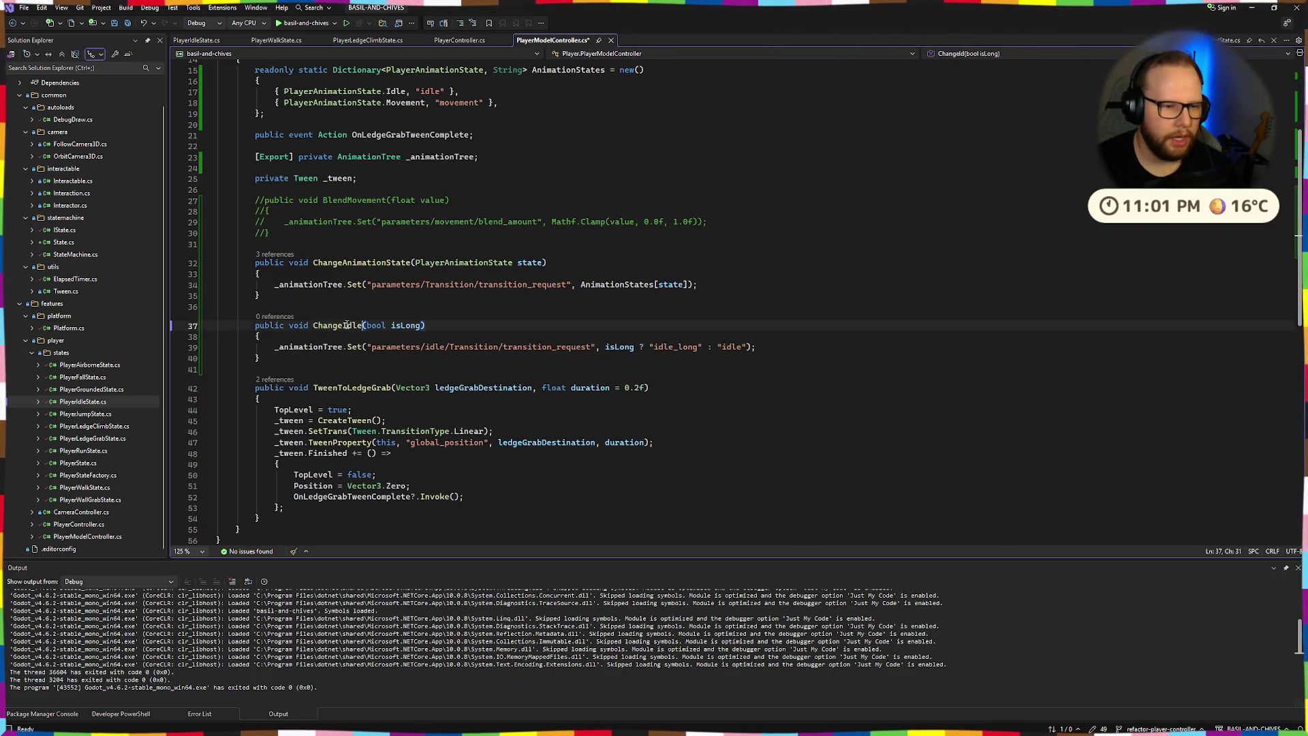
{"action": "type", "text": "Transtion"}
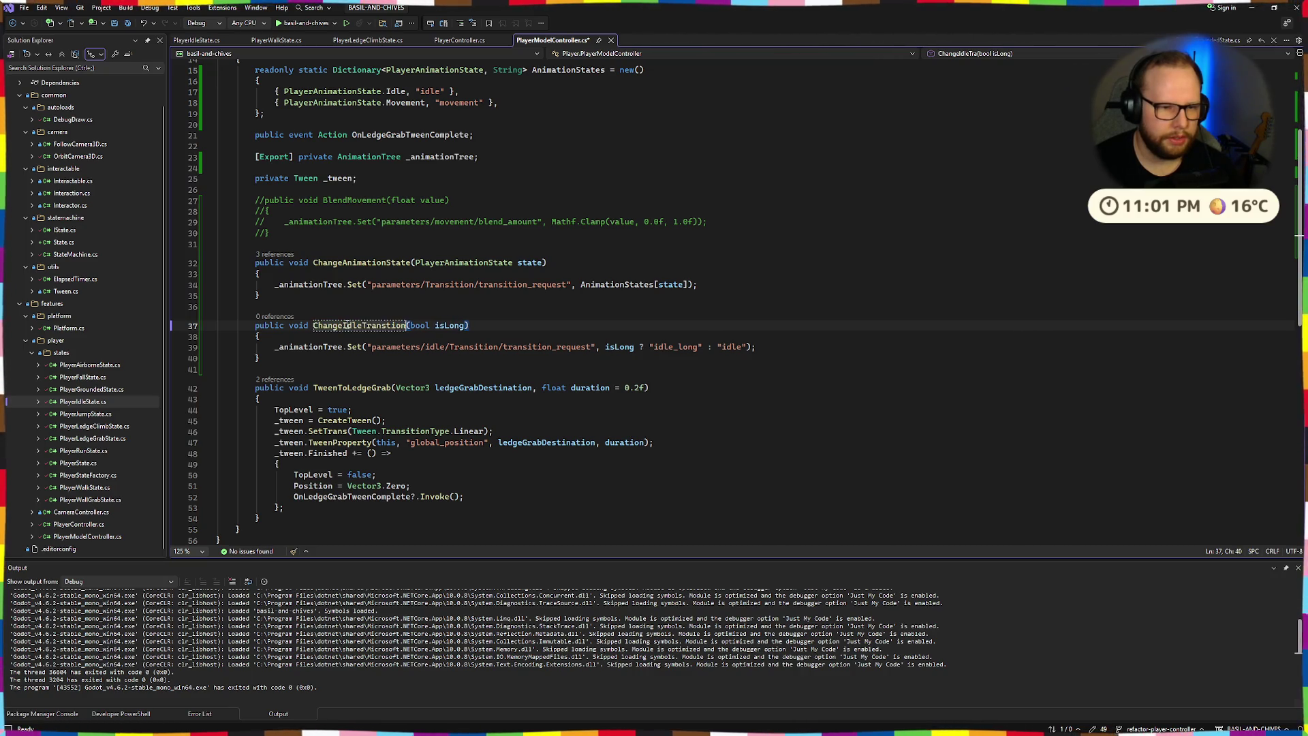
{"action": "double_click", "coordinate": [346, 325]}
{"action": "type", "text": "ChangeIdleAnimation"}
{"action": "key", "text": "ctrl+s"}
Replace 'Change' with 'Set' so the idle method reads SetIdleAnimation.
{"action": "left_click", "coordinate": [489, 247]}
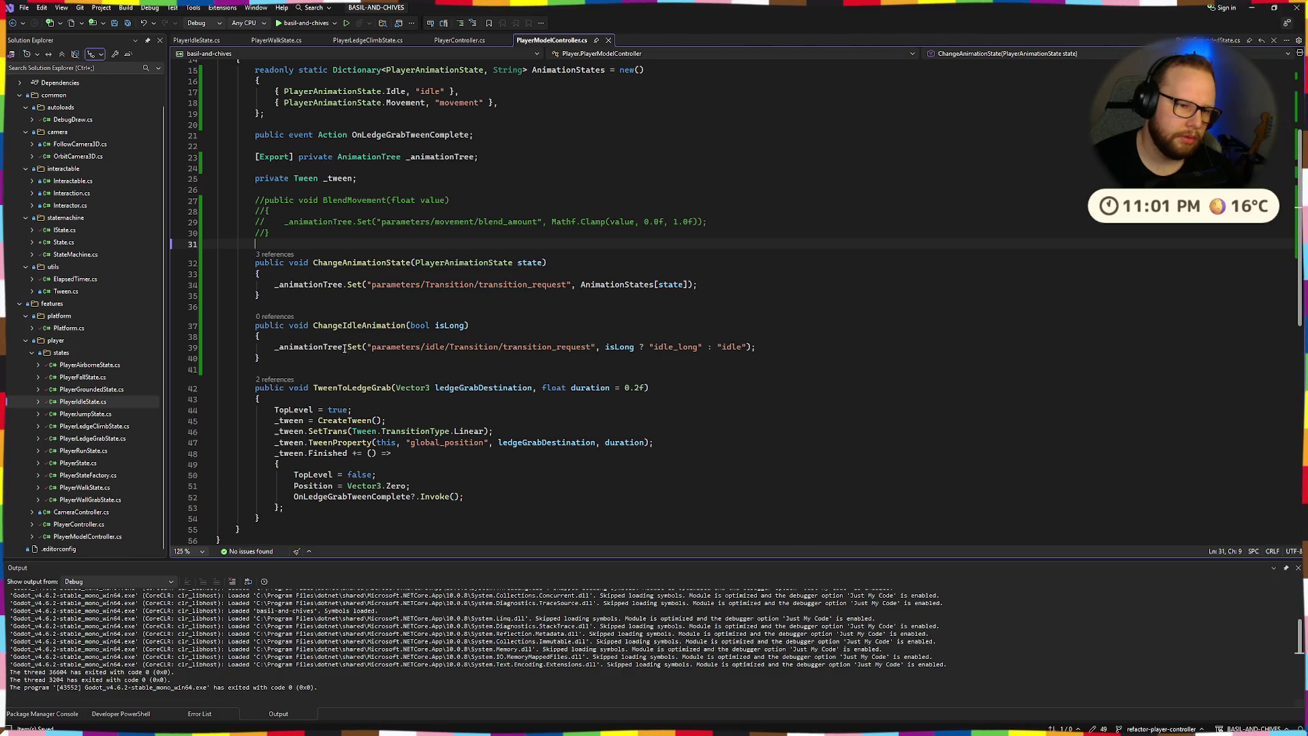
{"action": "left_click_drag", "start_coordinate": [309, 327], "coordinate": [315, 328]}
{"action": "key", "text": "Left"}
{"action": "key", "text": "Left"}
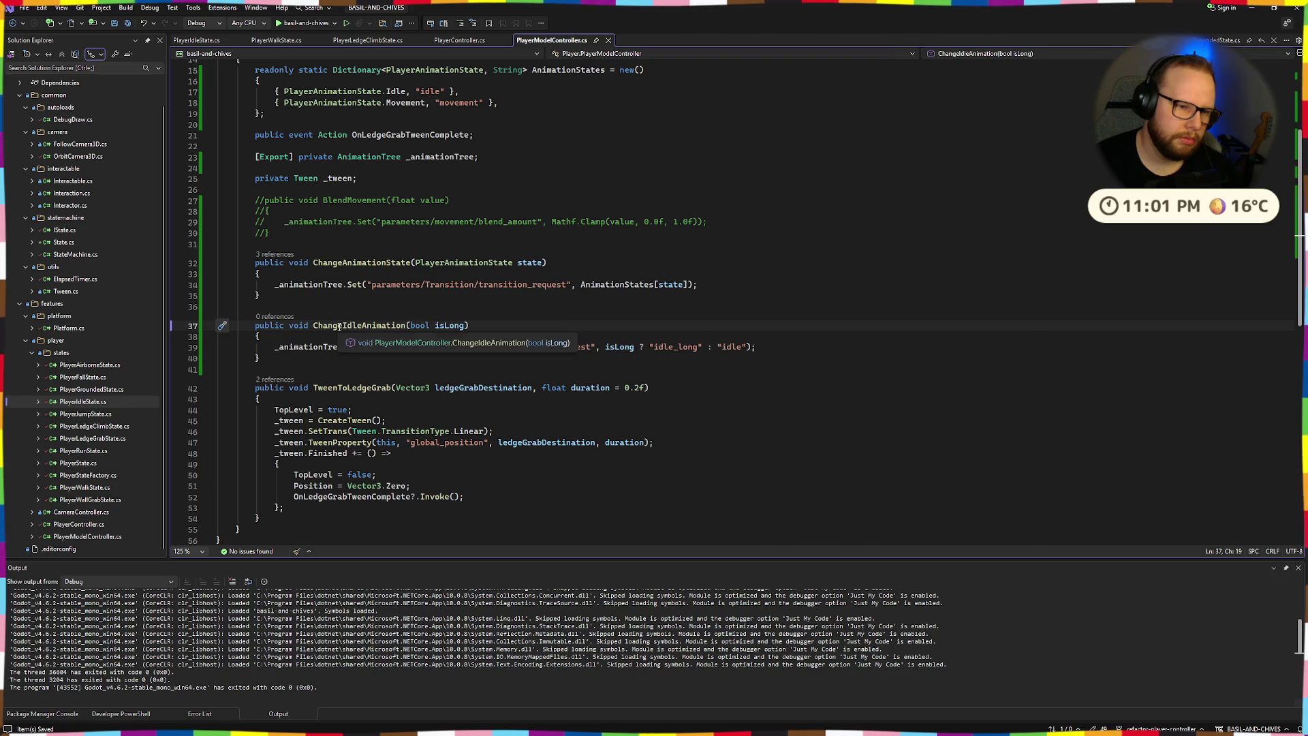
{"action": "left_click_drag", "start_coordinate": [347, 326], "coordinate": [312, 327]}
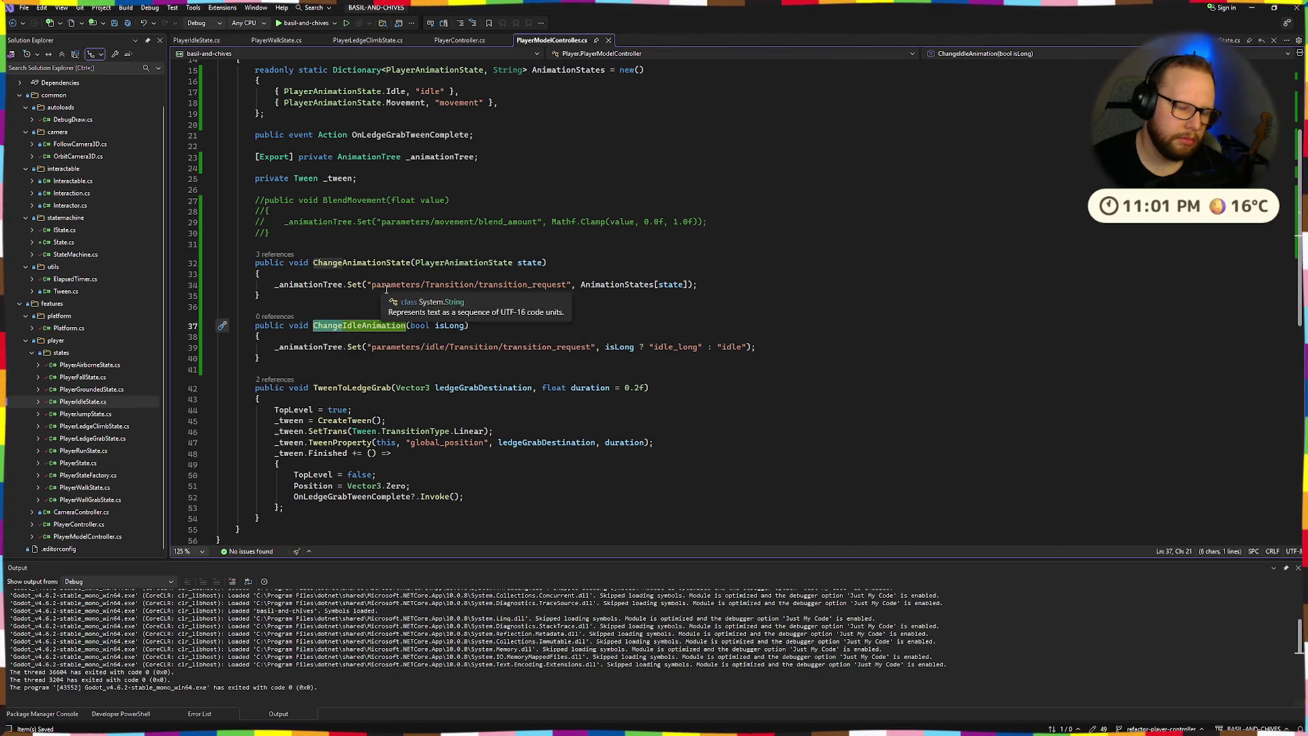
{"action": "type", "text": "Set"}
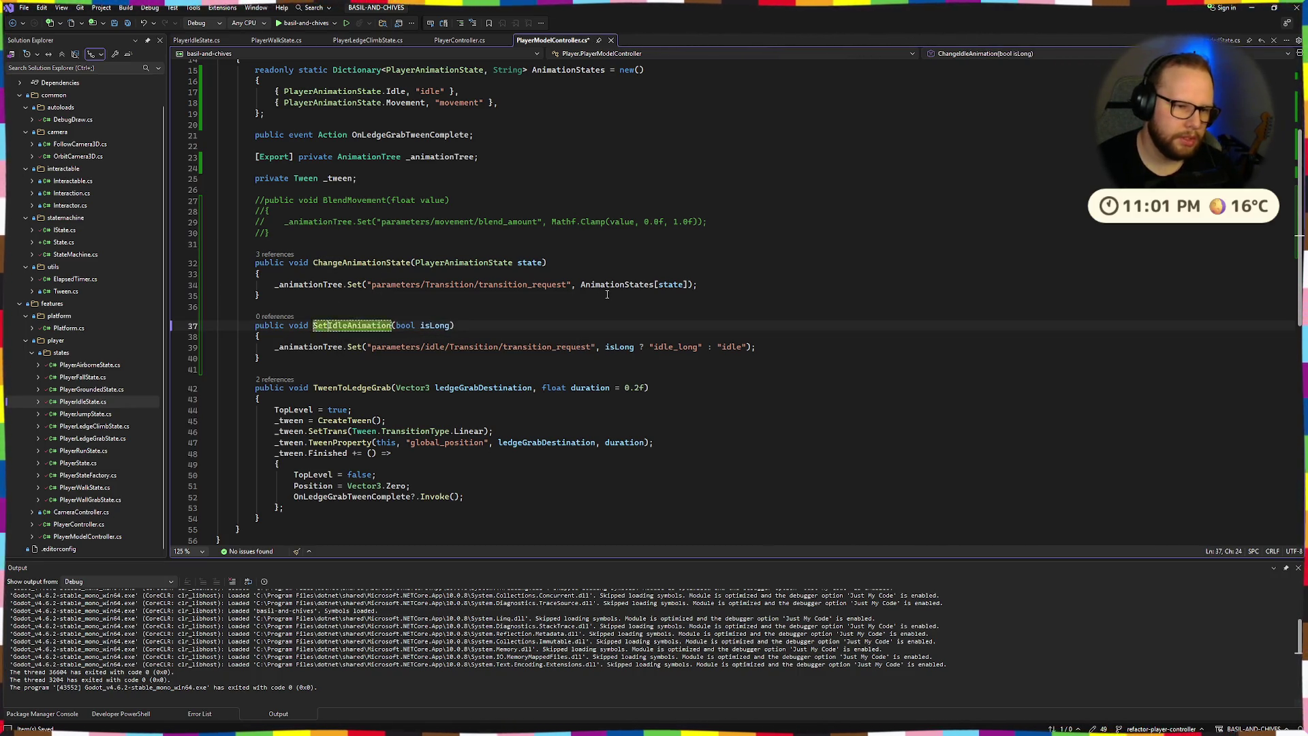
{"action": "left_click", "coordinate": [371, 326]}
{"action": "key", "text": "Right"}
{"action": "key", "text": "Right"}
{"action": "key", "text": "Right"}
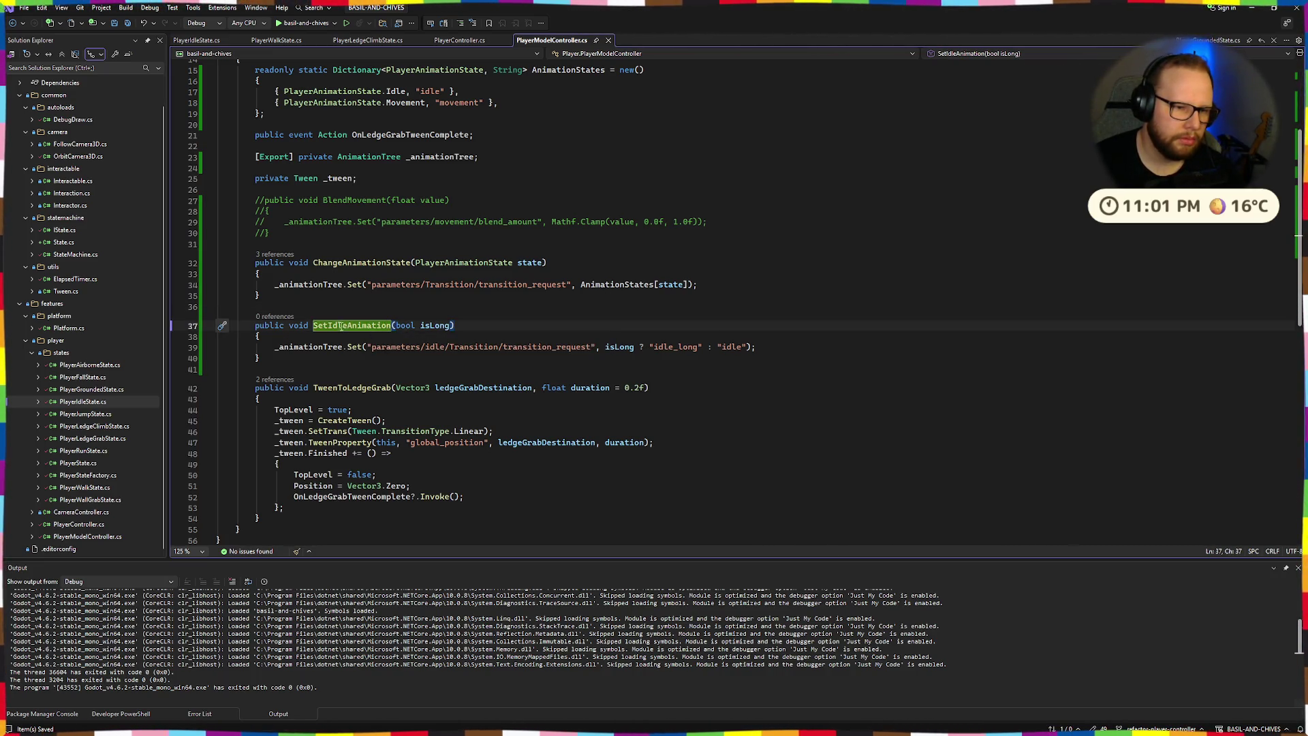
{"action": "left_click", "coordinate": [349, 326]}
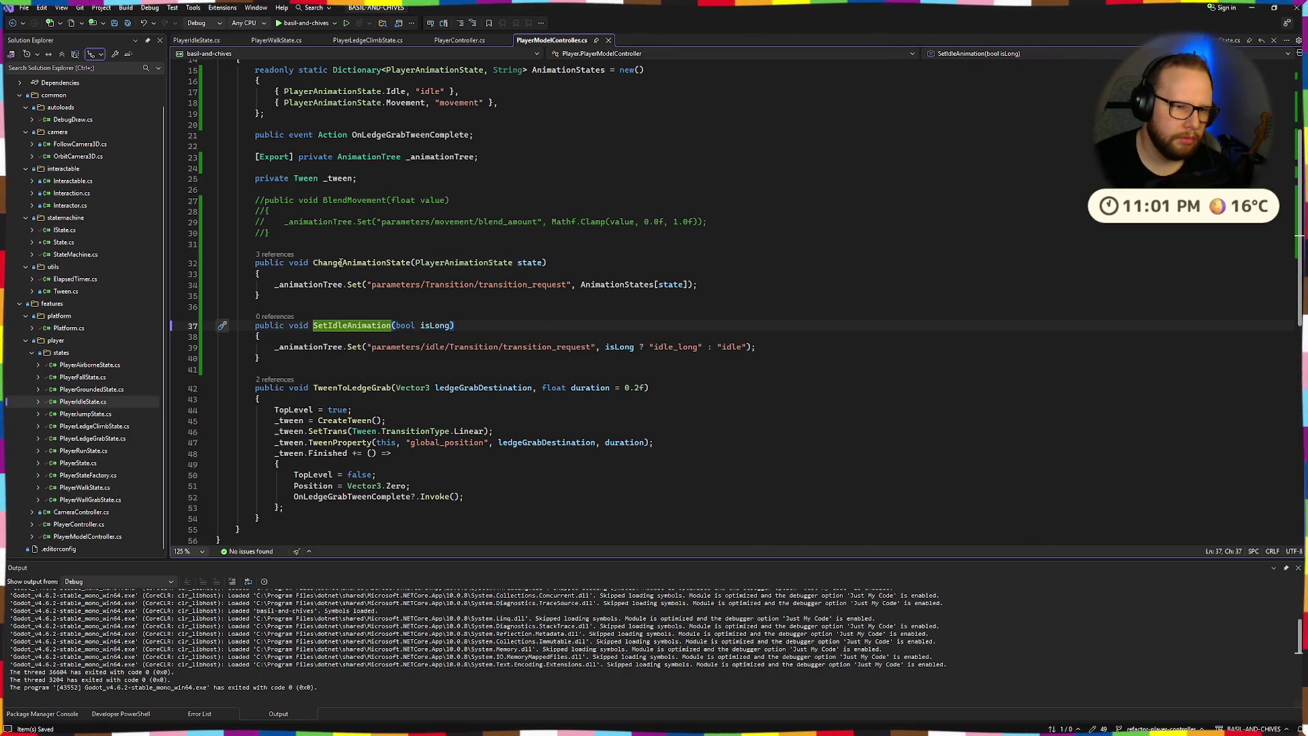
Try retyping the idle method as ChangeIdleTranstion, then undo the renames back to PlayLongIdle.
{"action": "key", "text": "Up"}
{"action": "key", "text": "Up"}
{"action": "key", "text": "Up"}
{"action": "key", "text": "shift+Left"}
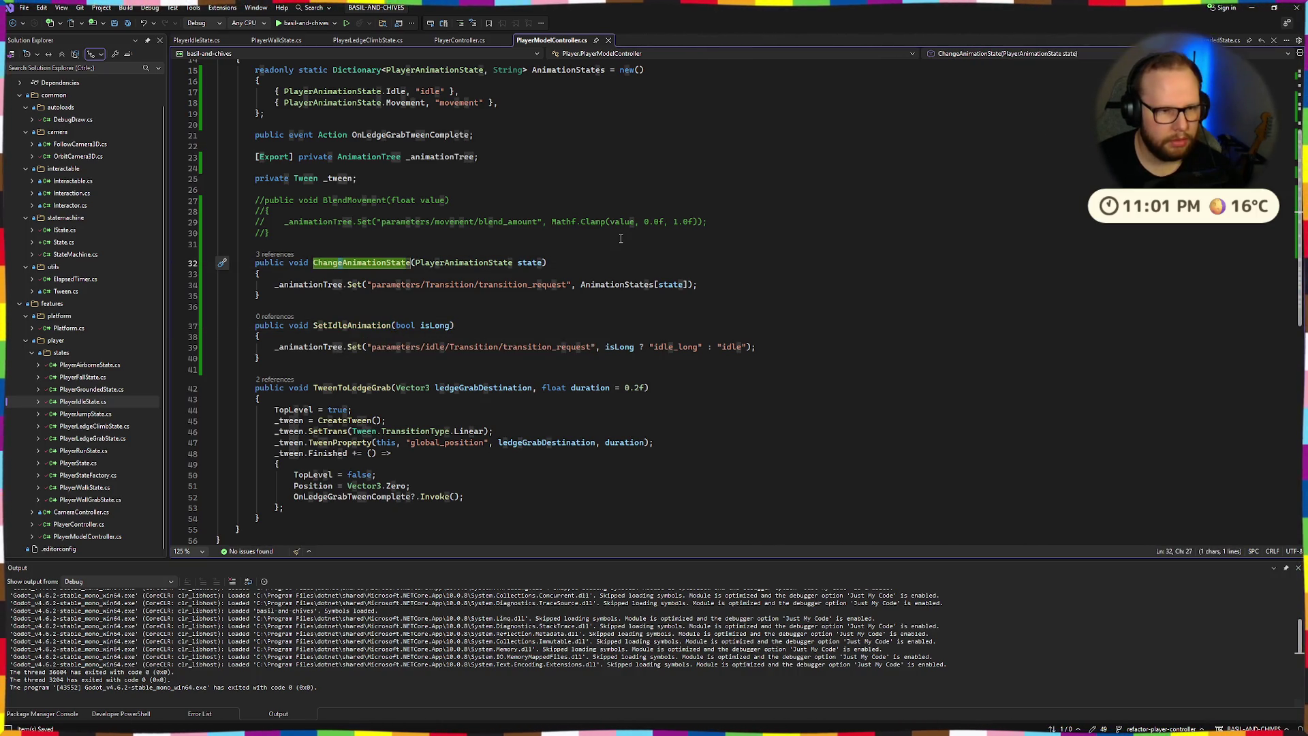
{"action": "key", "text": "ctrl+Left"}
{"action": "key", "text": "ctrl+shift+Right"}
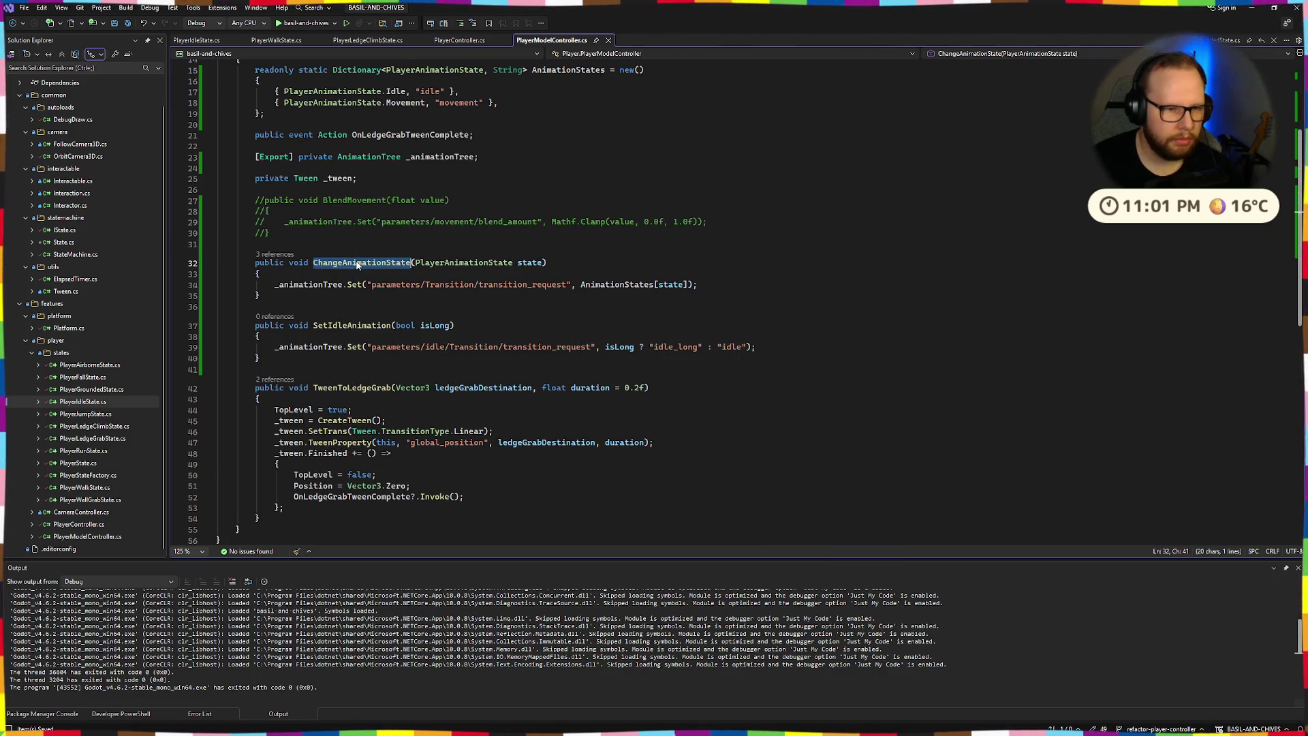
{"action": "double_click", "coordinate": [352, 326]}
{"action": "type", "text": "ChangeIdleTranstion"}
{"action": "key", "text": "BackSpace"}
{"action": "key", "text": "BackSpace"}
{"action": "key", "text": "BackSpace"}
{"action": "key", "text": "ctrl+z"}
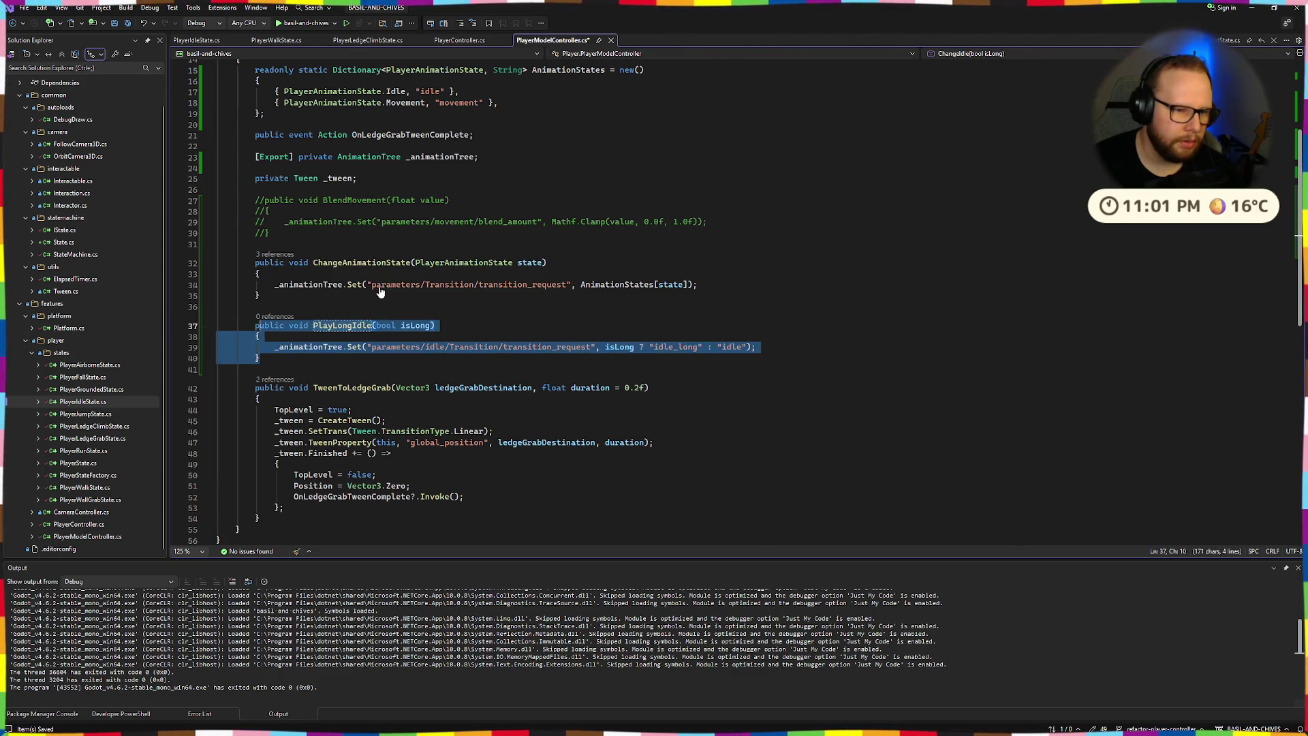
{"action": "key", "text": "Up"}
{"action": "key", "text": "Up"}
{"action": "key", "text": "Up"}
Start an inline Rename of ChangeAnimationState with Ctrl+R, Ctrl+R, covering 3 references in 3 files.
{"action": "key", "text": "Left"}
{"action": "key", "text": "Left"}
{"action": "key", "text": "Left"}
{"action": "key", "text": "ctrl+r"}
{"action": "key", "text": "ctrl+r"}
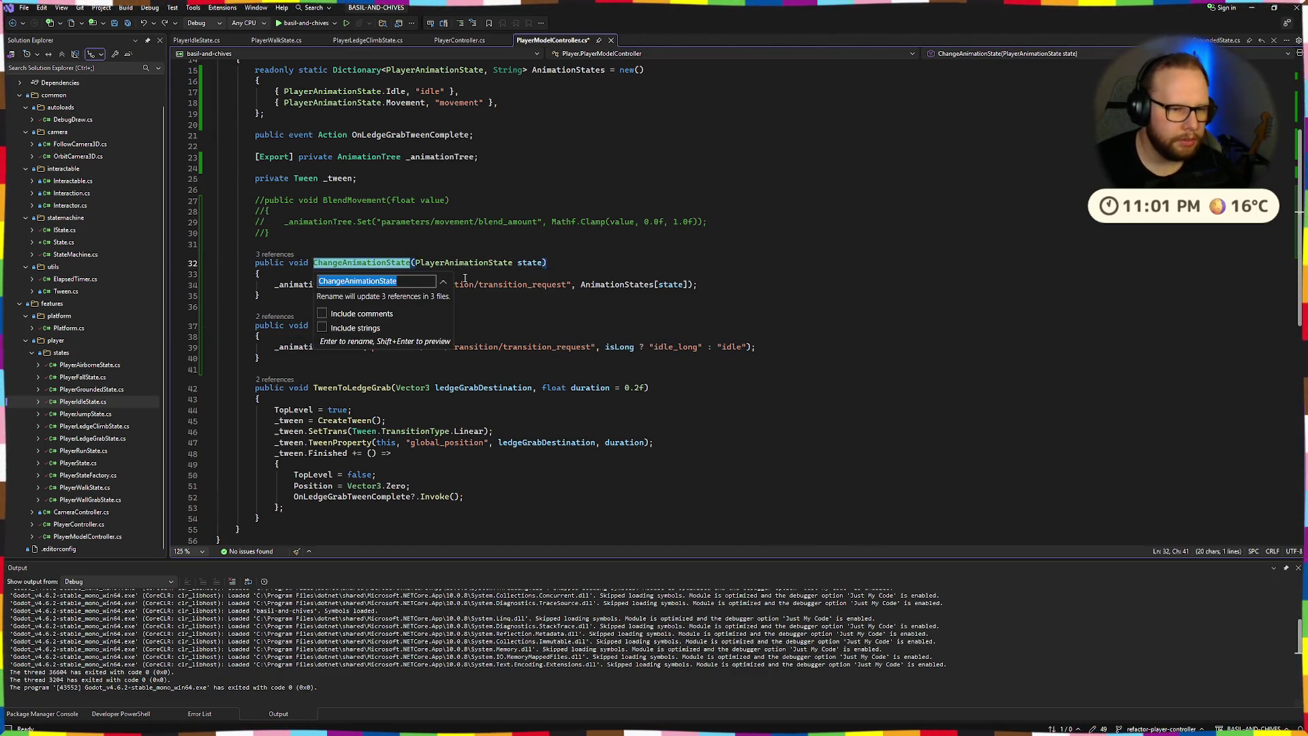
Rename ChangeAnimationState to SetAnimationState across all references.
{"action": "key", "text": "BackSpace"}
{"action": "key", "text": "BackSpace"}
{"action": "key", "text": "BackSpace"}
{"action": "type", "text": "Set"}
{"action": "key", "text": "Return"}
{"action": "key", "text": "Right"}
{"action": "key", "text": "Right"}
{"action": "key", "text": "Right"}
{"action": "scroll", "coordinate": [345, 280], "scroll_direction": "up", "scroll_amount": 3}
{"action": "scroll", "coordinate": [391, 376], "scroll_direction": "down", "scroll_amount": 2}
Rename PlayLongIdle to SetIdleAnimation, fixing the truncated 'SetIdleAnimatio' name.
{"action": "left_click", "coordinate": [367, 361]}
{"action": "key", "text": "ctrl+r"}
{"action": "key", "text": "ctrl+r"}
{"action": "type", "text": "SetIdleAdmin"}
{"action": "key", "text": "BackSpace"}
{"action": "key", "text": "BackSpace"}
{"action": "key", "text": "BackSpace"}
{"action": "type", "text": "nimatio"}
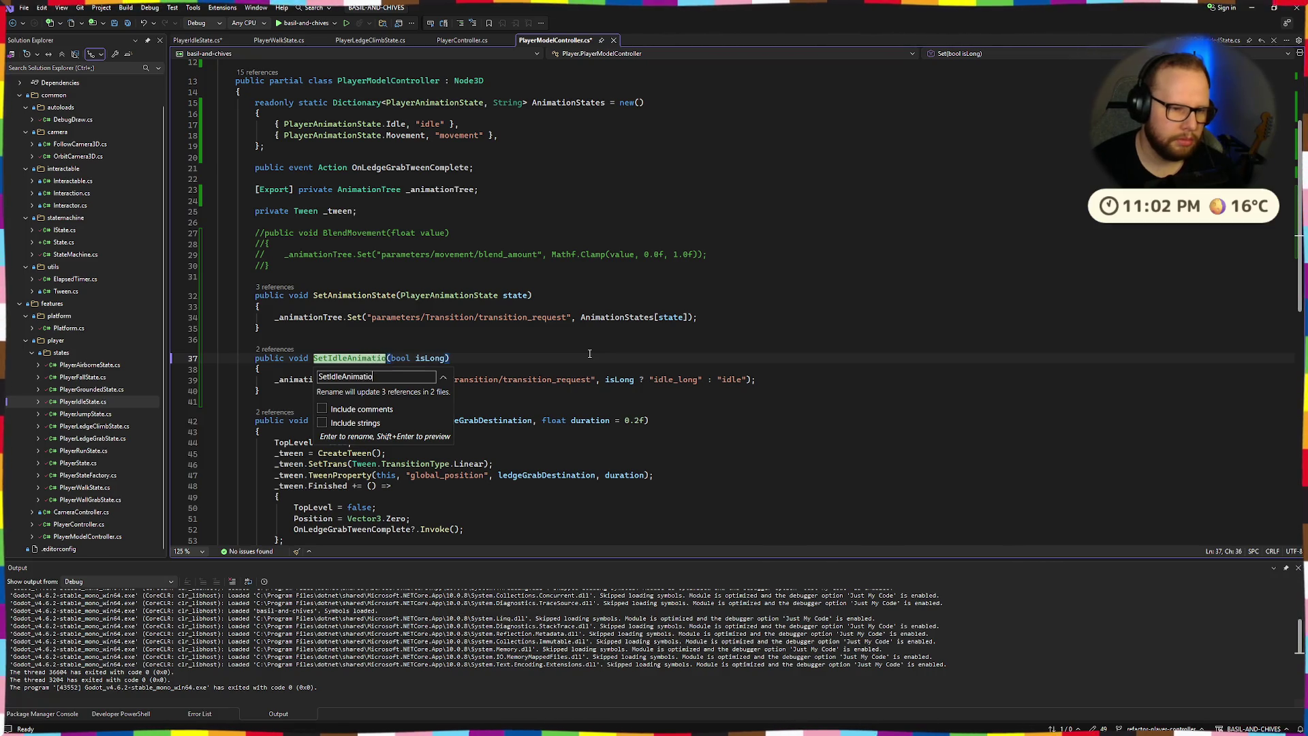
{"action": "key", "text": "Return"}
{"action": "key", "text": "ctrl+r"}
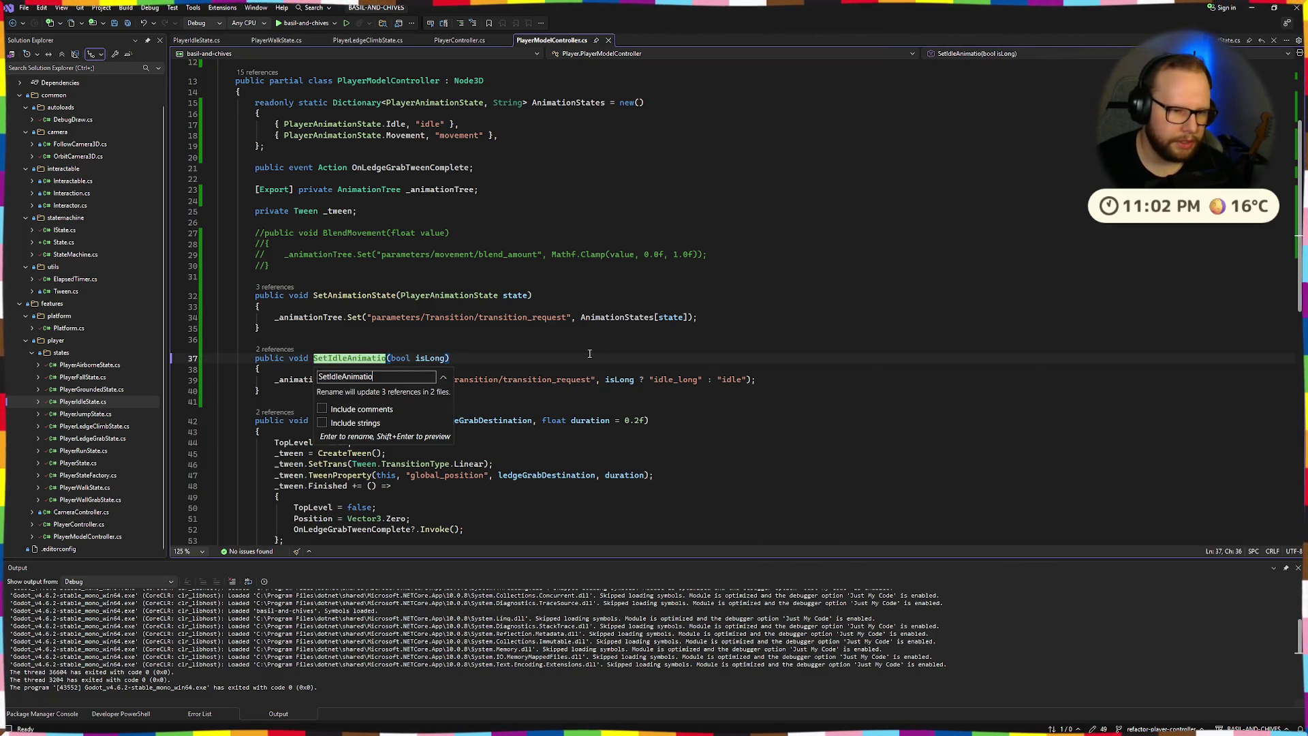
{"action": "type", "text": "n"}
{"action": "key", "text": "Return"}
Start a rename on SetAnimationState and cancel it without changes.
{"action": "key", "text": "Up"}
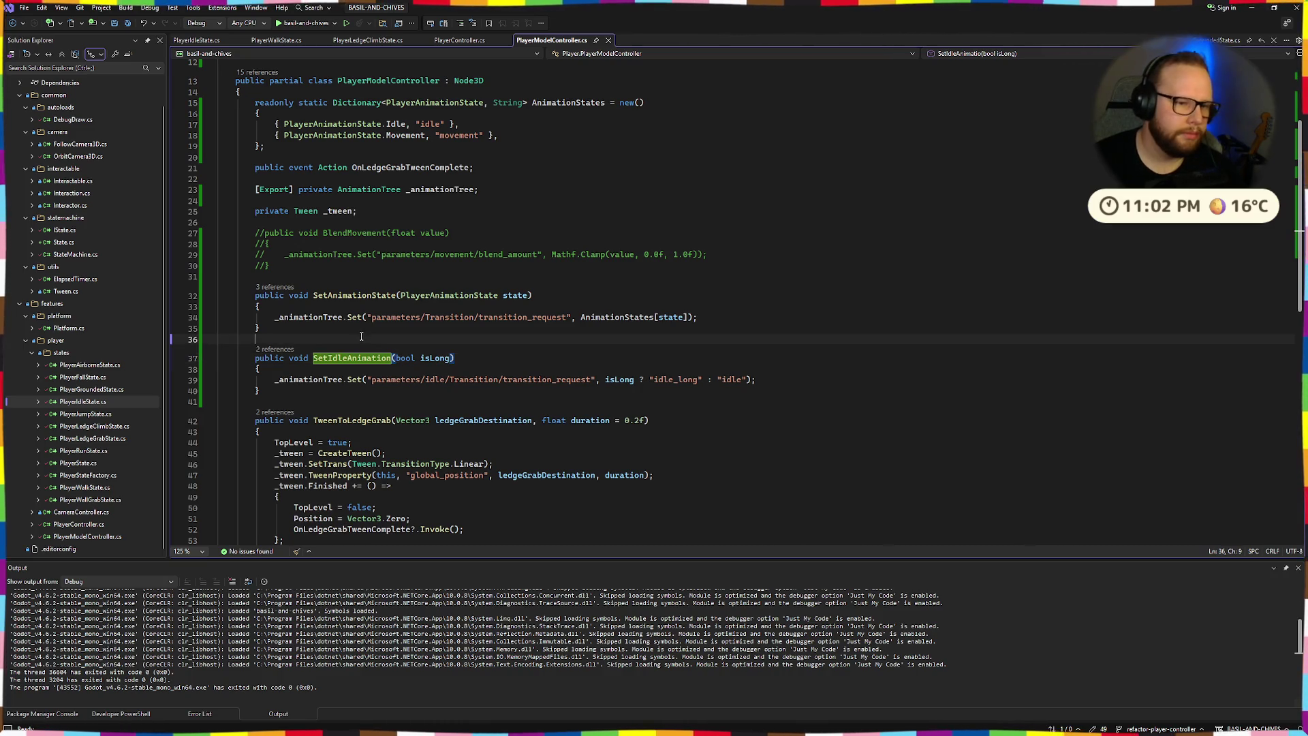
{"action": "mouse_move", "coordinate": [313, 295]}
{"action": "left_mouse_down"}
{"action": "mouse_move", "coordinate": [402, 318]}
{"action": "mouse_move", "coordinate": [464, 358]}
{"action": "left_mouse_up"}
{"action": "left_click", "coordinate": [464, 358]}
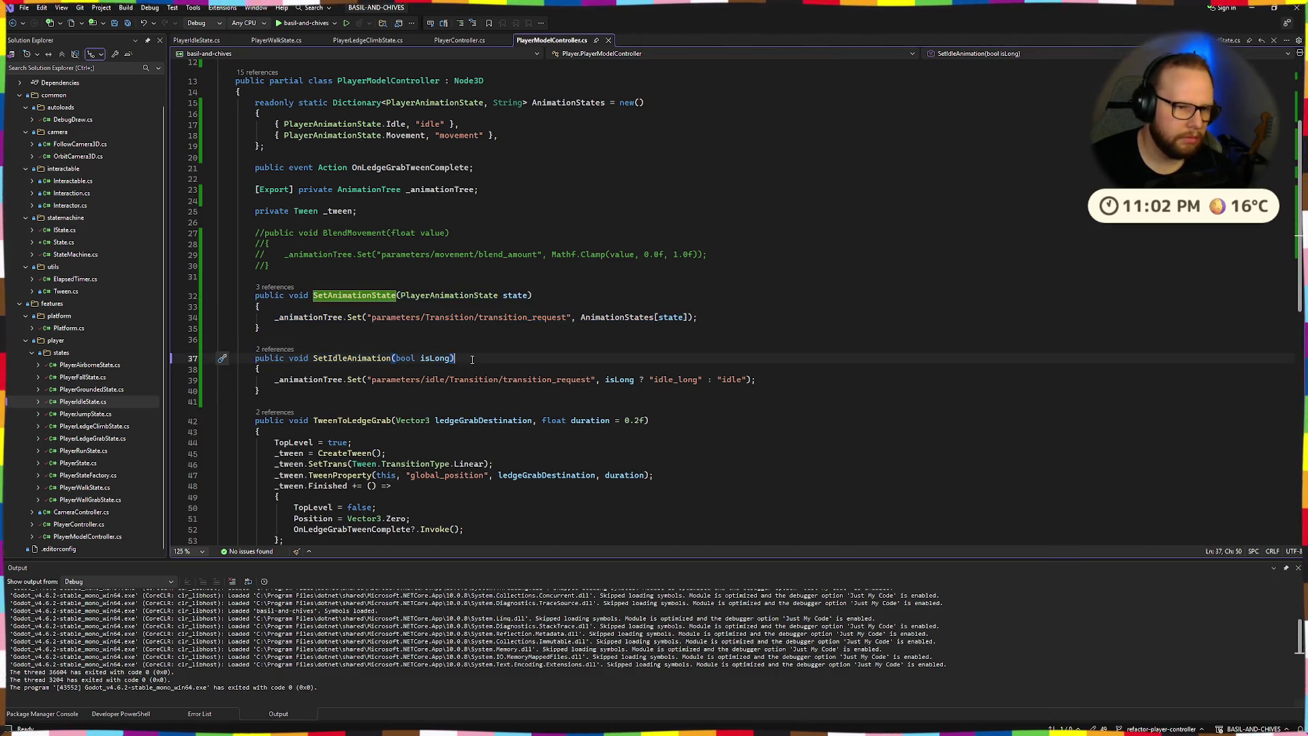
{"action": "left_click", "coordinate": [348, 295]}
{"action": "key", "text": "ctrl+r"}
{"action": "key", "text": "ctrl+r"}
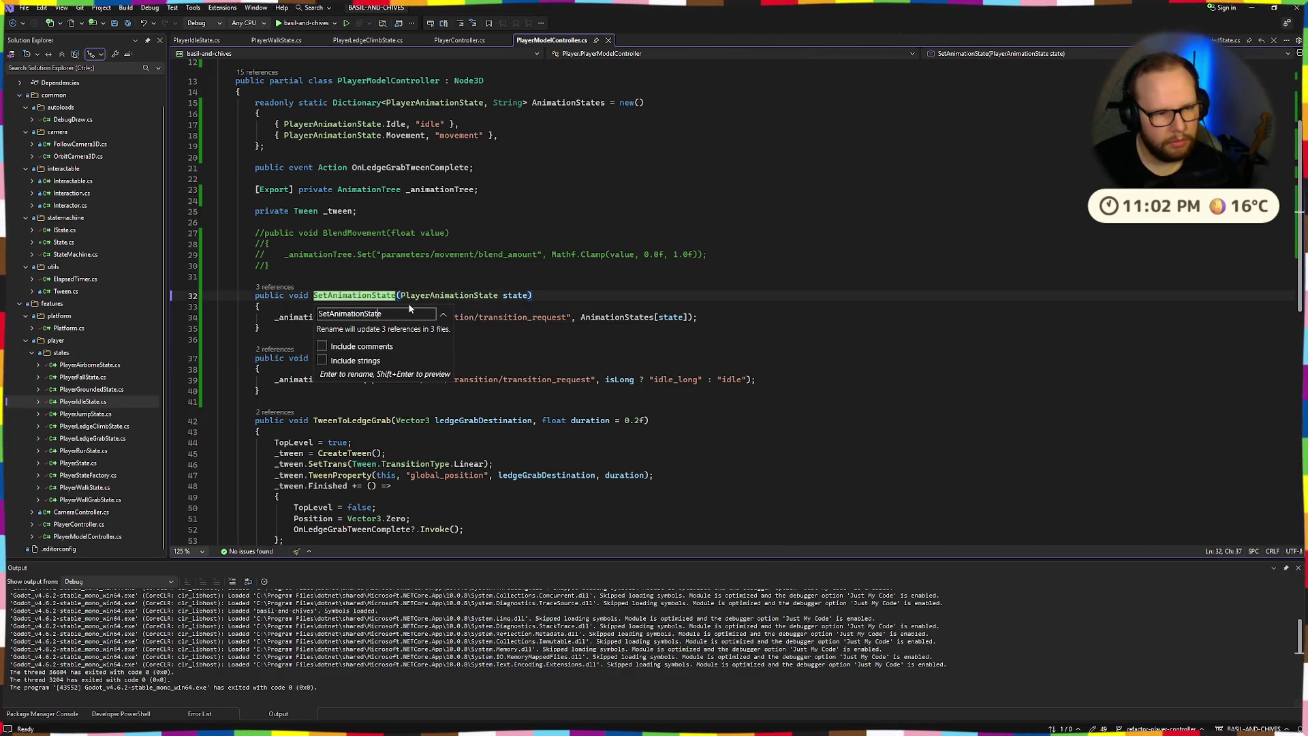
{"action": "key", "text": "Escape"}
{"action": "key", "text": "ctrl+minus"}
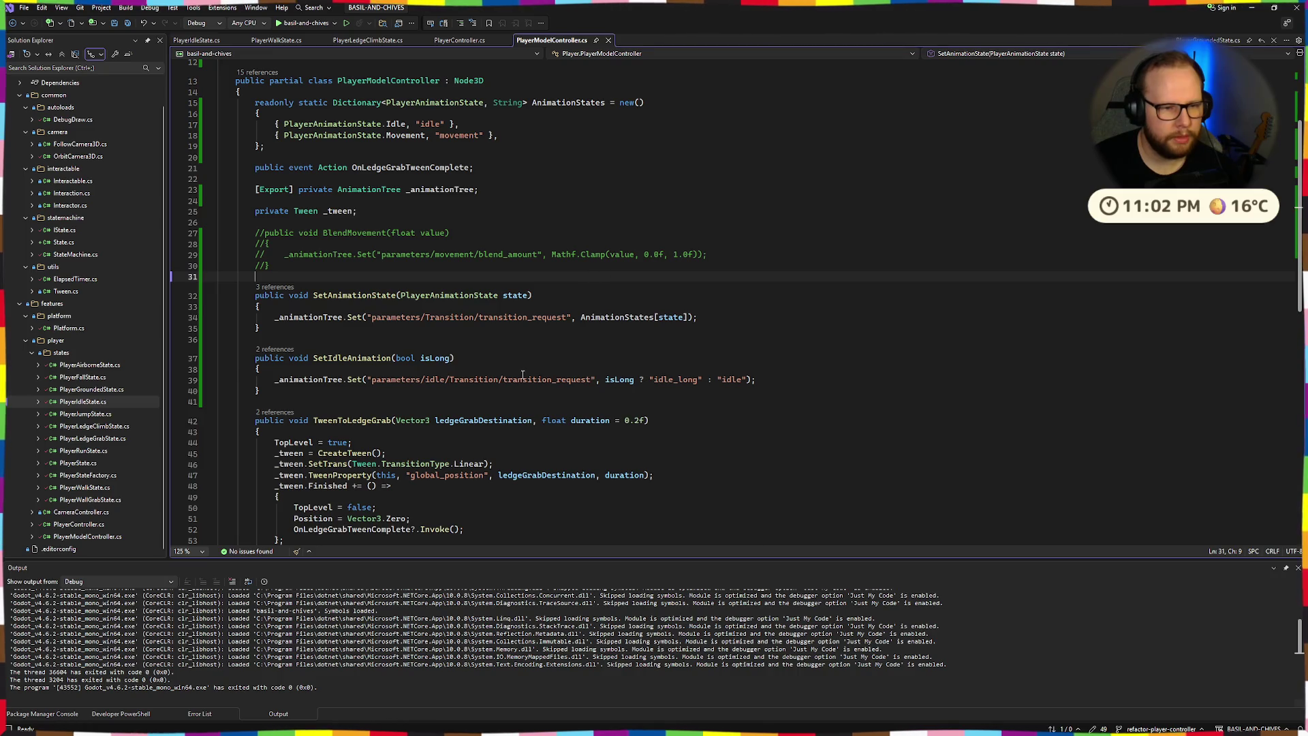
Delete the bool isLong parameter from SetIdleAnimation's signature.
{"action": "left_click_drag", "start_coordinate": [395, 359], "coordinate": [446, 362]}
{"action": "left_click", "coordinate": [453, 359]}
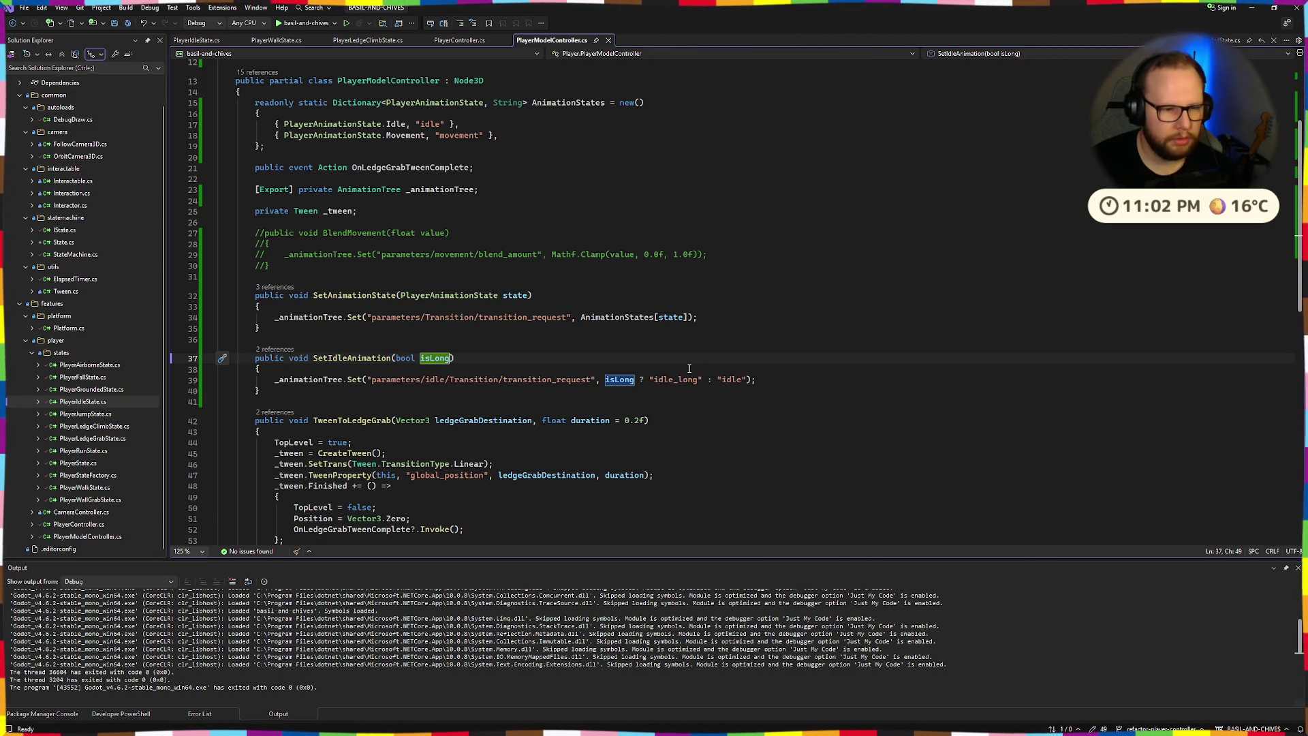
{"action": "key", "text": "ctrl+BackSpace"}
{"action": "key", "text": "ctrl+BackSpace"}
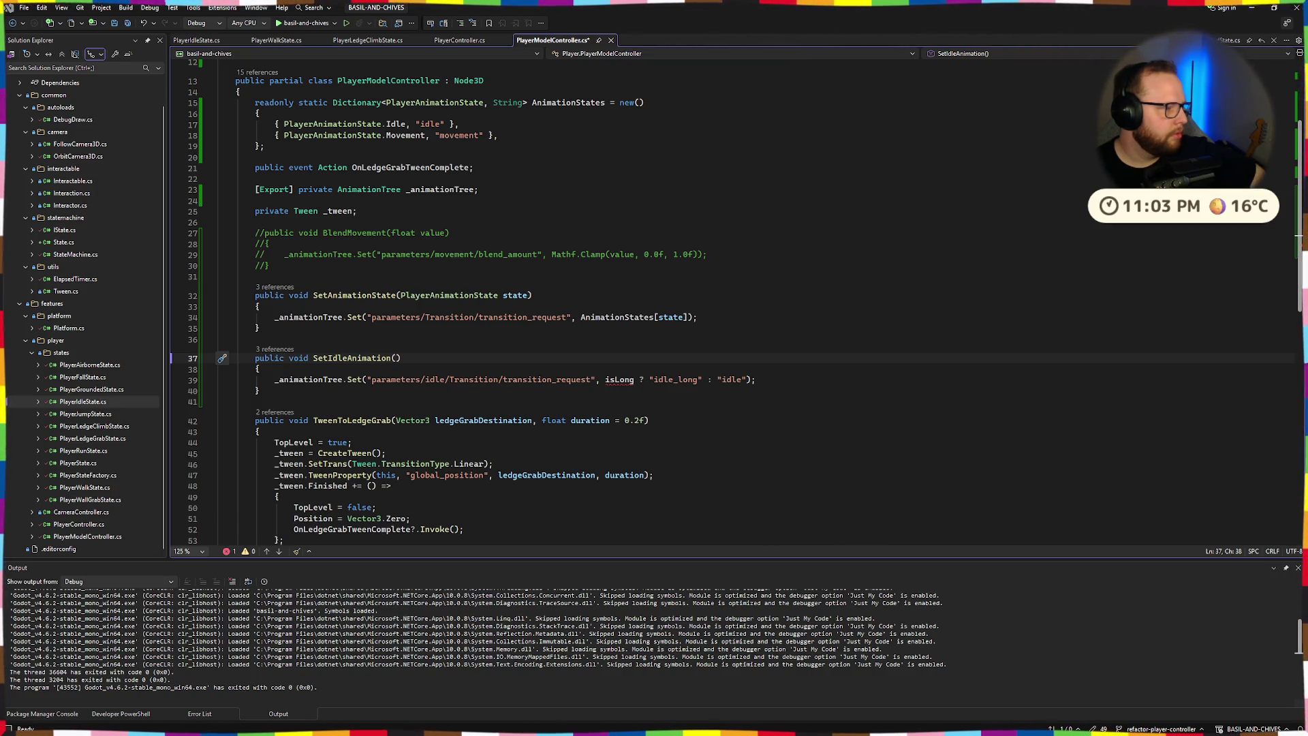
Scroll back up to the top of PlayerModelController.cs.
{"action": "scroll", "coordinate": [475, 267], "scroll_direction": "up", "scroll_amount": 4}
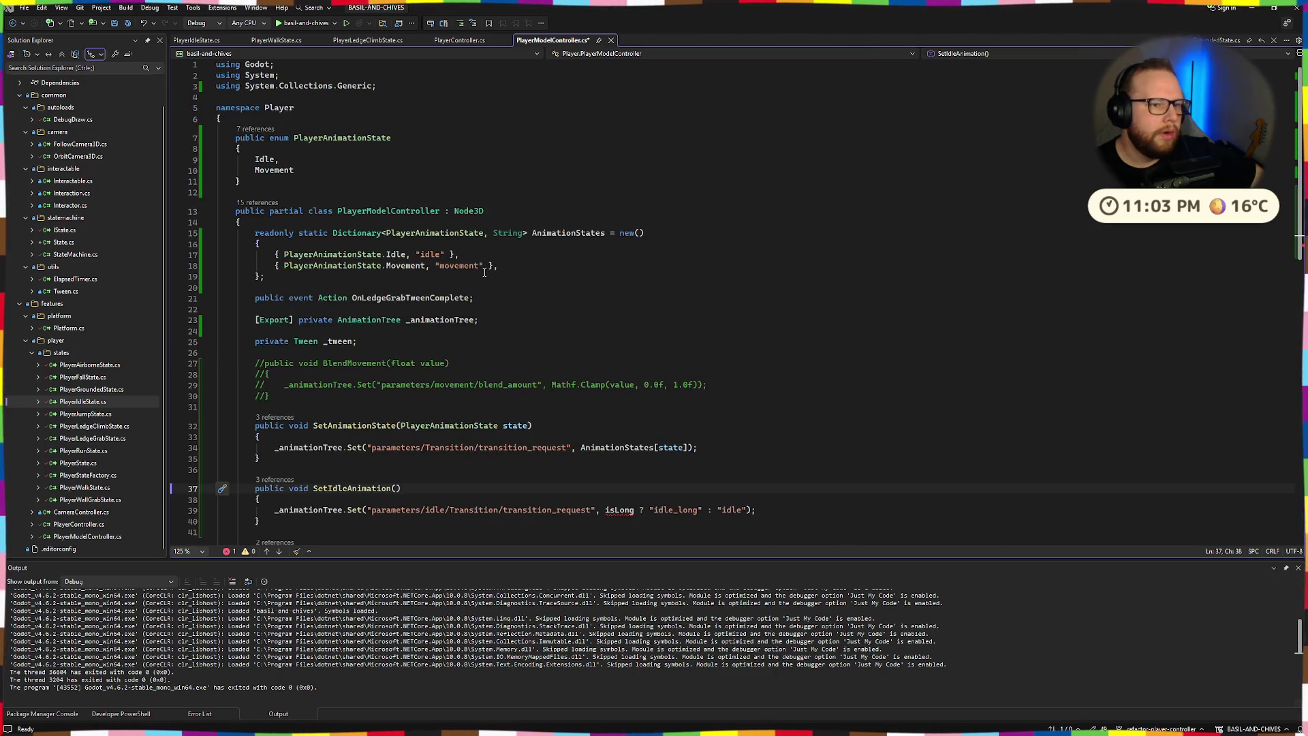
Change the PlayerAnimationState declaration from enum to static class and save.
{"action": "left_click_drag", "start_coordinate": [241, 181], "coordinate": [232, 138]}
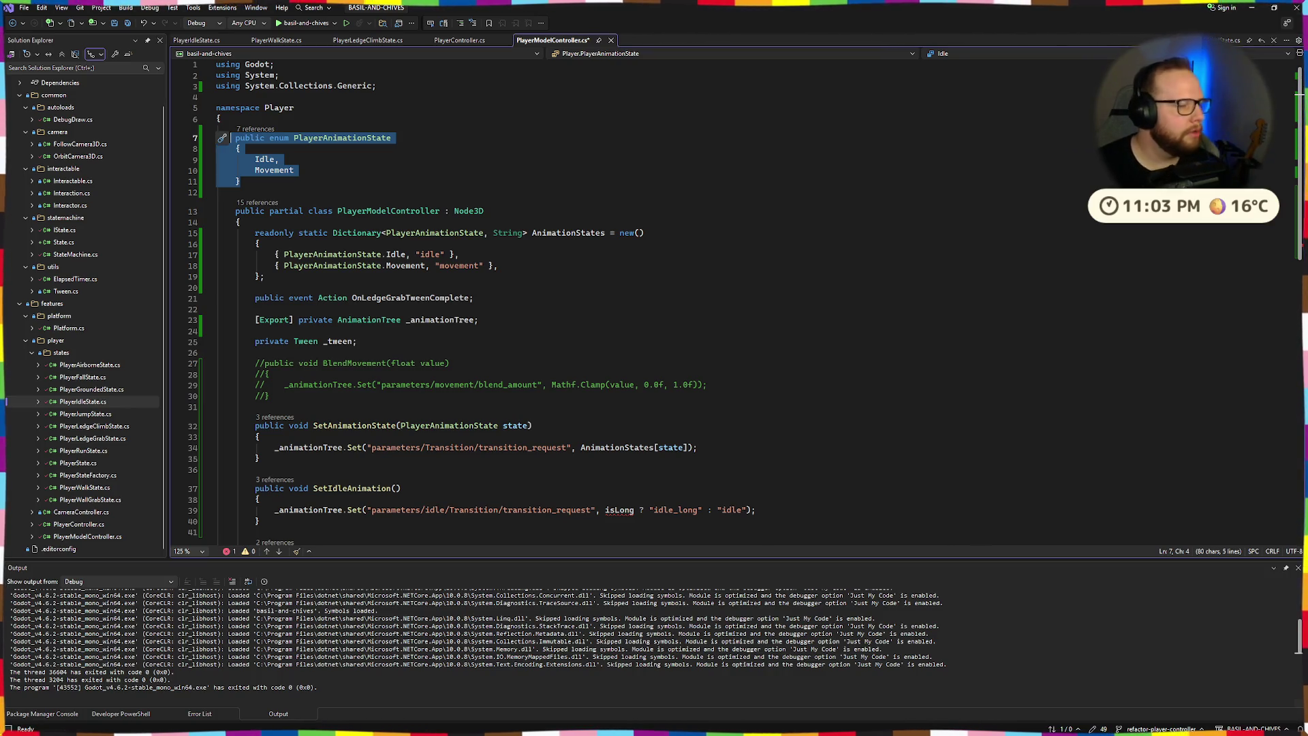
{"action": "key", "text": "ctrl+period"}
{"action": "key", "text": "Escape"}
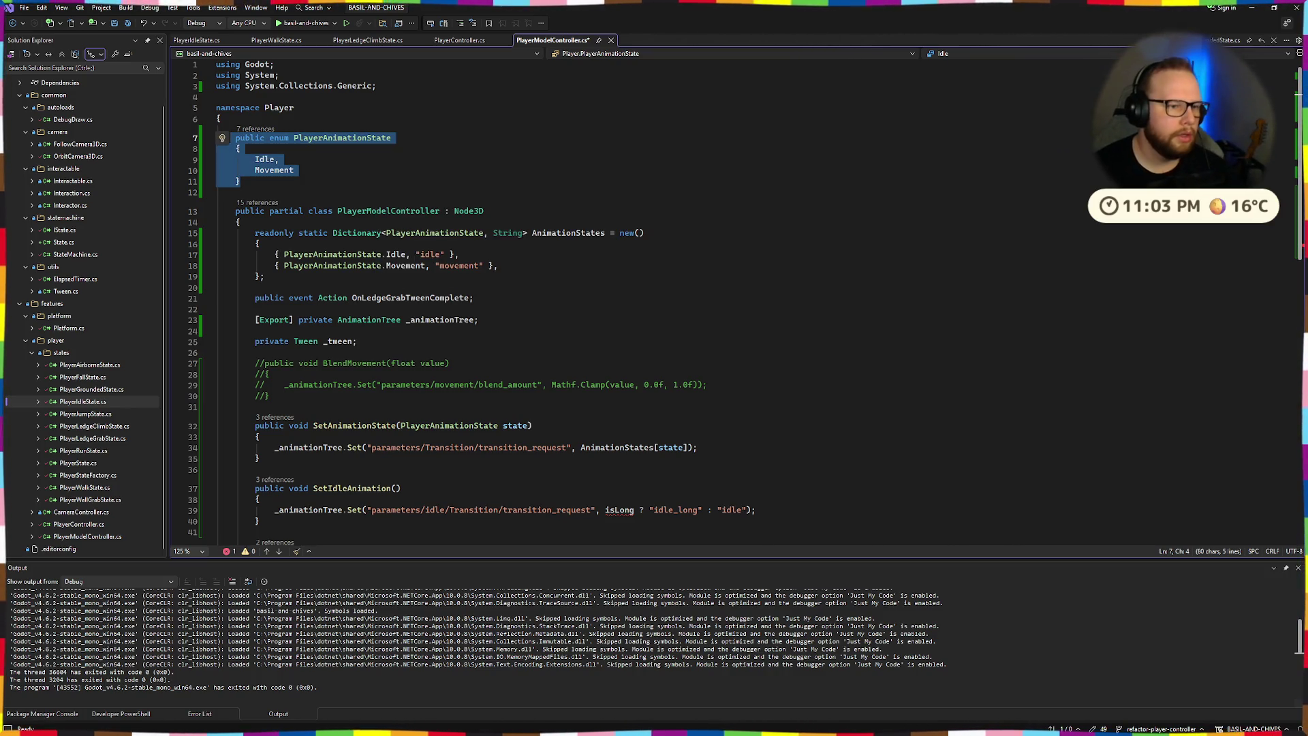
{"action": "double_click", "coordinate": [278, 140]}
{"action": "type", "text": "static "}
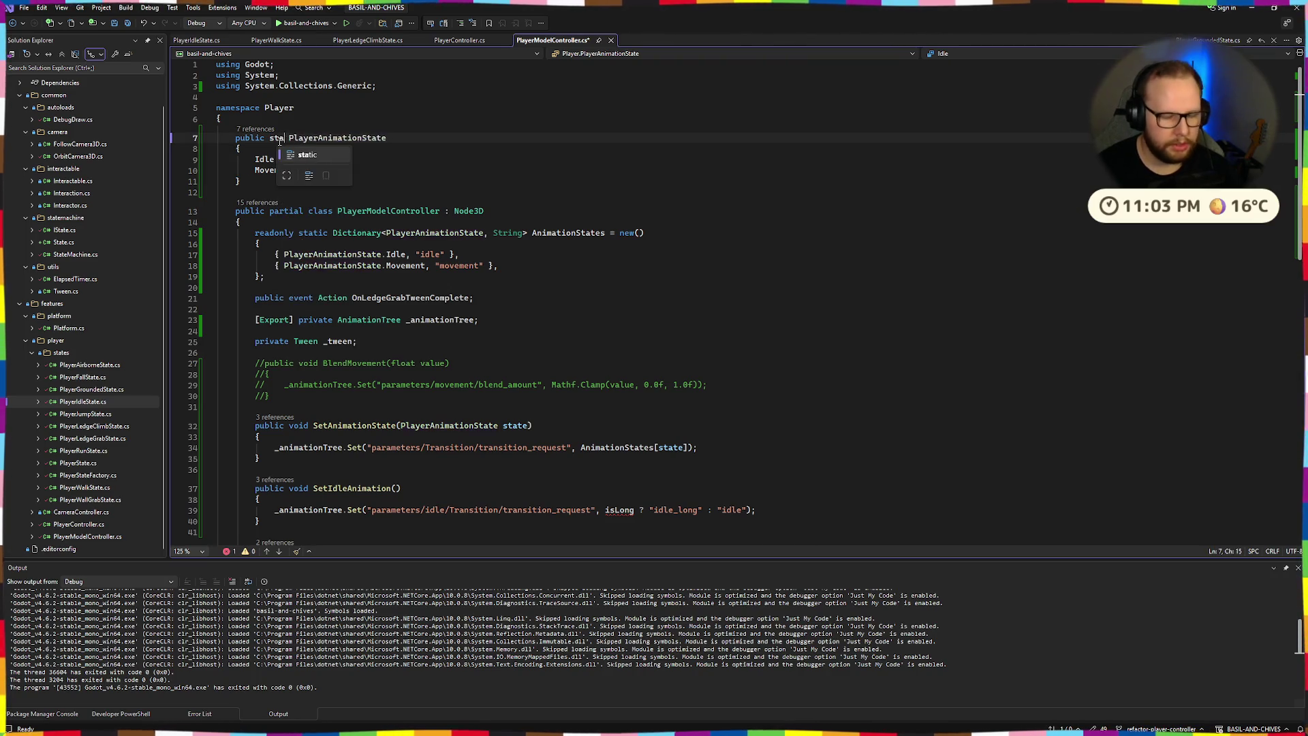
{"action": "type", "text": "class"}
{"action": "key", "text": "ctrl+s"}
Turn the Idle member into public const string Idle = "idle"; and save.
{"action": "key", "text": "Down"}
{"action": "key", "text": "Down"}
{"action": "key", "text": "Down"}
{"action": "left_click", "coordinate": [288, 156]}
{"action": "key", "text": "BackSpace"}
{"action": "type", "text": "= \""}
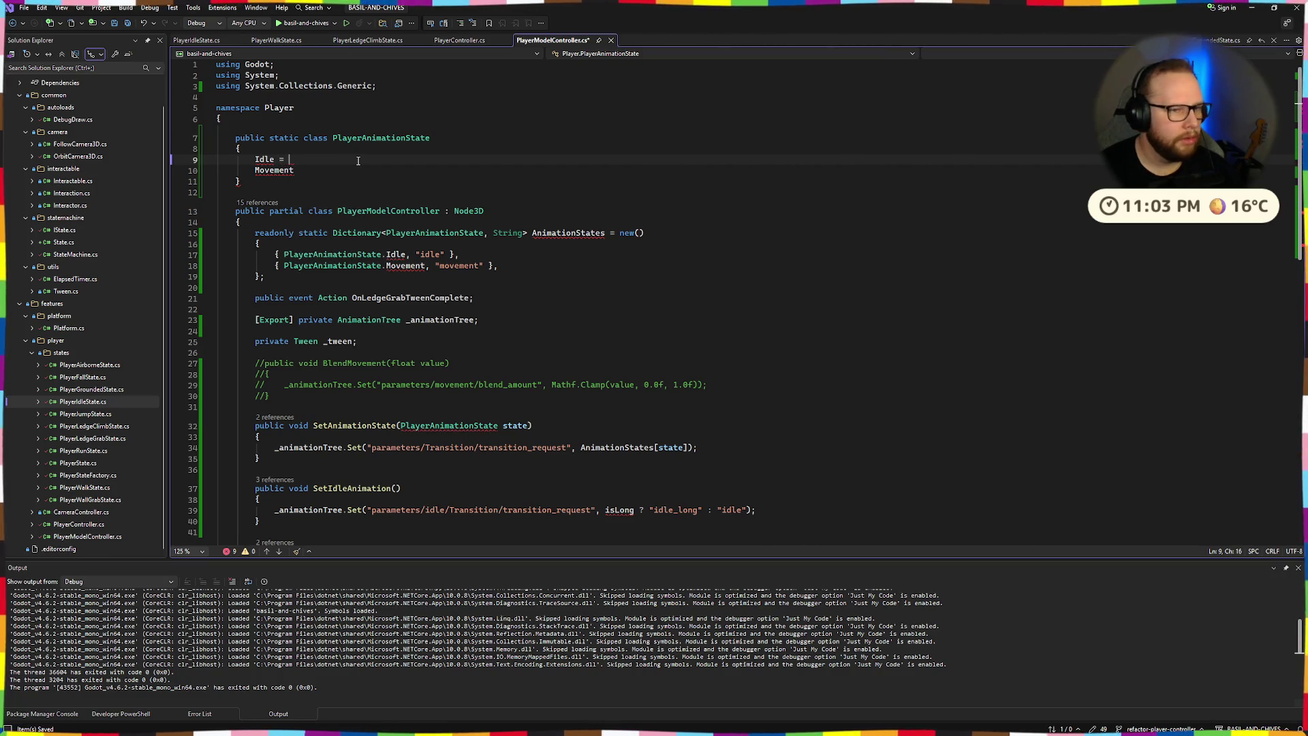
{"action": "key", "text": "BackSpace"}
{"action": "key", "text": "BackSpace"}
{"action": "key", "text": "BackSpace"}
{"action": "type", "text": "string"}
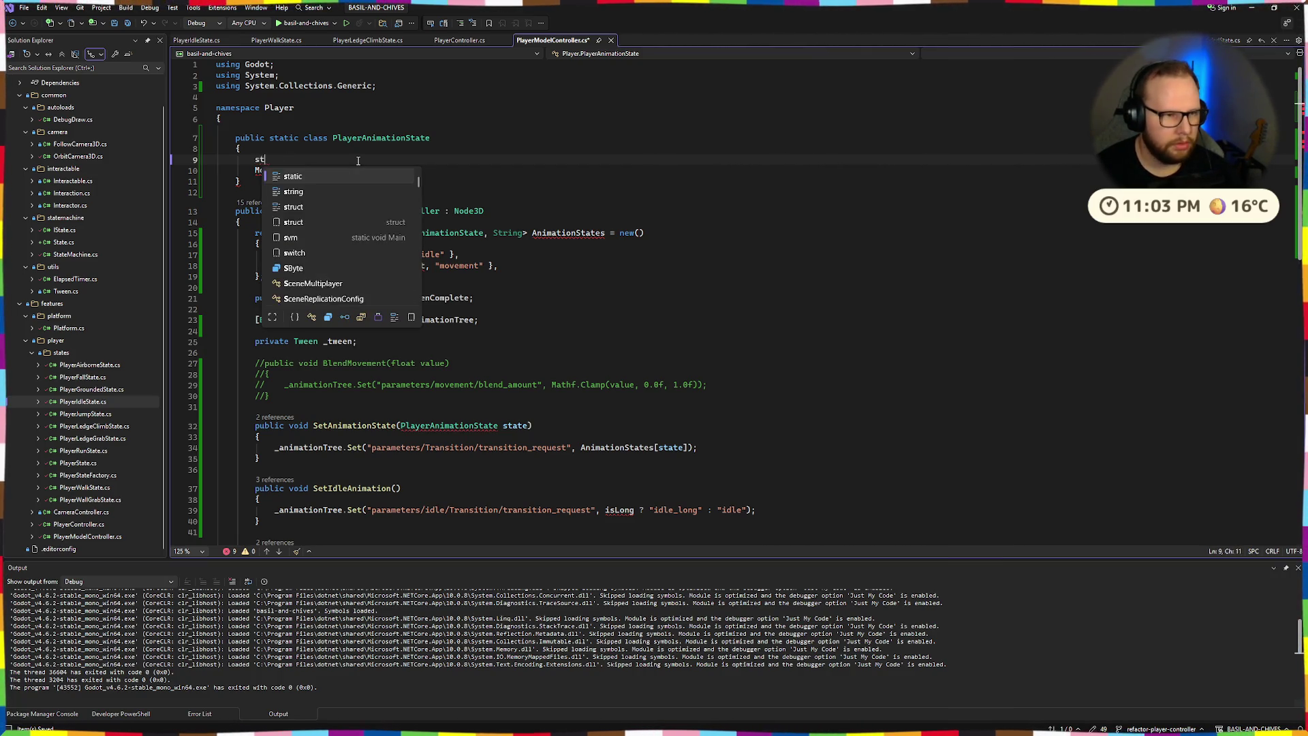
{"action": "key", "text": "Home"}
{"action": "type", "text": "public"}
{"action": "key", "text": "End"}
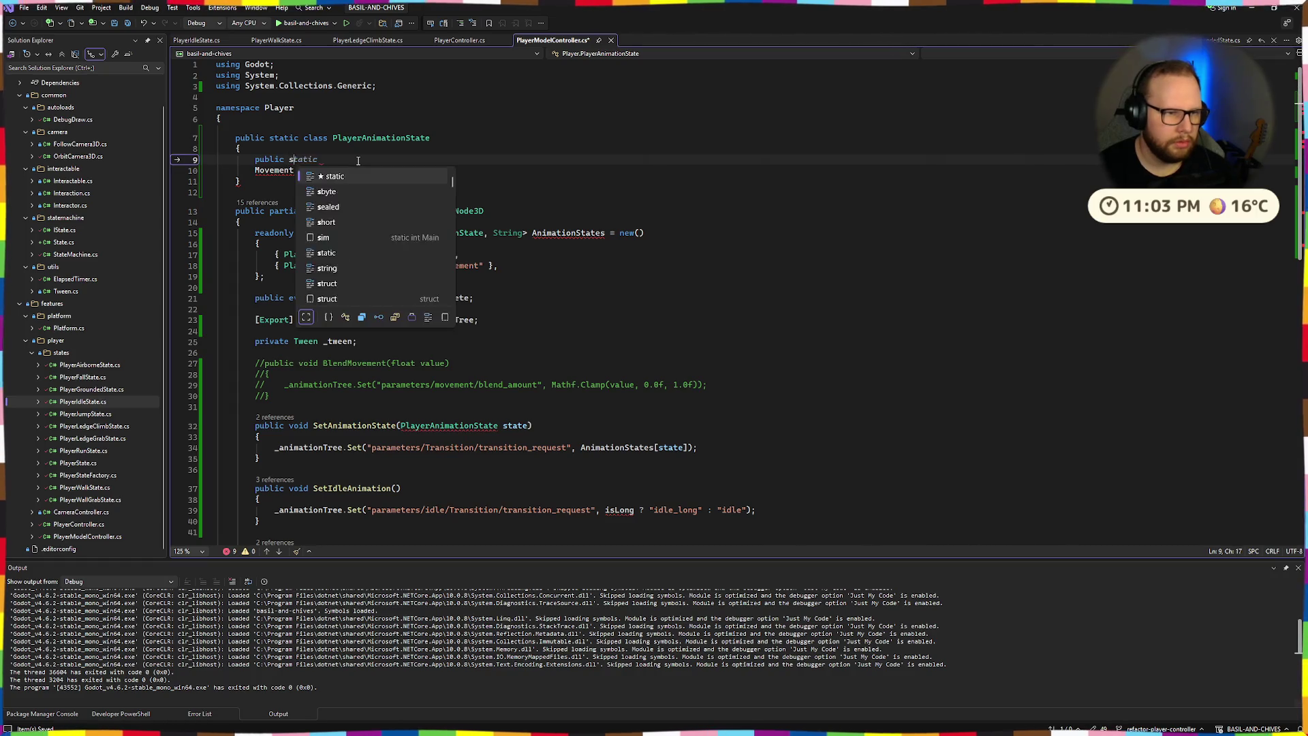
{"action": "type", "text": "Idle ="}
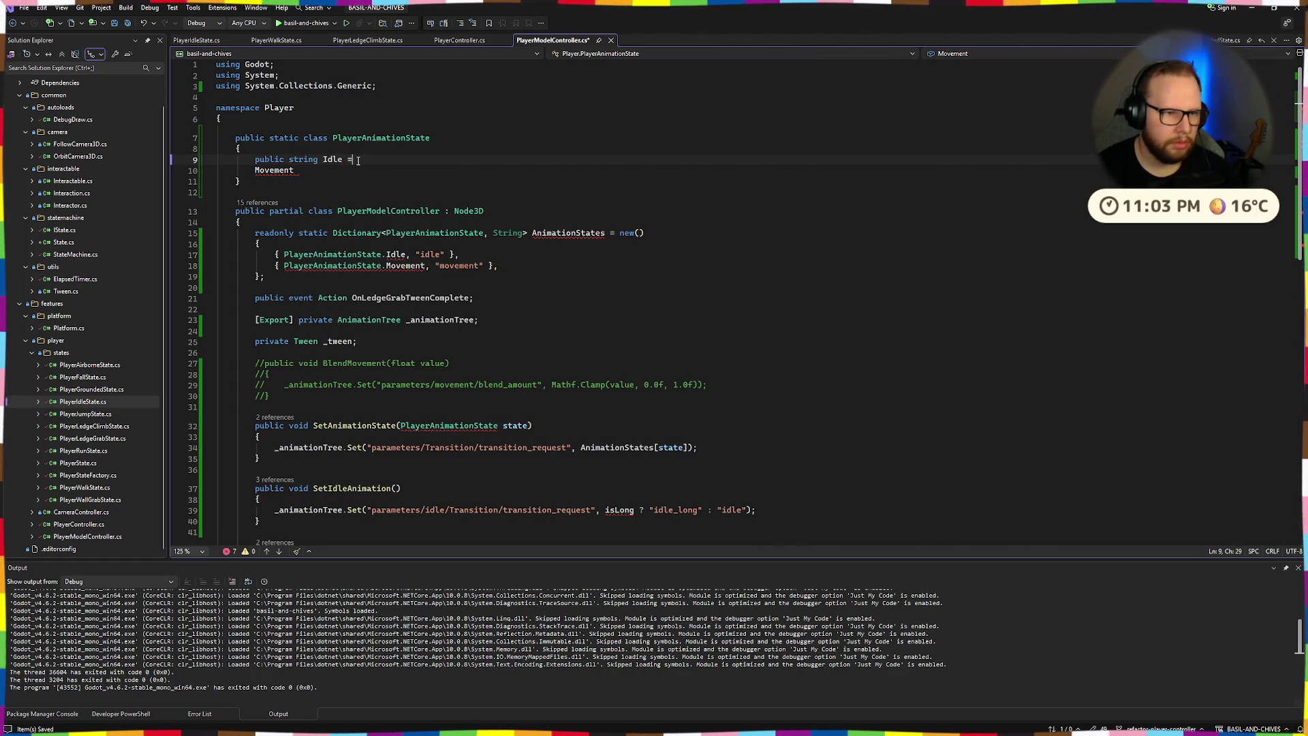
{"action": "key", "text": "BackSpace"}
{"action": "type", "text": "idle\""}
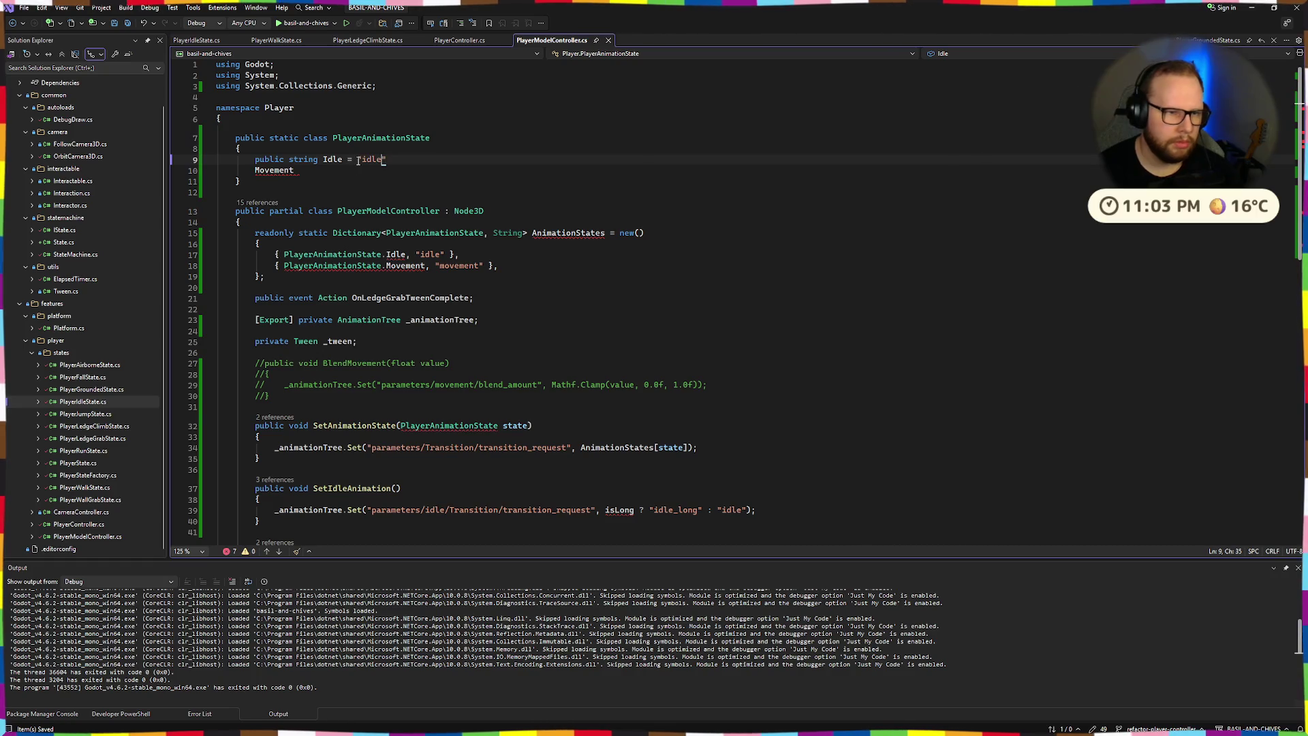
{"action": "right_click", "coordinate": [393, 166]}
{"action": "left_click", "coordinate": [437, 159]}
{"action": "type", "text": ";"}
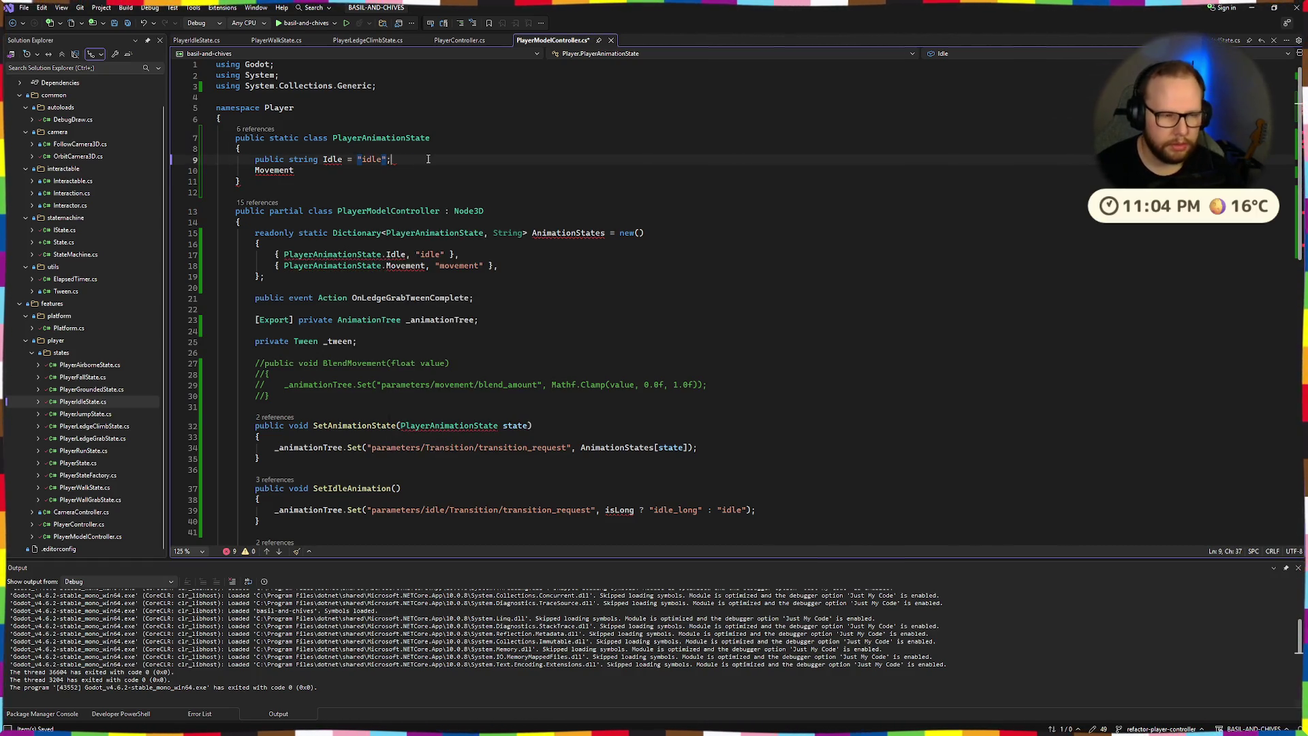
{"action": "left_click", "coordinate": [352, 163]}
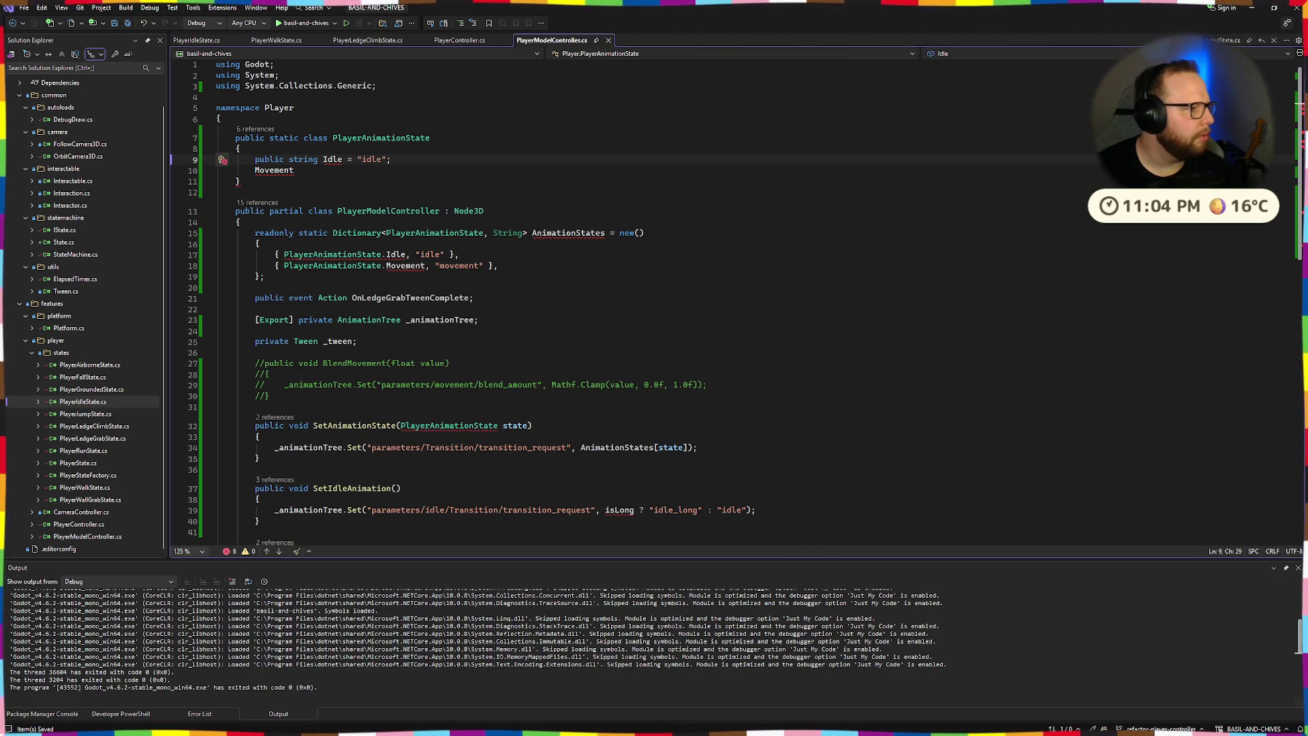
{"action": "left_click", "coordinate": [289, 158]}
{"action": "type", "text": "const"}
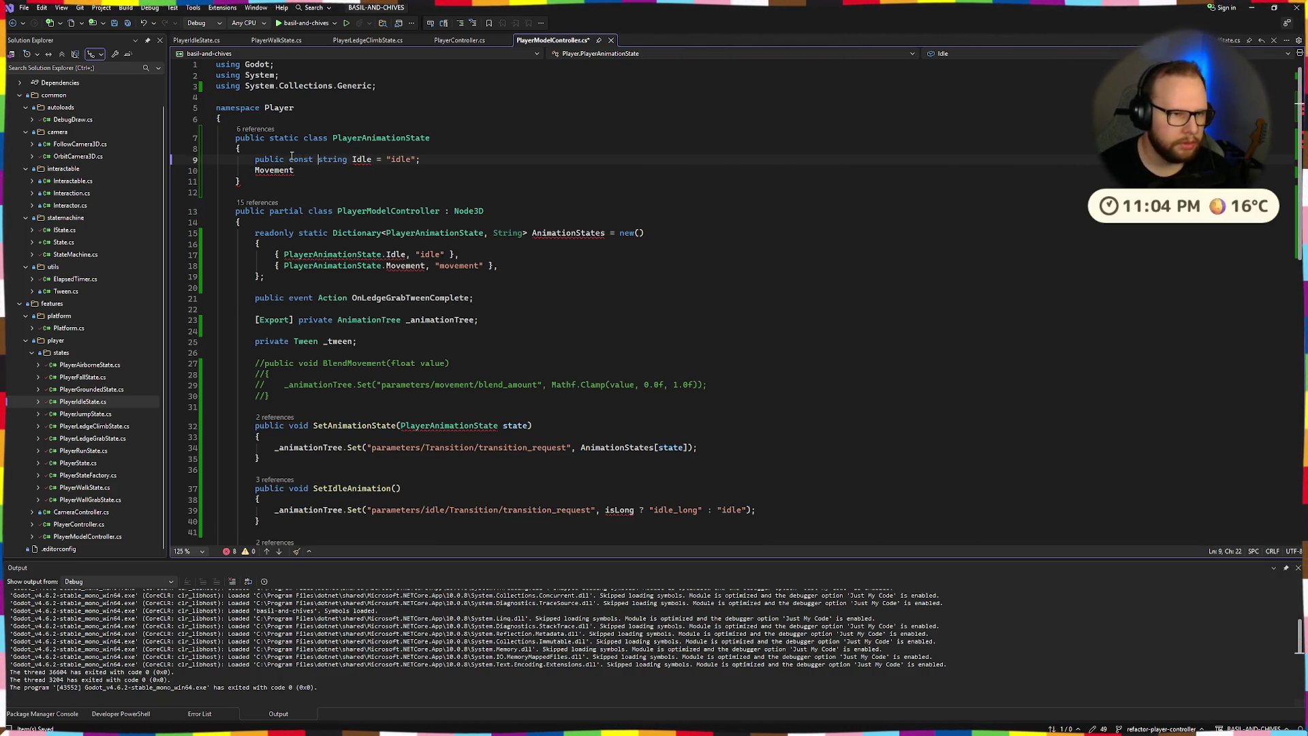
{"action": "key", "text": "Down"}
{"action": "key", "text": "ctrl+s"}
Replace the Movement member with public const string Movement = "movement"; using the copied Idle line.
{"action": "left_click_drag", "start_coordinate": [257, 162], "coordinate": [420, 160]}
{"action": "key", "text": "ctrl+c"}
{"action": "key", "text": "shift+Home"}
{"action": "key", "text": "ctrl+v"}
{"action": "double_click", "coordinate": [405, 266]}
{"action": "key", "text": "ctrl+c"}
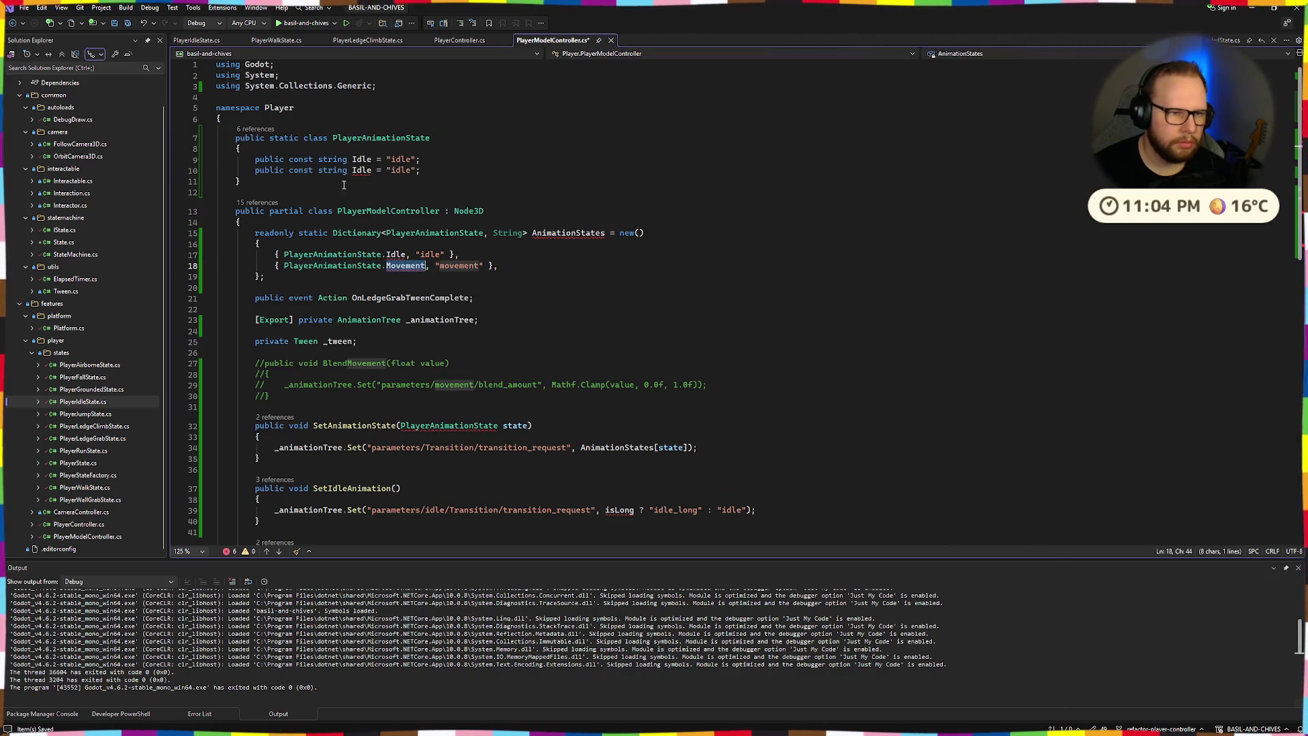
{"action": "double_click", "coordinate": [361, 170]}
{"action": "key", "text": "ctrl+v"}
{"action": "double_click", "coordinate": [457, 266]}
{"action": "key", "text": "ctrl+c"}
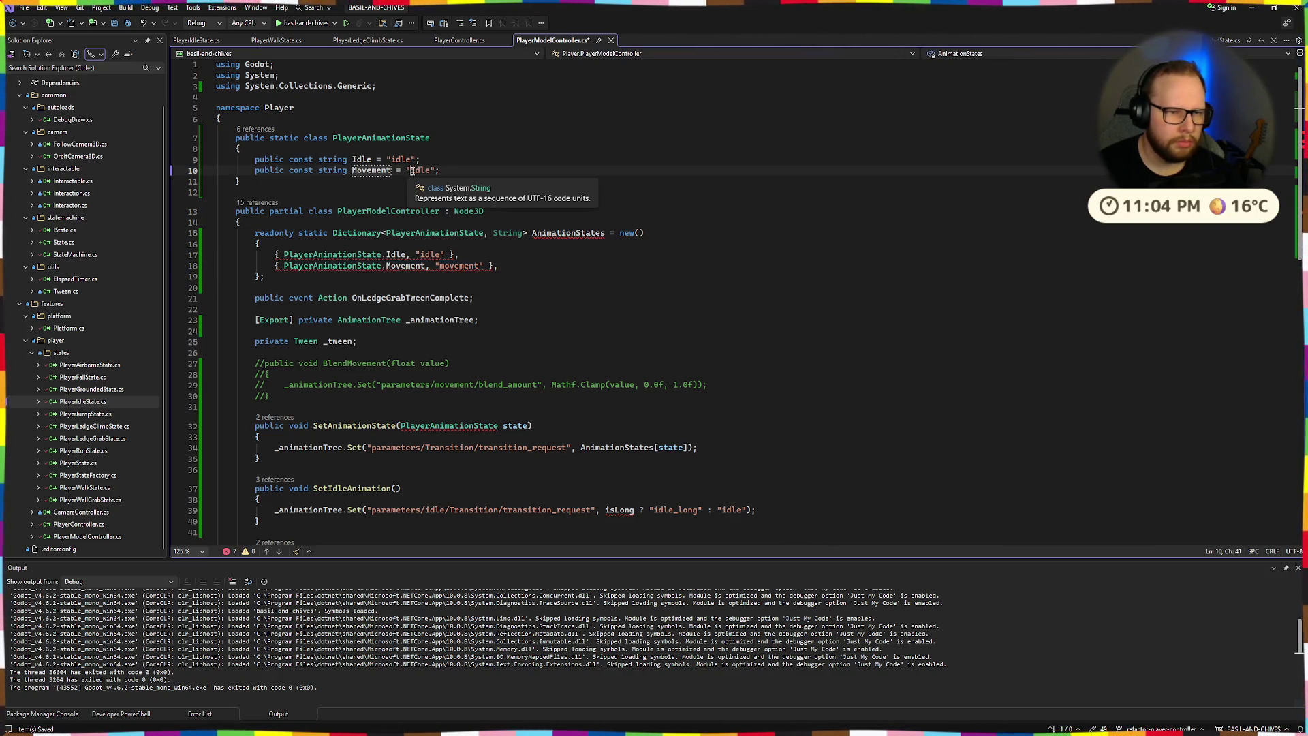
{"action": "double_click", "coordinate": [404, 170]}
{"action": "key", "text": "ctrl+v"}
Delete the AnimationStates dictionary and its leftover blank line.
{"action": "left_click", "coordinate": [286, 278]}
{"action": "mouse_move", "coordinate": [286, 278]}
{"action": "left_mouse_down"}
{"action": "mouse_move", "coordinate": [204, 233]}
{"action": "mouse_move", "coordinate": [125, 214]}
{"action": "left_mouse_up"}
{"action": "key", "text": "Delete"}
{"action": "type", "text": "{"}
{"action": "key", "text": "Down"}
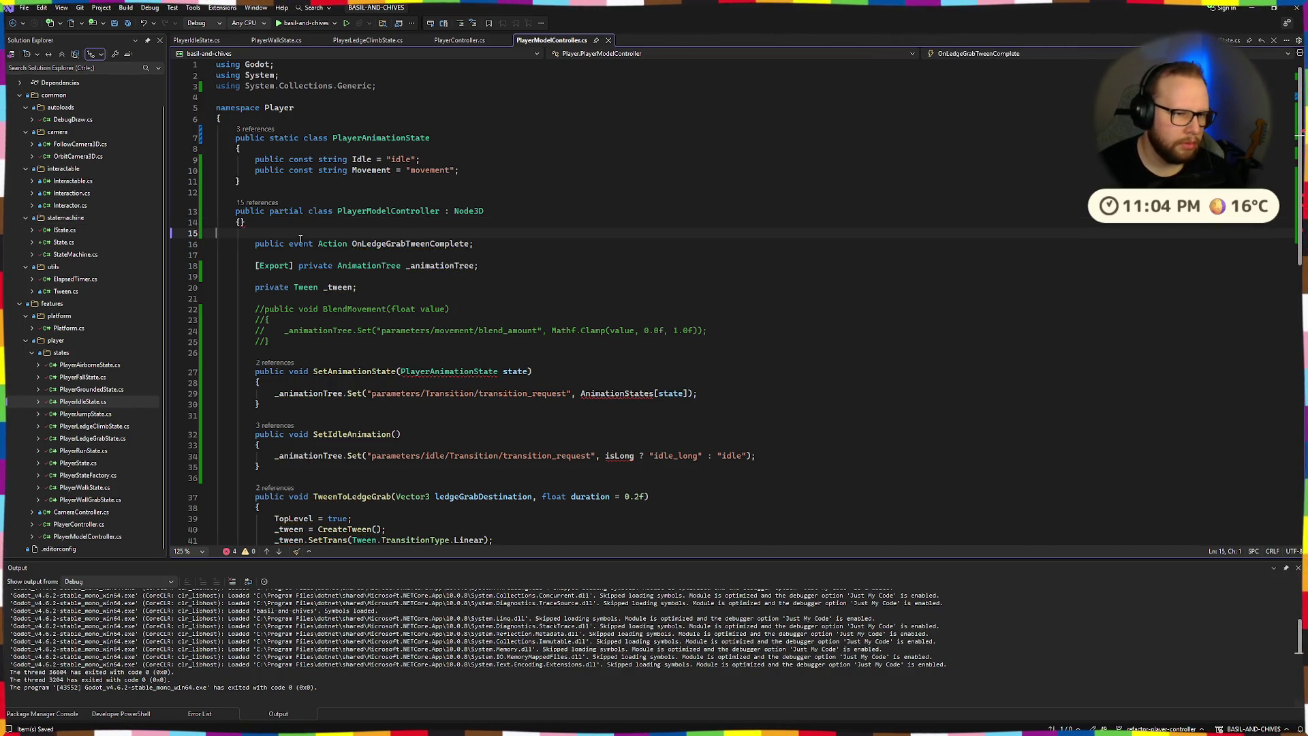
{"action": "key", "text": "Delete"}
{"action": "left_click", "coordinate": [373, 85]}
{"action": "double_click", "coordinate": [356, 86]}
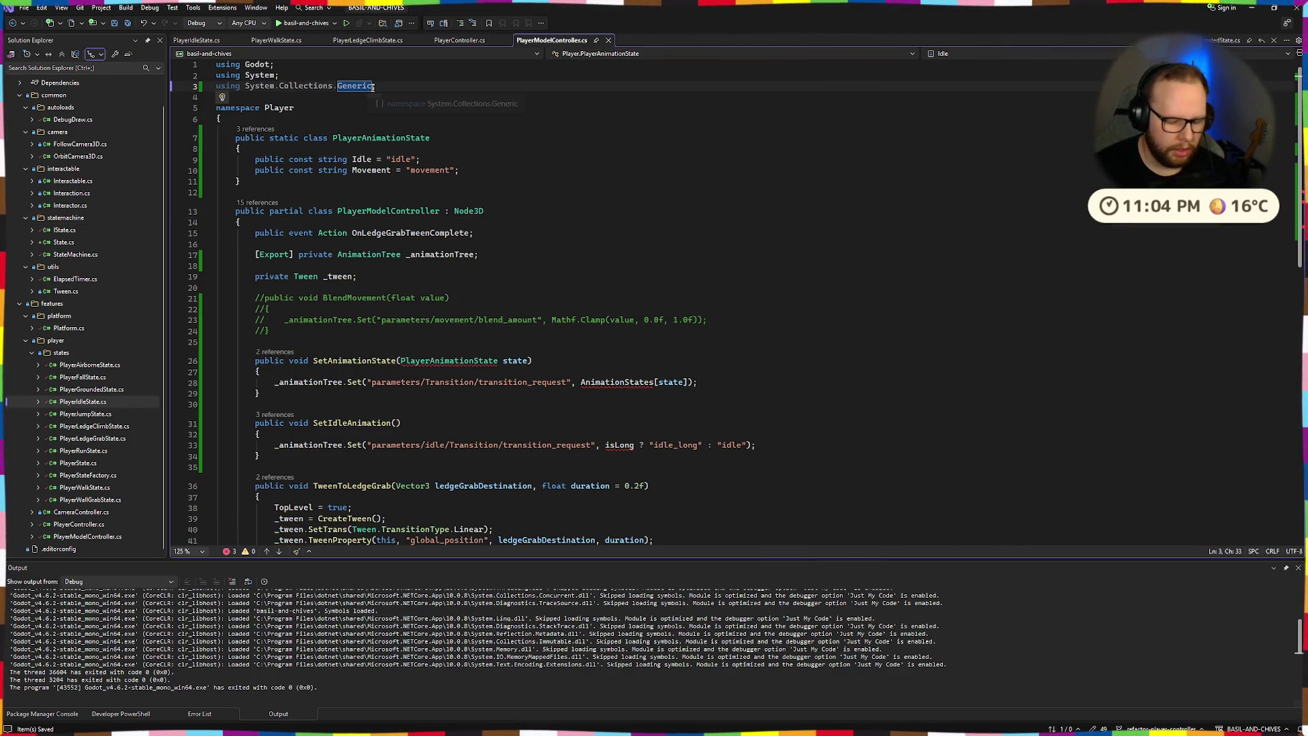
Remove the unused 'using System.Collections.Generic;' line and save.
{"action": "key", "text": "ctrl+r"}
{"action": "key", "text": "ctrl+g"}
{"action": "key", "text": "ctrl+s"}
{"action": "scroll", "coordinate": [629, 283], "scroll_direction": "down", "scroll_amount": 2}
Jump to PlayerAnimationState's definition from SetAnimationState's parameter and back, then inspect the state parameter.
{"action": "left_click", "coordinate": [629, 283]}
{"action": "left_click", "coordinate": [446, 284]}
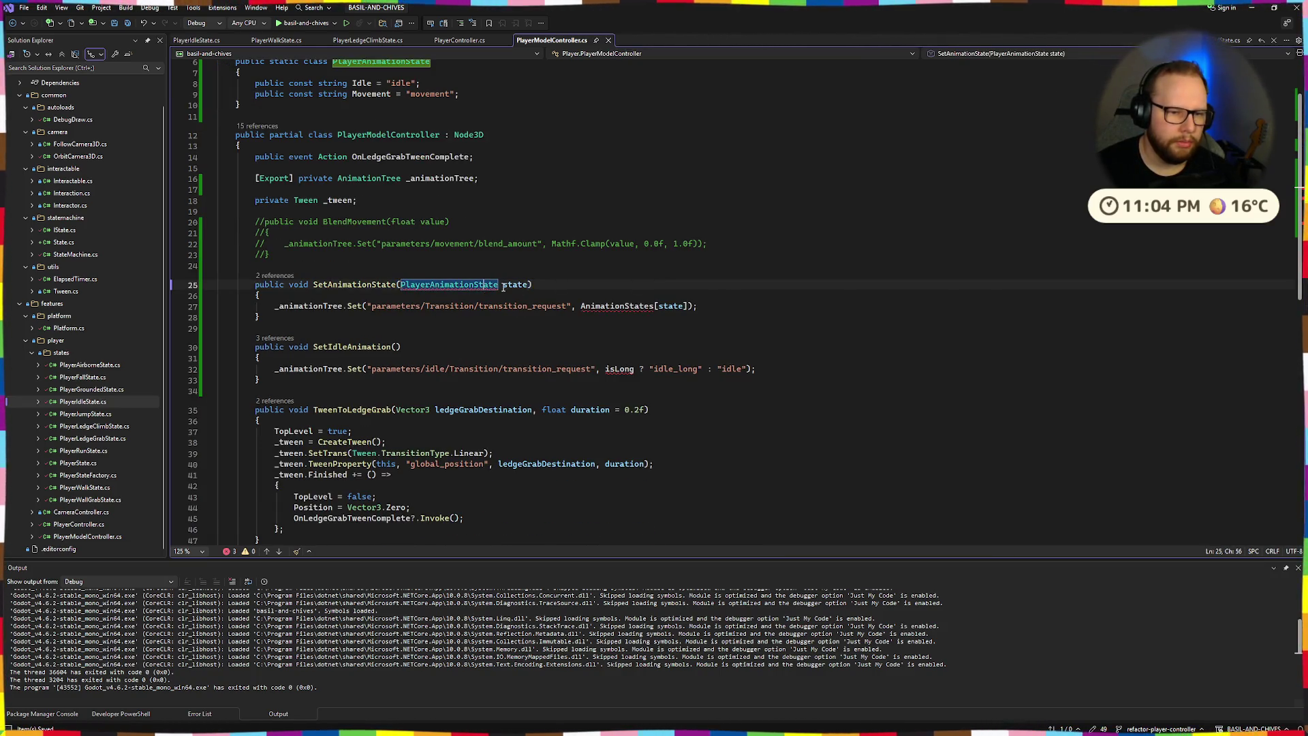
{"action": "key", "text": "F12"}
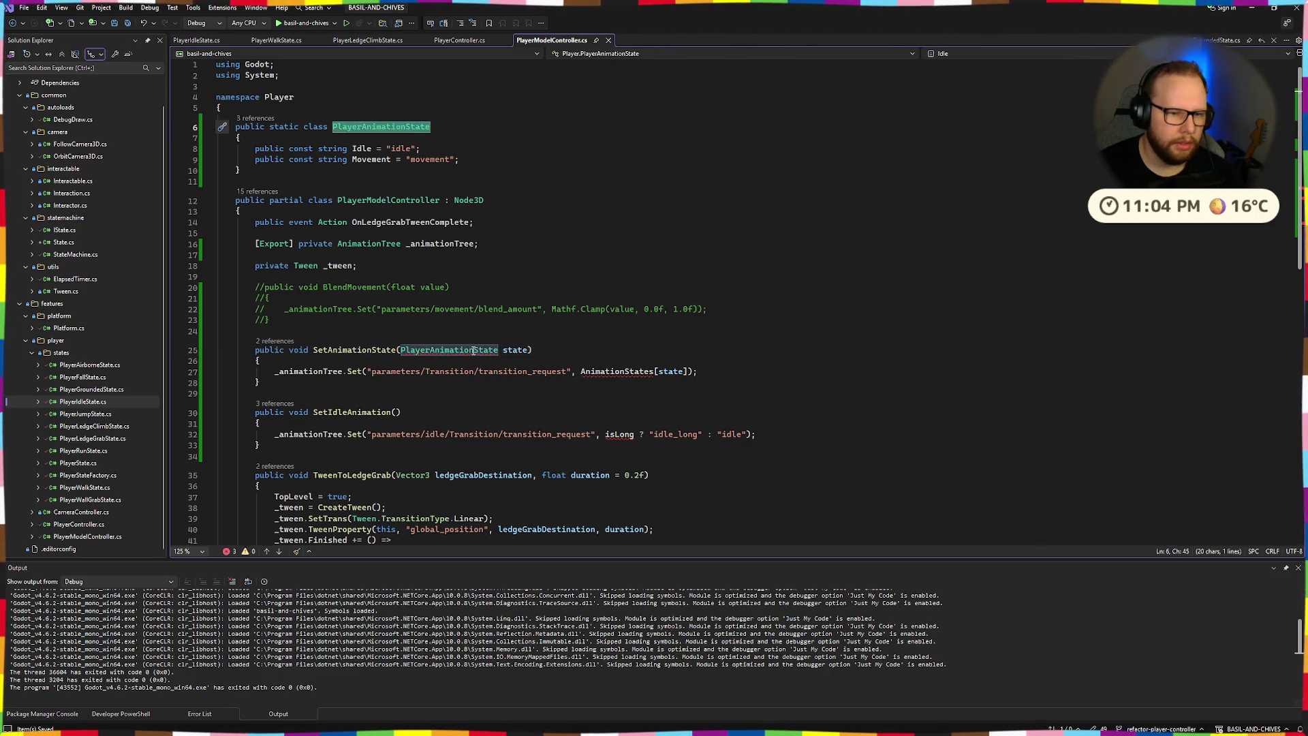
{"action": "key", "text": "ctrl+minus"}
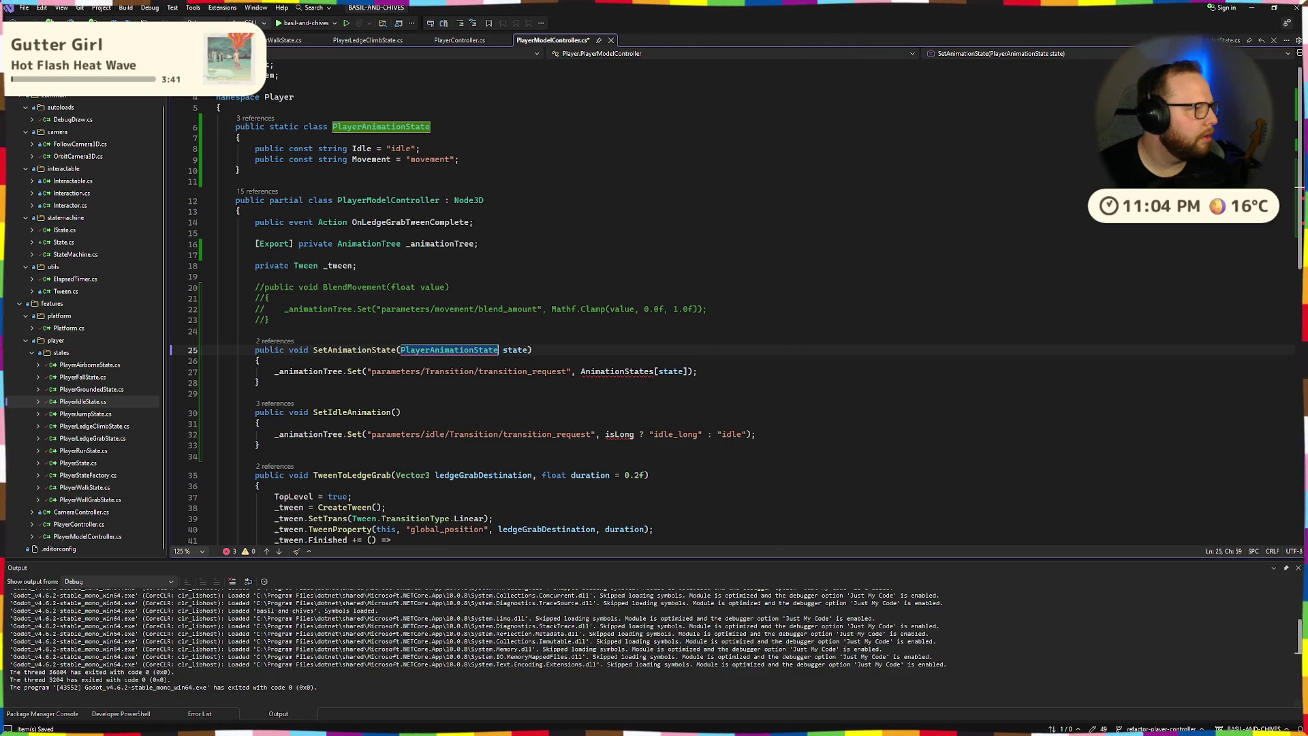
{"action": "key", "text": "End"}
{"action": "left_click_drag", "start_coordinate": [401, 350], "coordinate": [531, 350]}
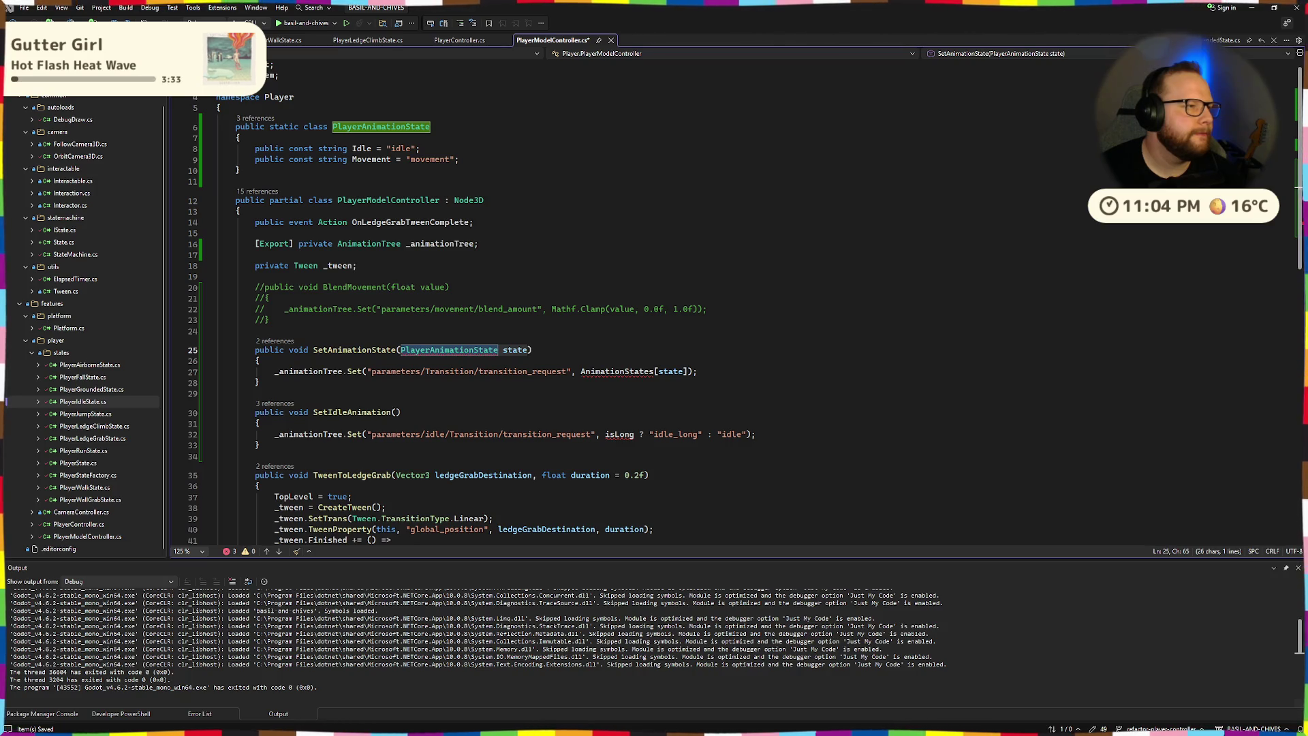
{"action": "left_click", "coordinate": [400, 350]}
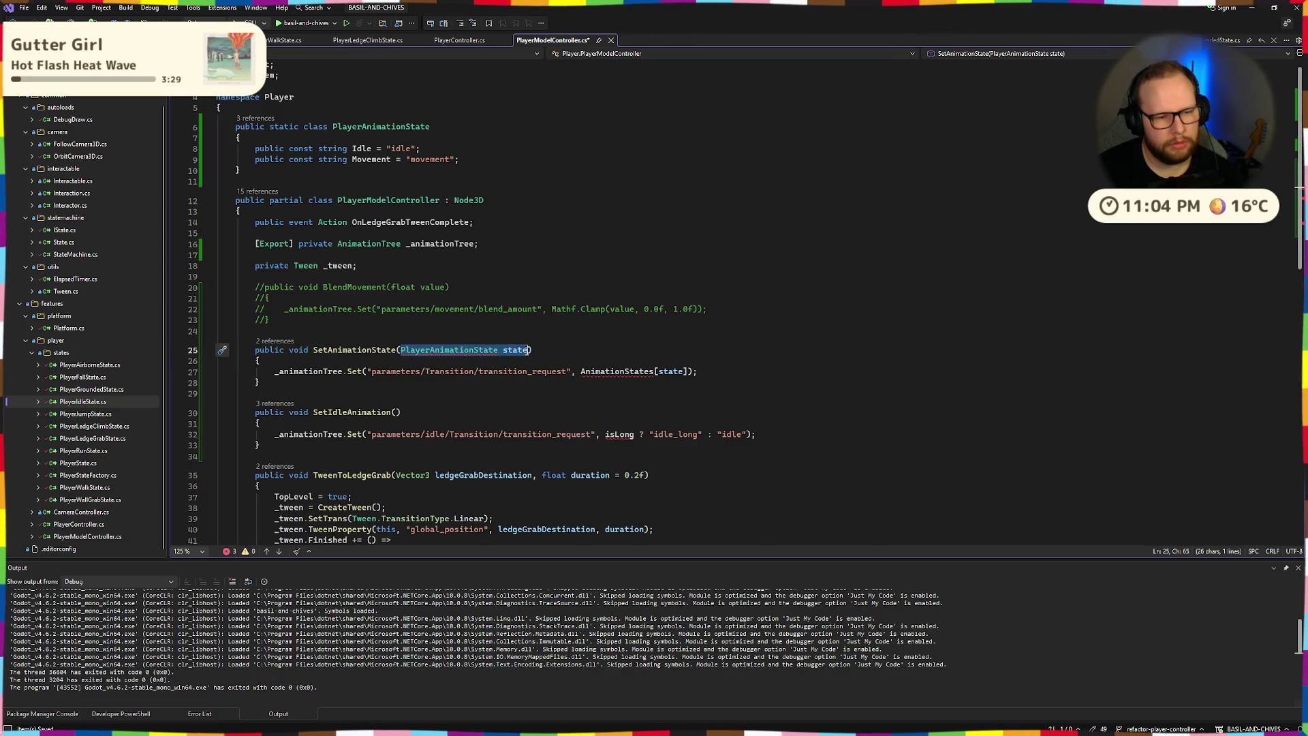
{"action": "left_click", "coordinate": [557, 153]}
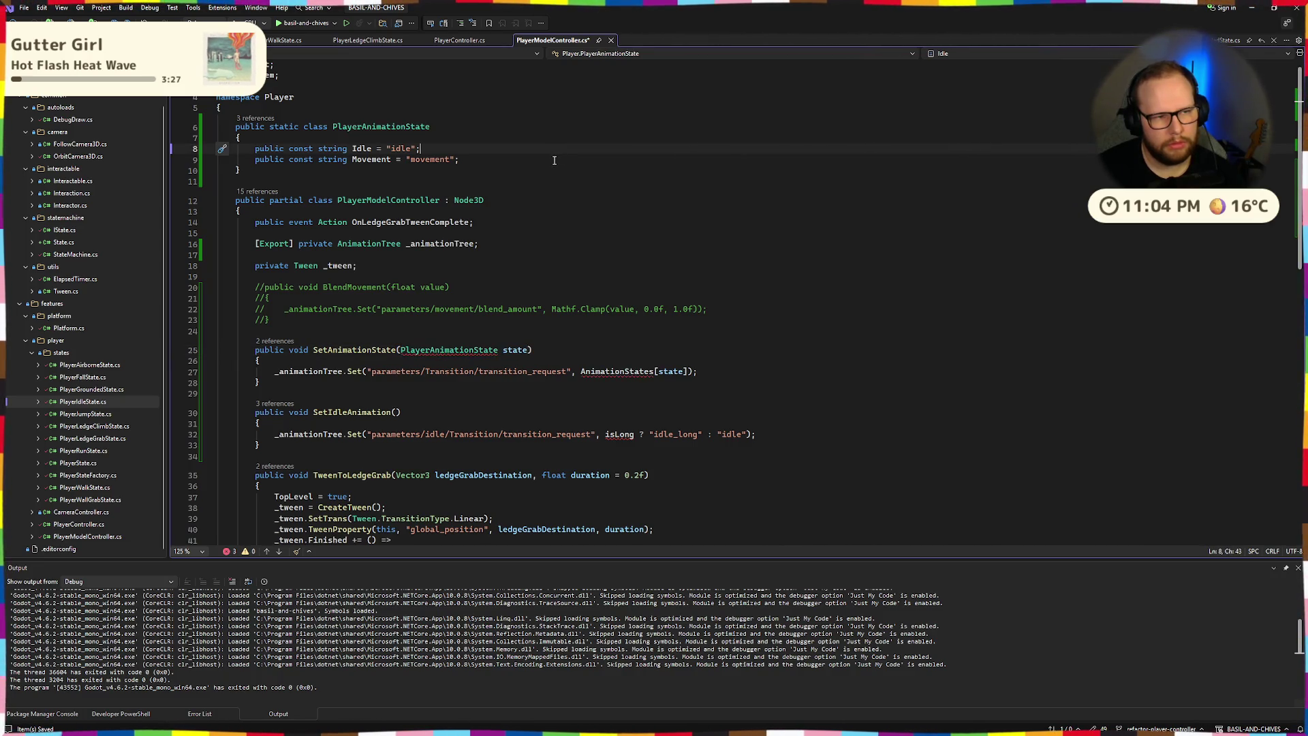
{"action": "left_click", "coordinate": [239, 180]}
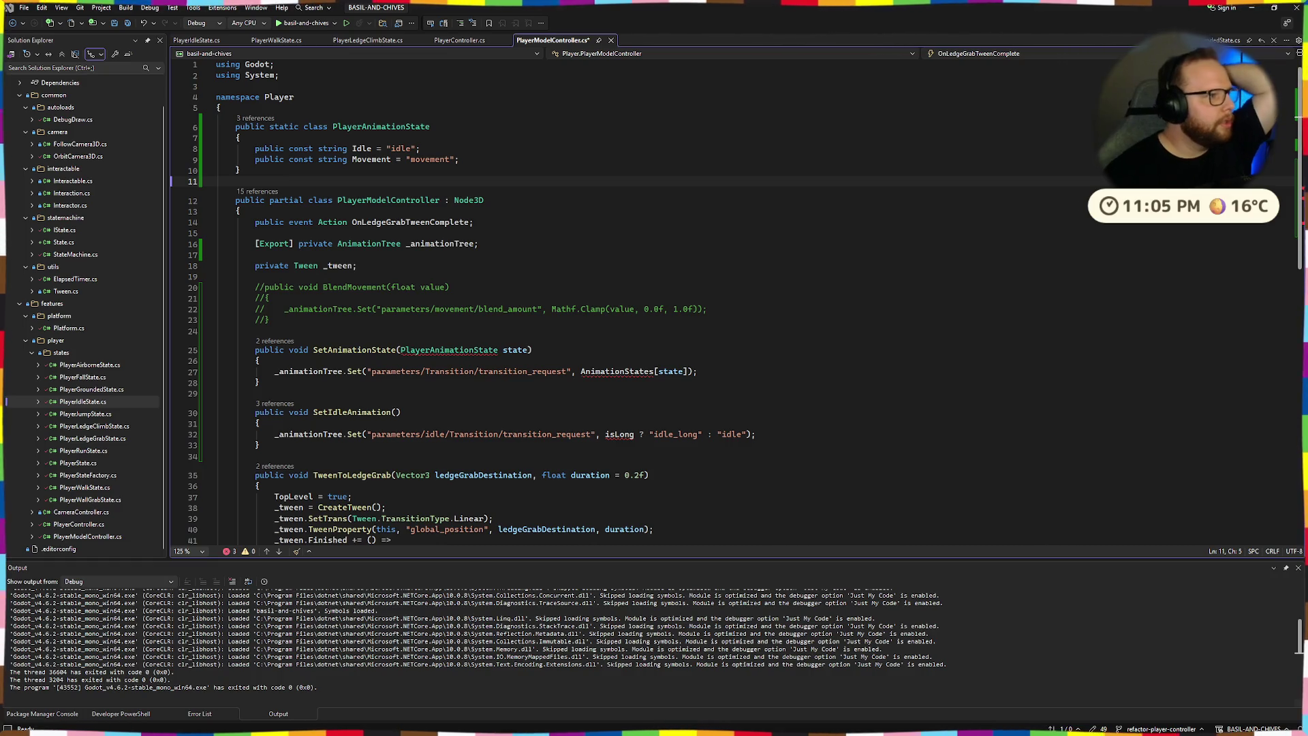
{"action": "key", "text": "alt+Tab"}
Reposition the browser and study the LogCategory constructor and its Trace through Error properties.
{"action": "left_click_drag", "start_coordinate": [779, 194], "coordinate": [745, 155]}
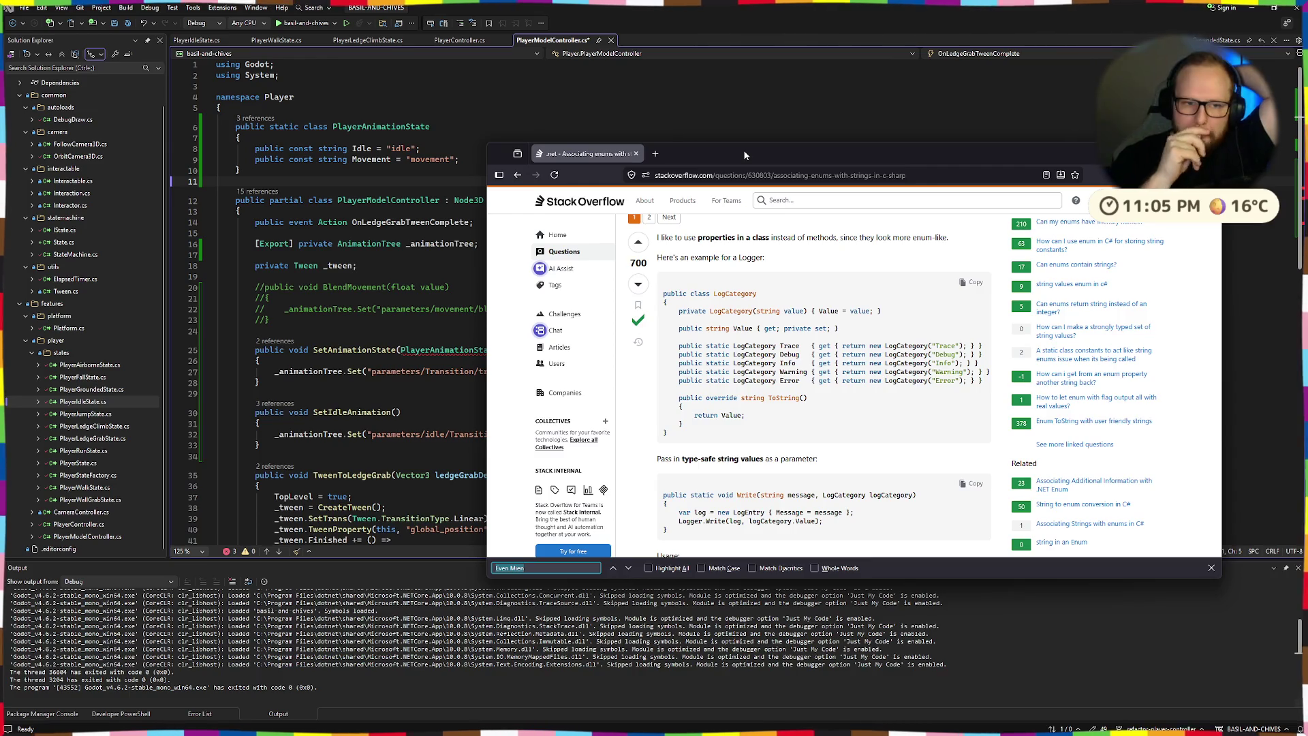
{"action": "mouse_move", "coordinate": [684, 311]}
{"action": "left_mouse_down"}
{"action": "mouse_move", "coordinate": [838, 312]}
{"action": "mouse_move", "coordinate": [727, 311]}
{"action": "left_mouse_up"}
{"action": "left_click", "coordinate": [725, 311]}
{"action": "double_click", "coordinate": [730, 311]}
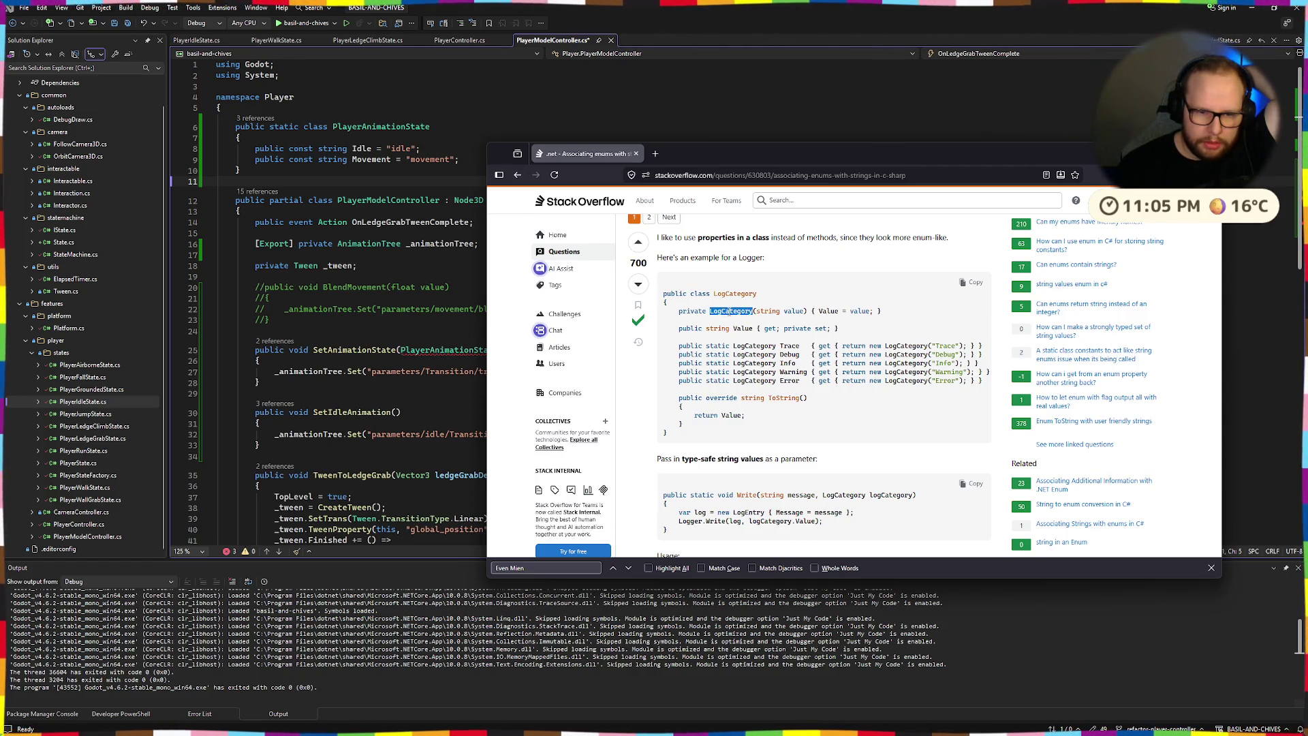
{"action": "left_click", "coordinate": [821, 304]}
{"action": "left_click_drag", "start_coordinate": [706, 311], "coordinate": [806, 312]}
{"action": "left_click", "coordinate": [806, 313]}
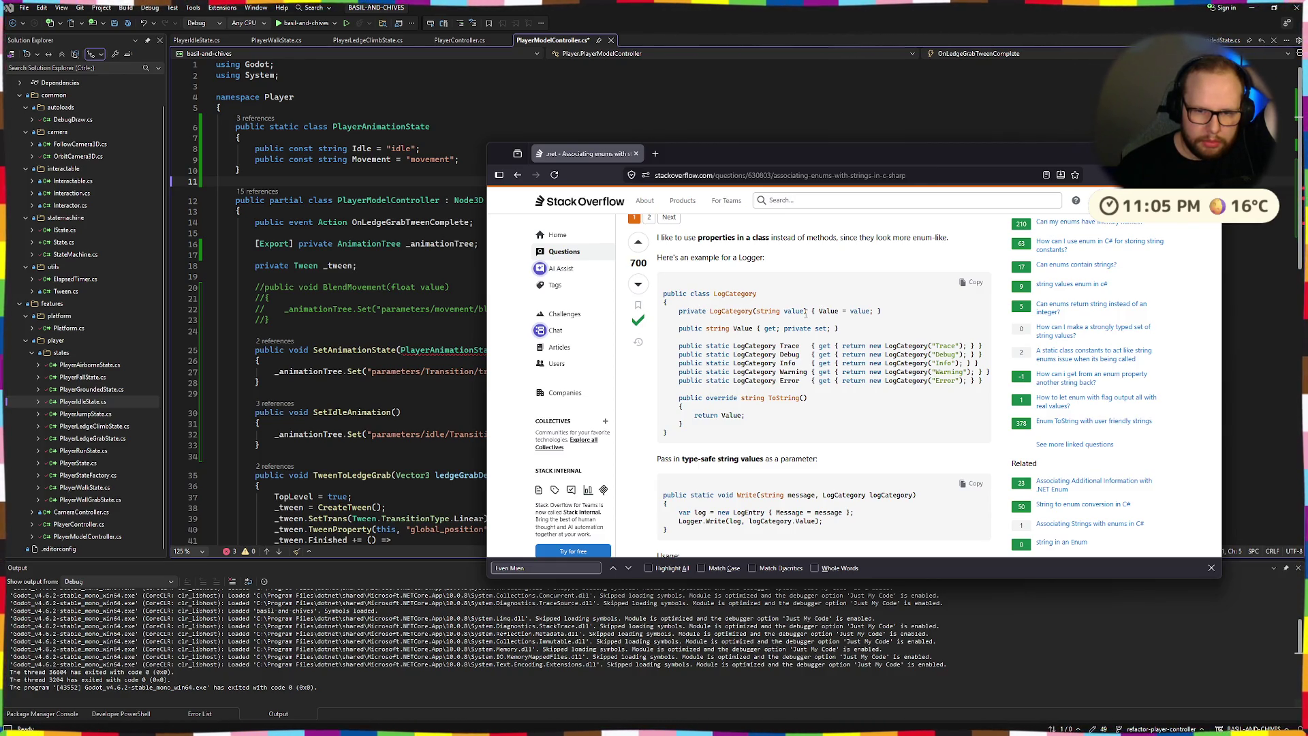
{"action": "left_click_drag", "start_coordinate": [853, 347], "coordinate": [907, 380]}
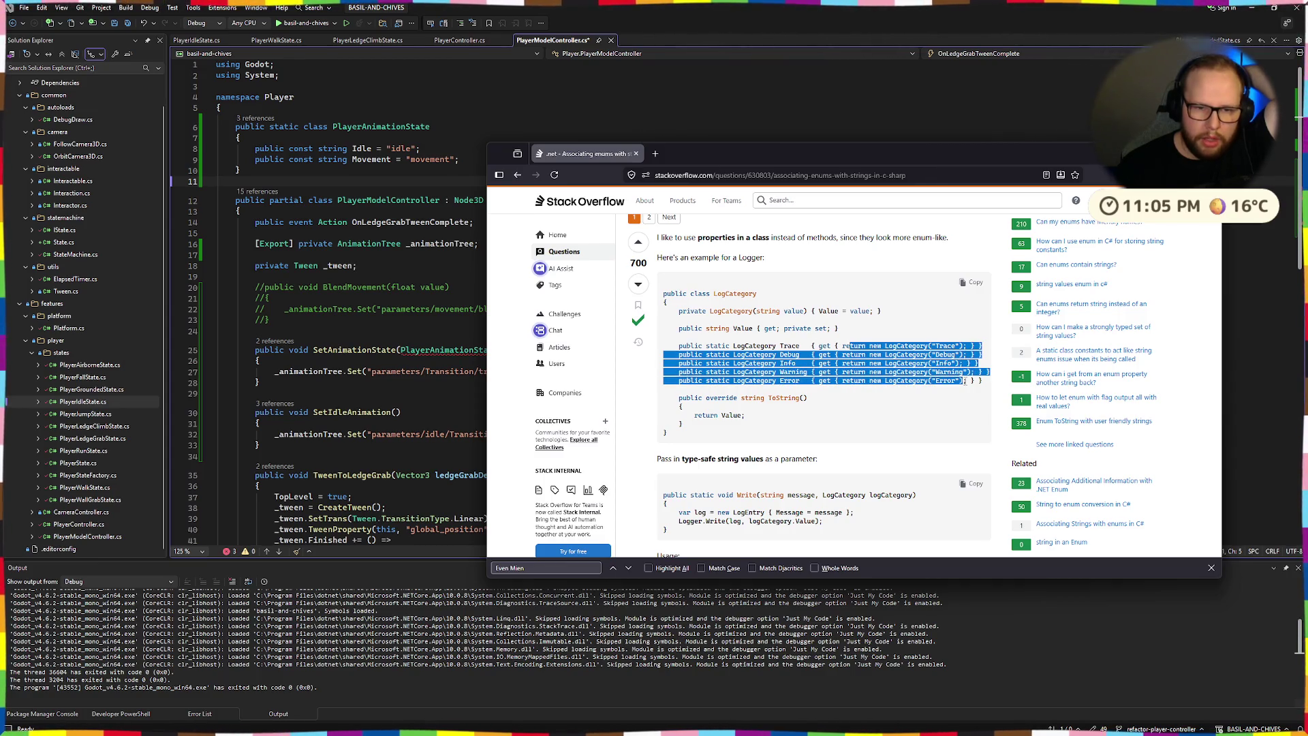
{"action": "left_click", "coordinate": [907, 374]}
{"action": "mouse_move", "coordinate": [709, 294]}
{"action": "left_mouse_down"}
{"action": "mouse_move", "coordinate": [716, 431]}
{"action": "mouse_move", "coordinate": [666, 294]}
{"action": "left_mouse_up"}
{"action": "left_click", "coordinate": [822, 305]}
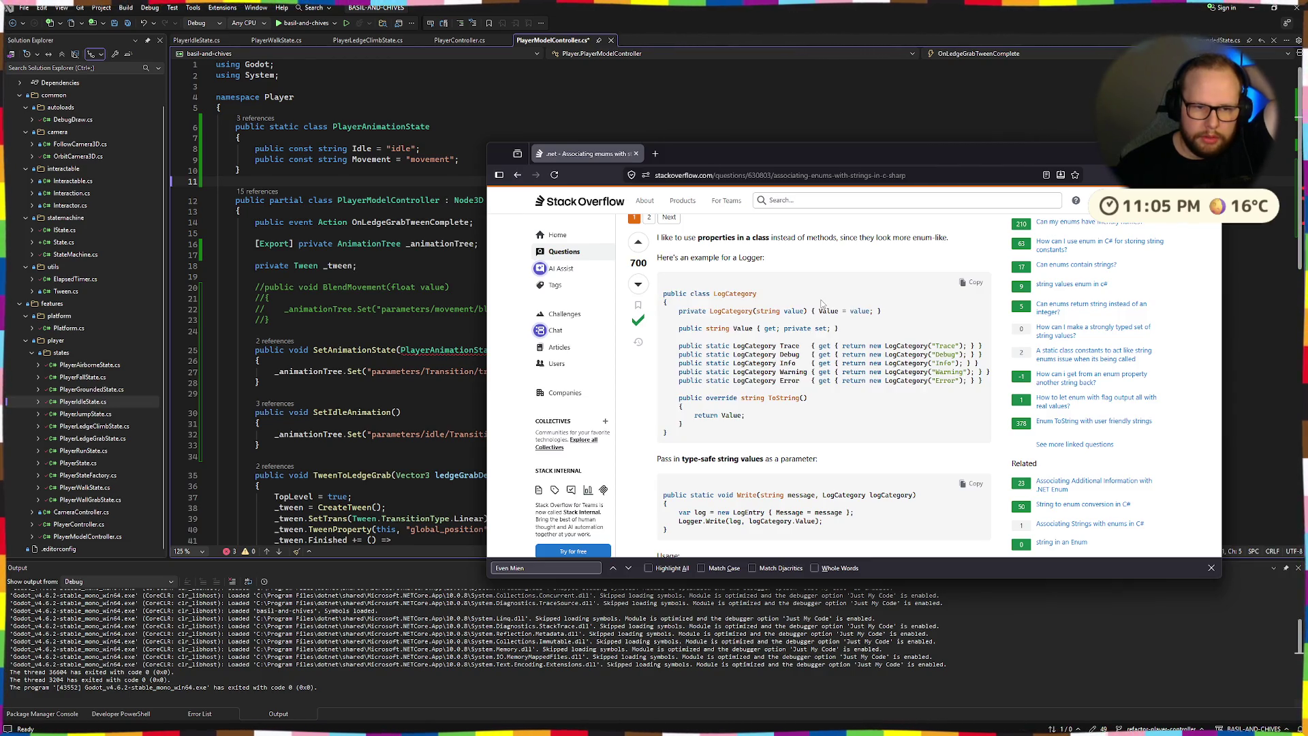
Read the answer's comments about the static string Trace, then return to the LogCategory class code.
{"action": "scroll", "coordinate": [823, 305], "scroll_direction": "down", "scroll_amount": 3}
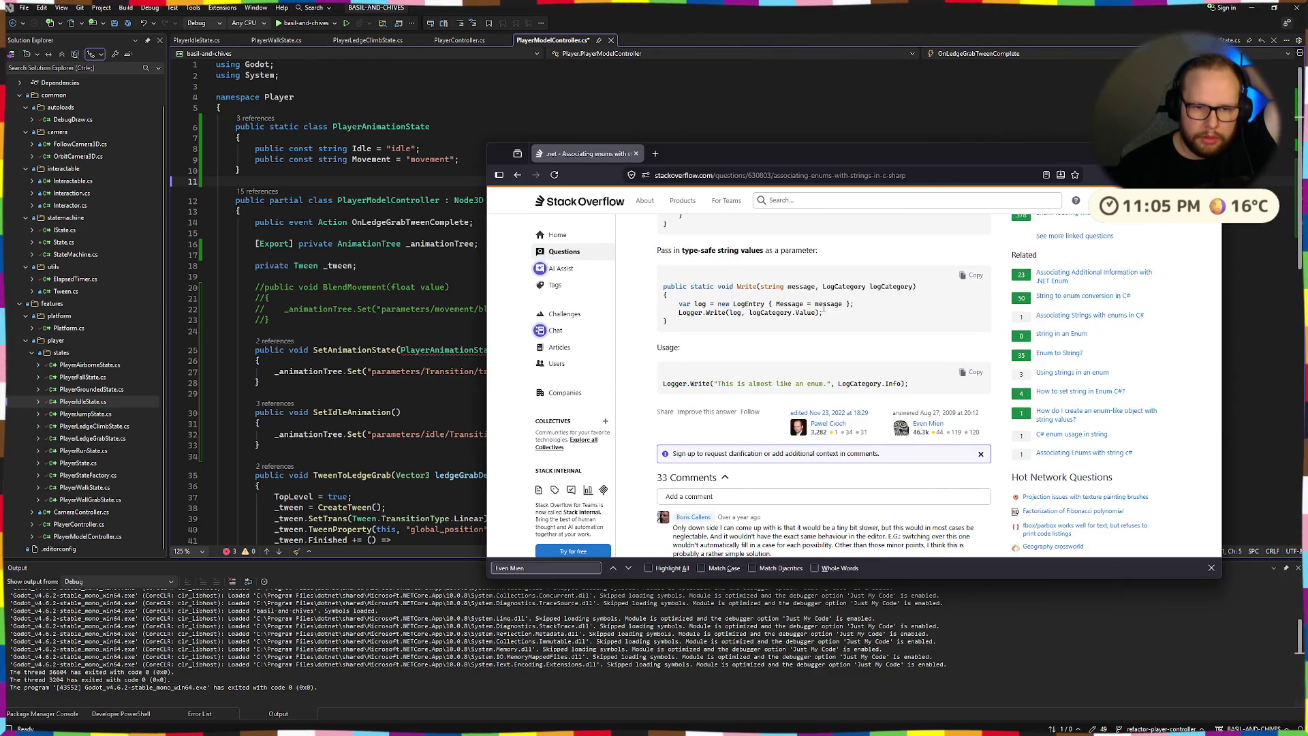
{"action": "scroll", "coordinate": [824, 309], "scroll_direction": "down", "scroll_amount": 2}
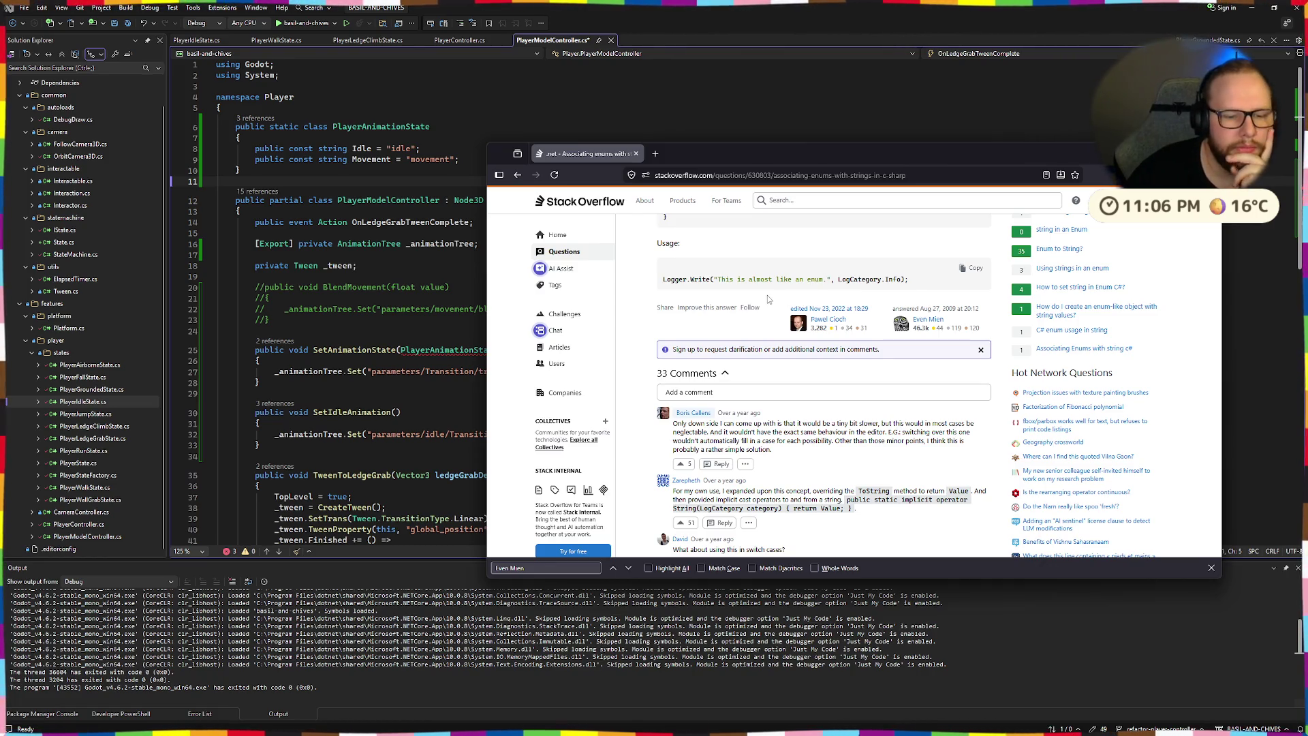
{"action": "scroll", "coordinate": [810, 388], "scroll_direction": "down", "scroll_amount": 2}
{"action": "scroll", "coordinate": [810, 381], "scroll_direction": "down", "scroll_amount": 2}
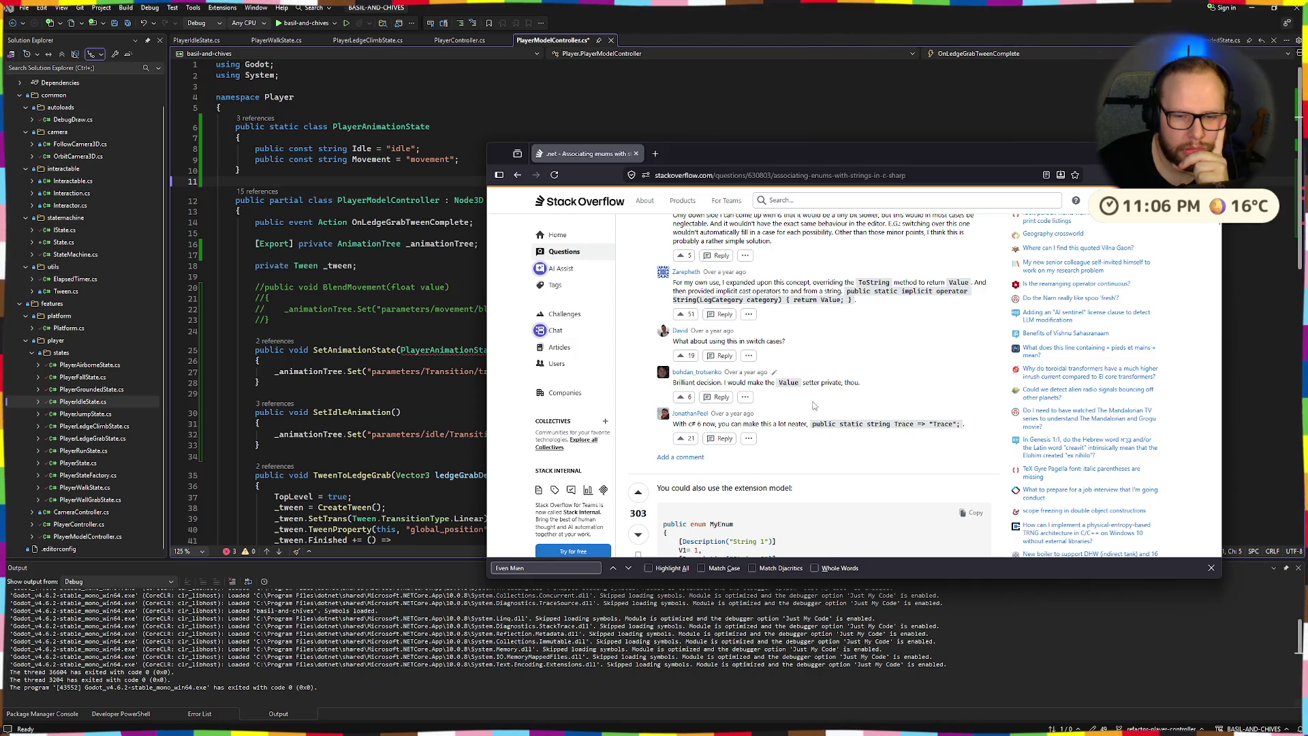
{"action": "left_click_drag", "start_coordinate": [711, 425], "coordinate": [872, 434]}
{"action": "left_click", "coordinate": [822, 424]}
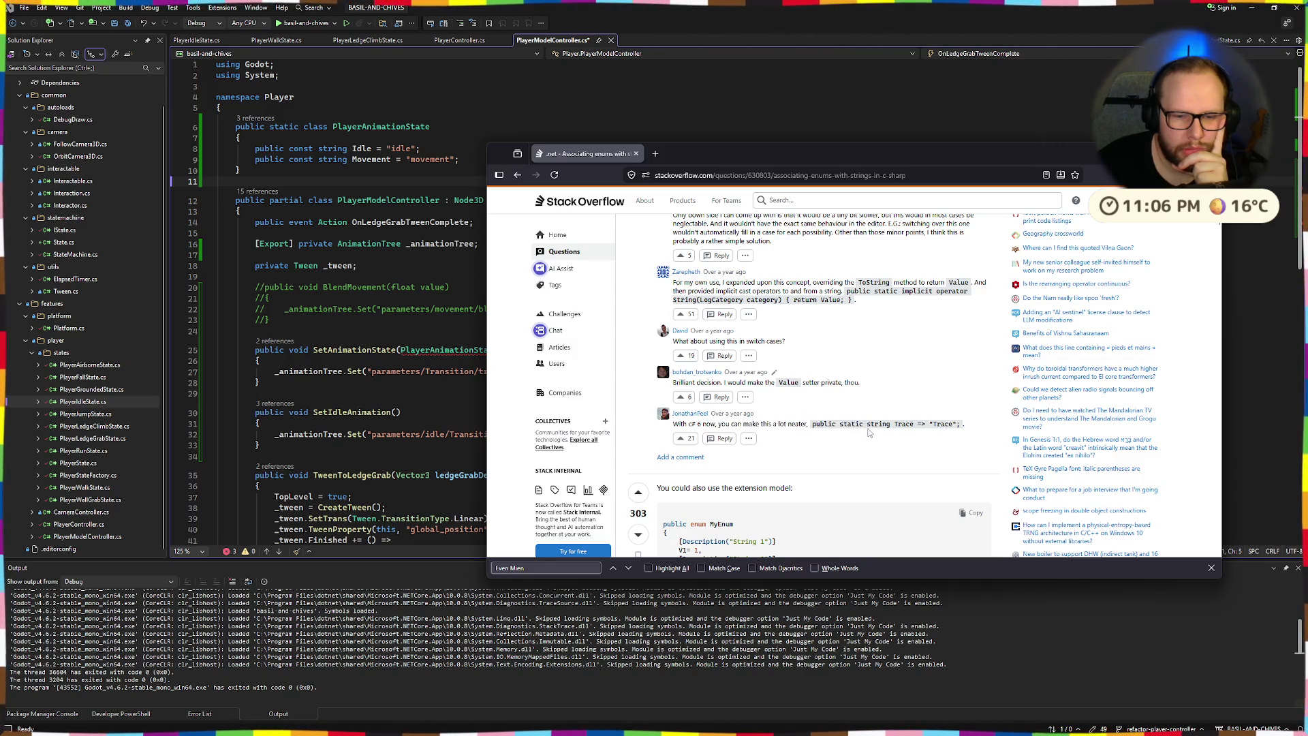
{"action": "left_click_drag", "start_coordinate": [705, 425], "coordinate": [913, 433]}
{"action": "left_click", "coordinate": [911, 433]}
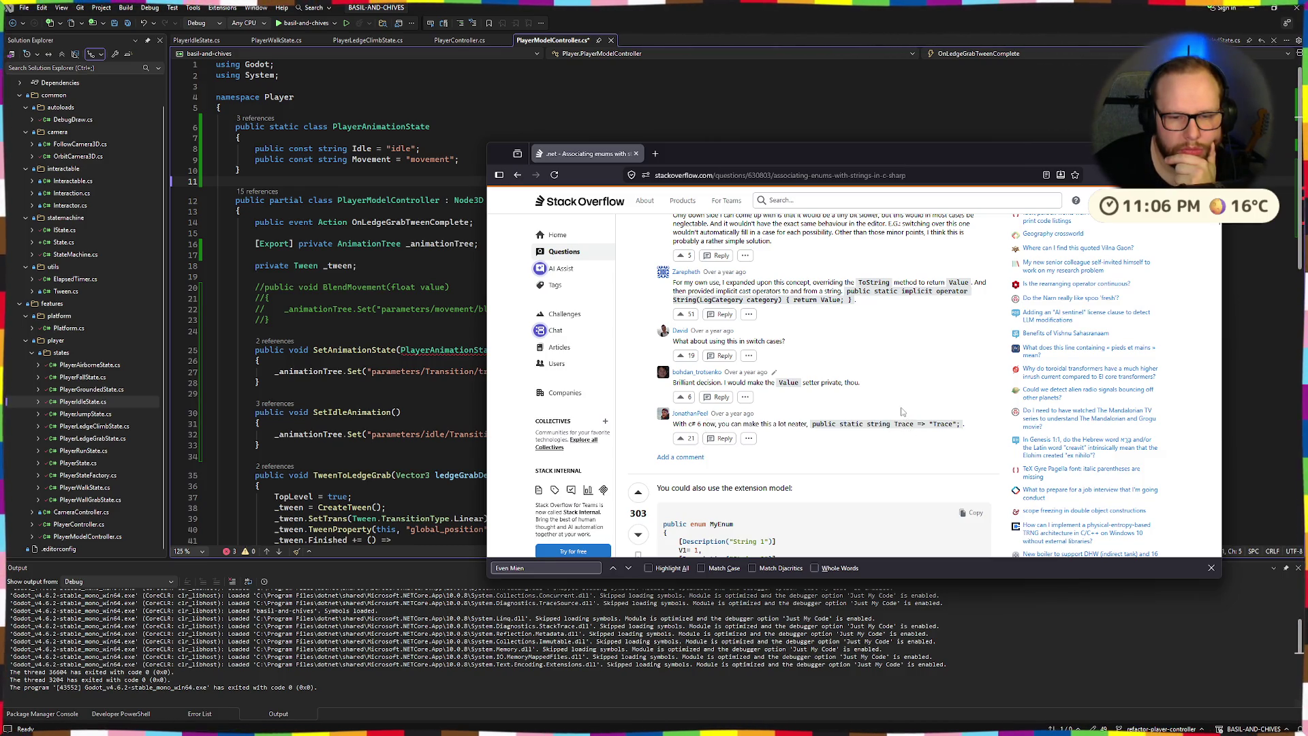
{"action": "scroll", "coordinate": [902, 412], "scroll_direction": "up", "scroll_amount": 5}
{"action": "scroll", "coordinate": [902, 413], "scroll_direction": "up", "scroll_amount": 2}
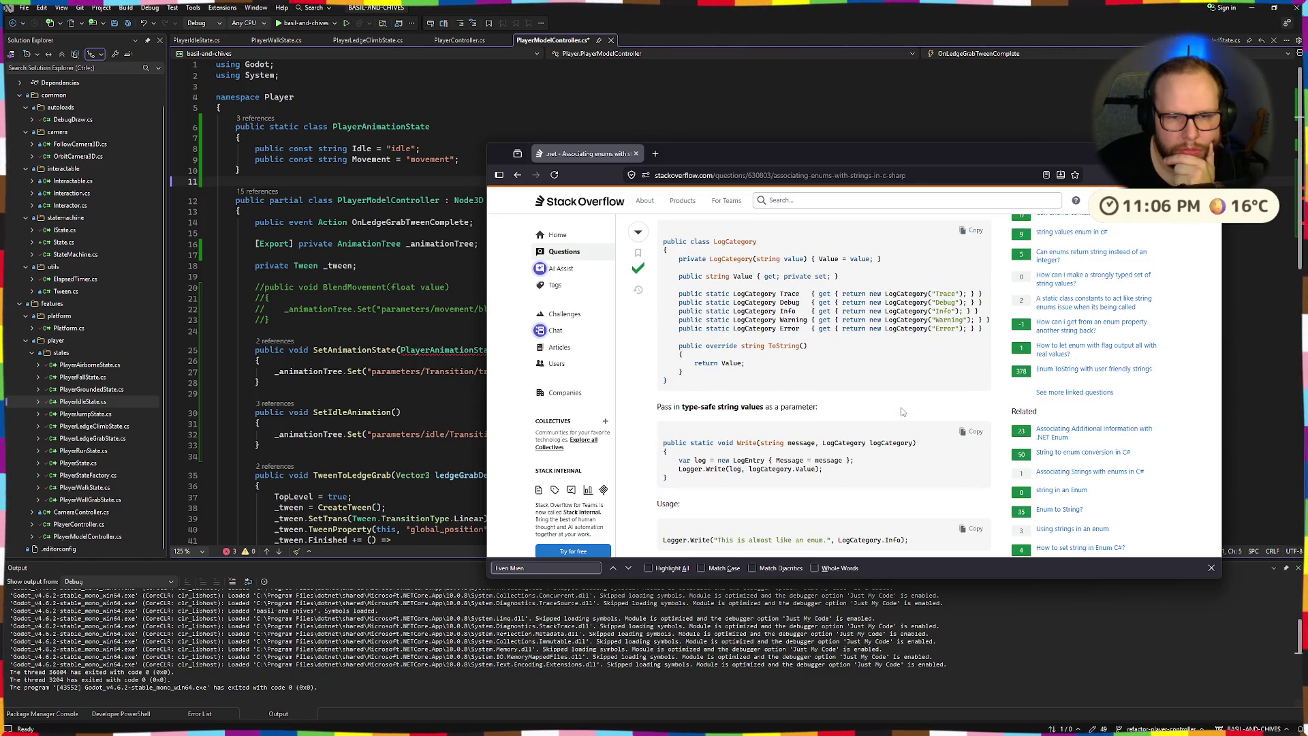
Scroll down through the other answers on the enum-strings Stack Overflow question.
{"action": "scroll", "coordinate": [901, 413], "scroll_direction": "down", "scroll_amount": 8}
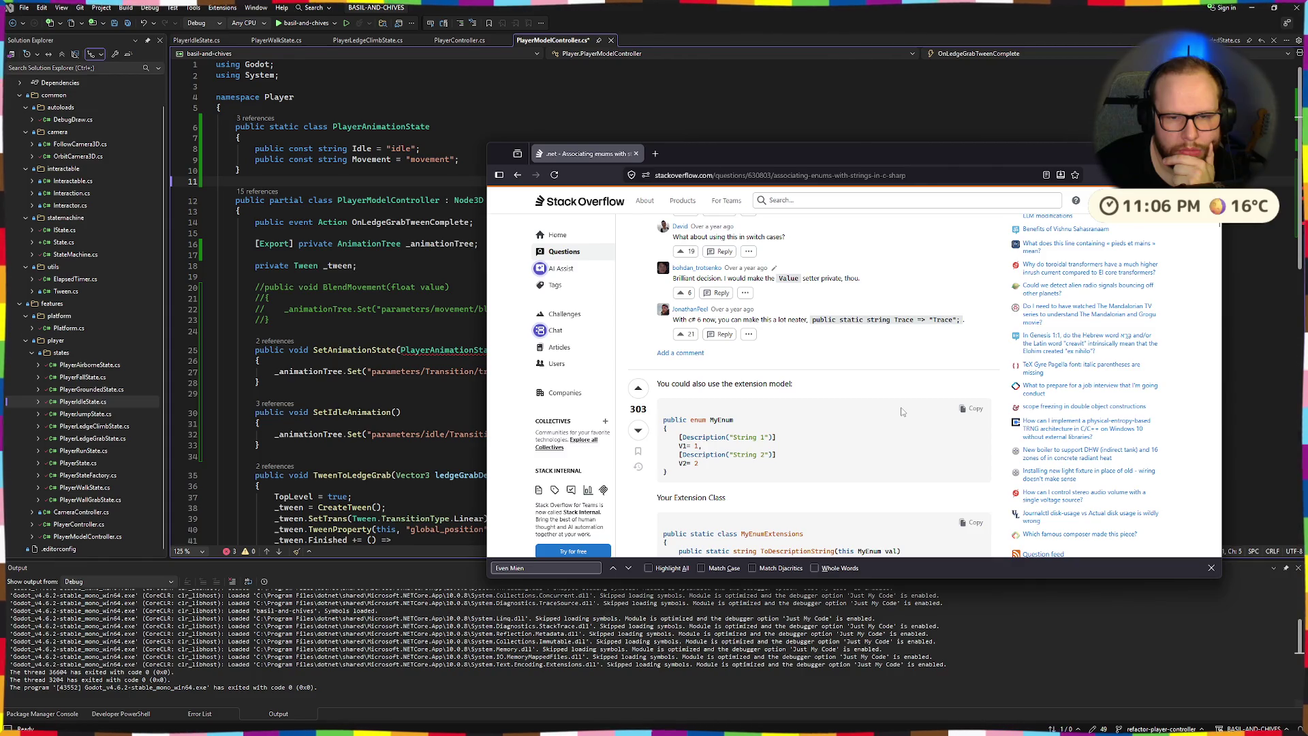
{"action": "scroll", "coordinate": [901, 412], "scroll_direction": "down", "scroll_amount": 2}
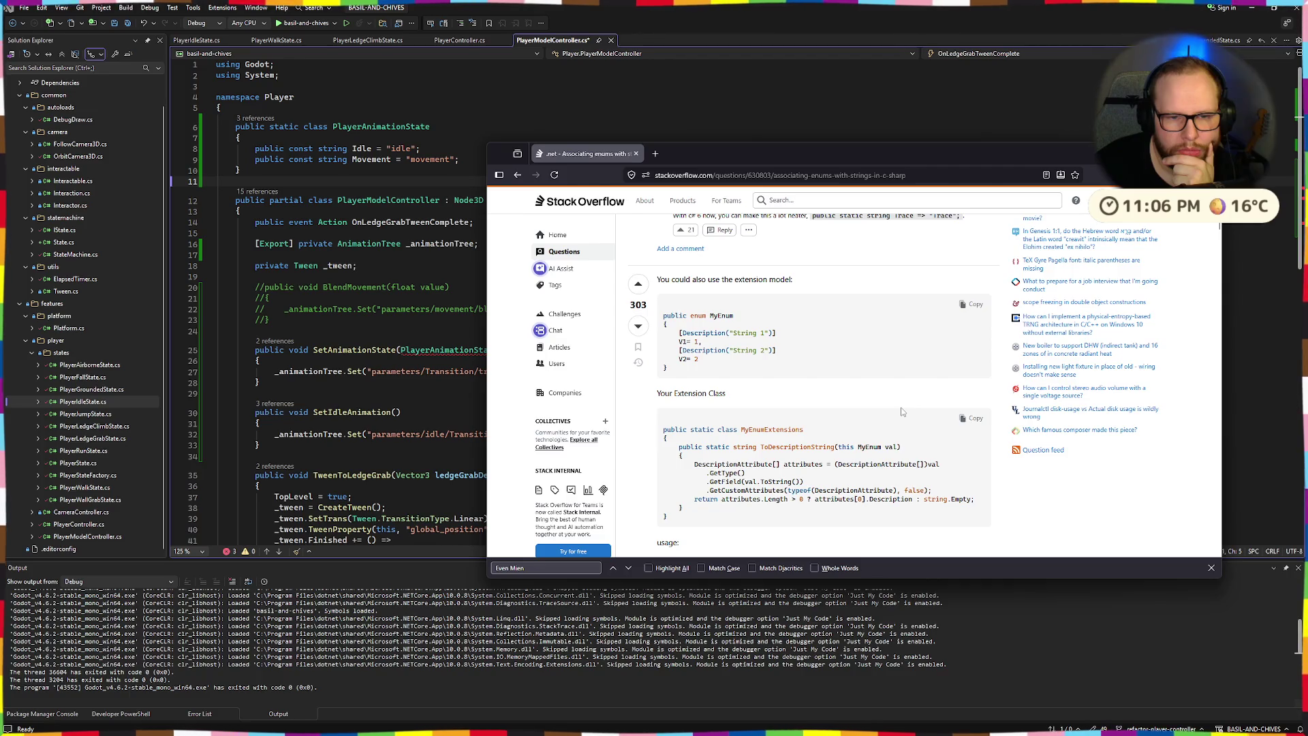
{"action": "scroll", "coordinate": [902, 412], "scroll_direction": "down", "scroll_amount": 1}
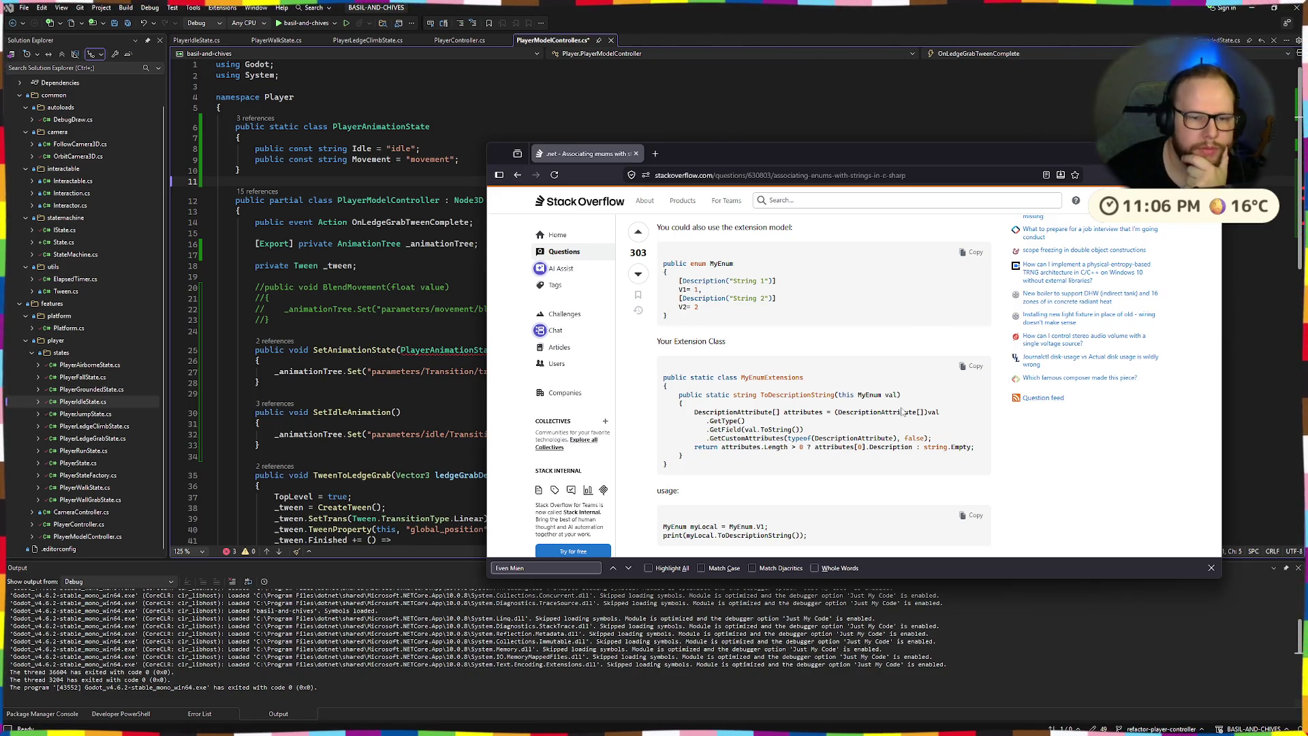
{"action": "scroll", "coordinate": [885, 402], "scroll_direction": "down", "scroll_amount": 5}
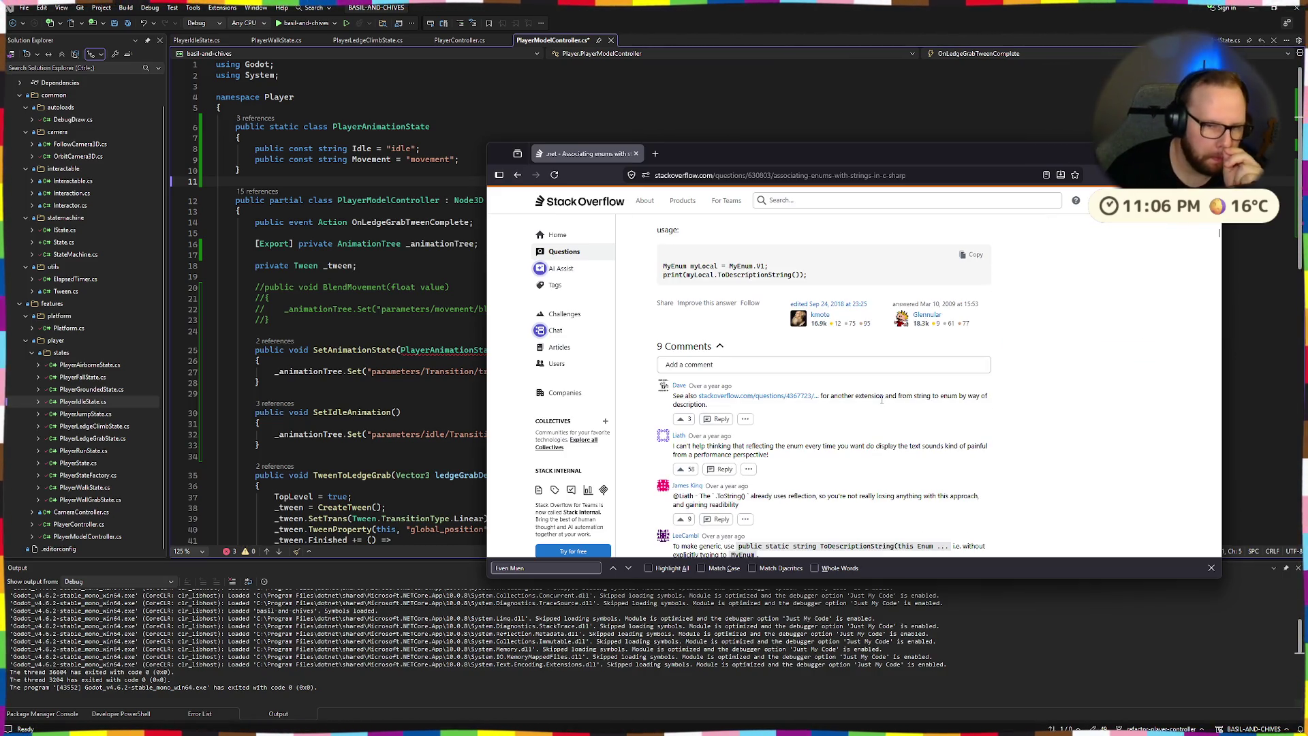
{"action": "scroll", "coordinate": [882, 400], "scroll_direction": "down", "scroll_amount": 5}
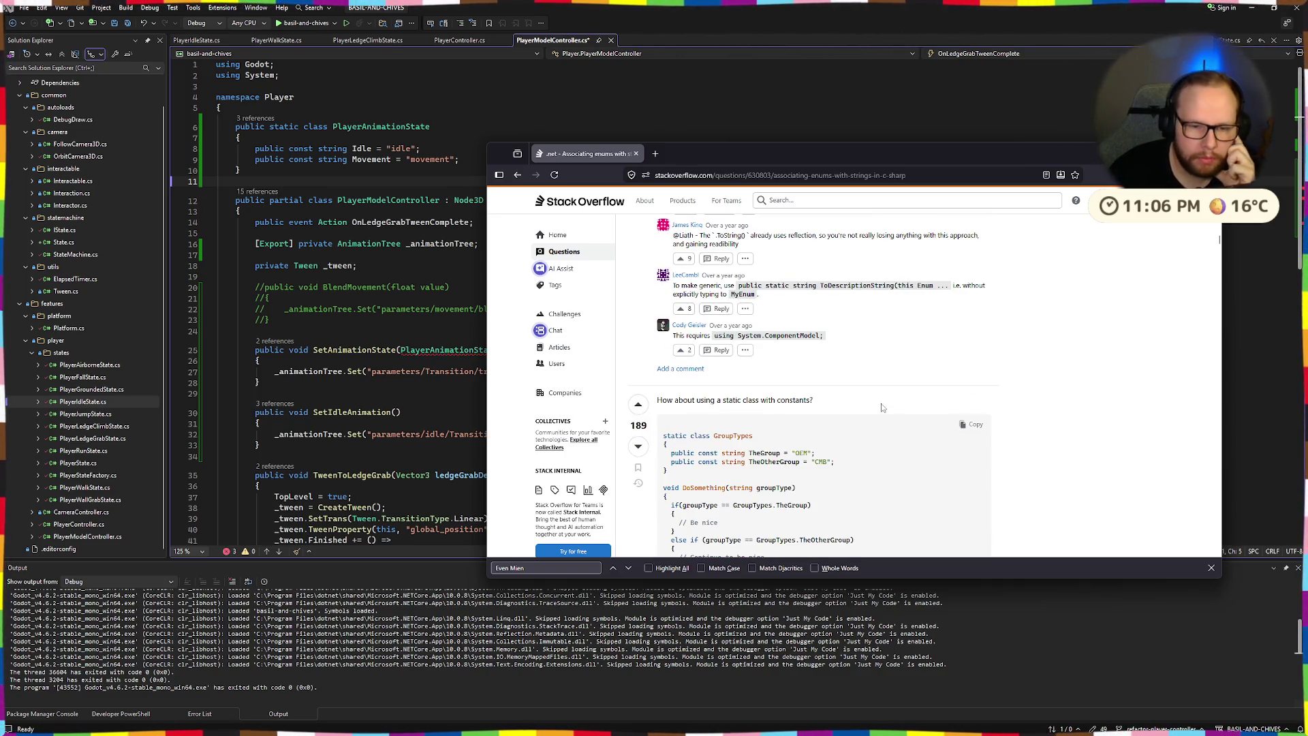
{"action": "scroll", "coordinate": [881, 407], "scroll_direction": "down", "scroll_amount": 10}
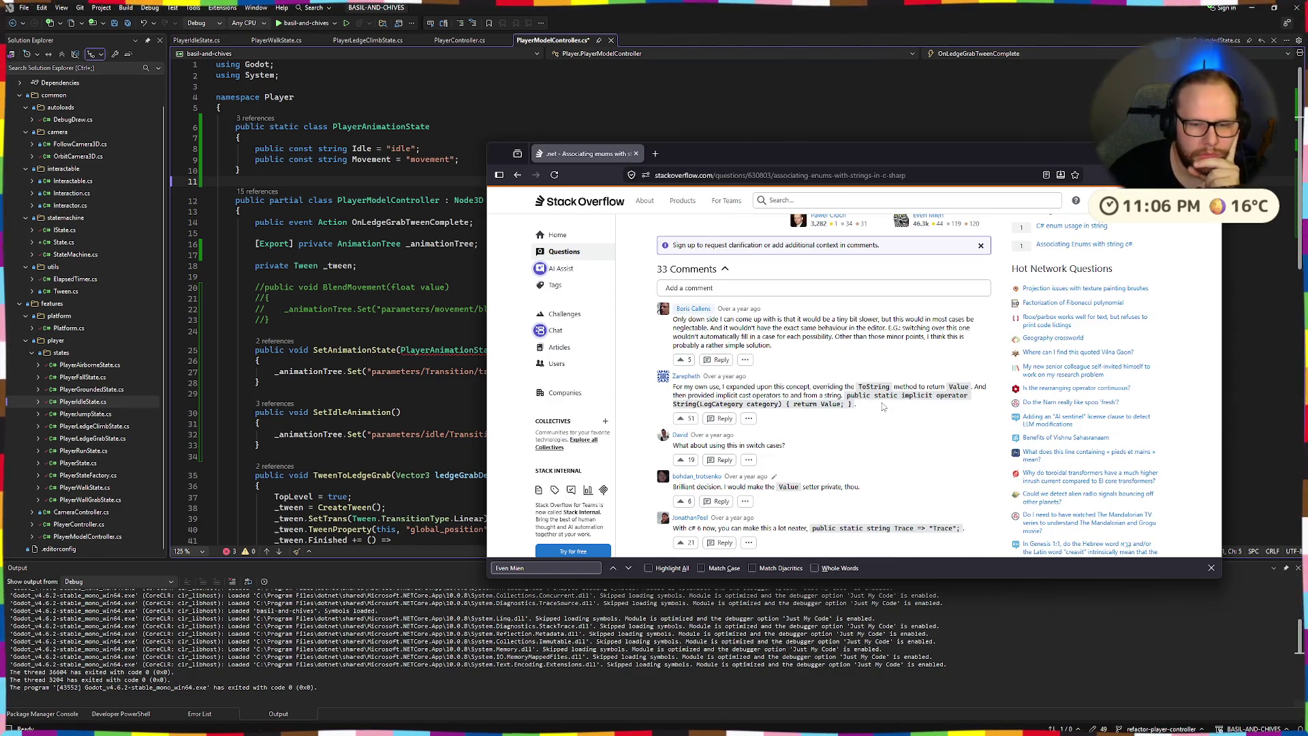
{"action": "scroll", "coordinate": [882, 406], "scroll_direction": "down", "scroll_amount": 1}
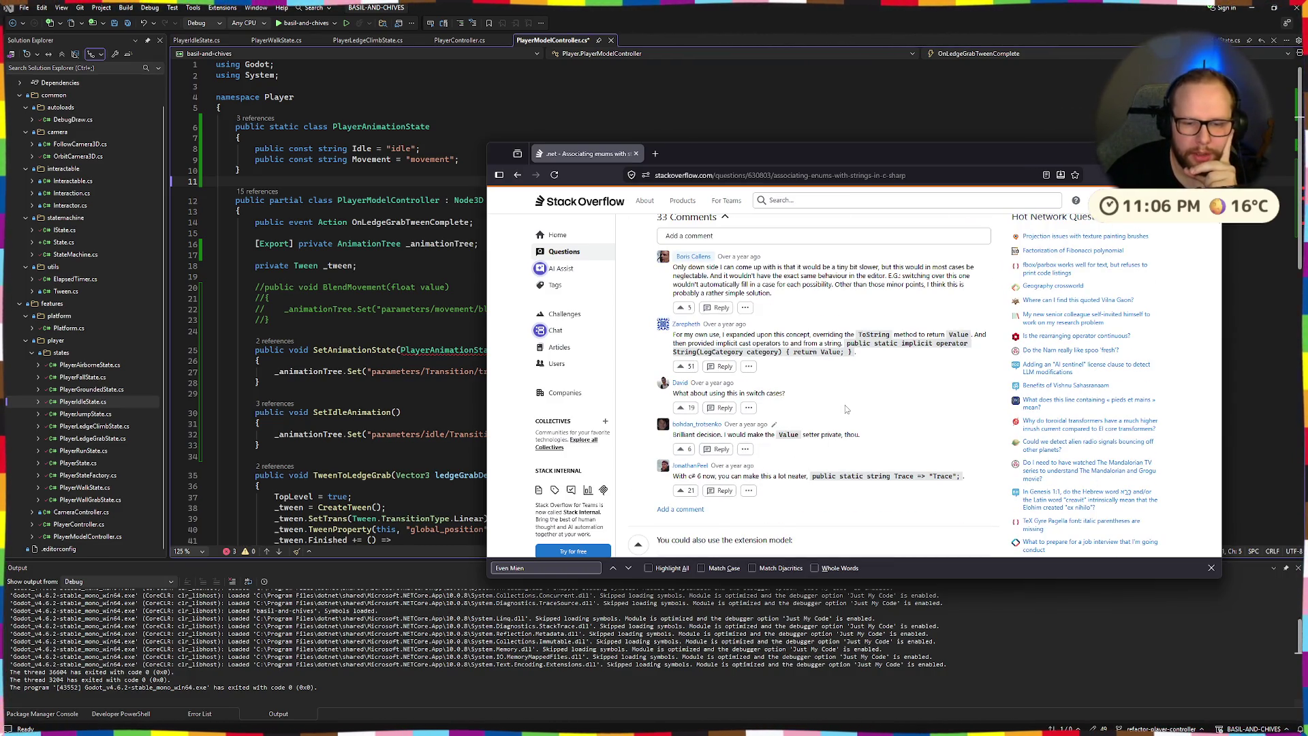
{"action": "scroll", "coordinate": [845, 409], "scroll_direction": "down", "scroll_amount": 8}
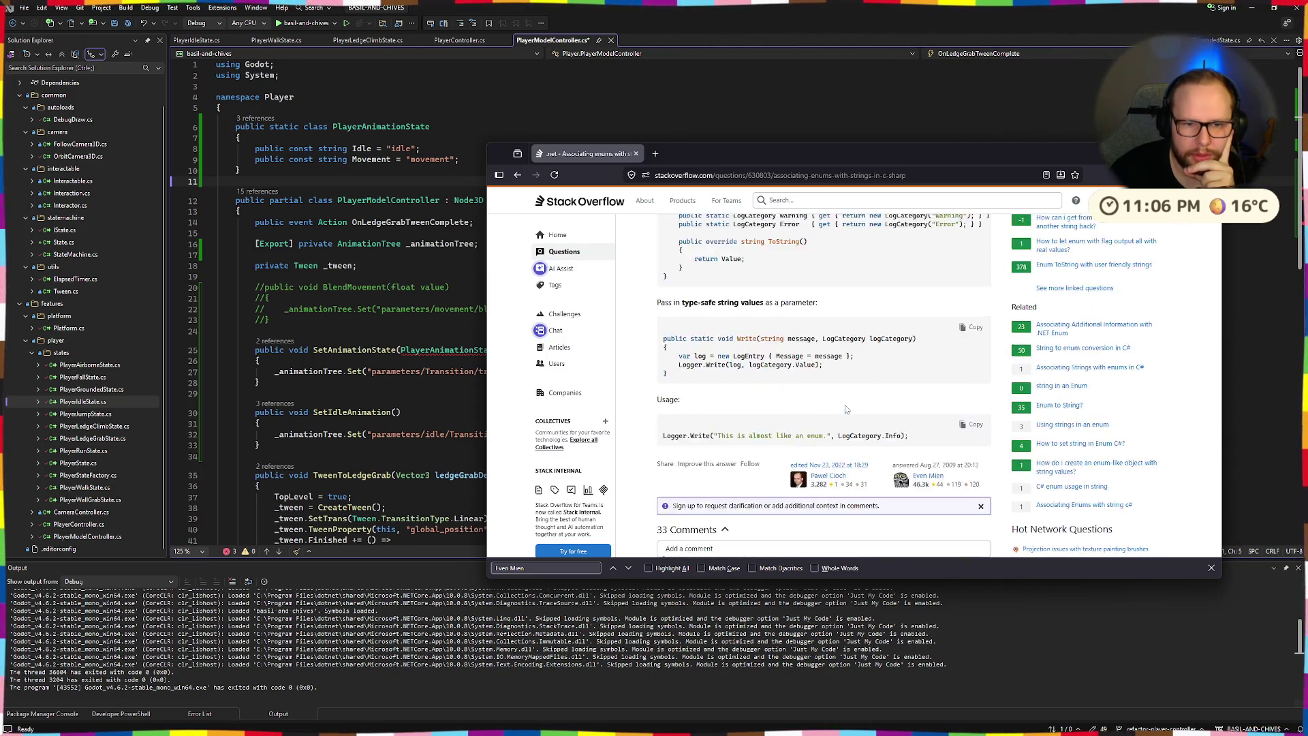
{"action": "scroll", "coordinate": [846, 407], "scroll_direction": "up", "scroll_amount": 1}
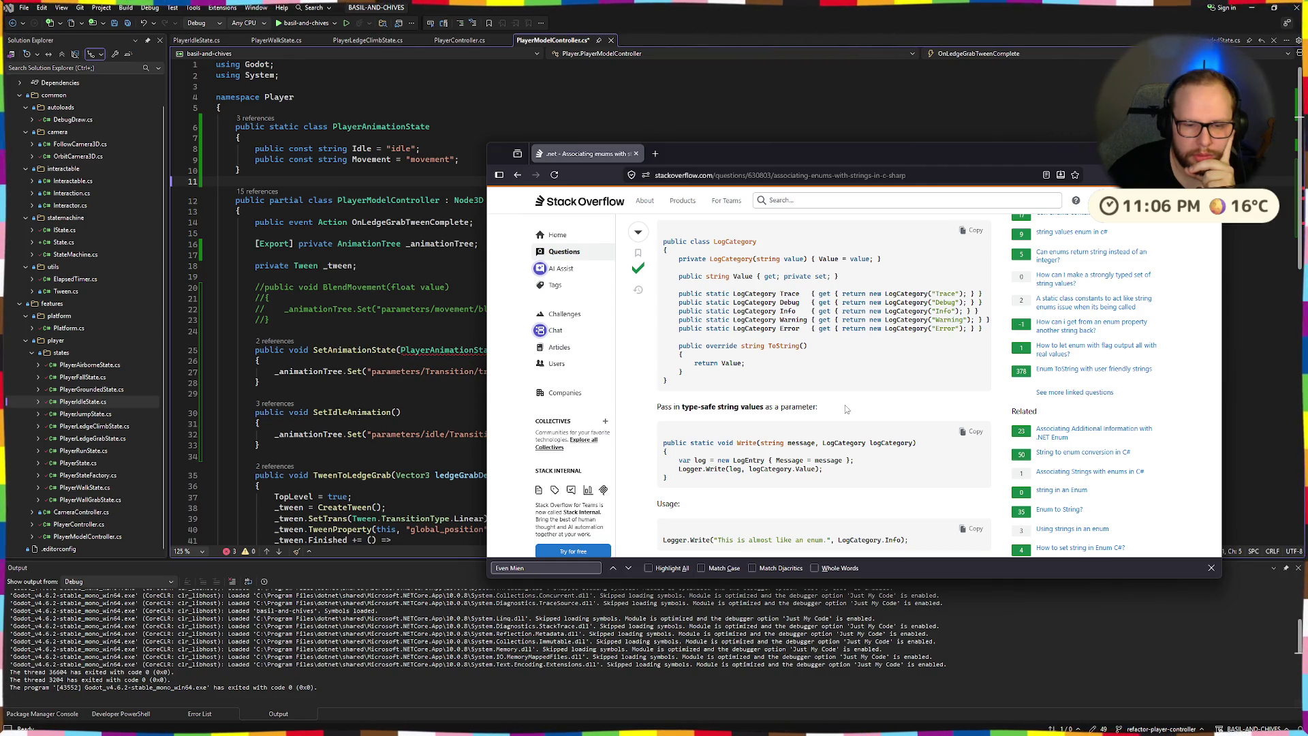
Revisit the LogCategory Write() usage, close the browser, and select the Idle and Movement constants.
{"action": "left_click_drag", "start_coordinate": [679, 443], "coordinate": [849, 481]}
{"action": "left_click", "coordinate": [849, 481]}
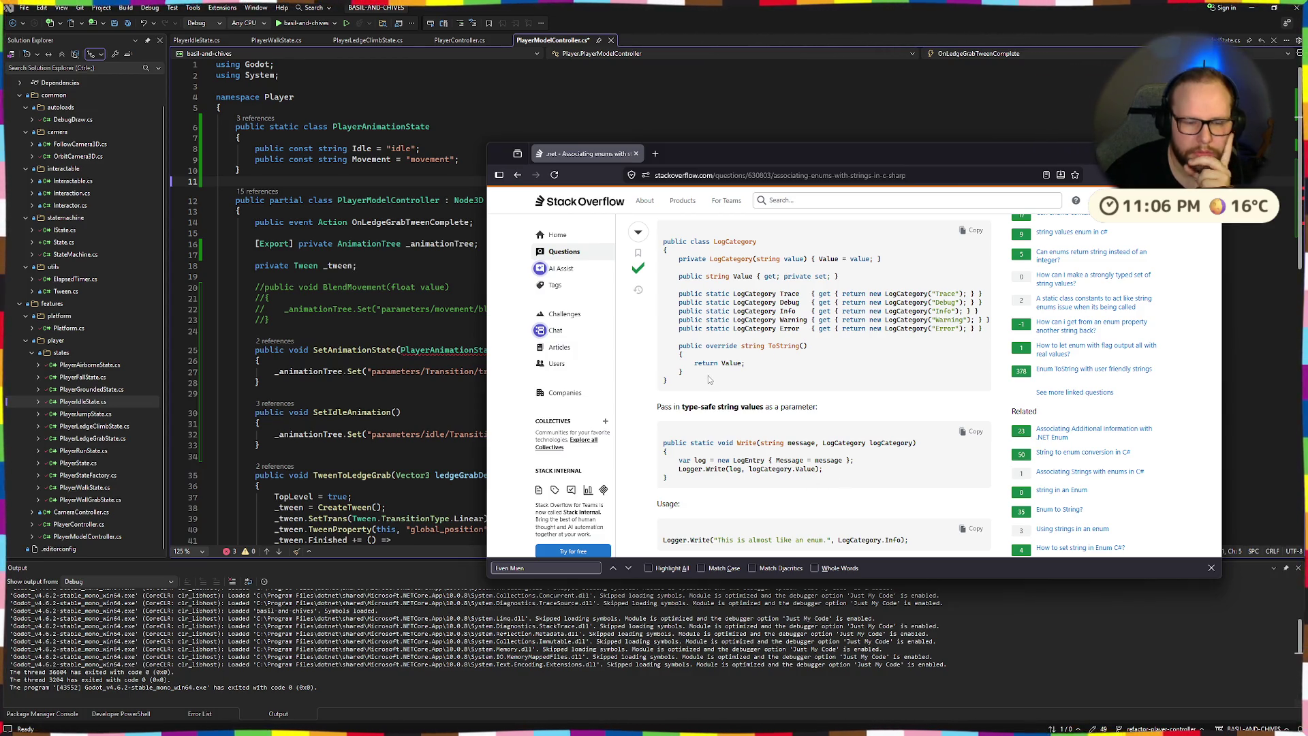
{"action": "left_click", "coordinate": [636, 154]}
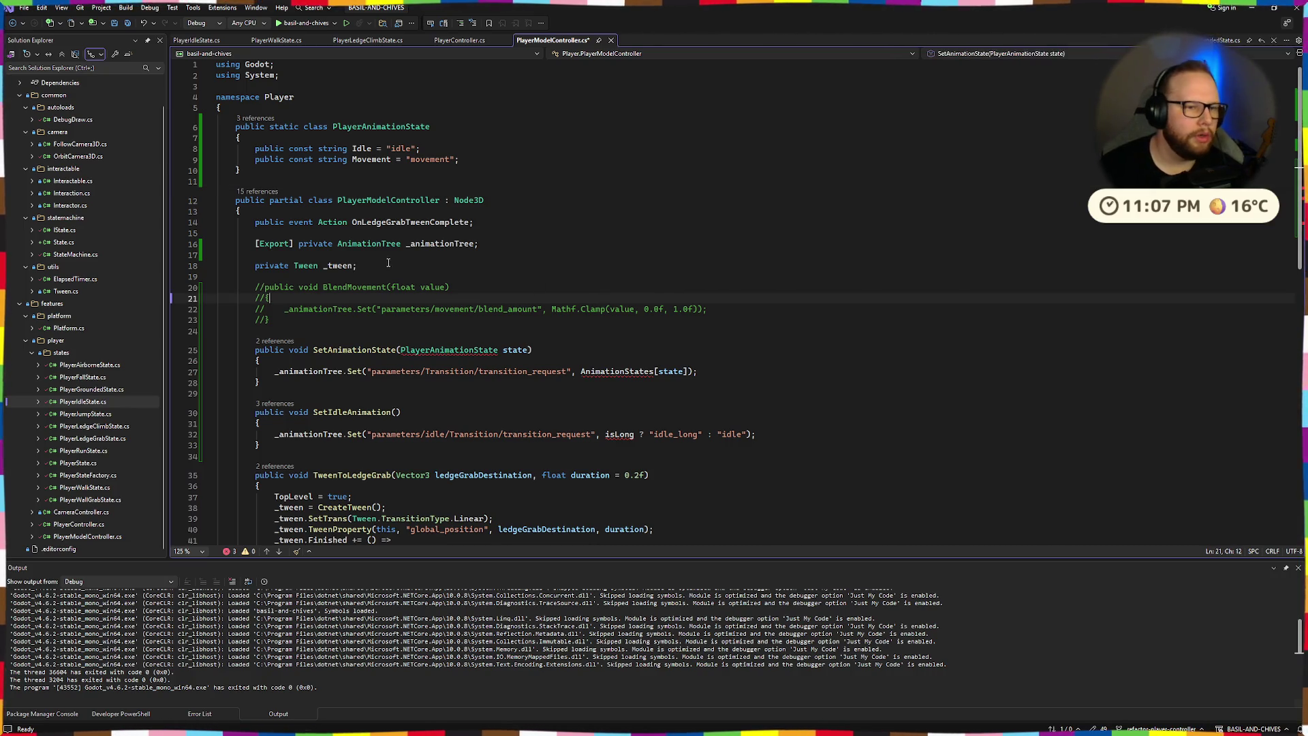
{"action": "left_click_drag", "start_coordinate": [254, 148], "coordinate": [523, 160]}
Replace the Idle and Movement constants with an empty private PlayerAnimationState(string value) constructor.
{"action": "key", "text": "BackSpace"}
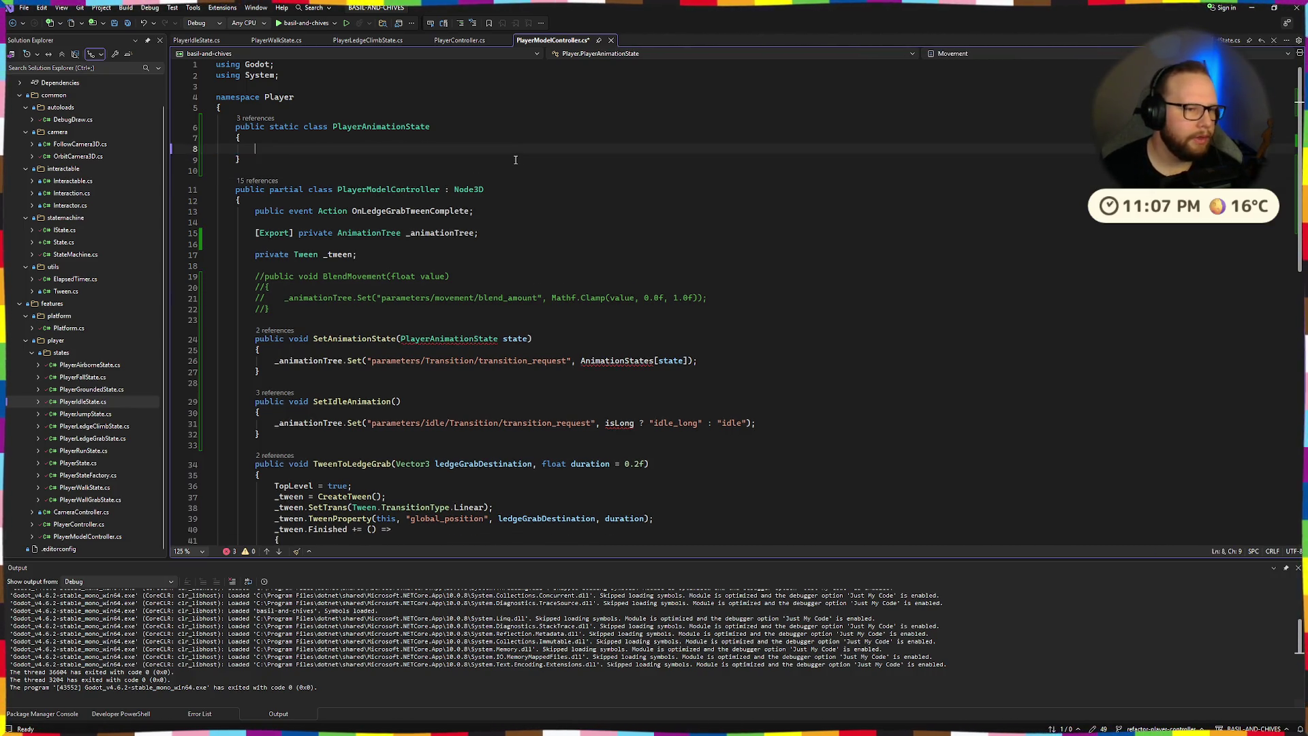
{"action": "type", "text": "priav"}
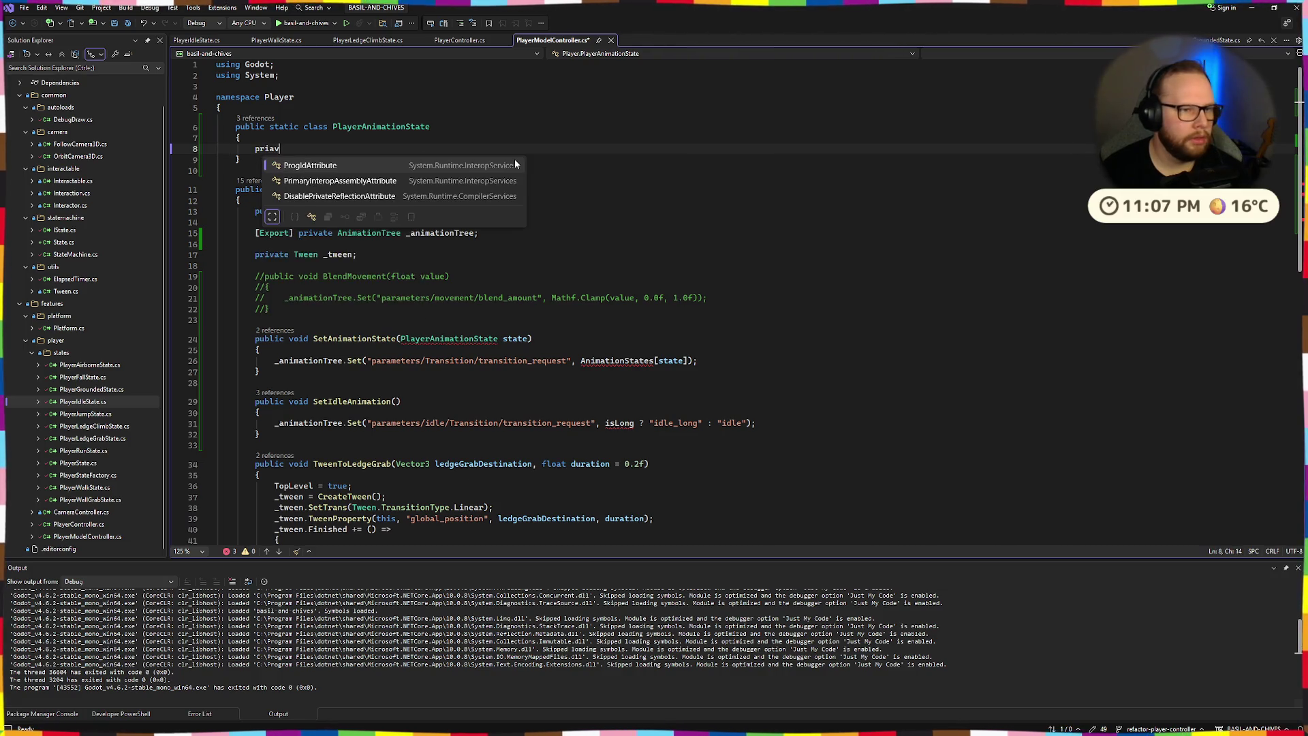
{"action": "key", "text": "BackSpace"}
{"action": "key", "text": "BackSpace"}
{"action": "type", "text": "vate "}
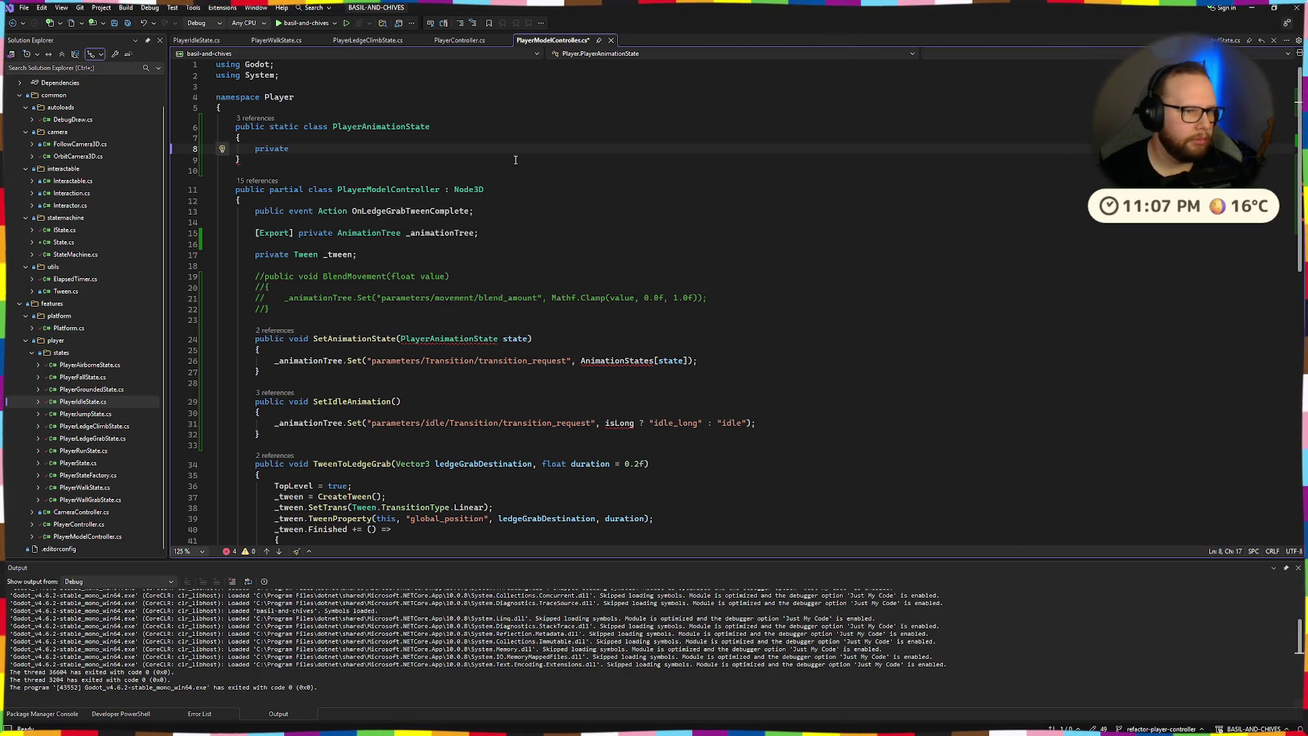
{"action": "type", "text": "PlayerAn"}
{"action": "key", "text": "Tab"}
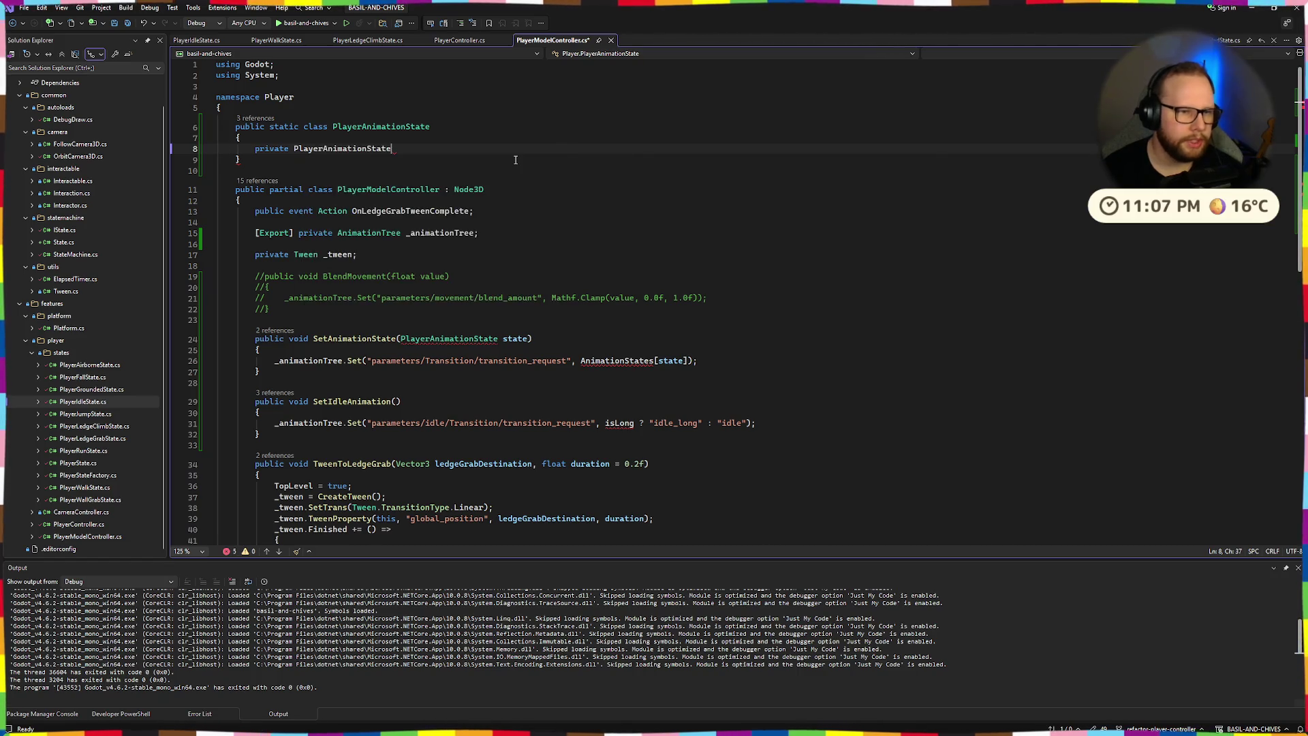
{"action": "type", "text": "(string val"}
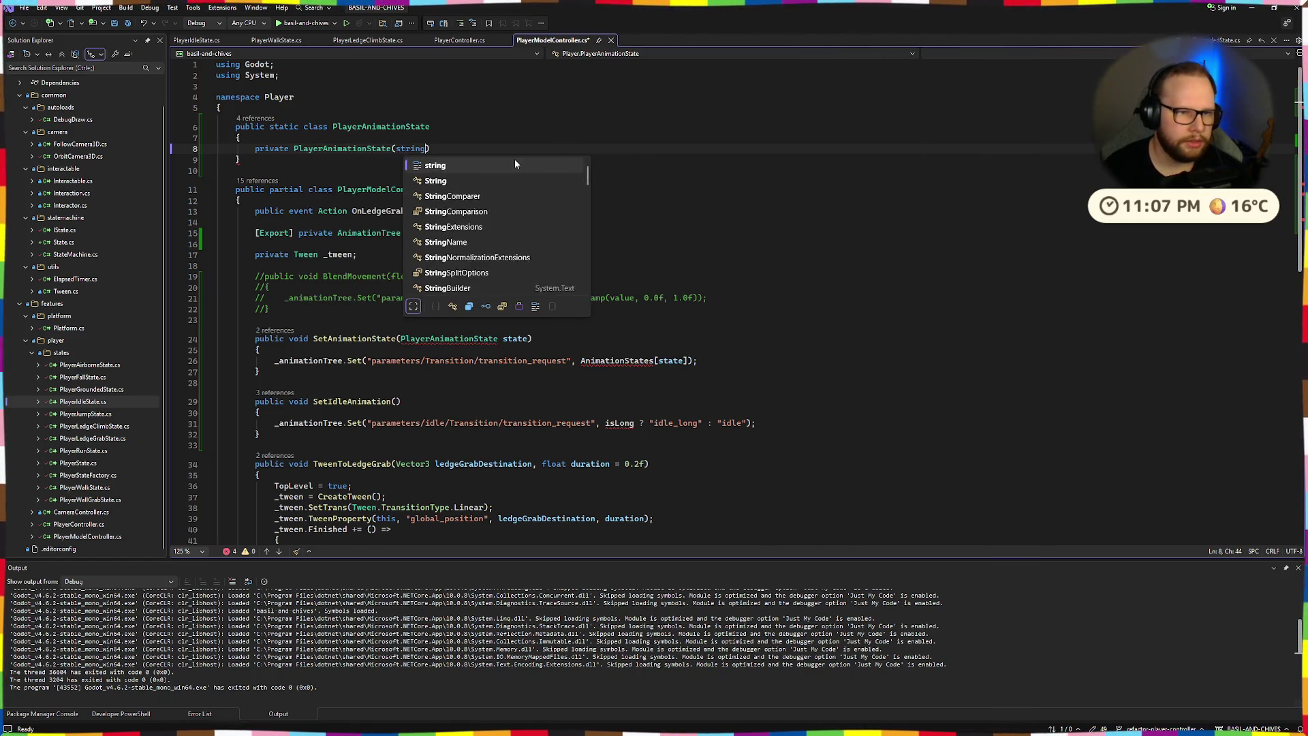
{"action": "type", "text": "ue) { }"}
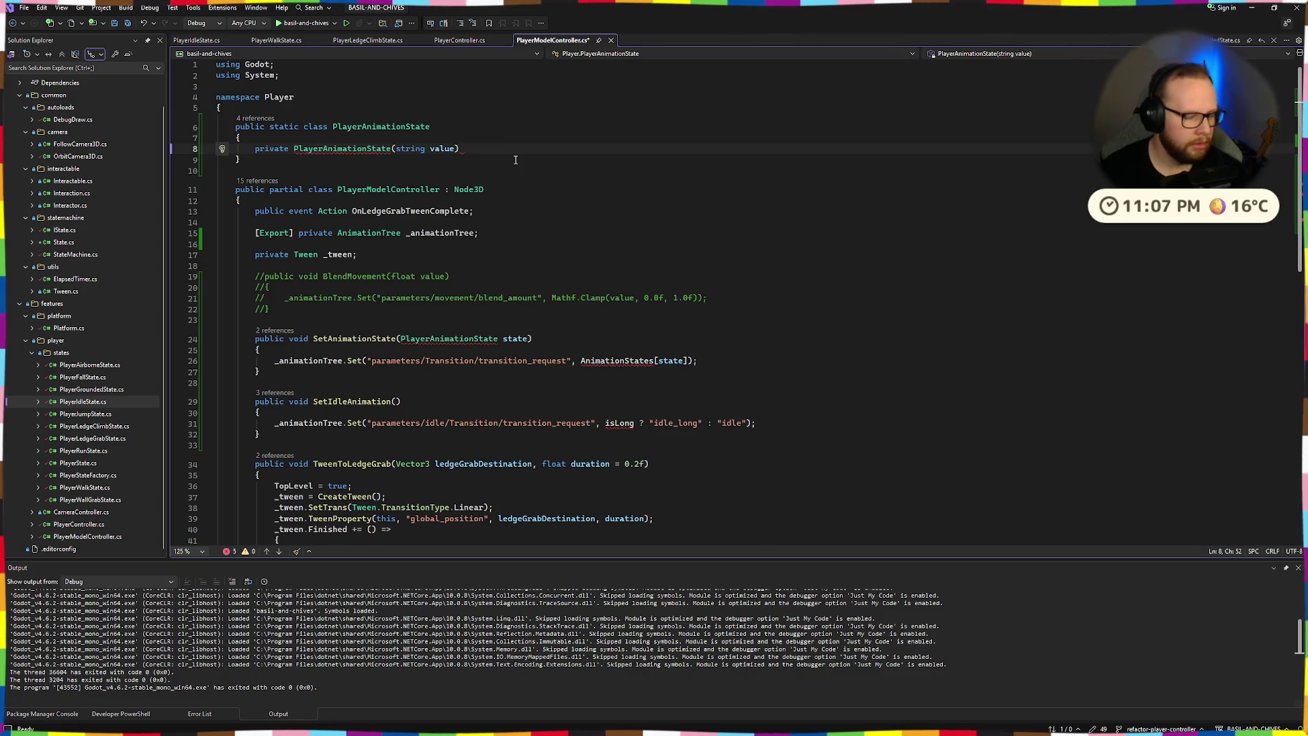
Make the constructor body assign Value = value, save the file, and add a line below.
{"action": "key", "text": "Left"}
{"action": "type", "text": "value "}
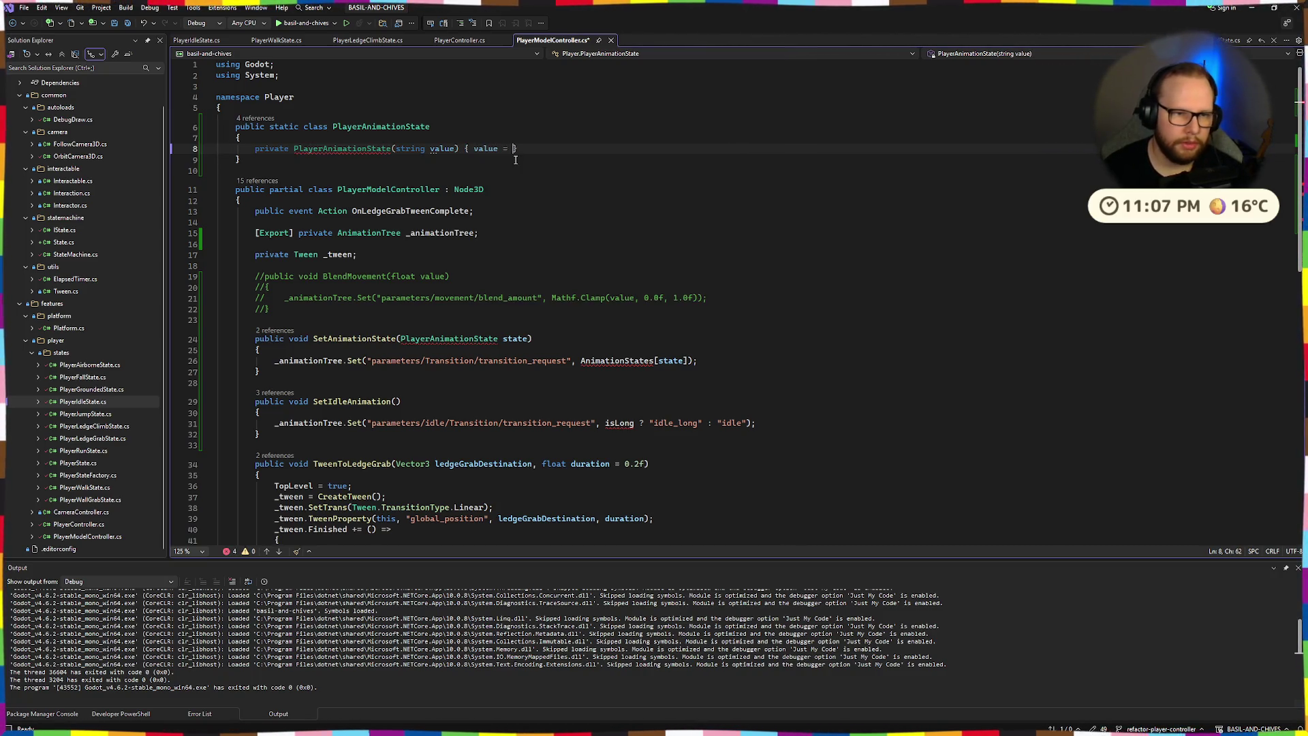
{"action": "type", "text": "="}
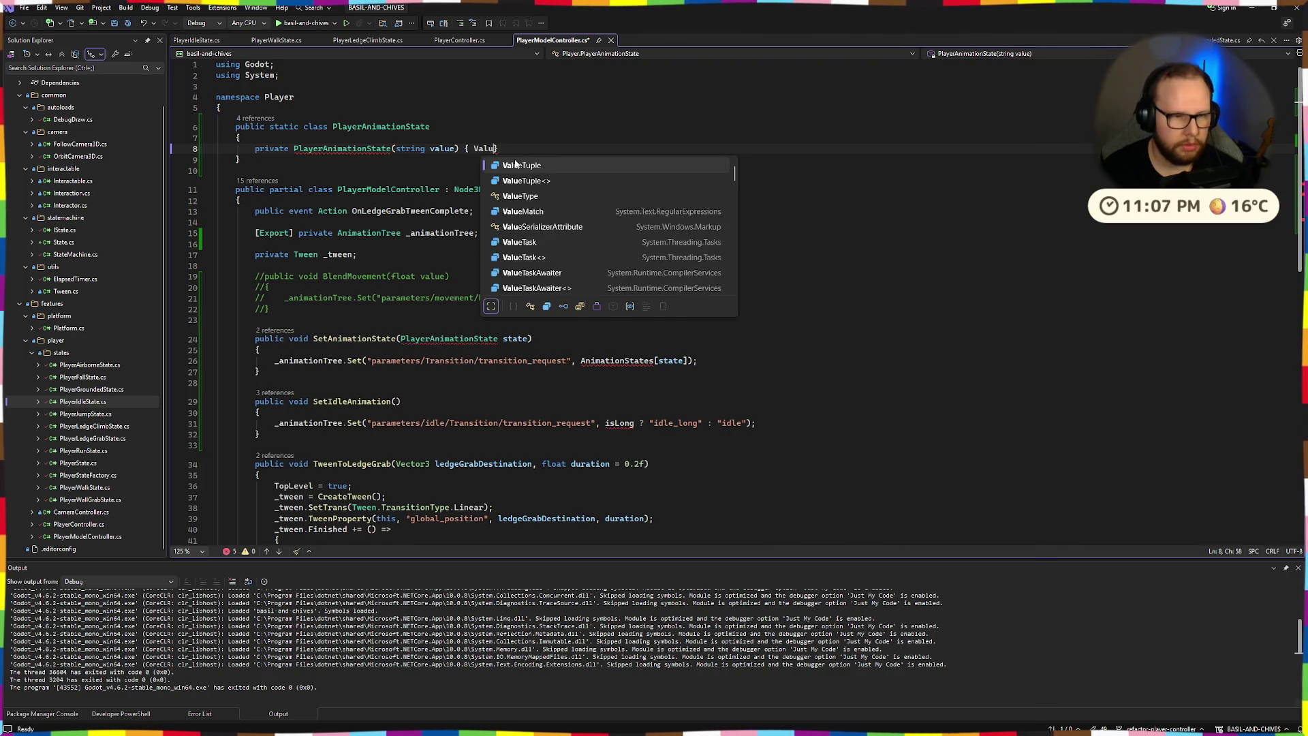
{"action": "key", "text": "BackSpace"}
{"action": "key", "text": "BackSpace"}
{"action": "key", "text": "BackSpace"}
{"action": "type", "text": "Value"}
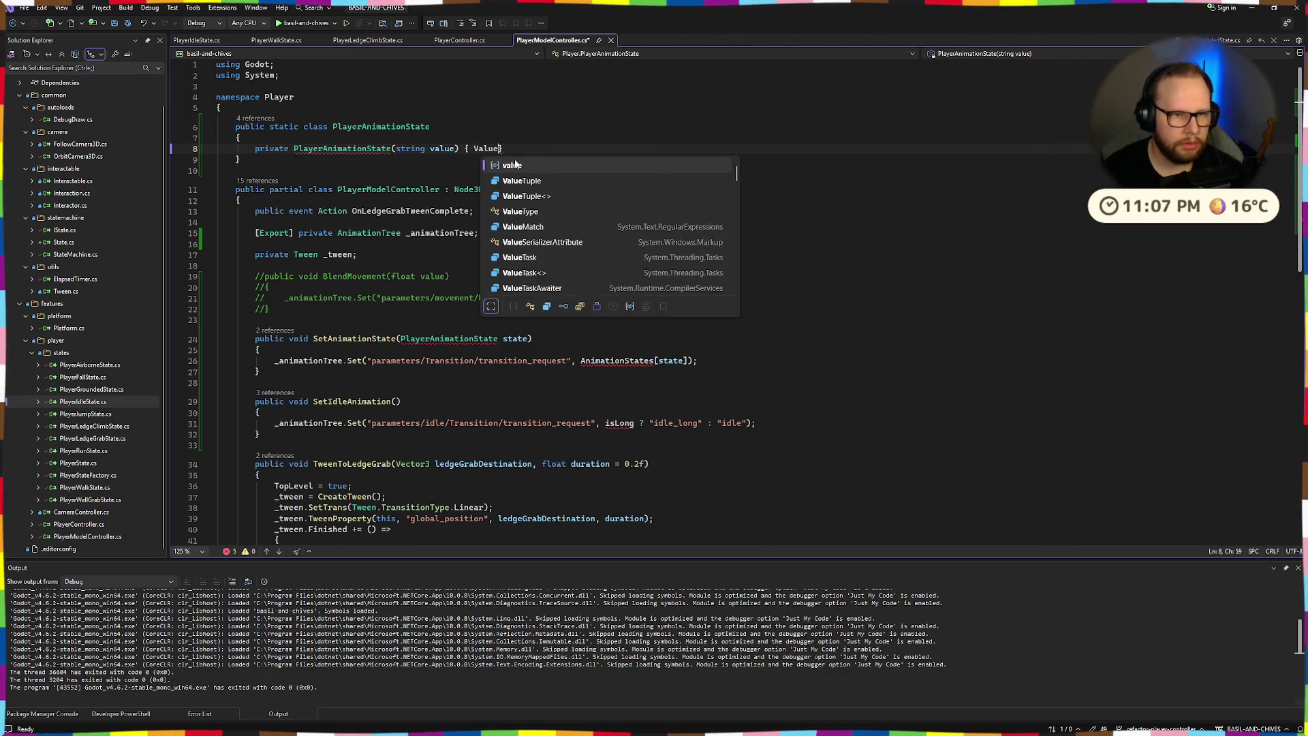
{"action": "type", "text": " = value;"}
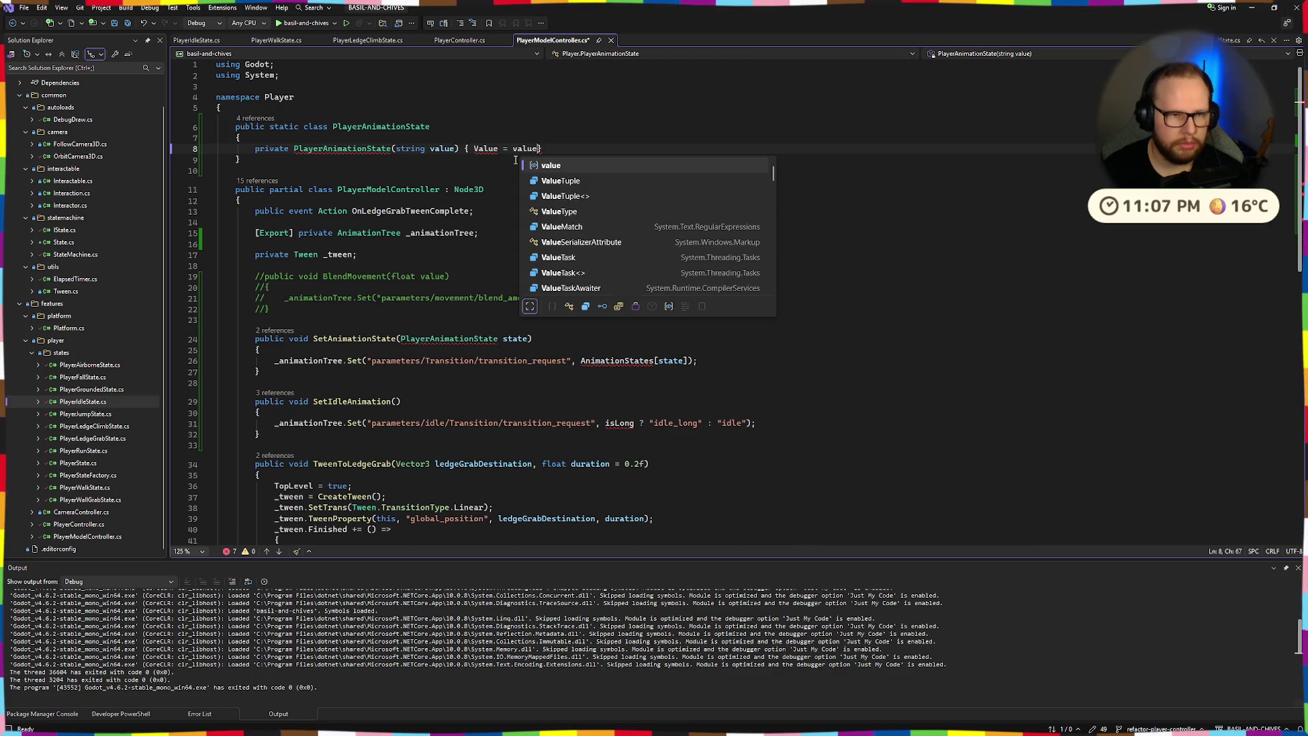
{"action": "key", "text": "ctrl+s"}
{"action": "key", "text": "End"}
{"action": "key", "text": "Return"}
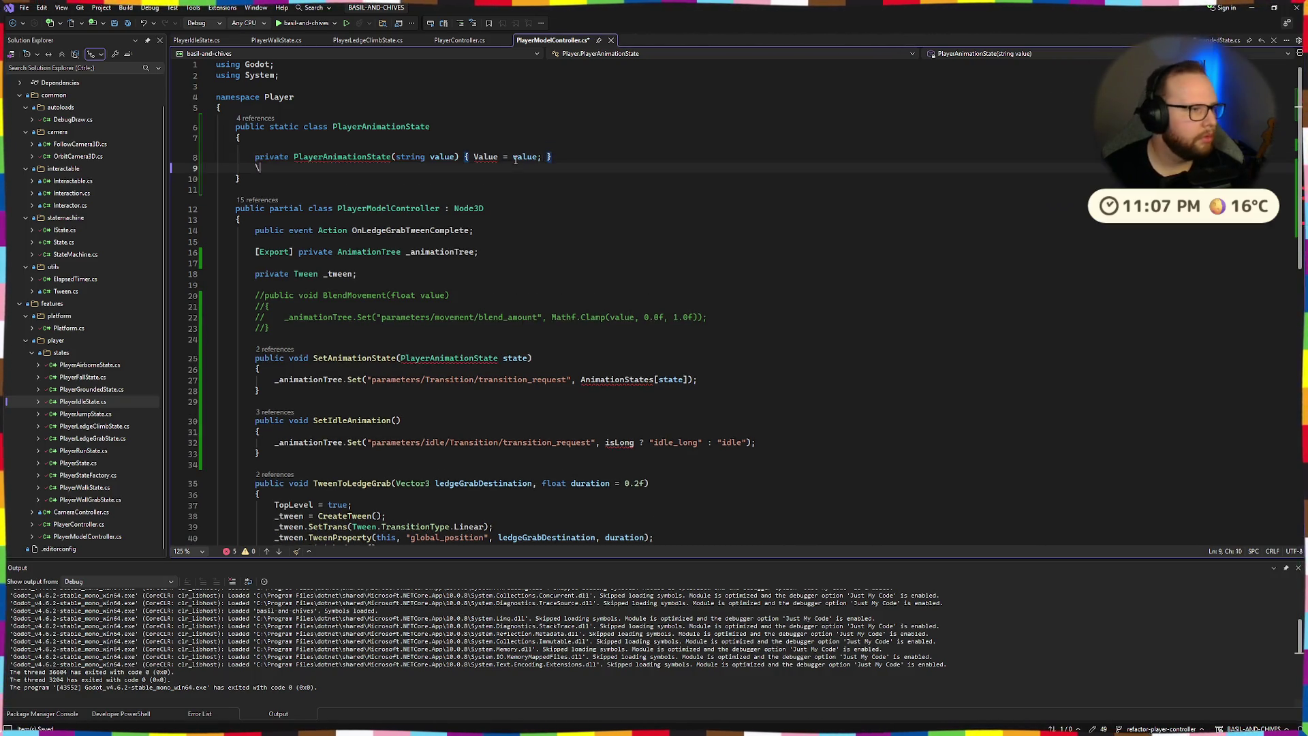